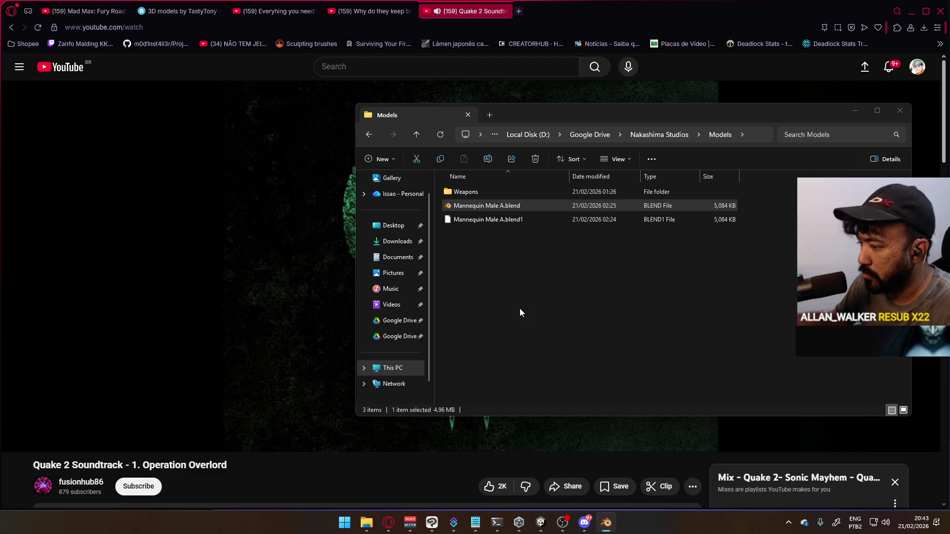
- Open Mannequin Male A.blend from the Models folder in File Explorer so it loads in Blender
mouse_move(322, 435)
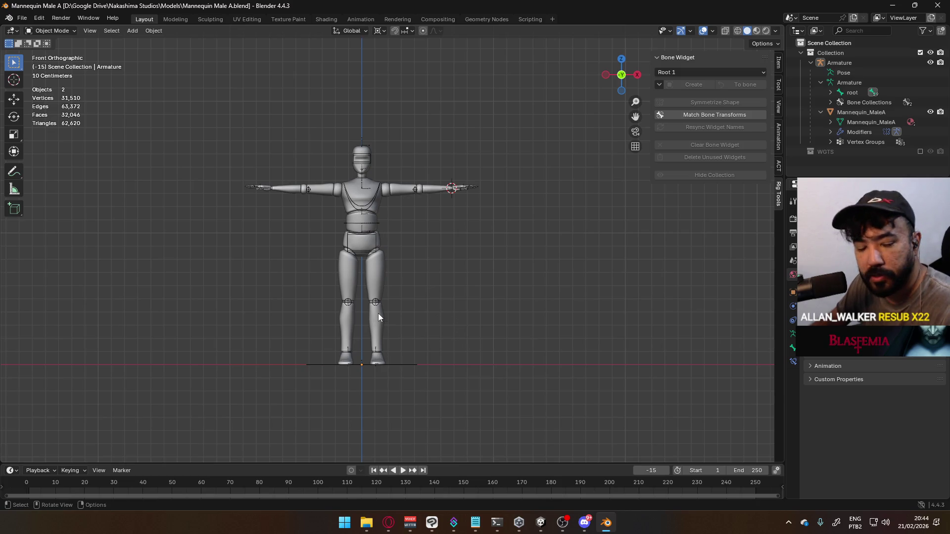
- Orbit and pan around the mannequin, then return to the front orthographic view
mouse_move(381, 315)
middle_down()
mouse_move(362, 308)
mouse_move(469, 307)
mouse_move(476, 319)
middle_up()
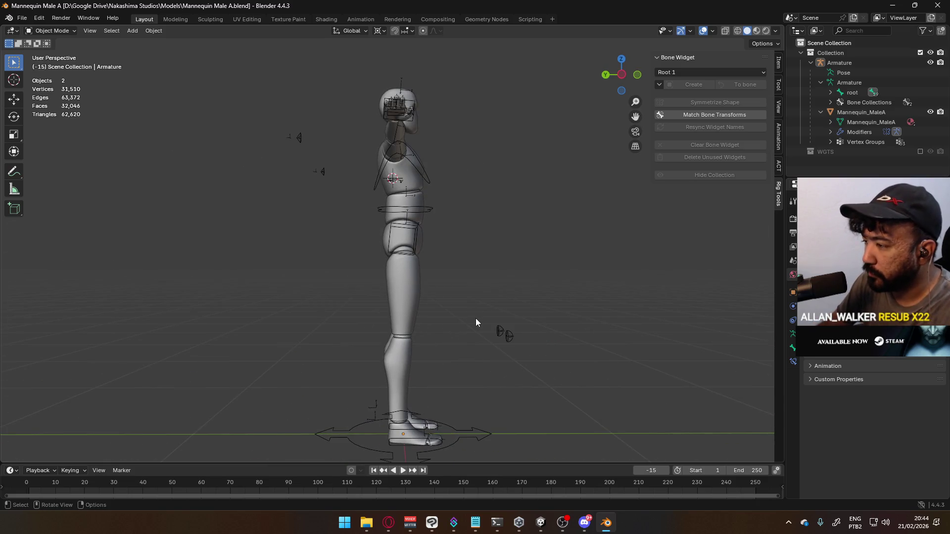
key(KP_1)
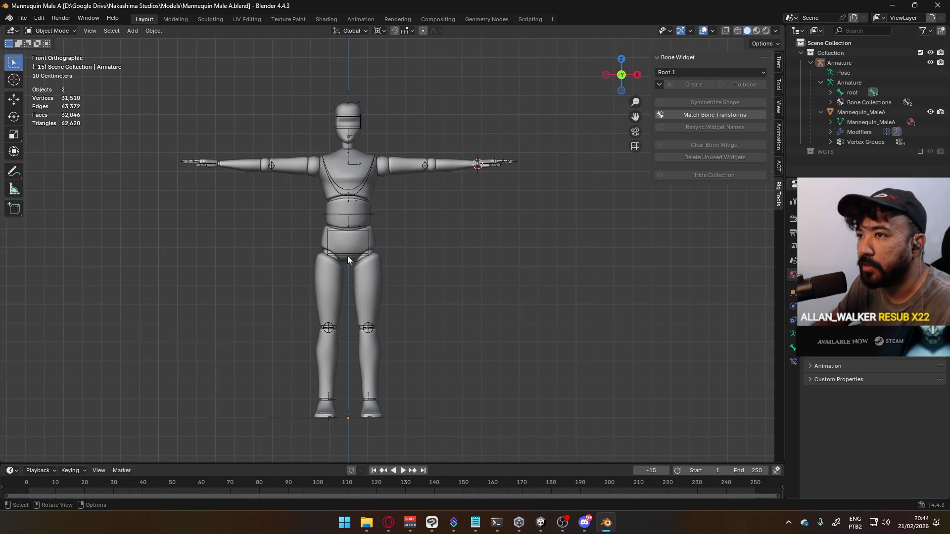
scroll(345, 267, down, 2)
scroll(345, 267, up, 2)
mouse_move(298, 262)
shift+middle_down()
mouse_move(368, 230)
mouse_move(337, 248)
mouse_move(430, 219)
mouse_move(375, 245)
mouse_move(199, 222)
mouse_move(385, 221)
shift+middle_up()
key(KP_1)
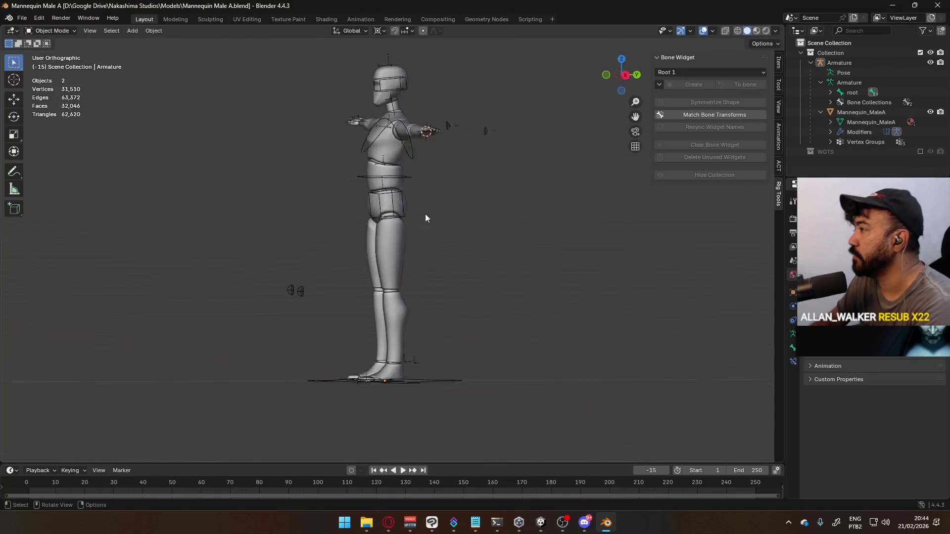
- Peek at the armature's bone collections, select the mannequin mesh, then switch to the YouTube video
click(830, 100)
click(830, 99)
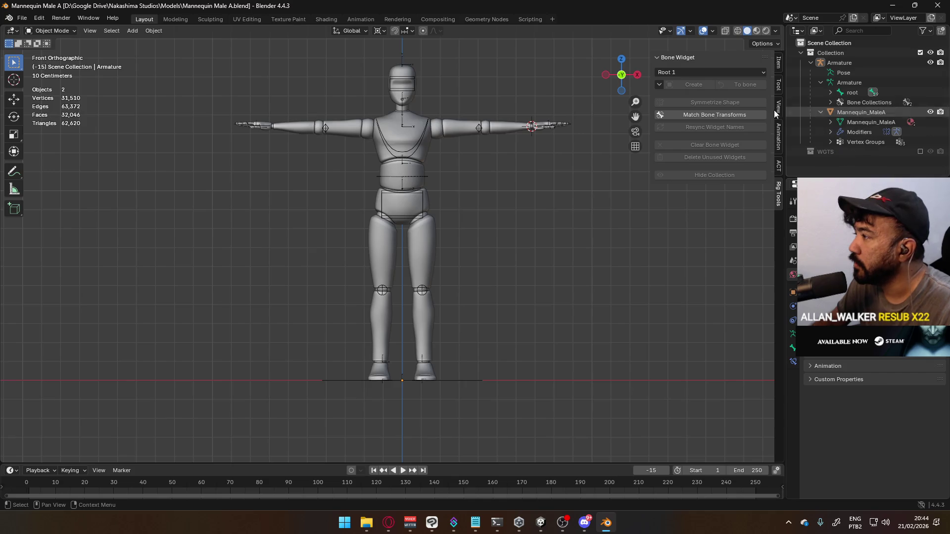
click(430, 144)
click(388, 522)
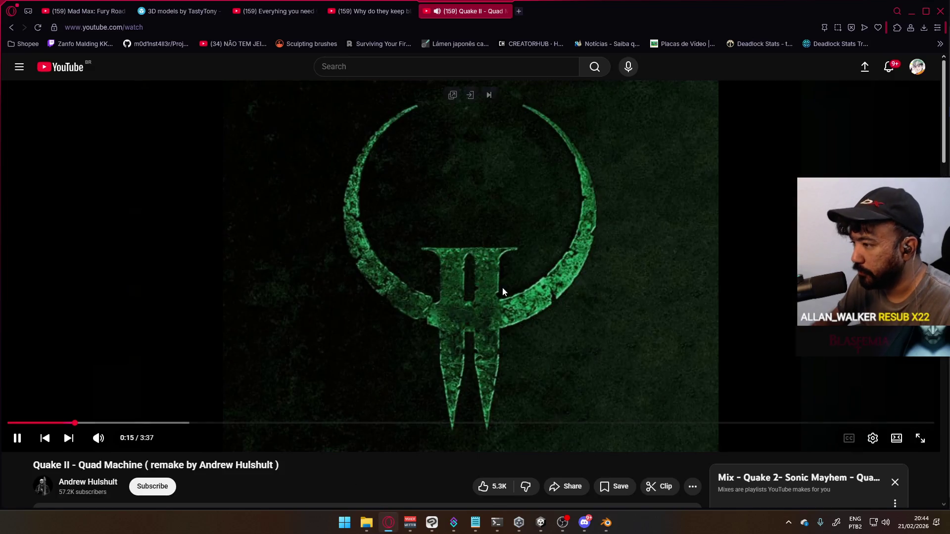
- Pause the current video and search YouTube for 'cc hell march'
click(569, 358)
scroll(619, 346, down, 4)
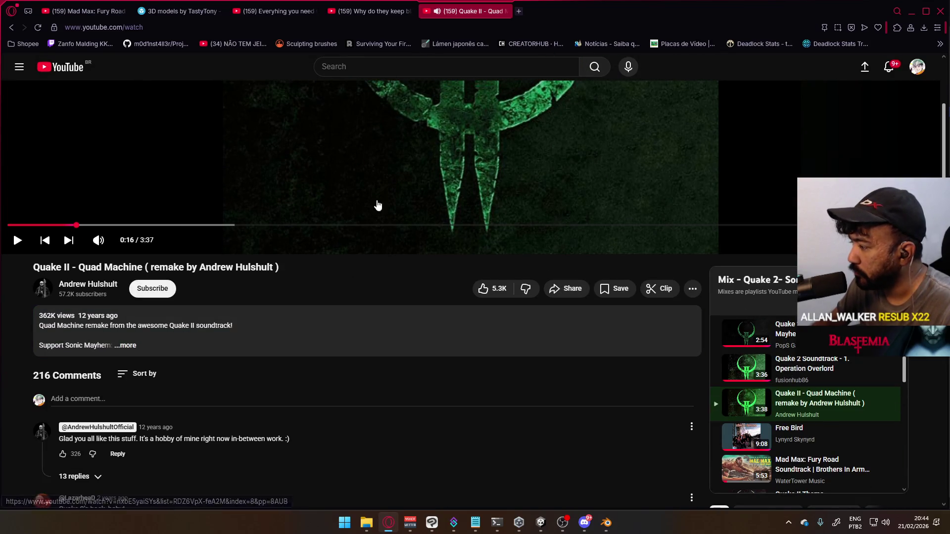
click(357, 67)
text(cc )
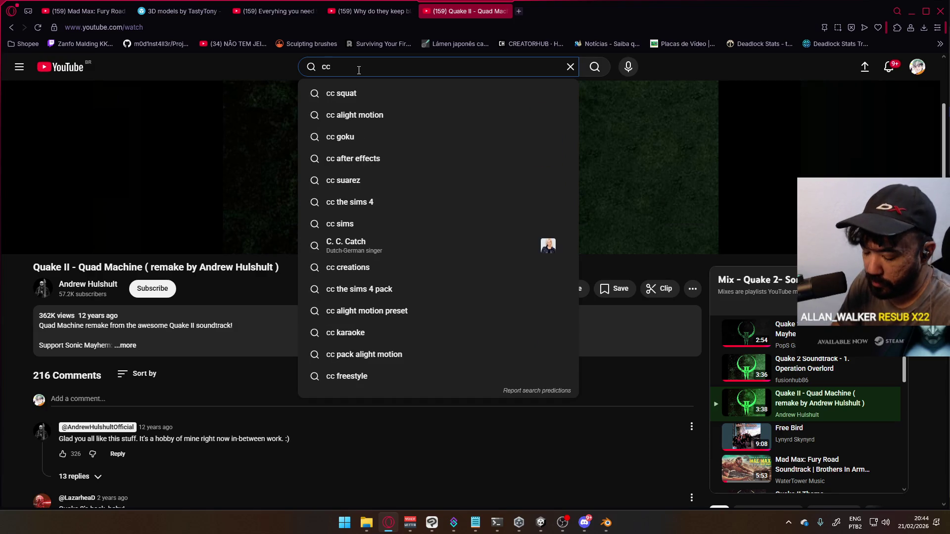
text(hell march)
key(Return)
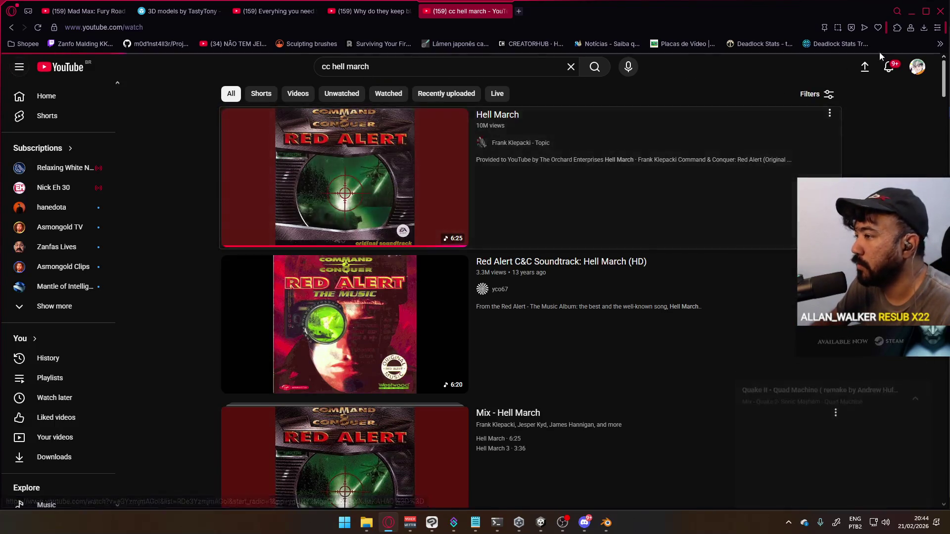
- Start a Hell March video and minimize the browser back to Blender
click(479, 114)
click(924, 11)
scroll(489, 266, up, 2)
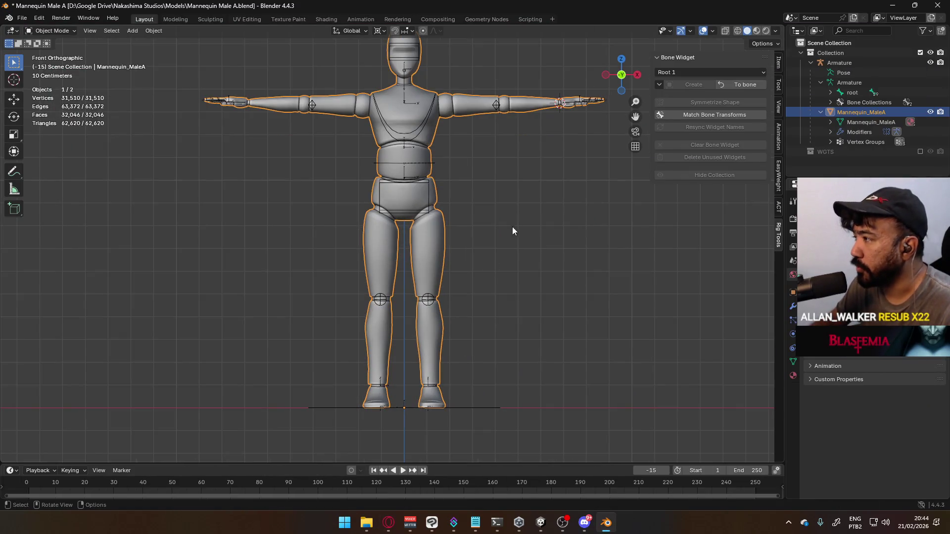
- Give the main collection a red color tag and rename it 'Model'
scroll(488, 269, down, 2)
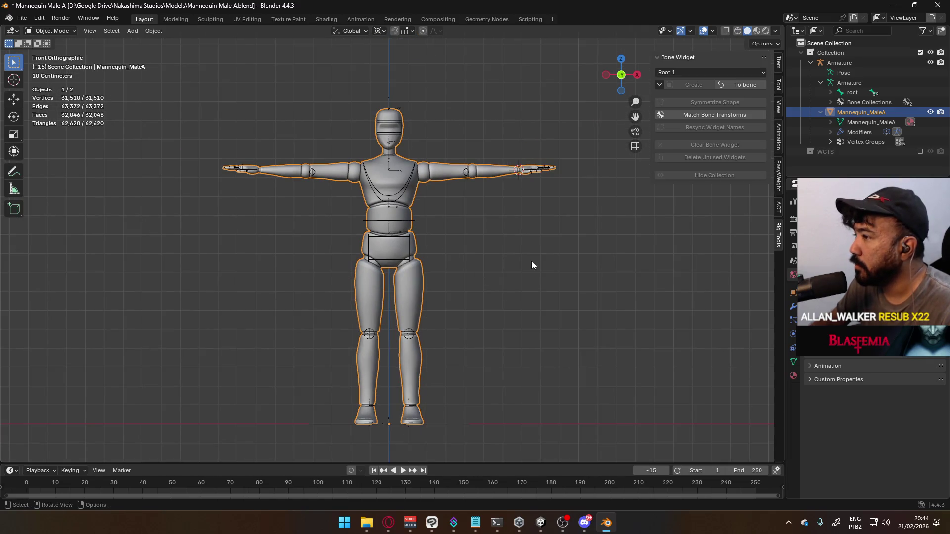
click(810, 63)
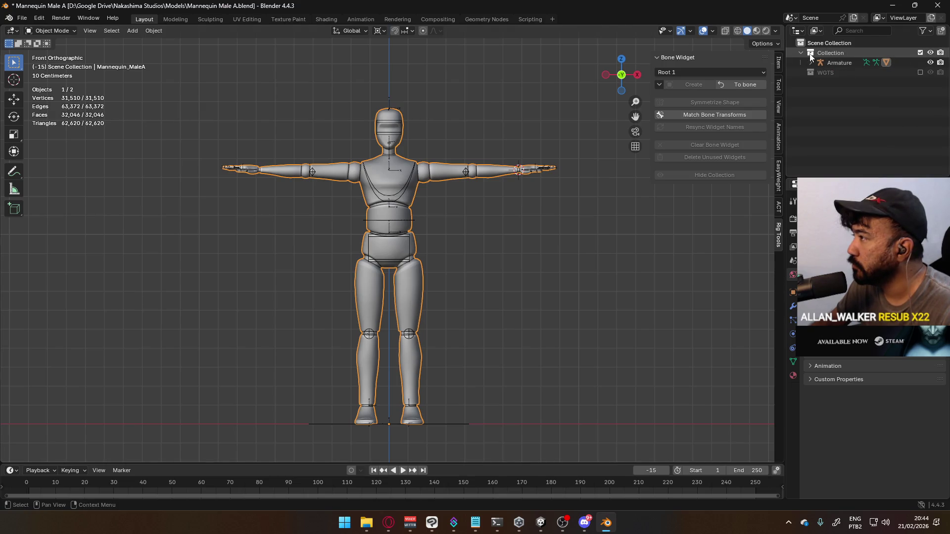
click(811, 54)
right_click(811, 54)
mouse_move(733, 189)
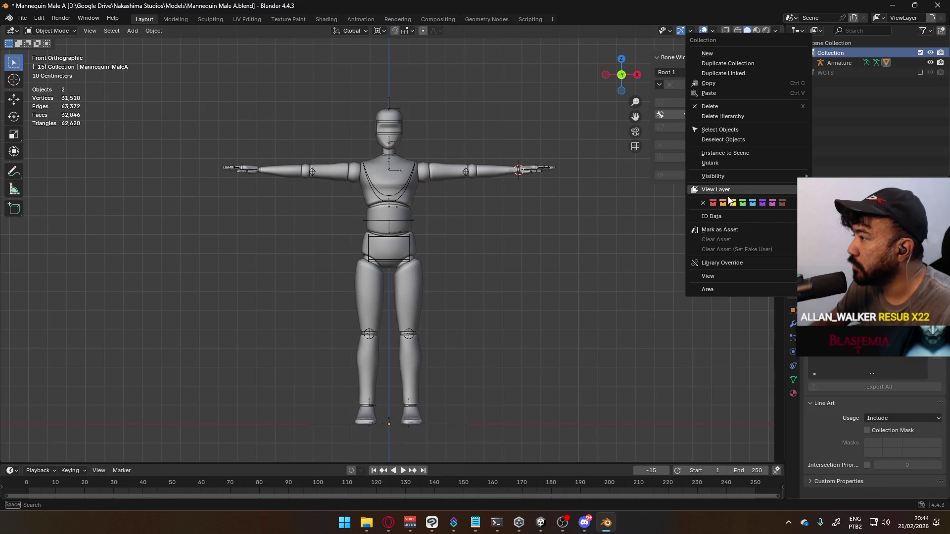
click(711, 204)
double_click(829, 53)
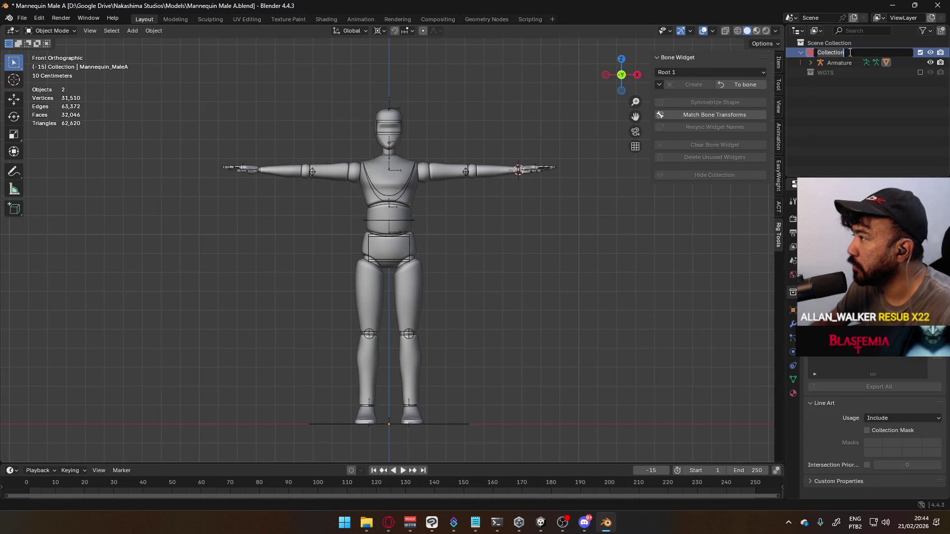
text(Model)
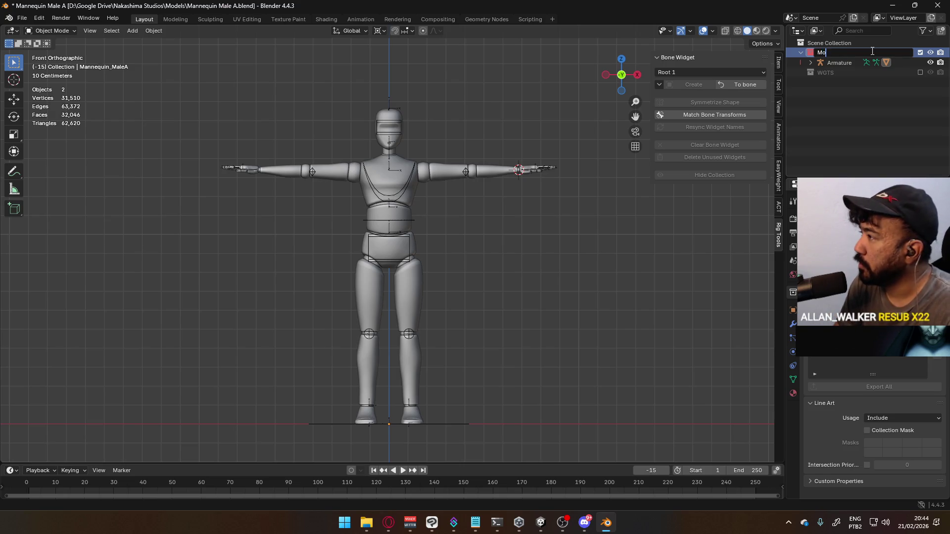
key(Return)
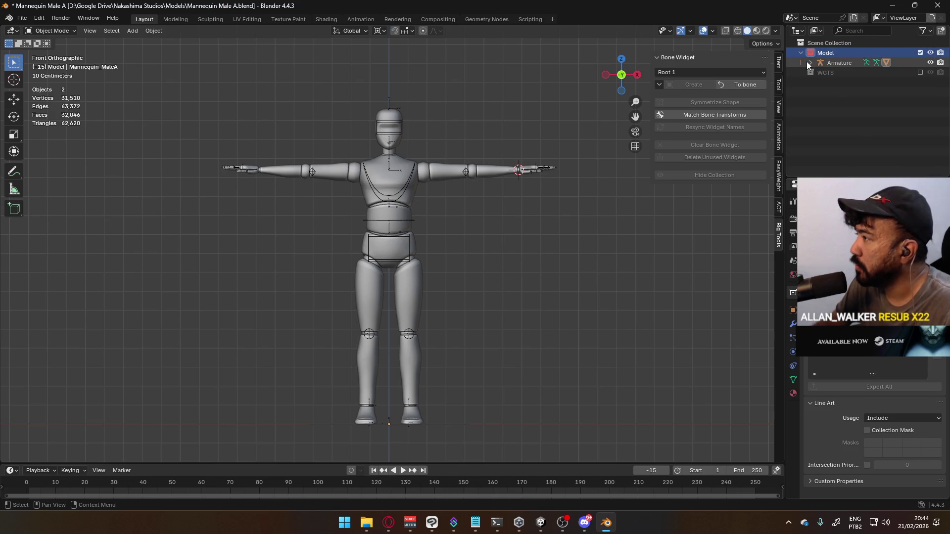
- Move the Armature into a new collection named 'Model Armature'
click(809, 63)
click(844, 62)
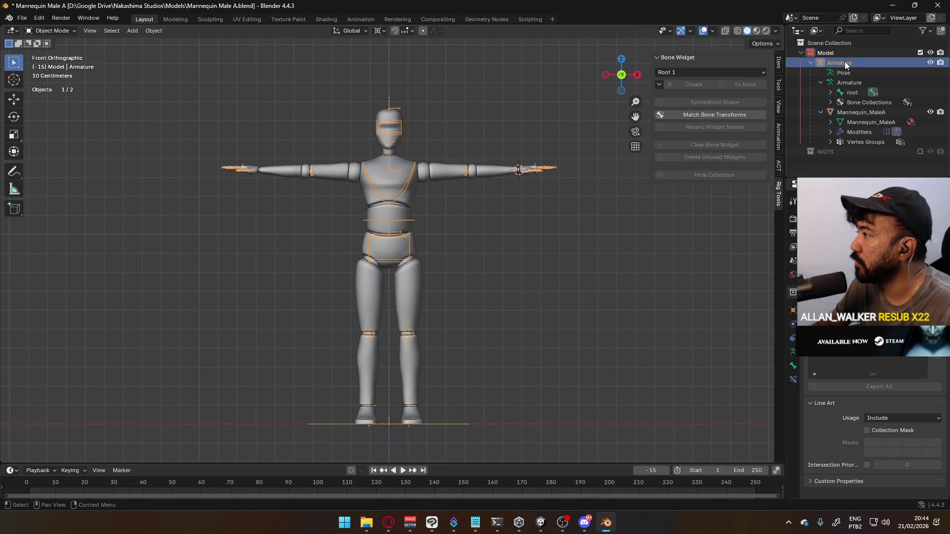
right_click(845, 61)
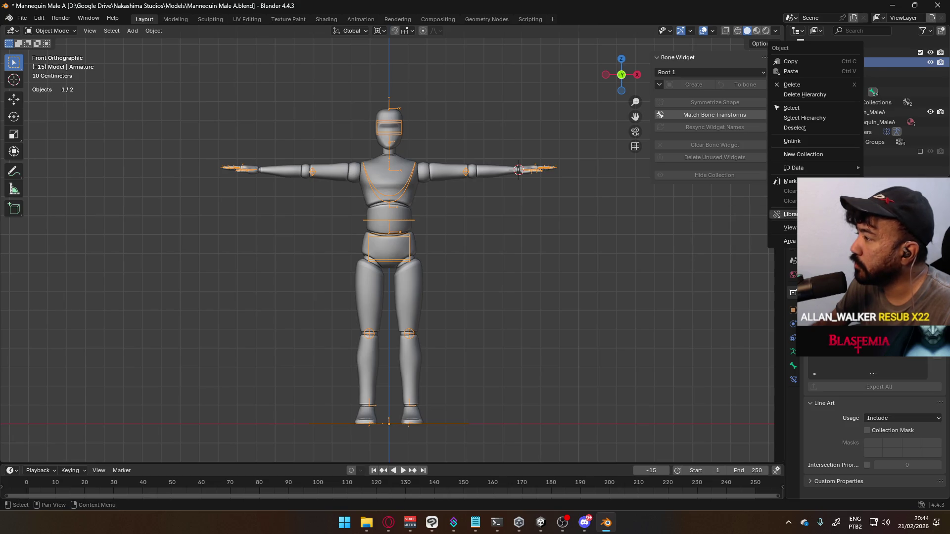
key(m)
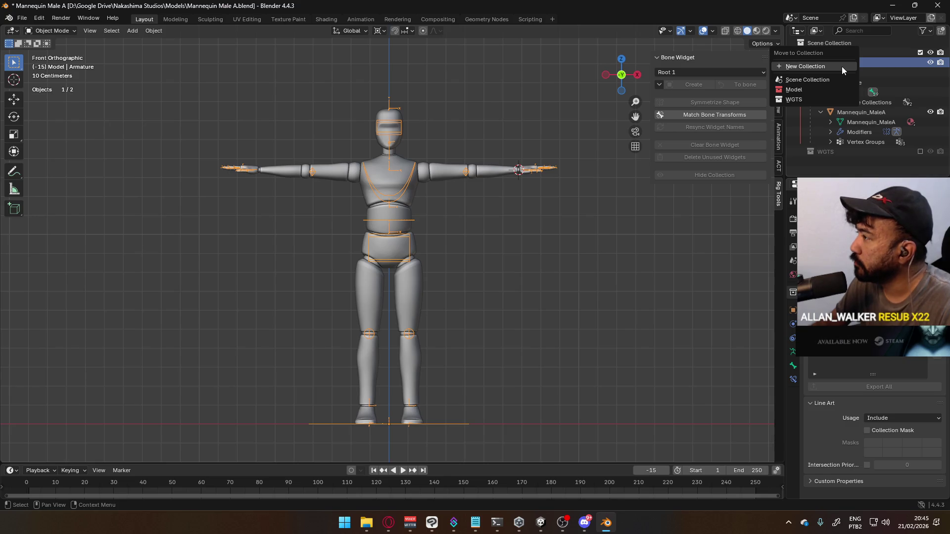
click(842, 67)
text(Mo)
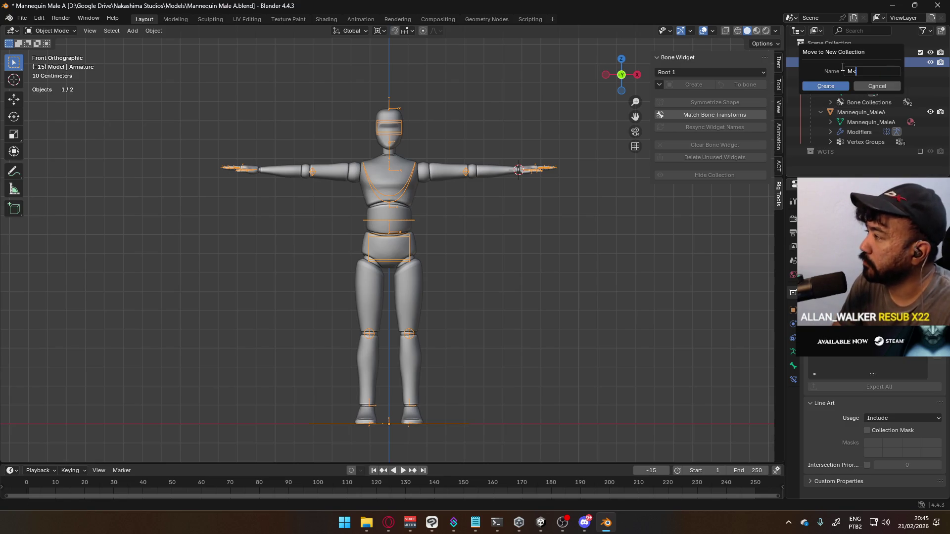
text(del Armature)
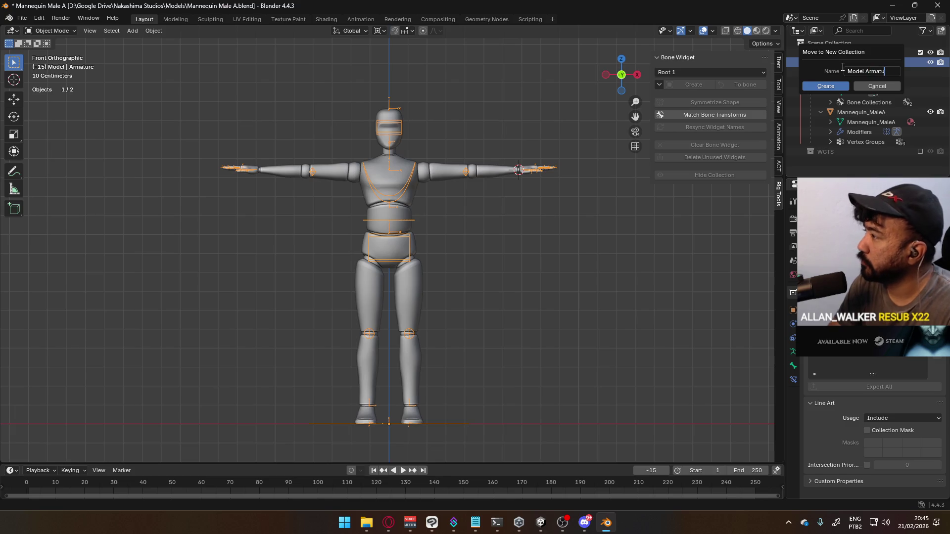
key(Return)
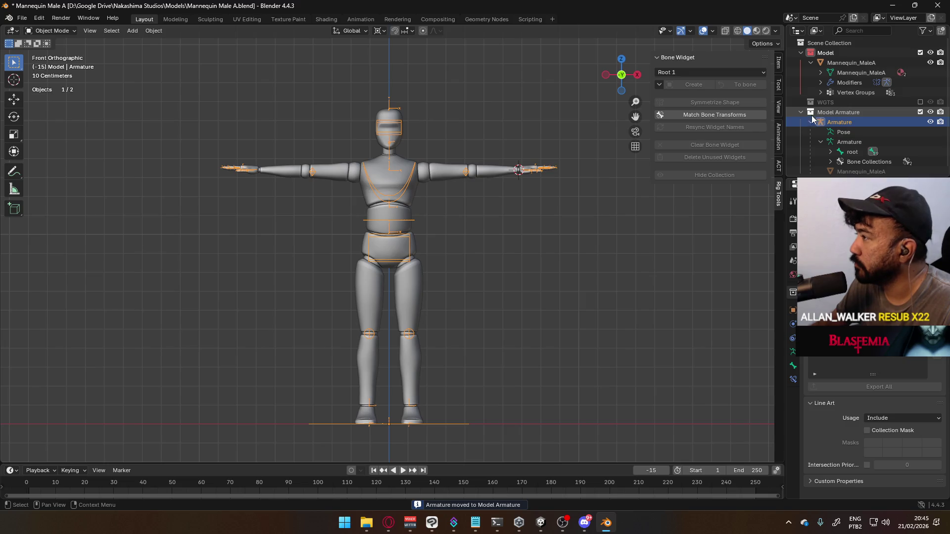
- Move the Mannequin_MaleA mesh into a new collection named 'Model'
click(835, 65)
right_click(835, 65)
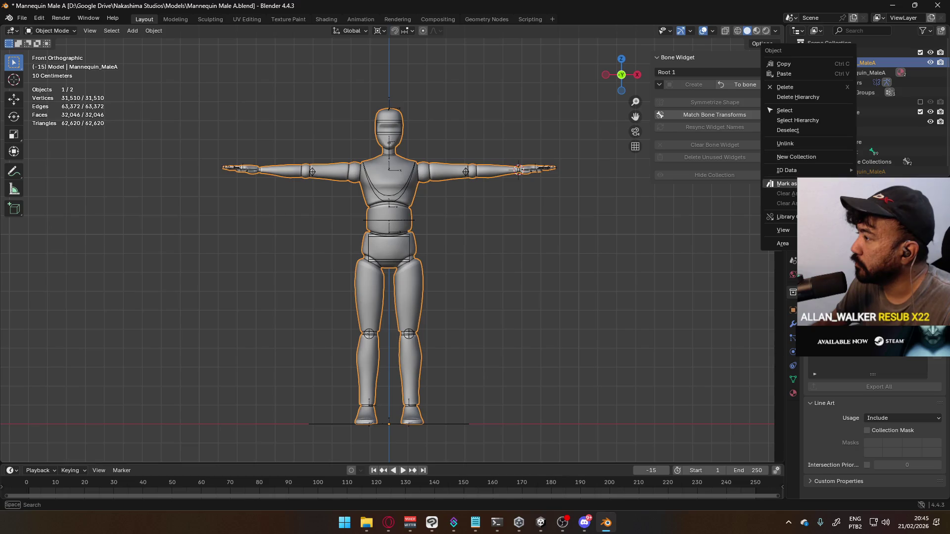
key(m)
click(872, 60)
text(M)
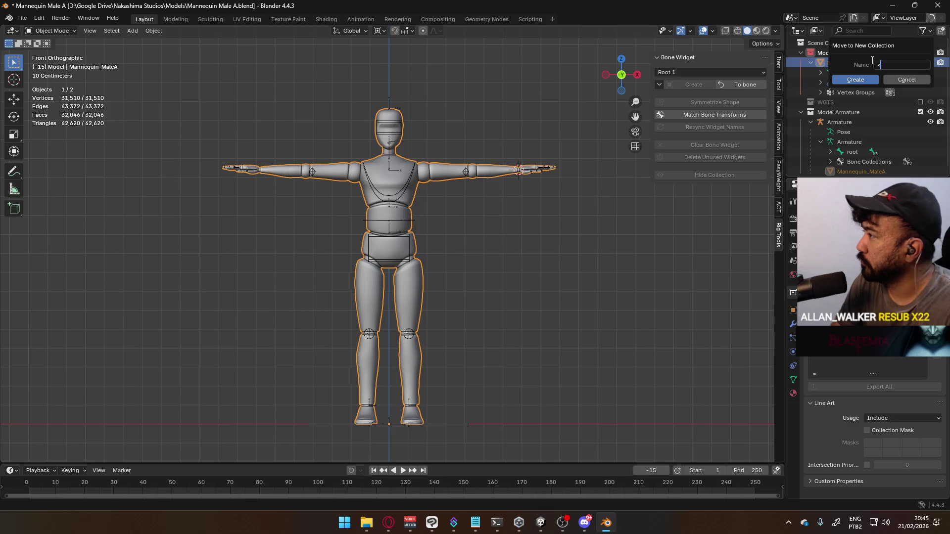
text(odel)
key(Return)
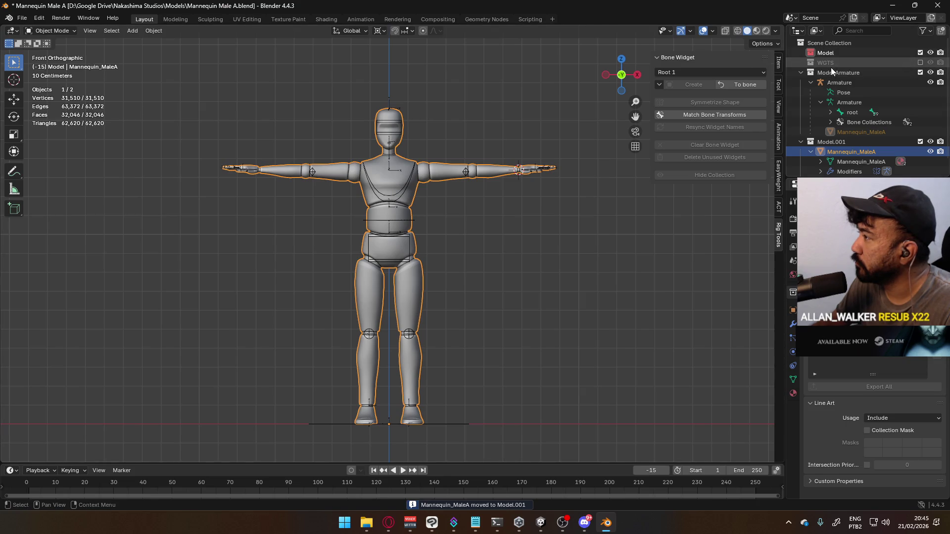
- Rearrange the collections in the Outliner and rename the red parent collection 'Mannequin A'
mouse_move(831, 64)
mouse_down()
mouse_move(838, 56)
mouse_move(832, 67)
mouse_move(822, 53)
mouse_move(834, 55)
mouse_up()
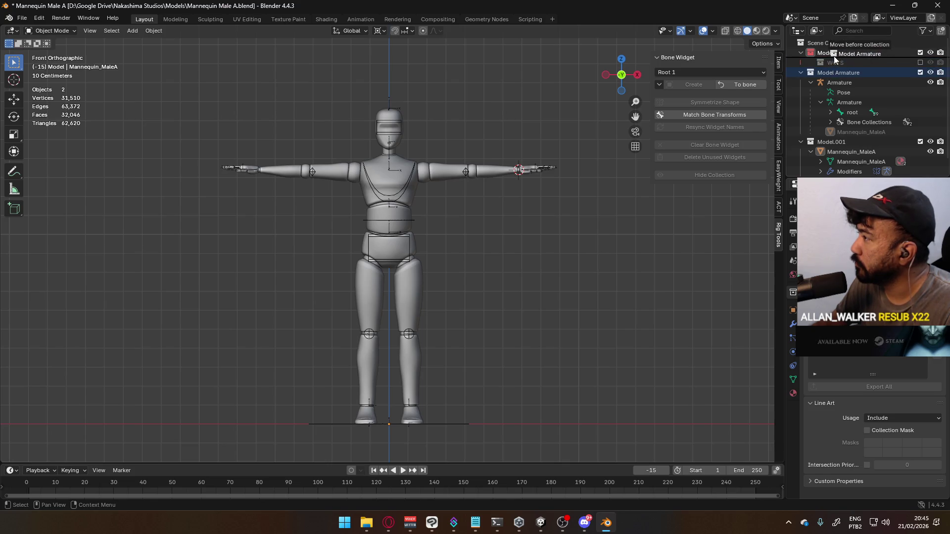
drag(832, 142, 830, 55)
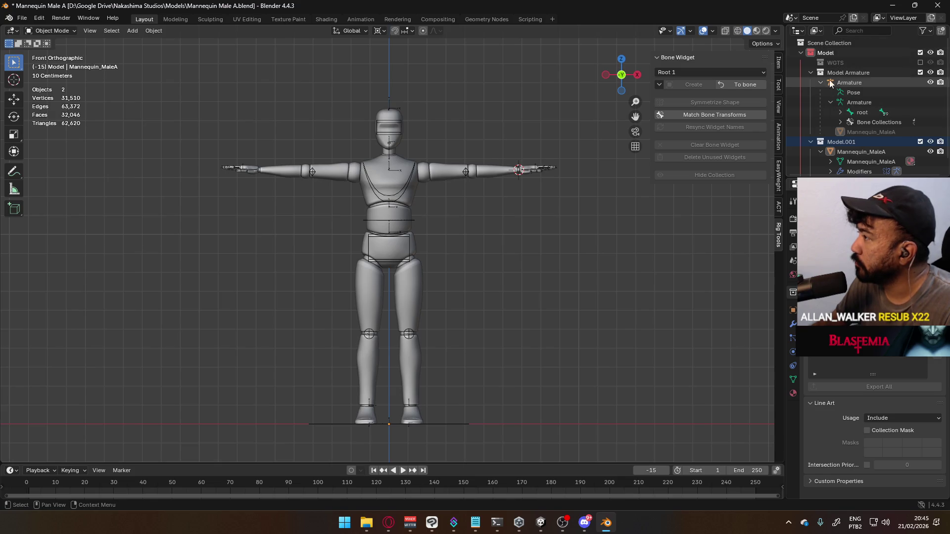
double_click(830, 53)
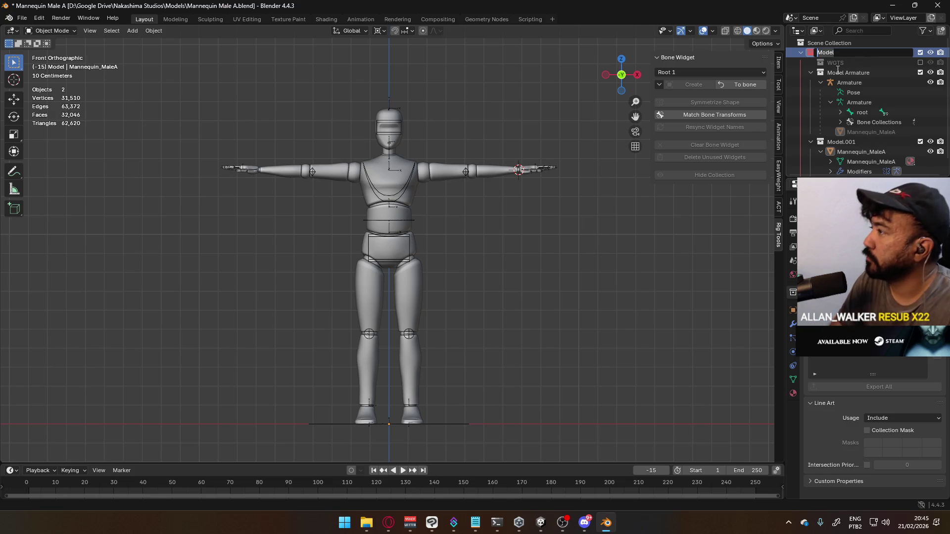
text(Cannequin A)
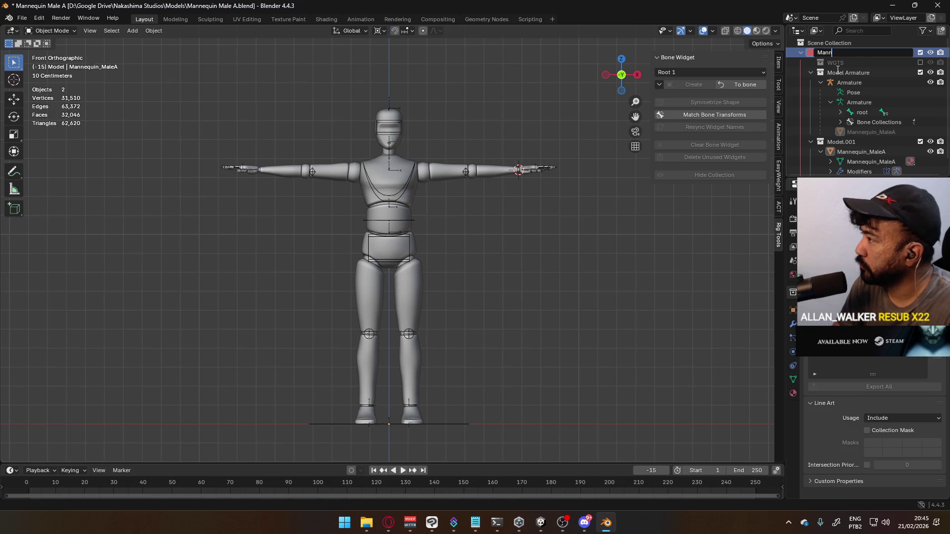
key(Return)
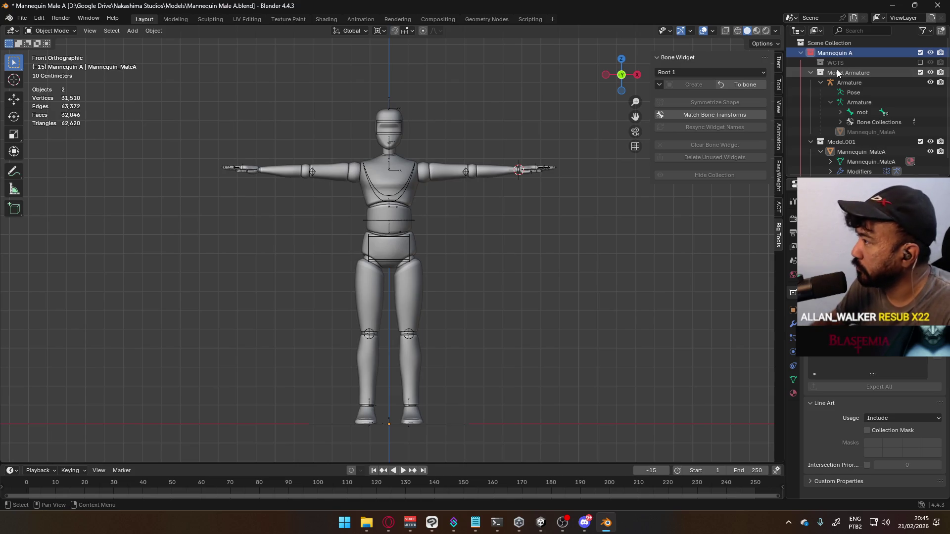
- Rename the Model.001 collection to 'Model' and collapse the Mannequin A hierarchy
click(811, 72)
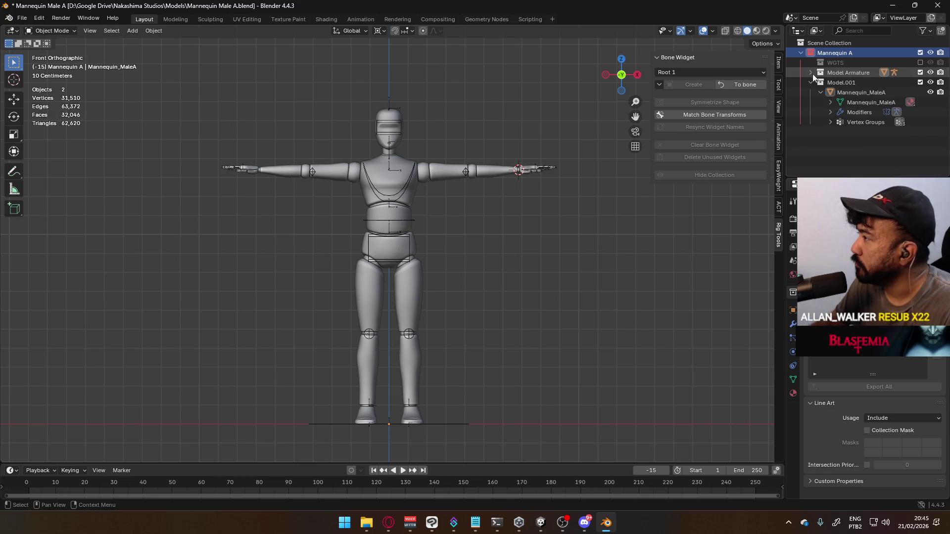
double_click(823, 75)
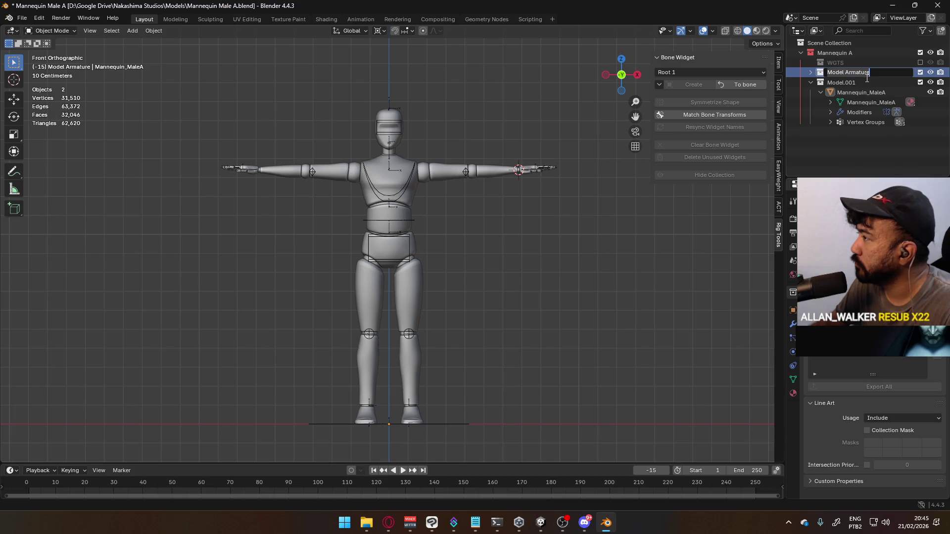
key(Return)
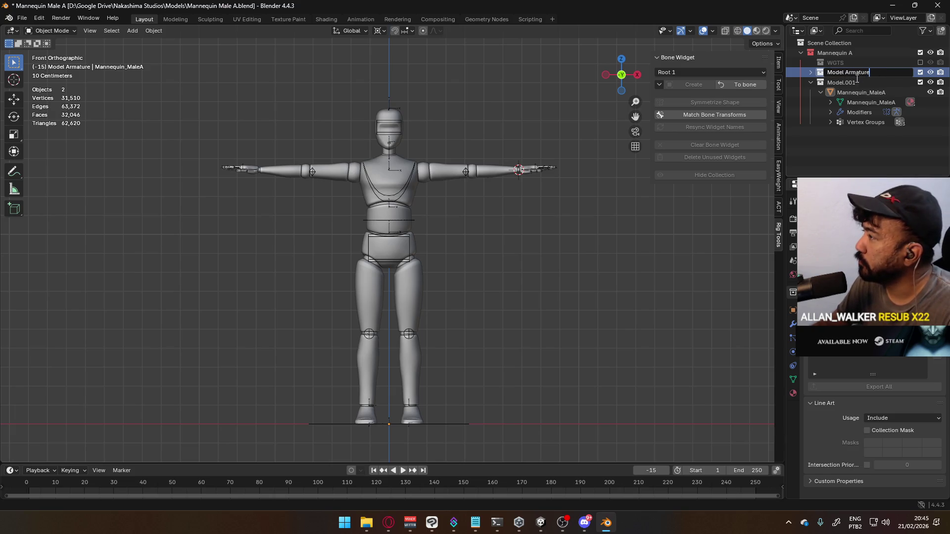
double_click(849, 83)
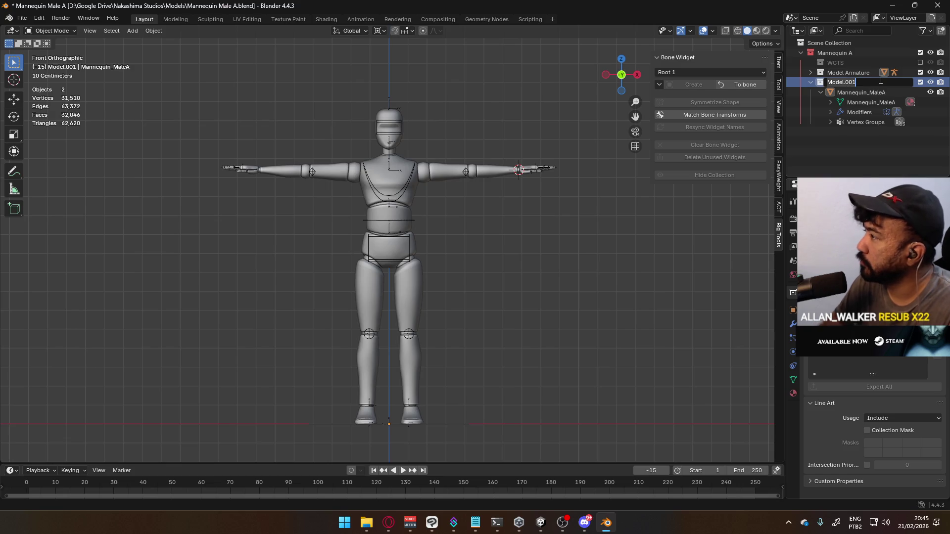
key(BackSpace)
key(BackSpace)
key(BackSpace)
key(Return)
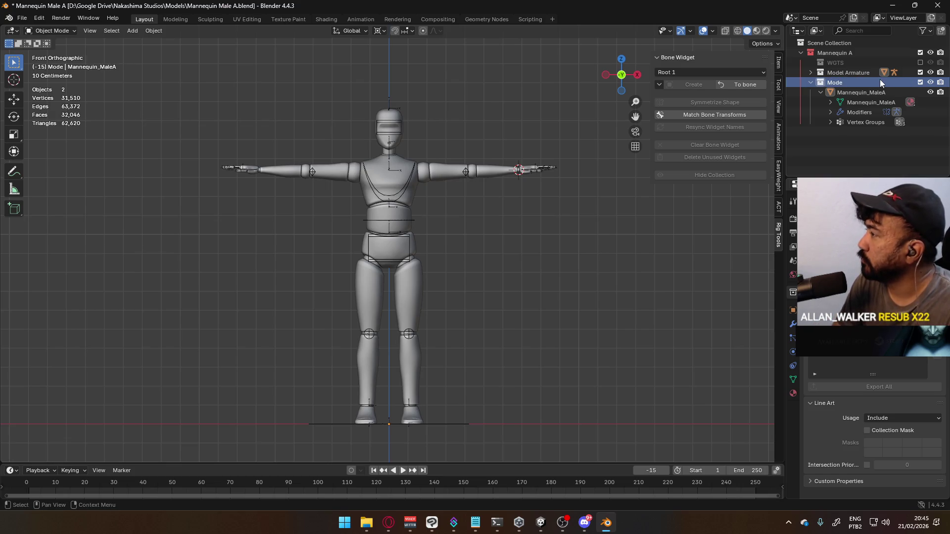
double_click(847, 83)
key(Return)
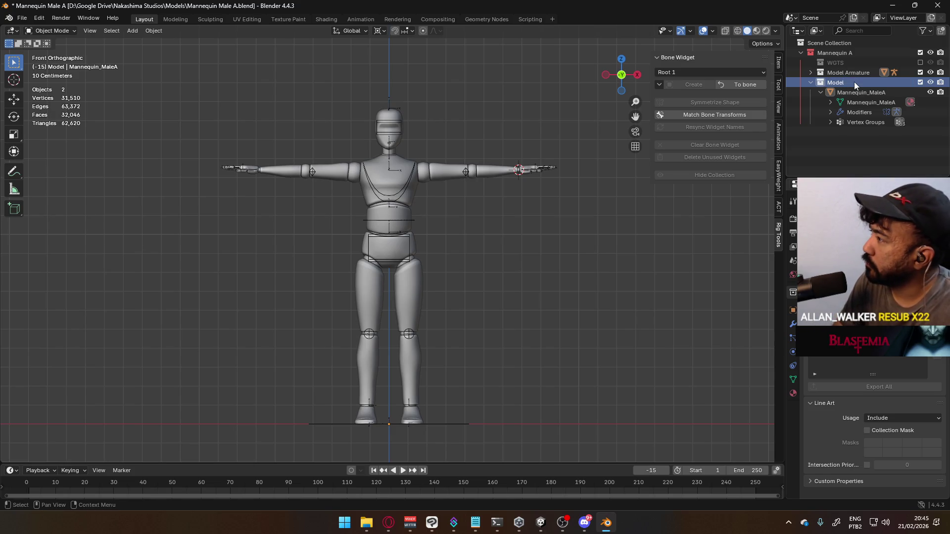
click(811, 82)
click(798, 52)
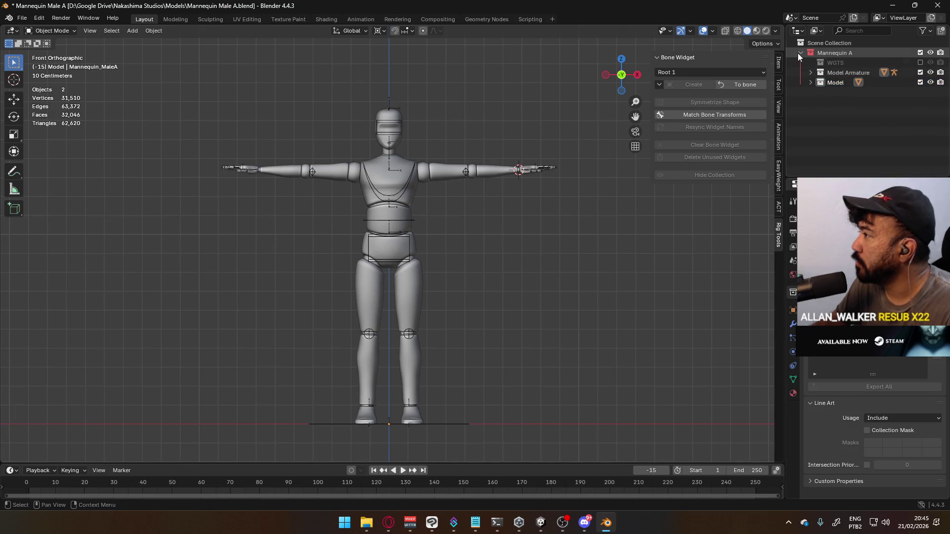
- Create a new collection beside Mannequin A and name it 'Viewmodel'
right_click(818, 66)
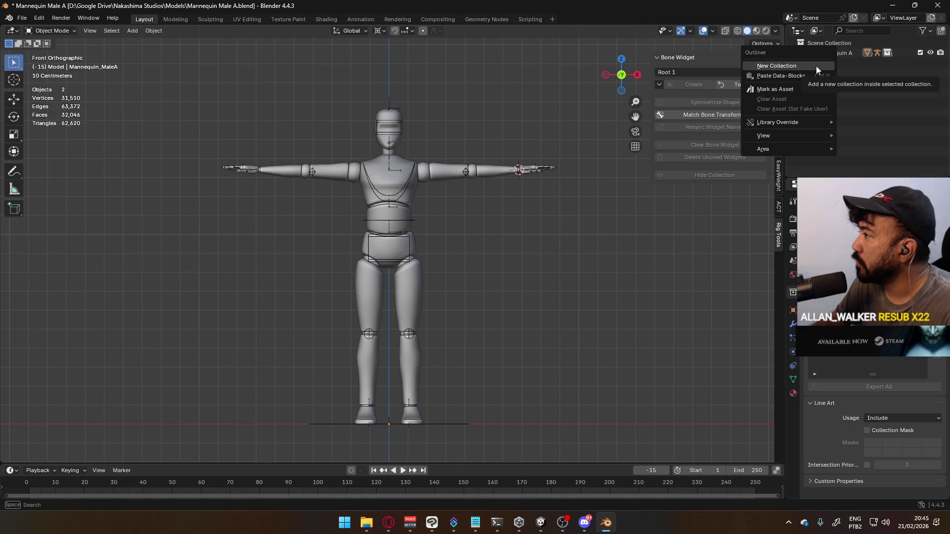
click(816, 66)
double_click(841, 62)
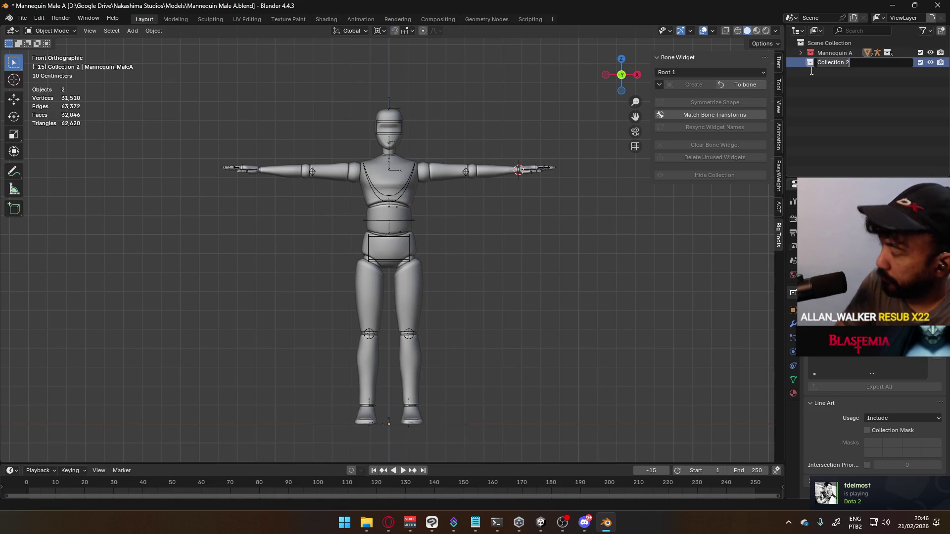
key(ctrl+a)
key(BackSpace)
text(View)
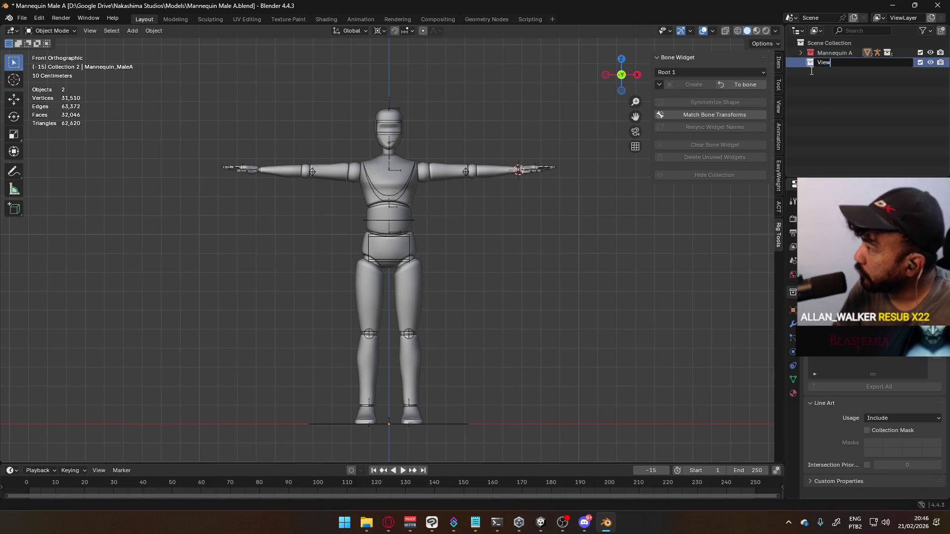
text(model)
key(Return)
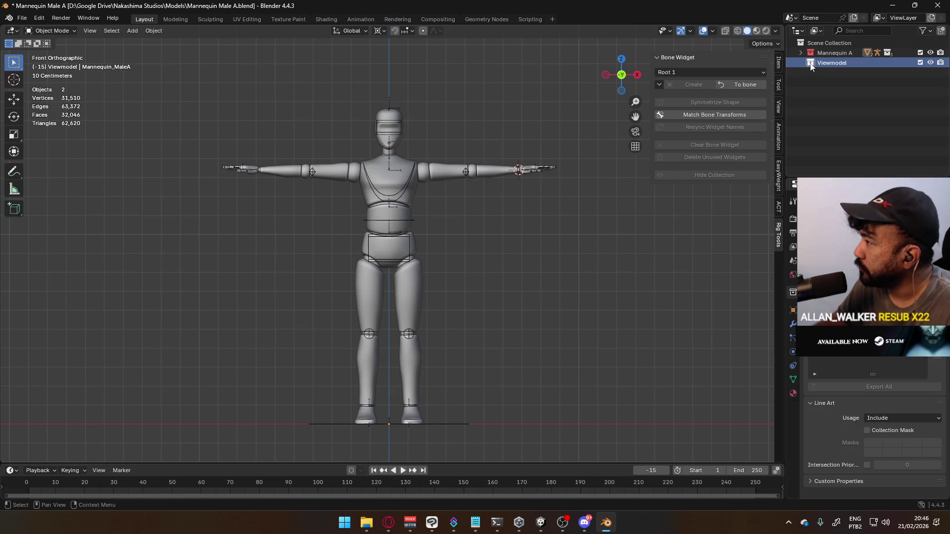
- Add a child collection 'Viewmodel 1' inside Viewmodel and expand Mannequin A
right_click(811, 65)
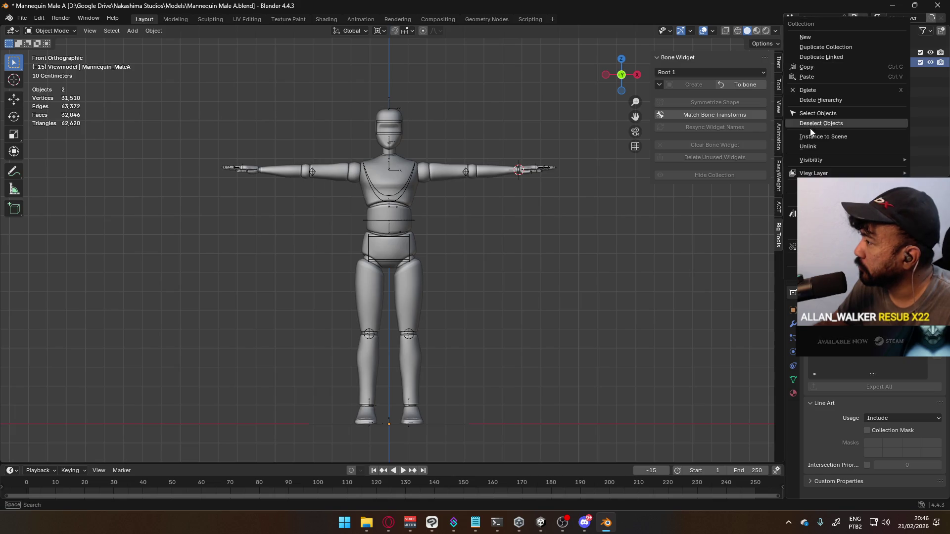
right_click(830, 65)
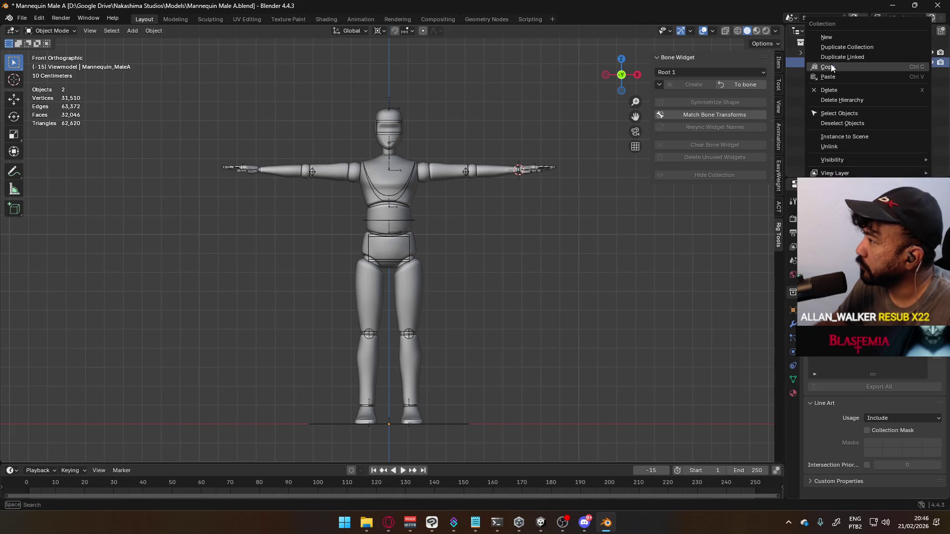
click(859, 35)
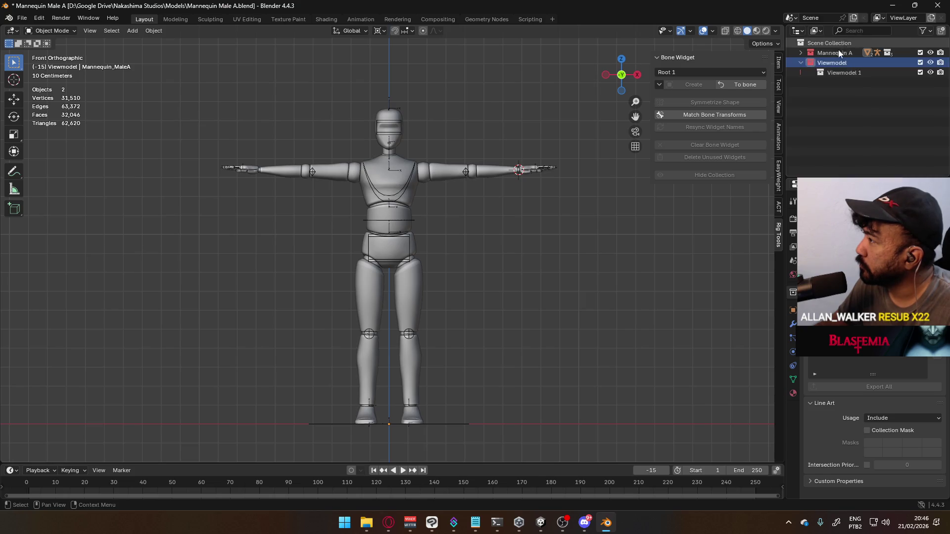
double_click(854, 72)
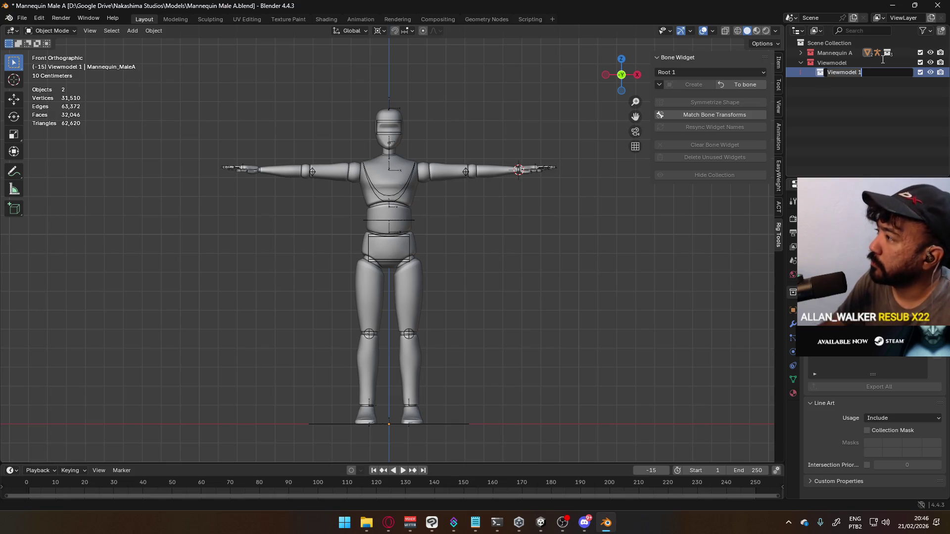
key(Return)
click(801, 53)
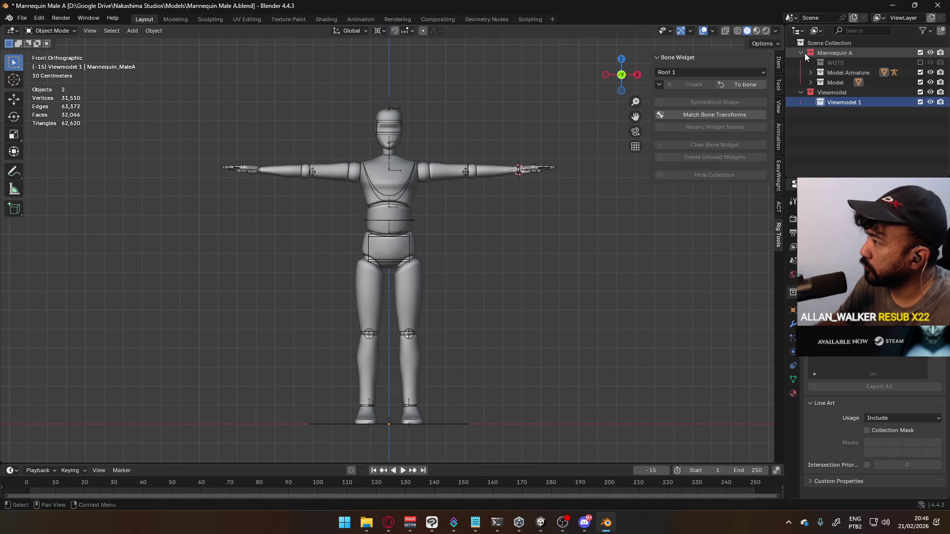
double_click(839, 103)
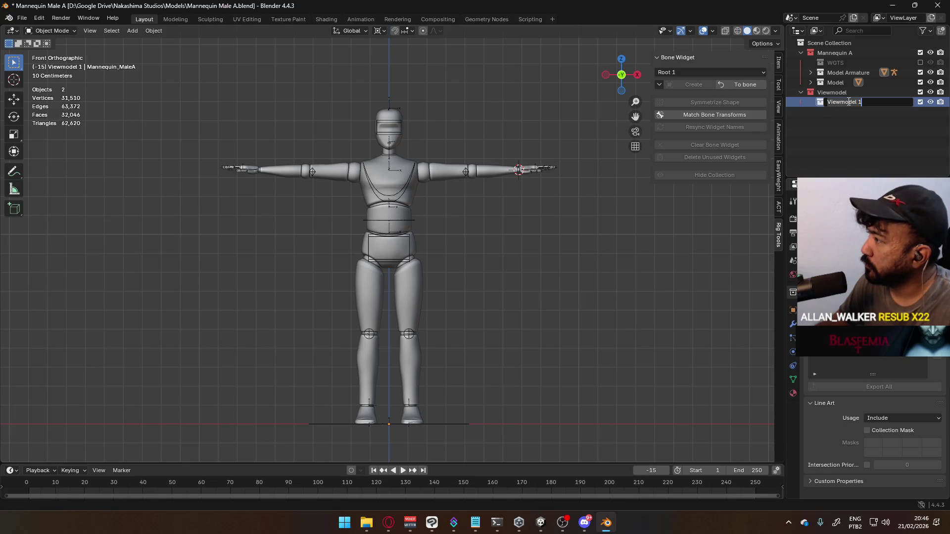
- Rename the Model Armature collection to 'Rig'
click(866, 103)
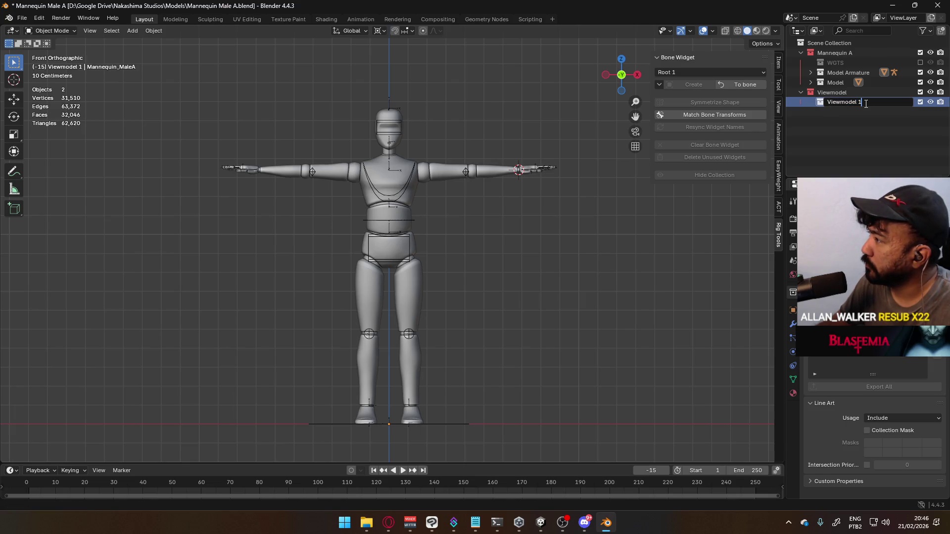
click(843, 72)
double_click(844, 72)
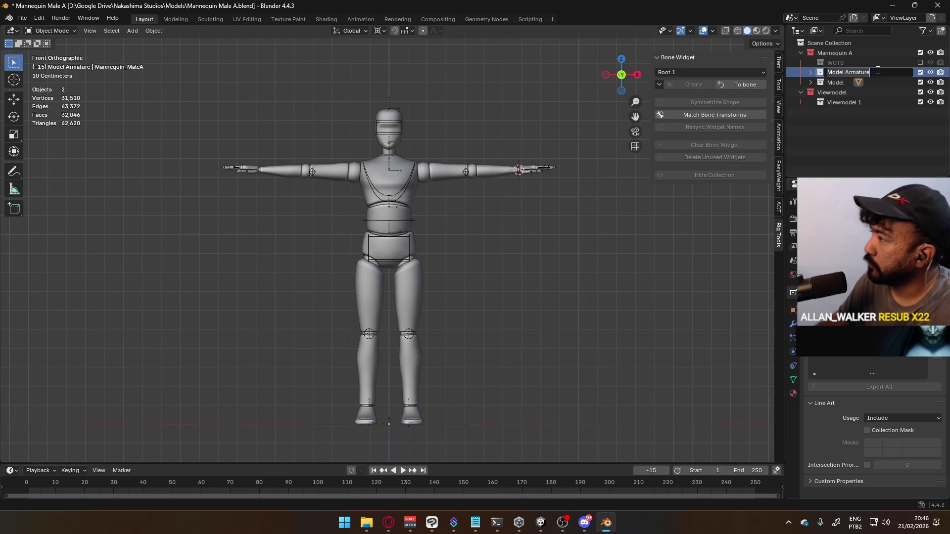
text(Rog)
key(Return)
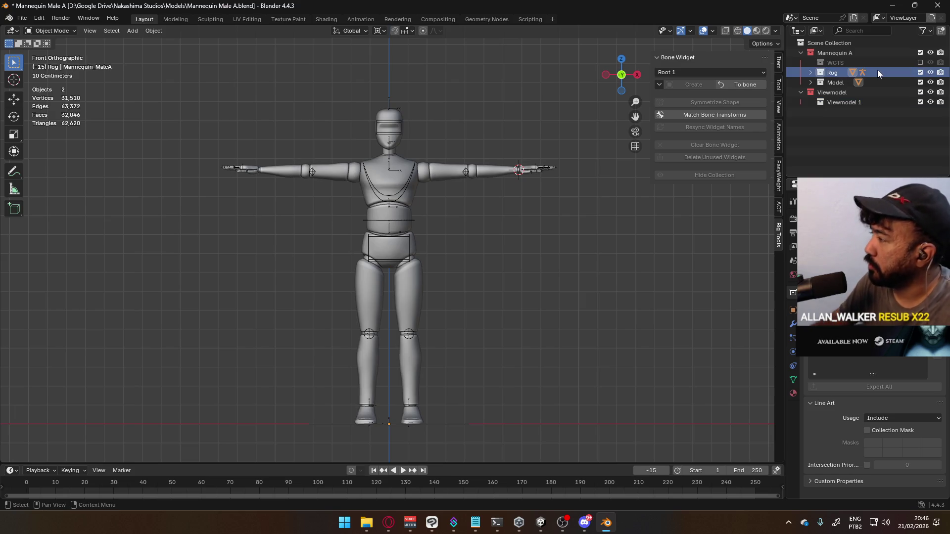
double_click(832, 73)
text(R)
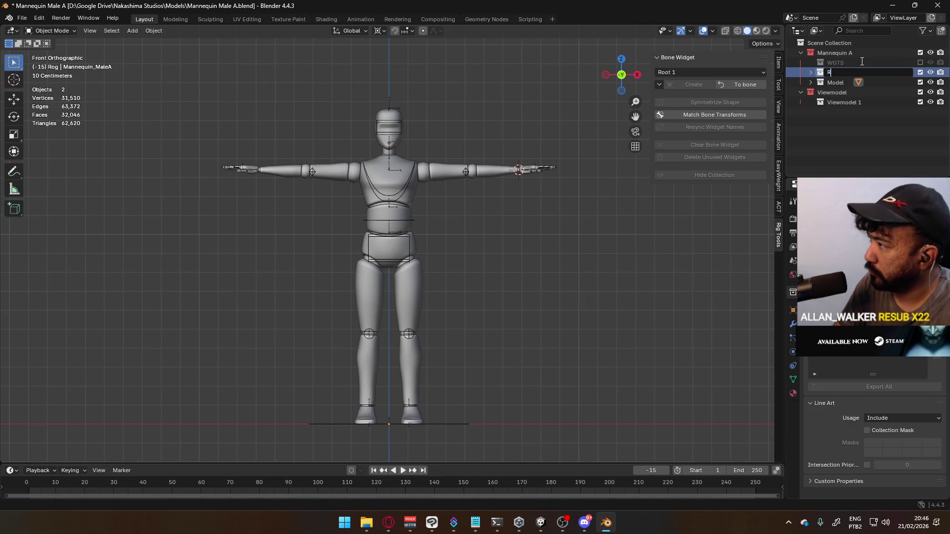
text(ig)
key(Return)
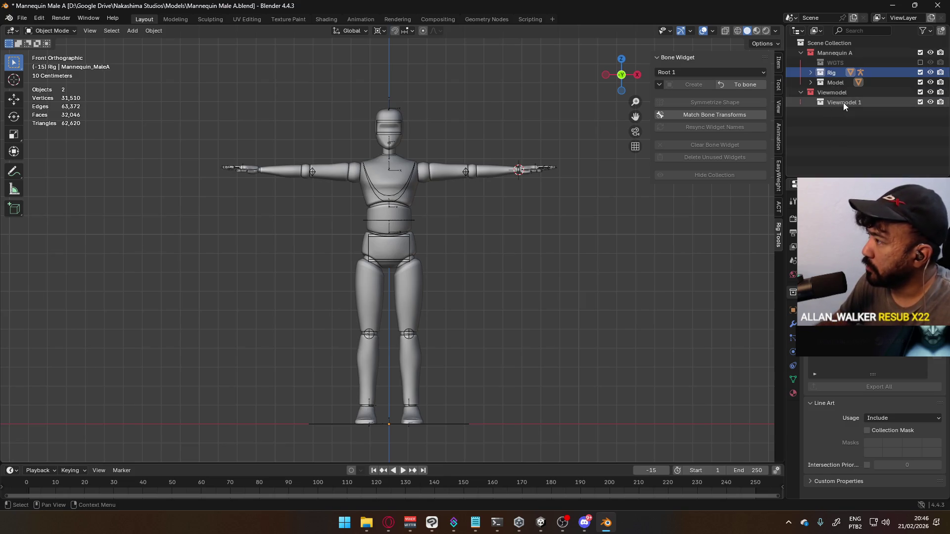
- Rename the Viewmodel 1 collection to 'Viewmodel Rig'
double_click(843, 102)
text(Rig)
key(Return)
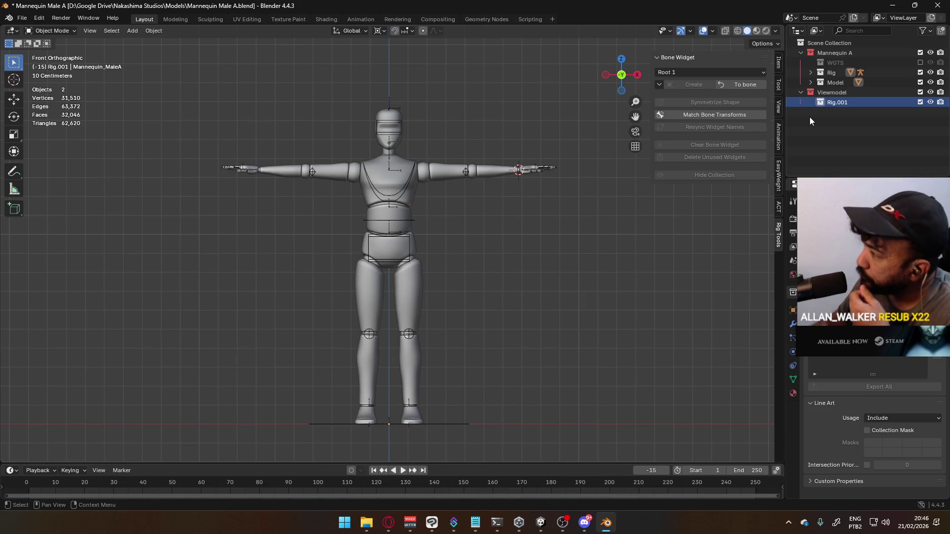
double_click(851, 103)
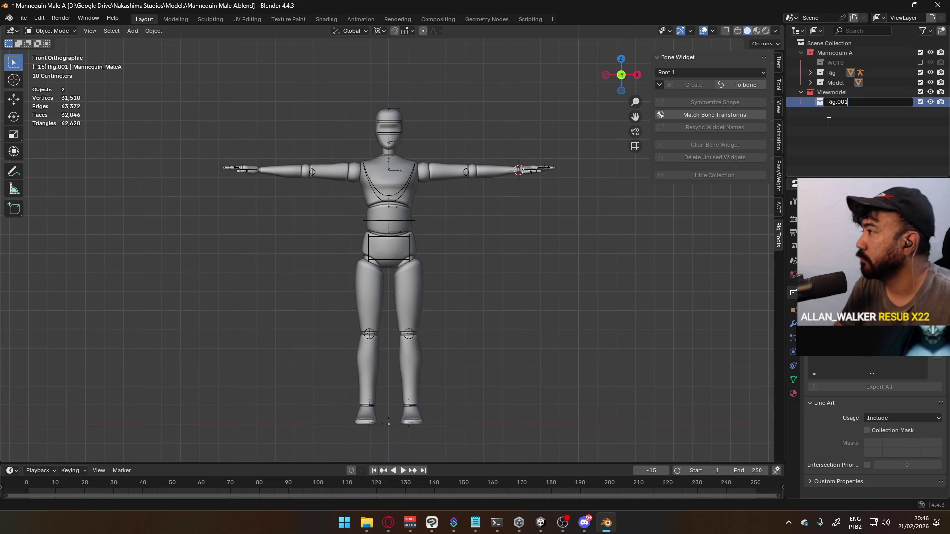
text(Viewmo)
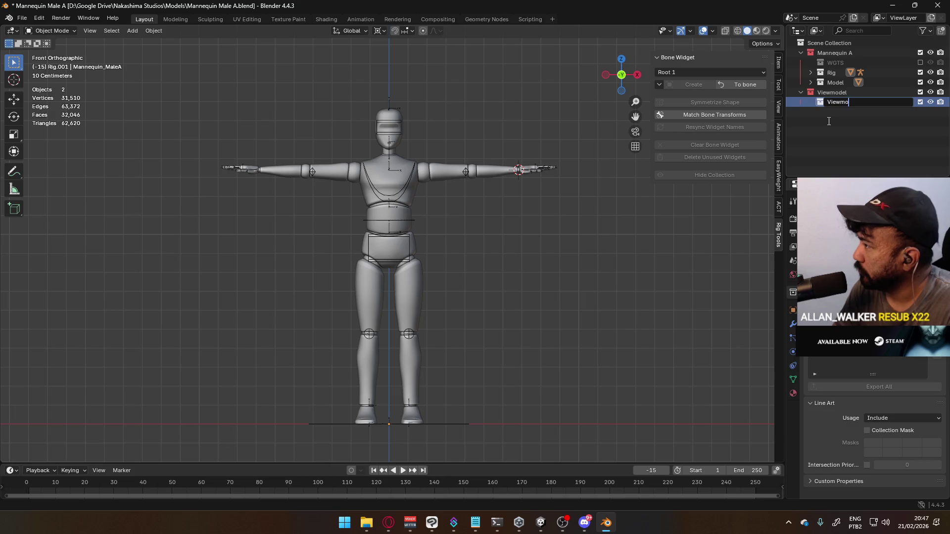
text(del Rig)
key(Return)
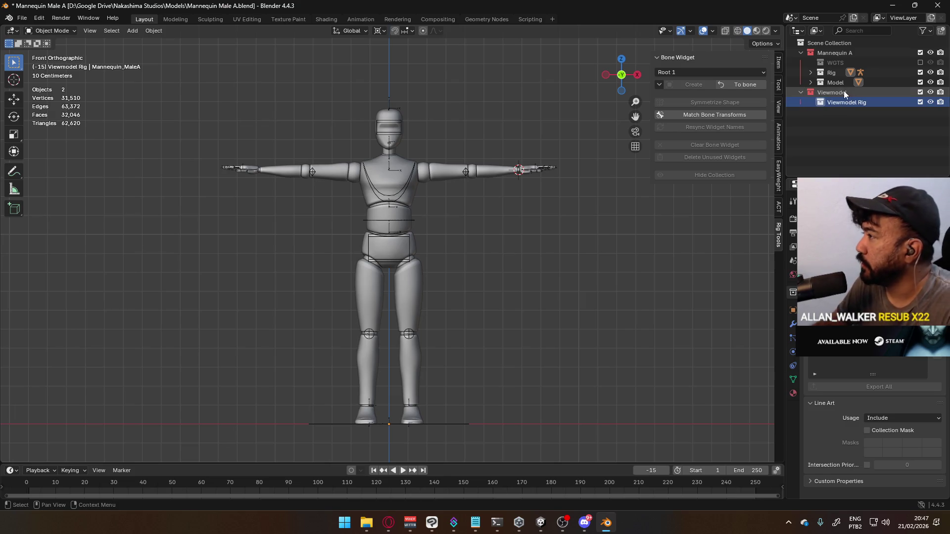
- Rename the Mannequin A child collections to 'Mannequin Rig' and 'Mannequin Model'
click(832, 73)
double_click(832, 72)
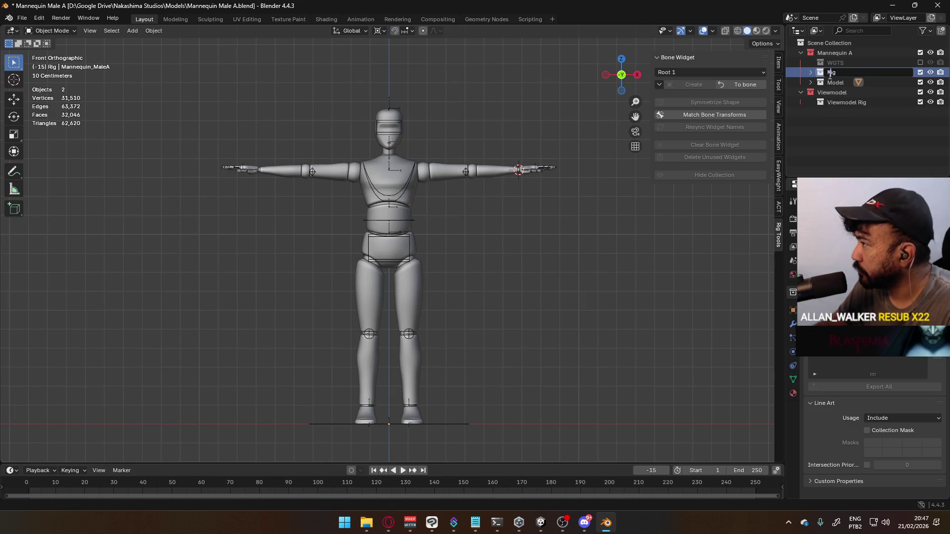
text(Mannequin)
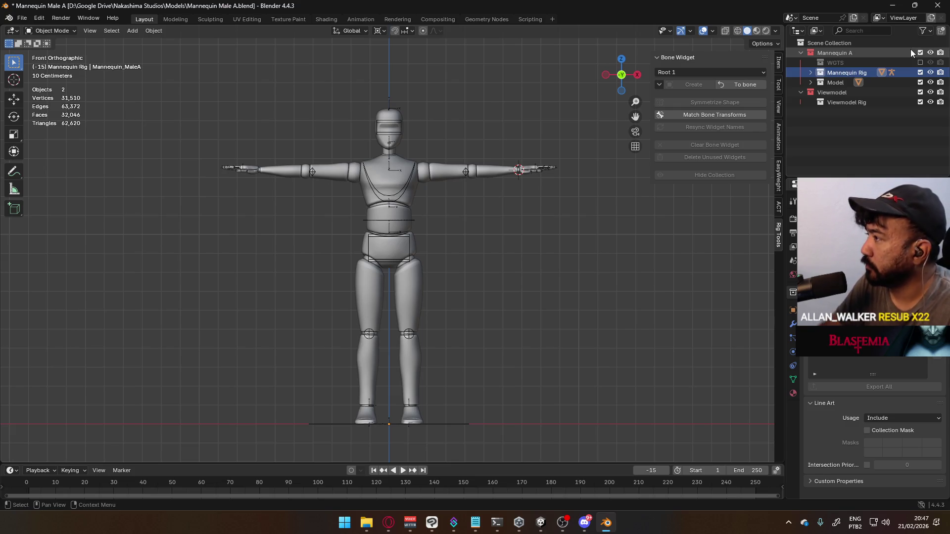
key(Return)
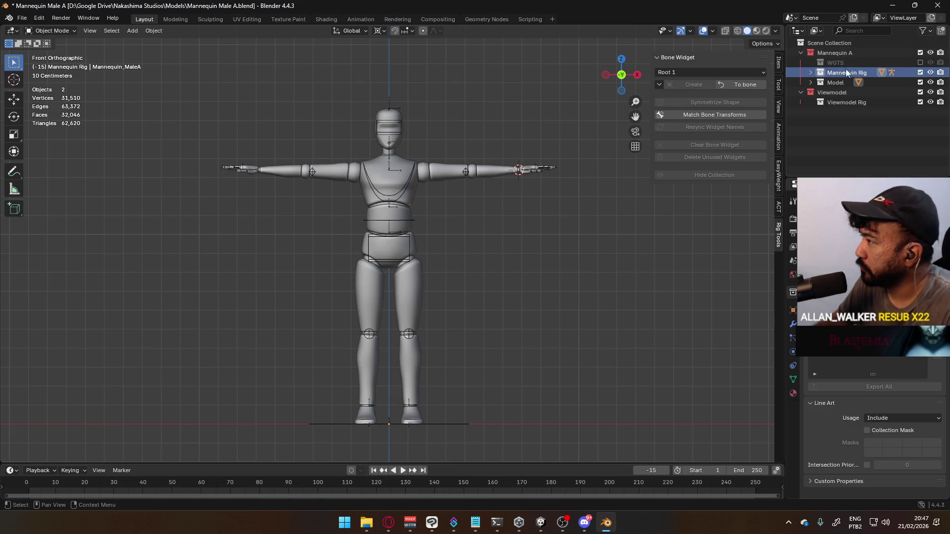
key(Down)
double_click(842, 72)
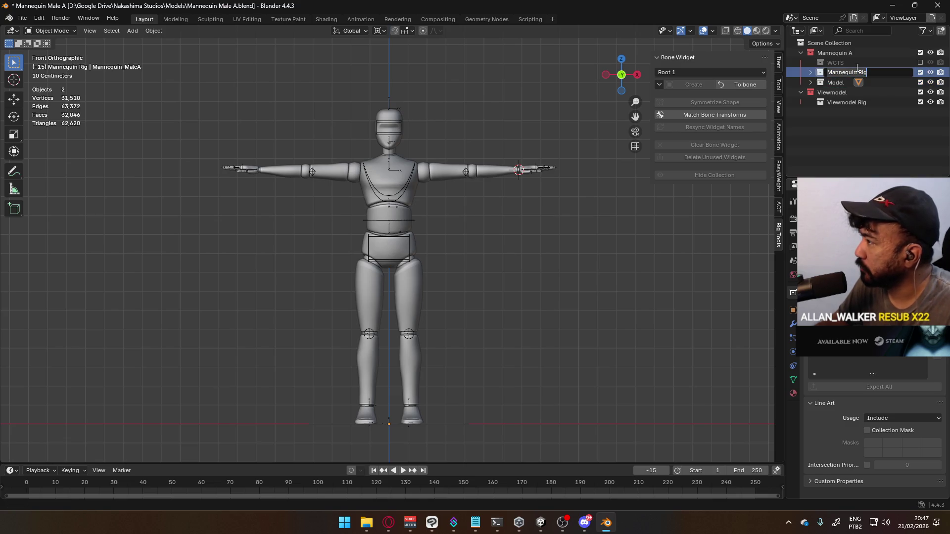
key(Return)
double_click(829, 83)
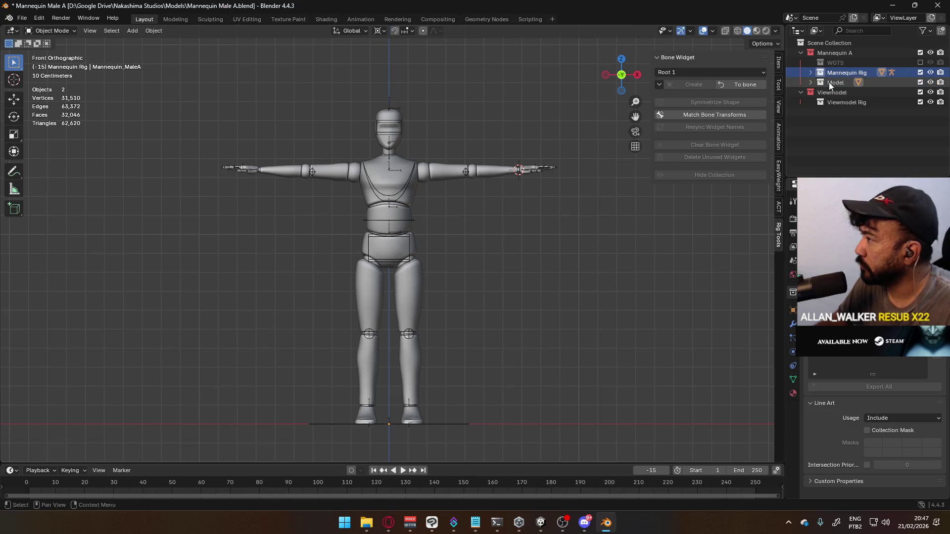
text(Mannequin)
key(Return)
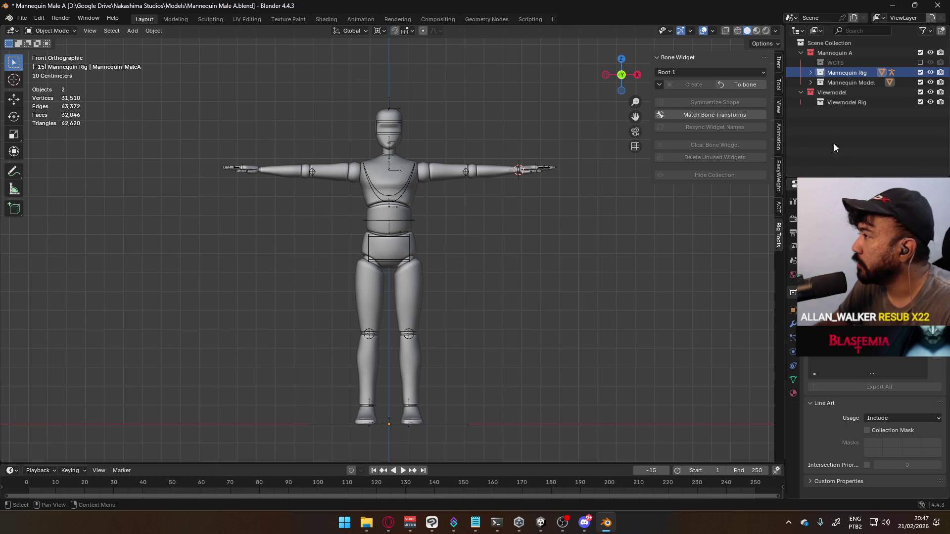
ctrl+click(855, 84)
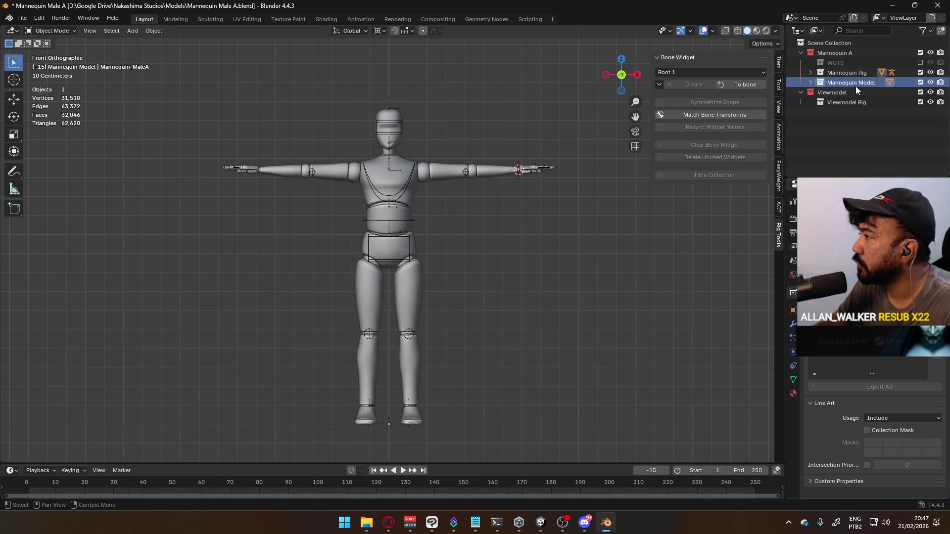
- Duplicate the mannequin mesh and rig in place and move the copies into Viewmodel Rig
right_click(844, 75)
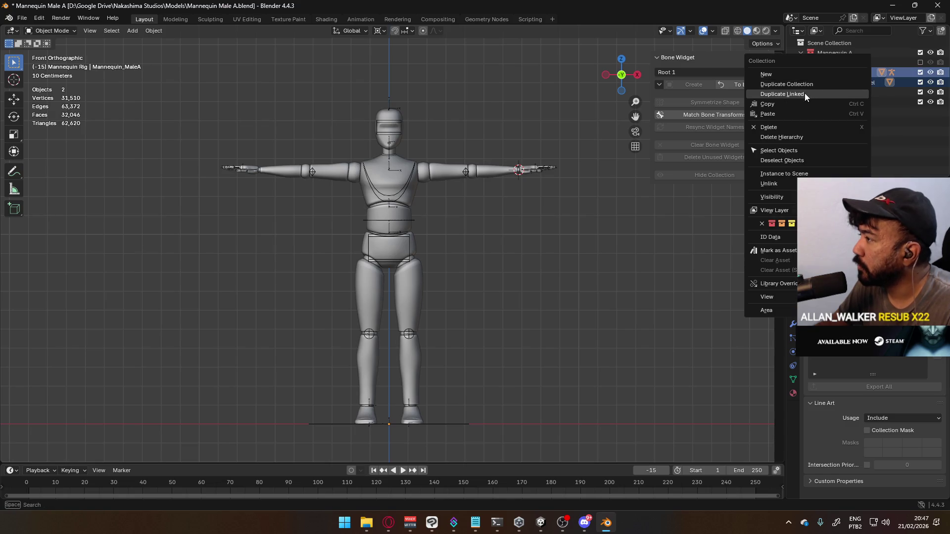
click(901, 125)
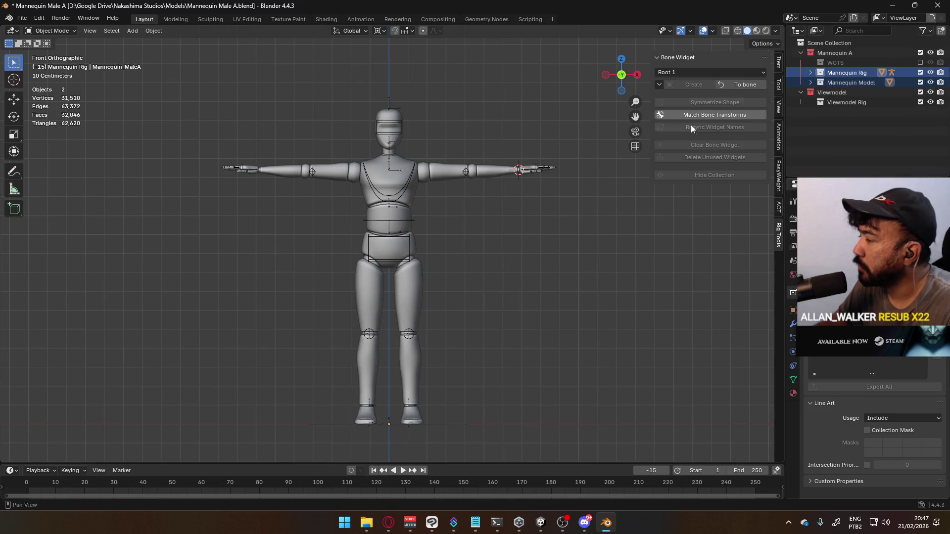
mouse_move(200, 99)
mouse_down()
mouse_move(434, 268)
mouse_move(425, 255)
mouse_up()
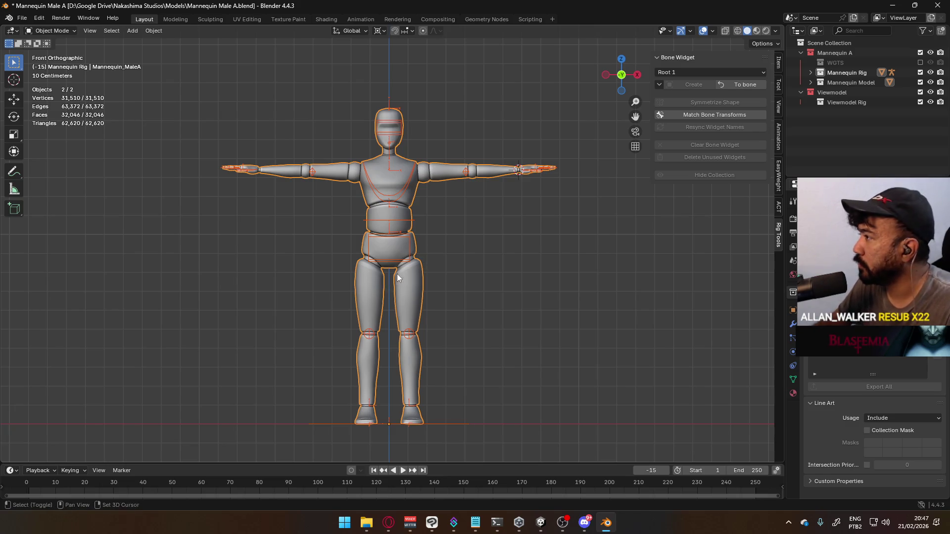
key(shift+d)
right_click(513, 241)
key(m)
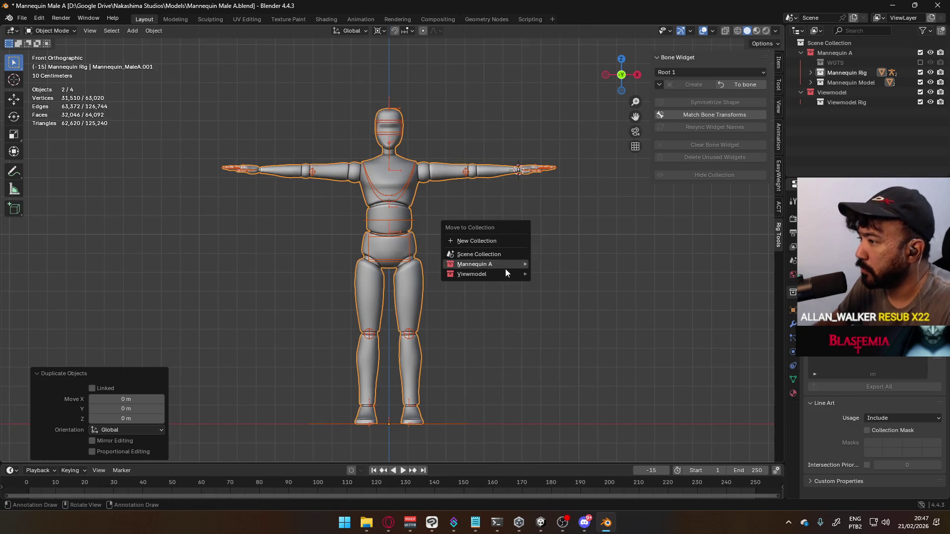
mouse_move(503, 276)
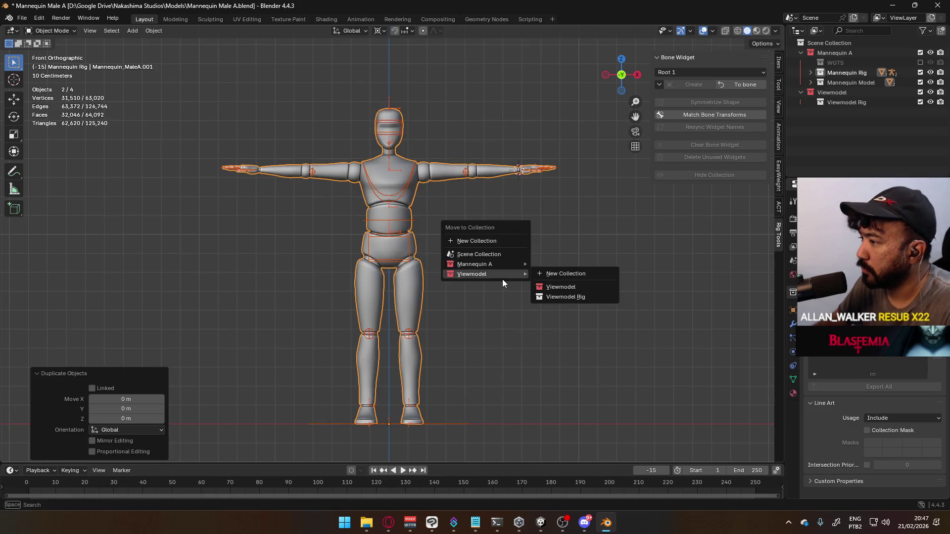
click(588, 295)
- Move the duplicated mannequin mesh into a new 'Viewmodel Model' collection
click(848, 112)
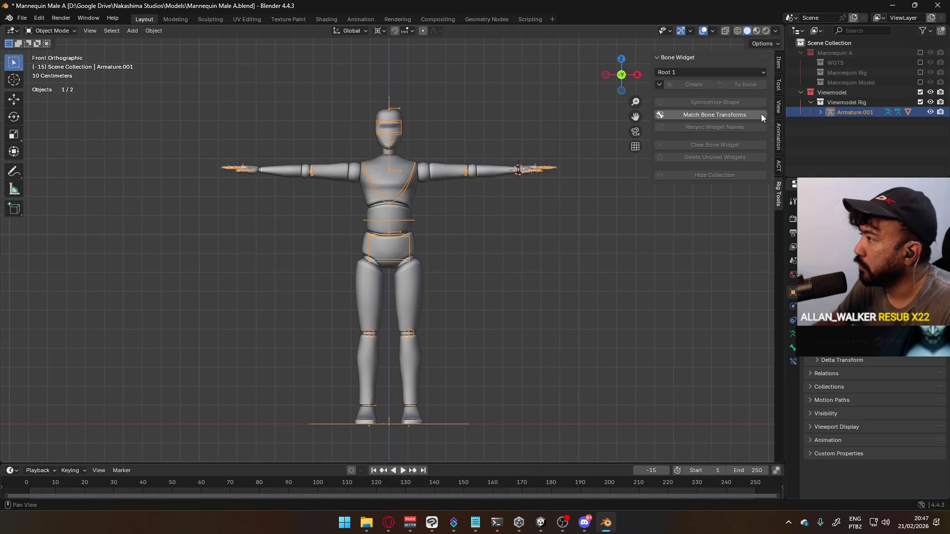
click(465, 178)
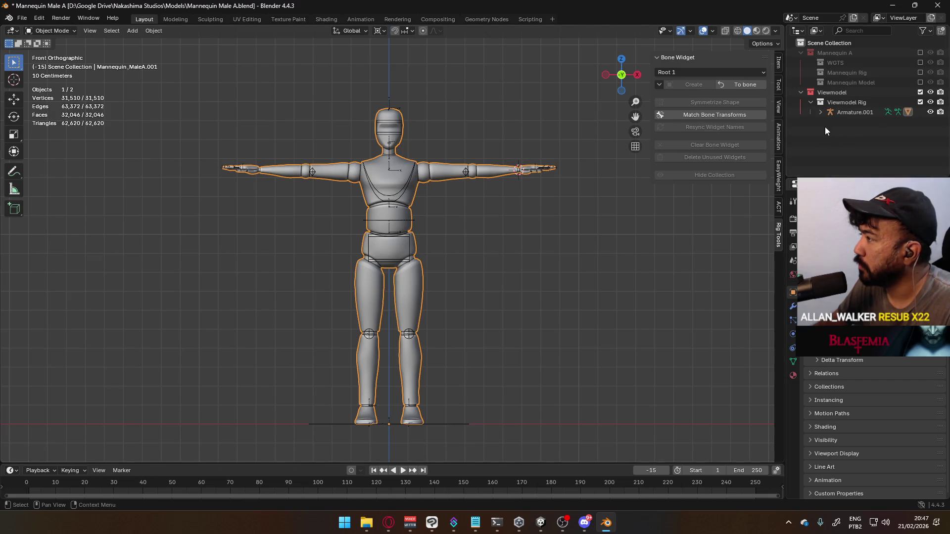
click(820, 113)
key(m)
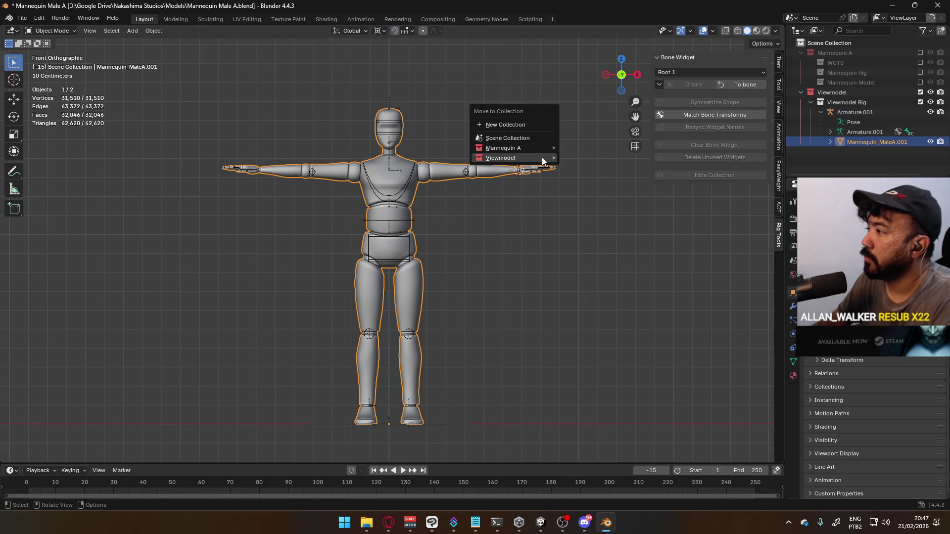
mouse_move(542, 157)
click(603, 157)
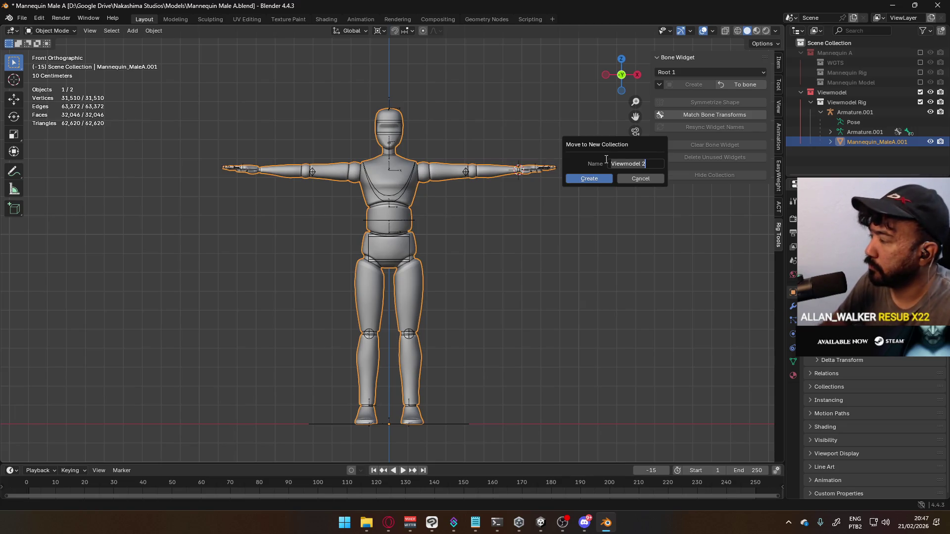
text(Viewmo)
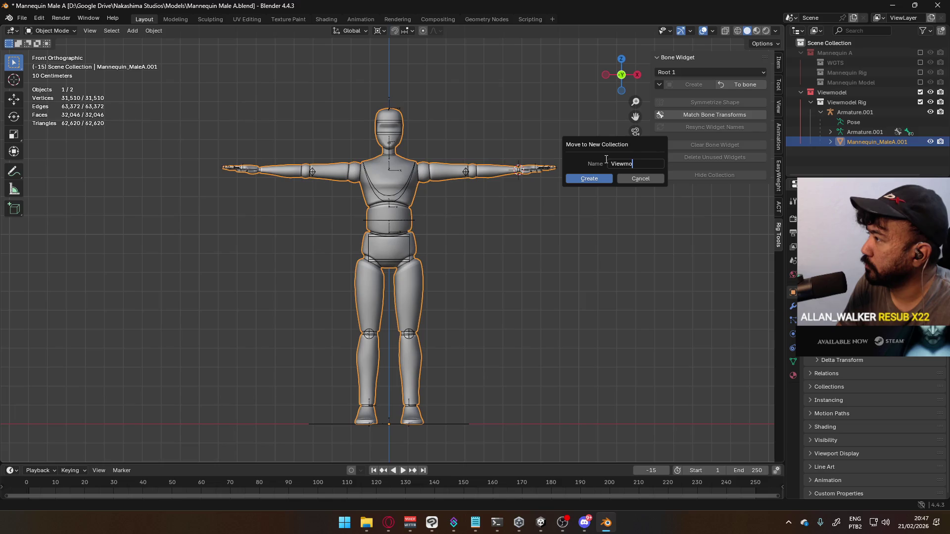
text(del Mode)
key(Return)
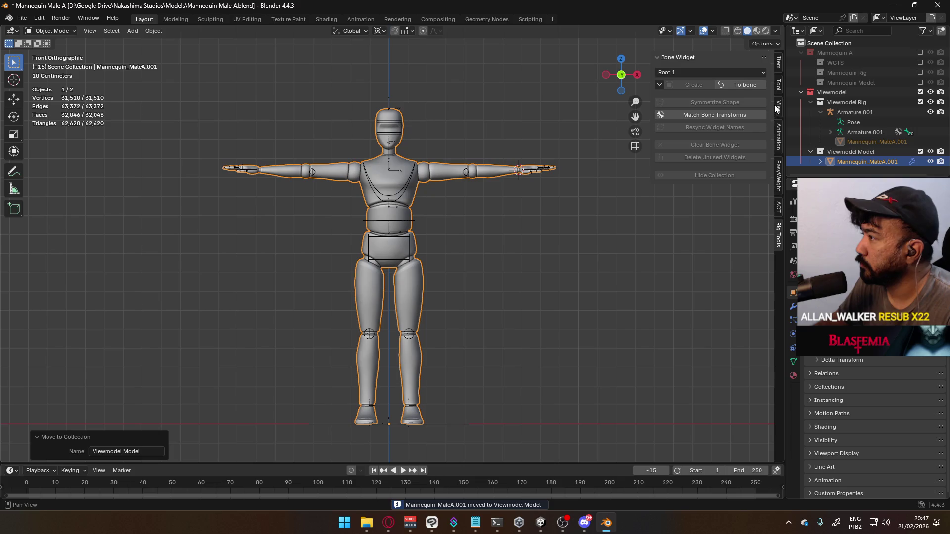
- Rename the duplicated mesh 'Viewmodel_MaleA' and the duplicated armature 'Viewmodel_Rig'
double_click(859, 161)
text(Vie)
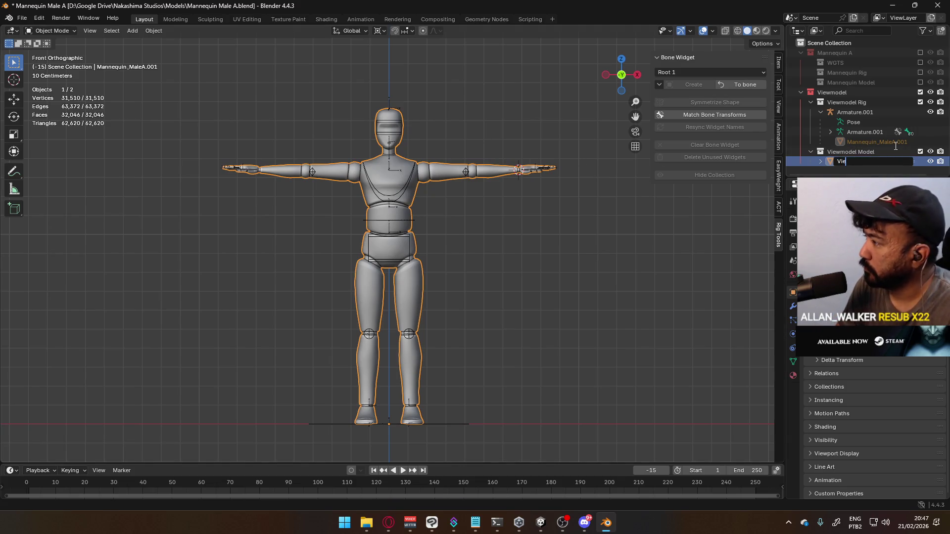
text(wmodel_MaleA)
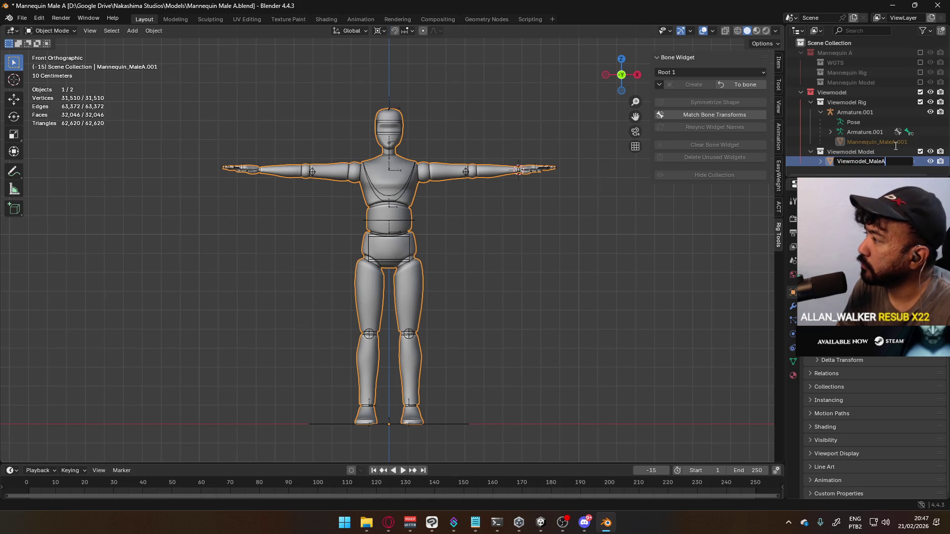
key(Return)
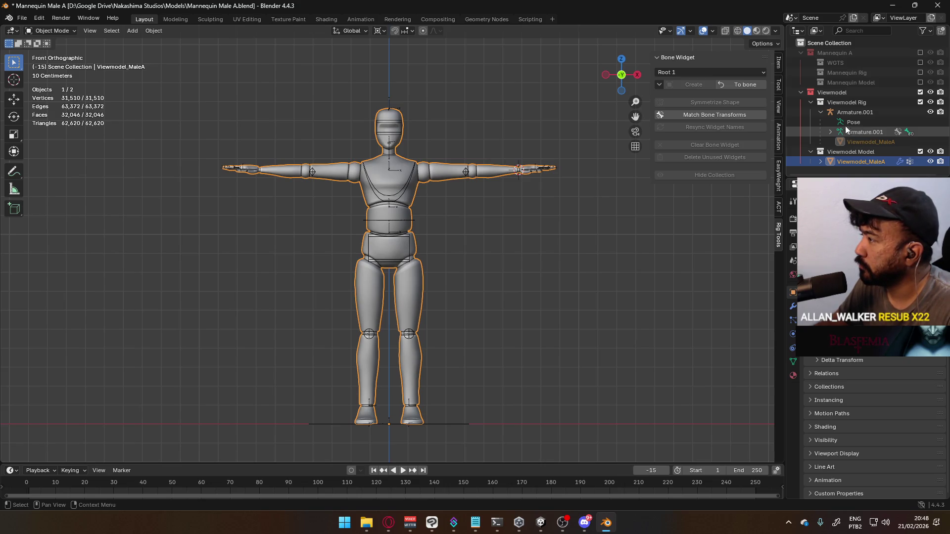
double_click(855, 112)
text(Vo)
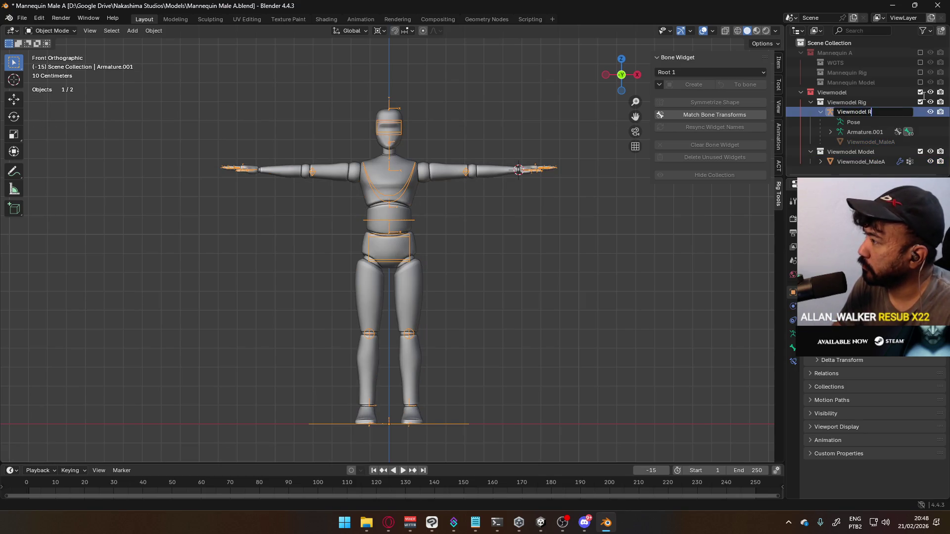
text(ig)
key(Return)
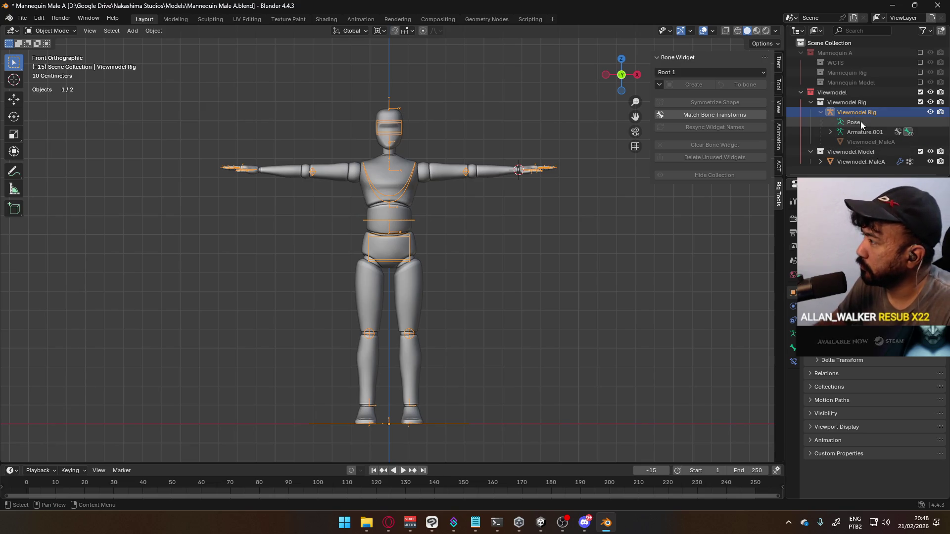
- Select both viewmodel objects, collapse the Viewmodel collections, and deselect the mannequin
click(852, 115)
ctrl+click(853, 163)
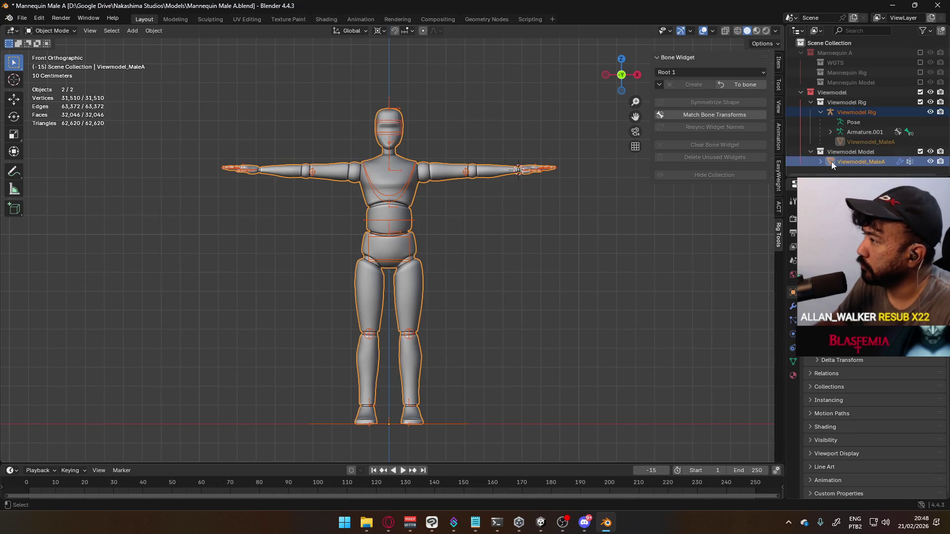
click(778, 201)
scroll(715, 181, down, 10)
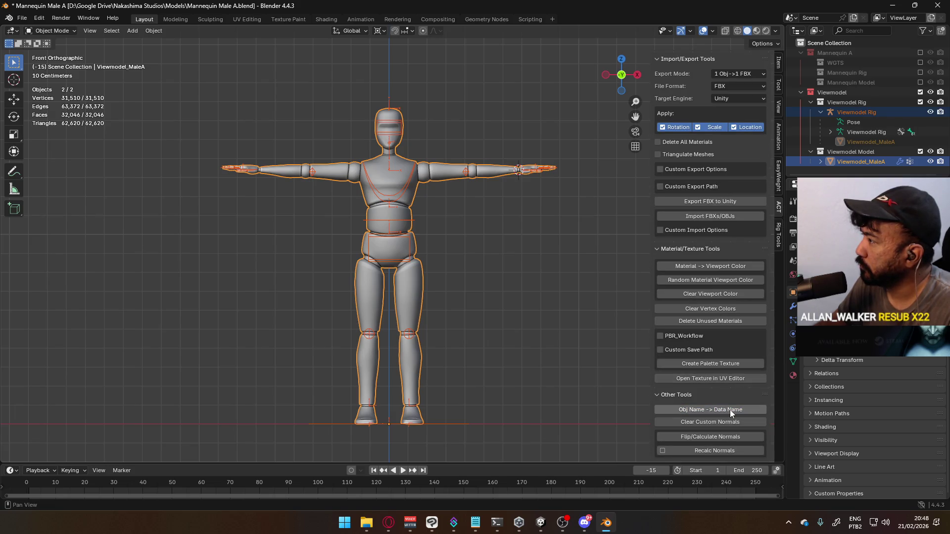
click(821, 112)
click(810, 102)
click(812, 111)
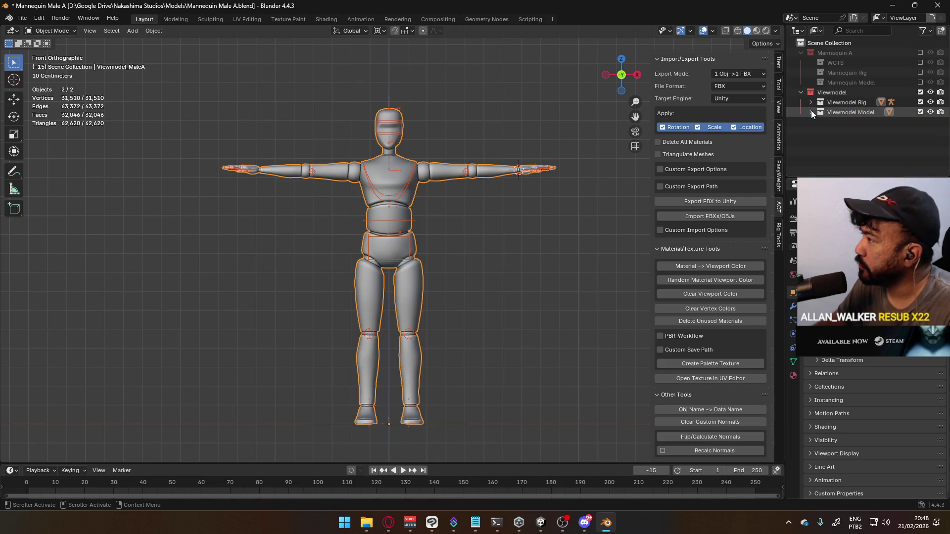
click(839, 133)
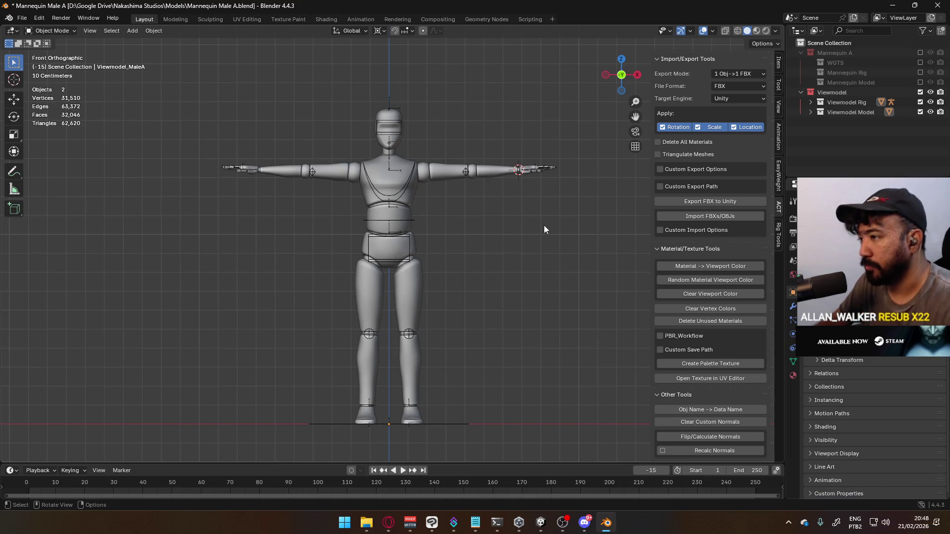
key(F3)
- Snap the 3D cursor to world origin and open Viewmodel_MaleA in Edit Mode from the front
text(c)
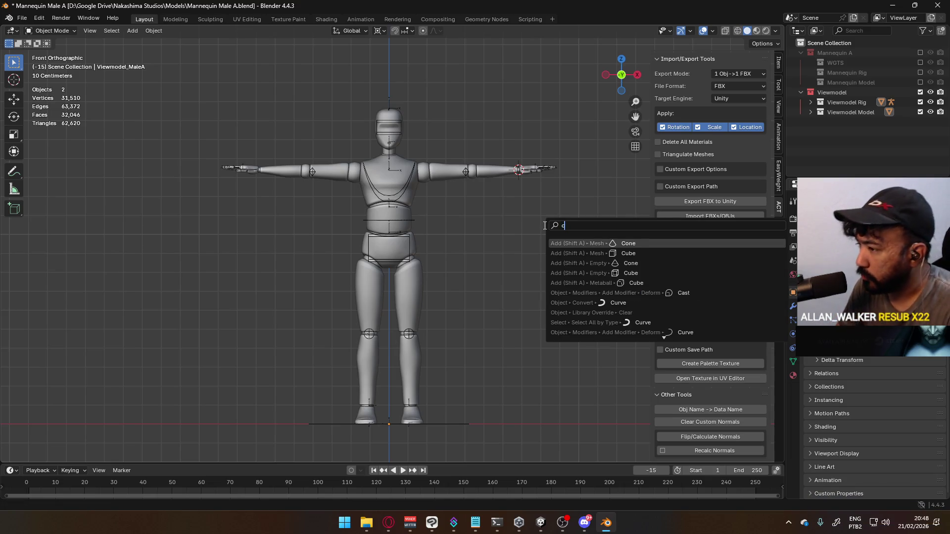
text(urs to wo)
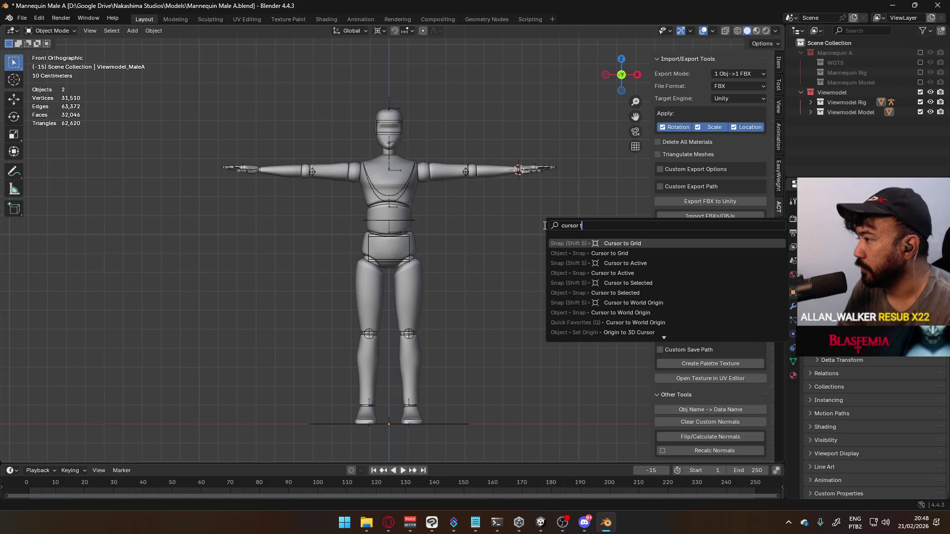
key(Return)
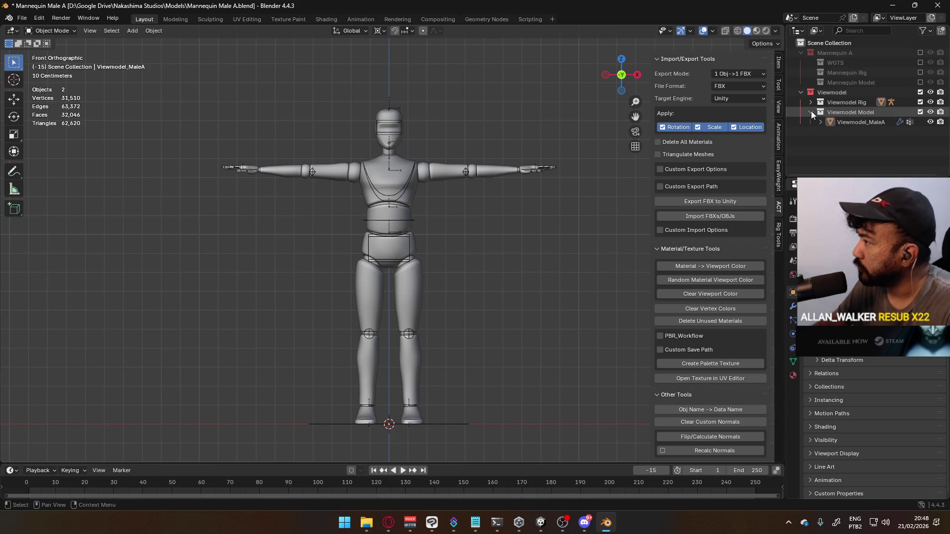
click(412, 219)
mouse_move(525, 221)
middle_down()
mouse_move(532, 237)
mouse_move(421, 178)
middle_up()
click(411, 167)
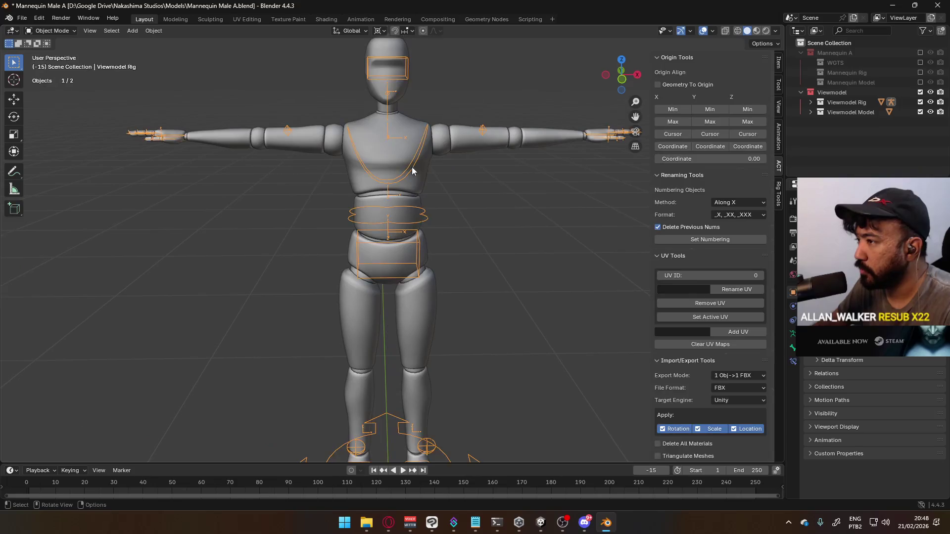
scroll(401, 178, up, 1)
key(Tab)
scroll(447, 207, down, 3)
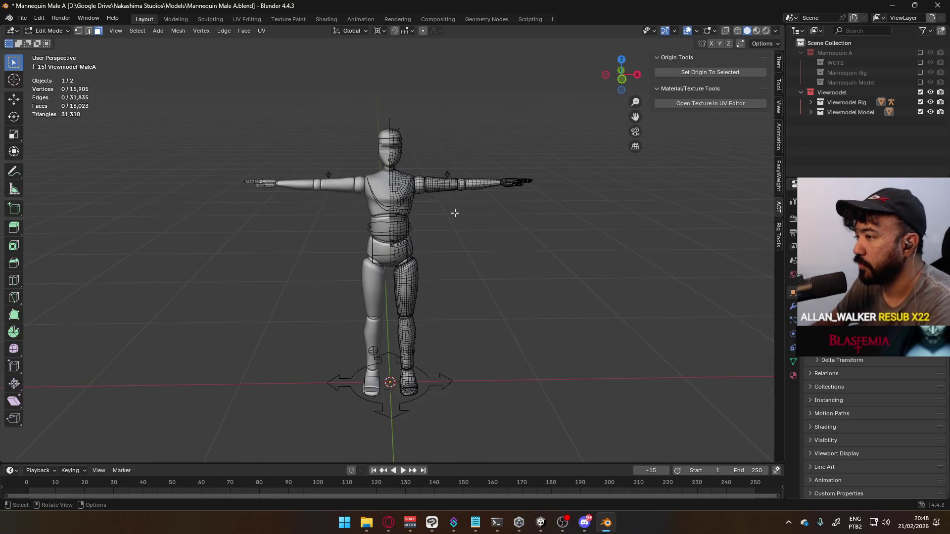
key(KP_1)
scroll(442, 201, up, 2)
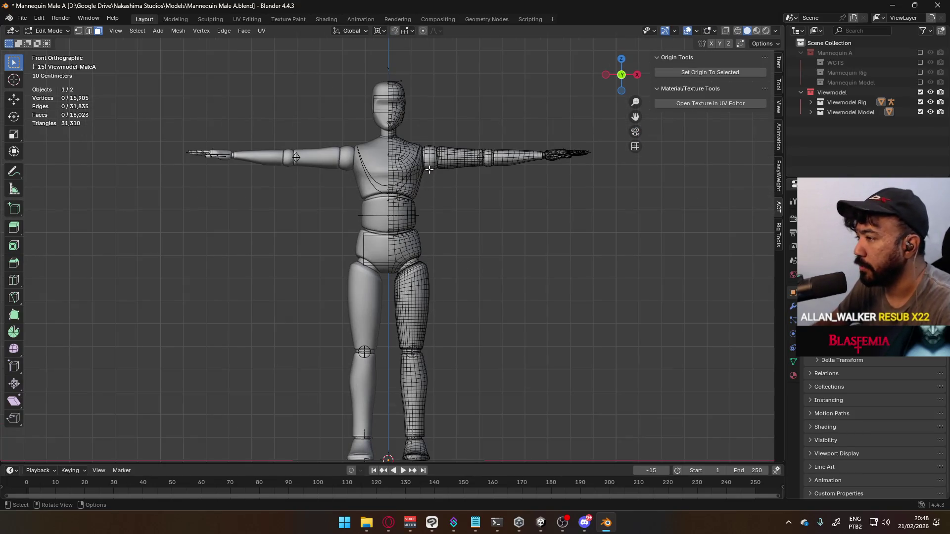
- Select the arm and hand with X-ray on and separate them into their own object
key(l)
key(l)
key(l)
key(l)
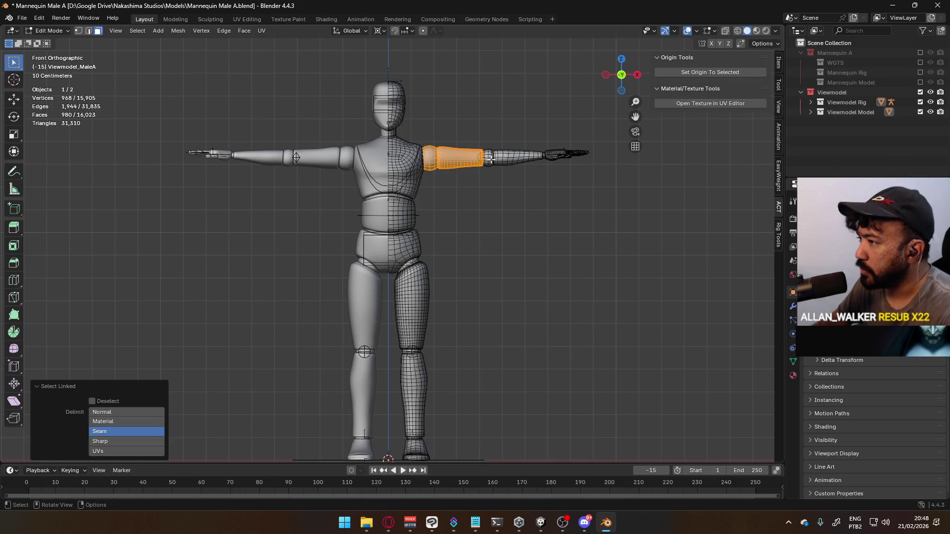
key(1)
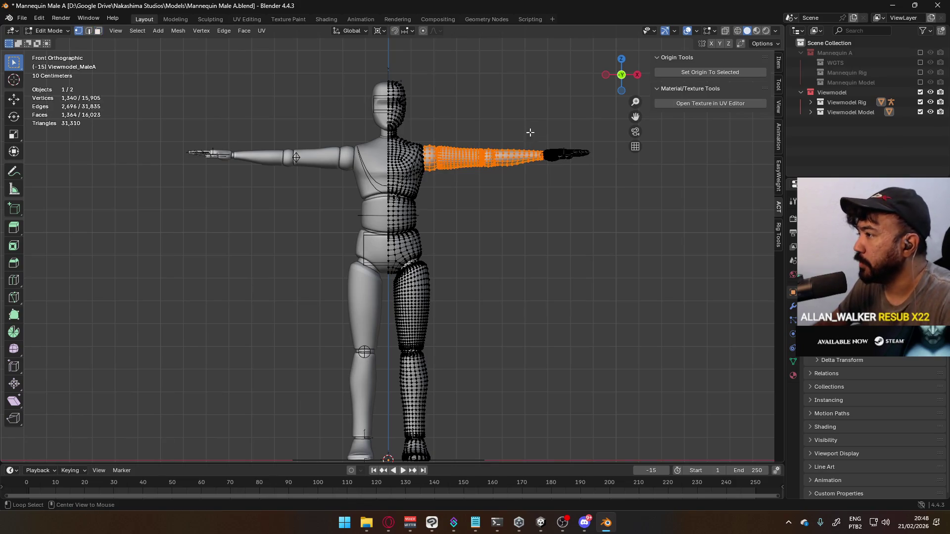
key(alt+z)
key(l)
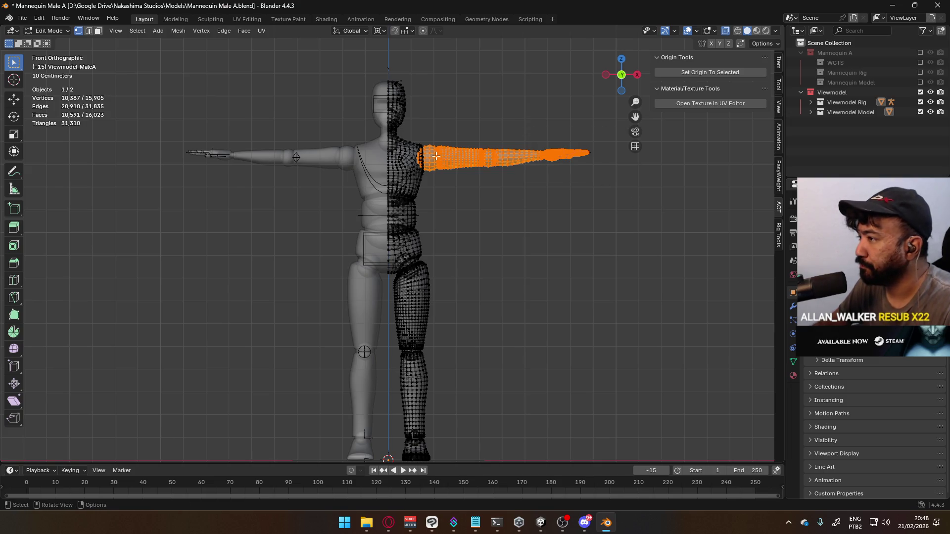
right_click(423, 307)
mouse_move(485, 361)
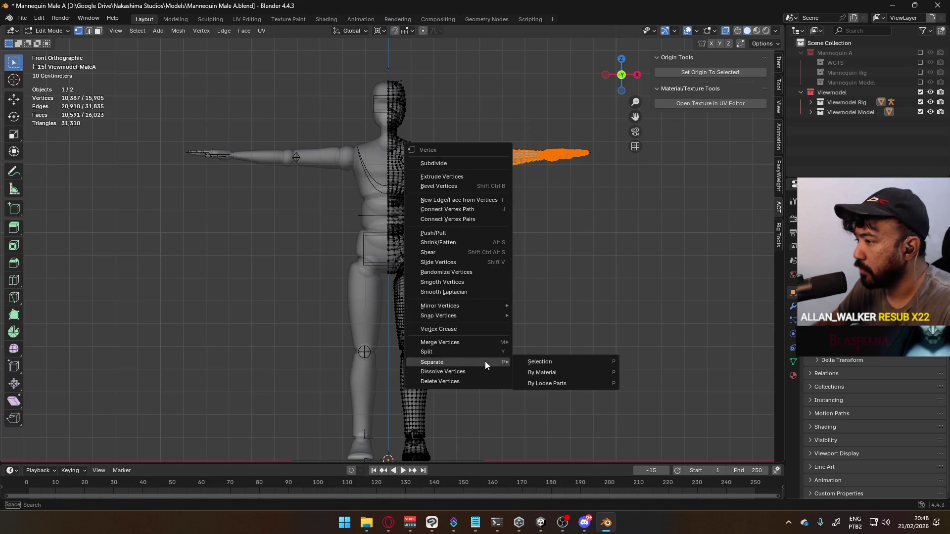
click(532, 362)
- Select the remaining body mesh and delete all of its vertices
key(alt+z)
key(Tab)
click(471, 160)
mouse_move(537, 176)
middle_down()
mouse_move(526, 190)
mouse_move(477, 177)
middle_up()
click(412, 196)
mouse_move(413, 197)
middle_down()
mouse_move(490, 173)
mouse_move(471, 216)
middle_up()
key(Tab)
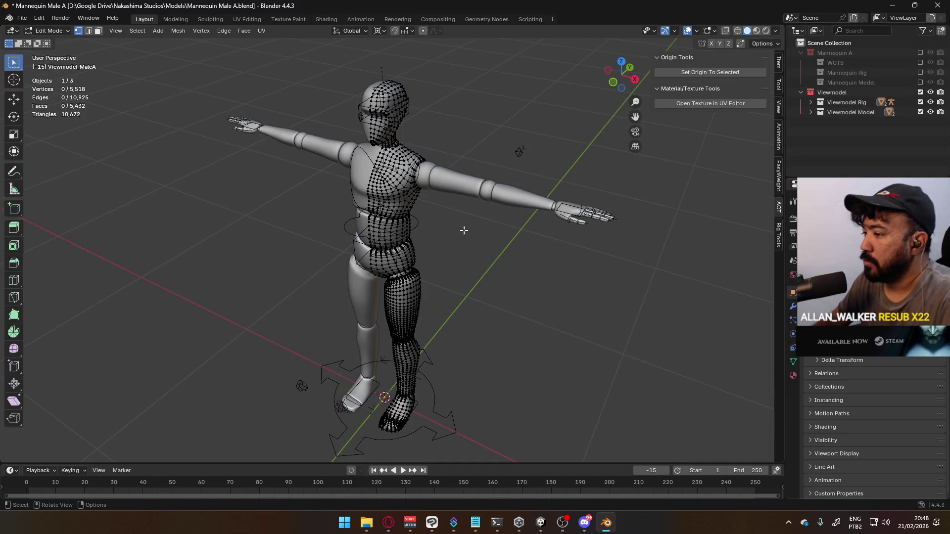
key(a)
key(x)
click(464, 230)
- Select the Viewmodel Rig and edit its bones from the front view
key(Tab)
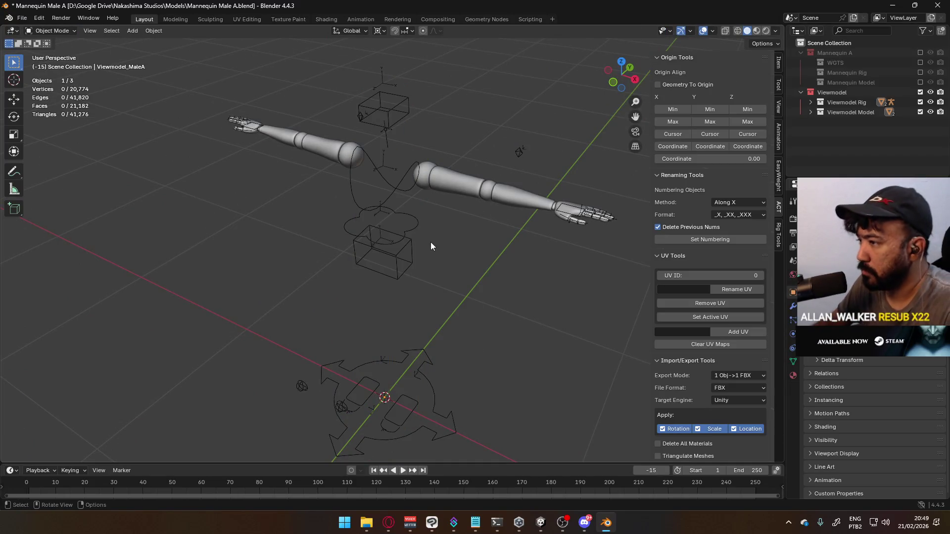
click(405, 227)
key(KP_1)
key(Tab)
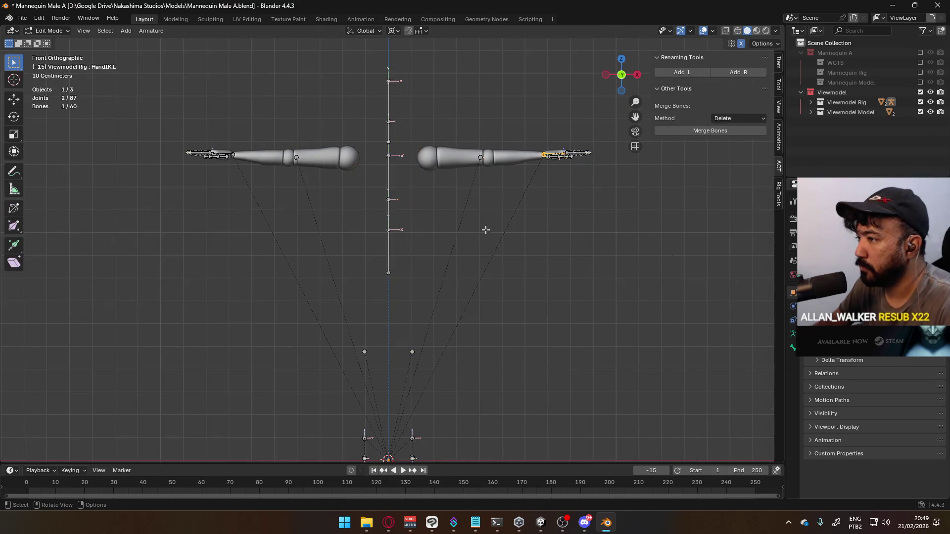
- Box-select the leg and hip bones, add the Chest bone, and delete them all
mouse_move(405, 221)
middle_down()
mouse_move(424, 276)
mouse_move(439, 284)
mouse_move(430, 292)
middle_up()
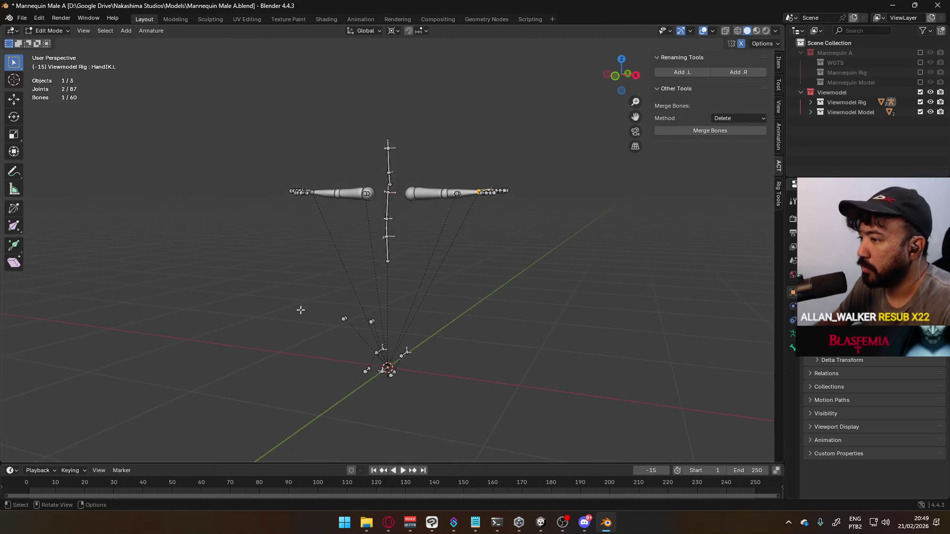
drag(296, 304, 570, 442)
mouse_move(368, 282)
middle_down()
mouse_move(421, 320)
mouse_move(506, 255)
mouse_move(501, 287)
mouse_move(422, 305)
mouse_move(318, 291)
mouse_move(462, 189)
mouse_move(439, 282)
mouse_move(552, 311)
mouse_move(536, 311)
middle_up()
middle_drag(504, 228, 393, 237)
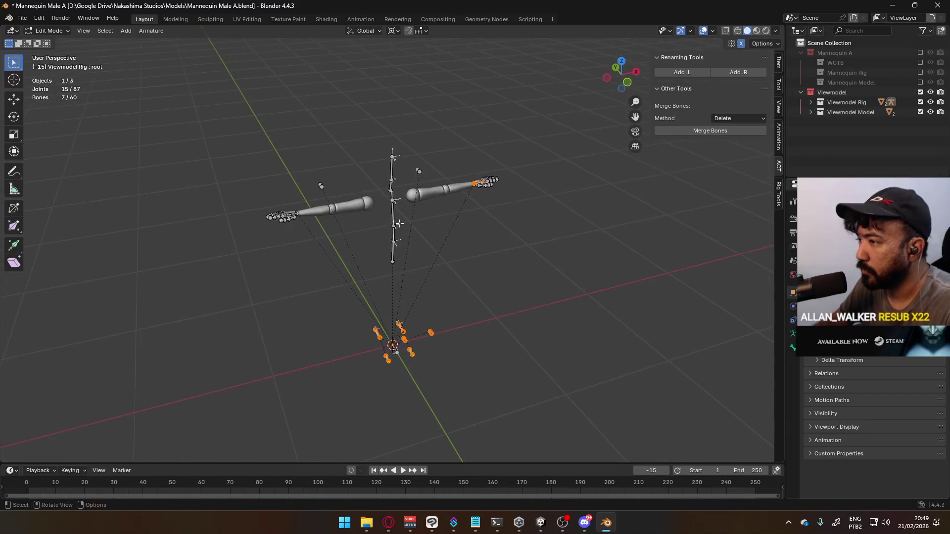
shift+click(393, 233)
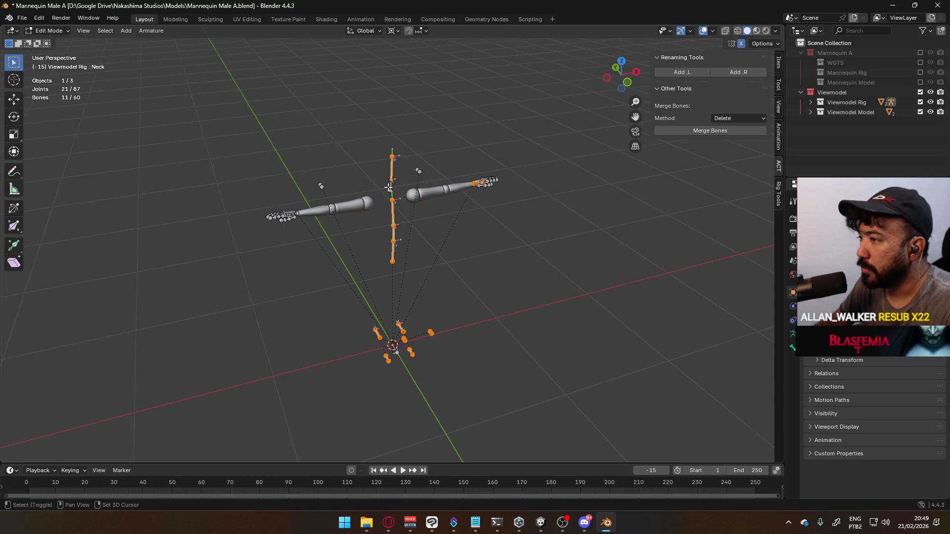
key(x)
click(453, 189)
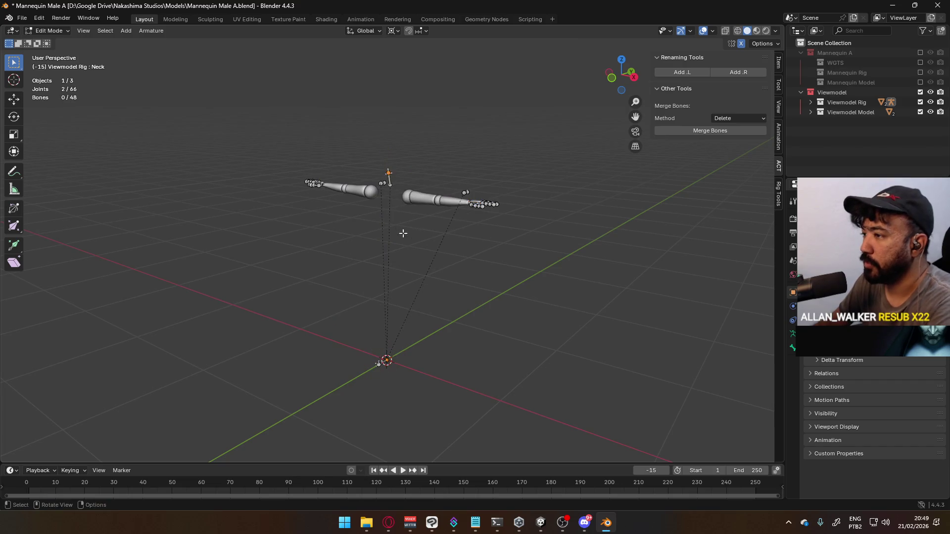
- Select all remaining Viewmodel Rig bones and zoom toward the hand
mouse_move(452, 189)
middle_down()
mouse_move(502, 222)
mouse_move(604, 228)
mouse_move(488, 238)
middle_up()
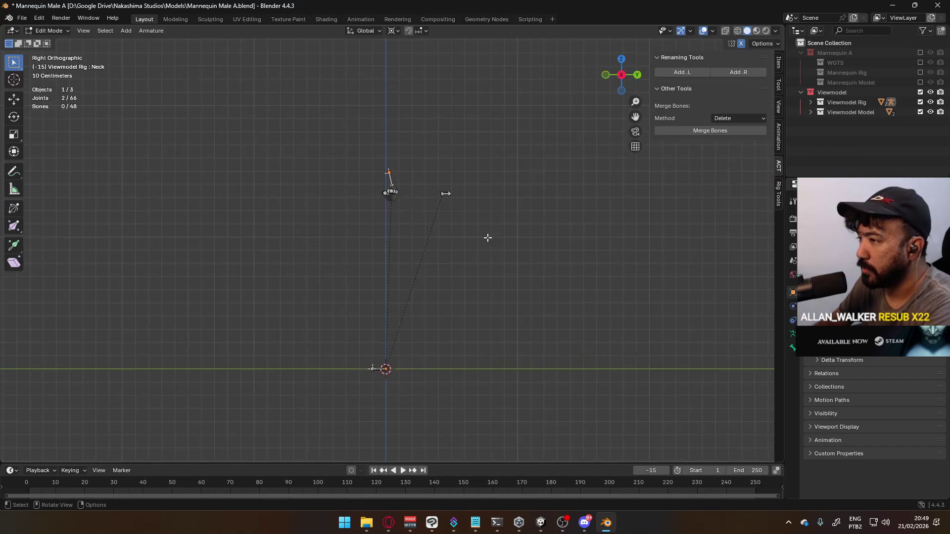
mouse_move(398, 240)
middle_down()
mouse_move(550, 244)
mouse_move(471, 267)
mouse_move(358, 263)
mouse_move(432, 251)
mouse_move(536, 210)
mouse_move(455, 267)
middle_up()
scroll(424, 251, up, 2)
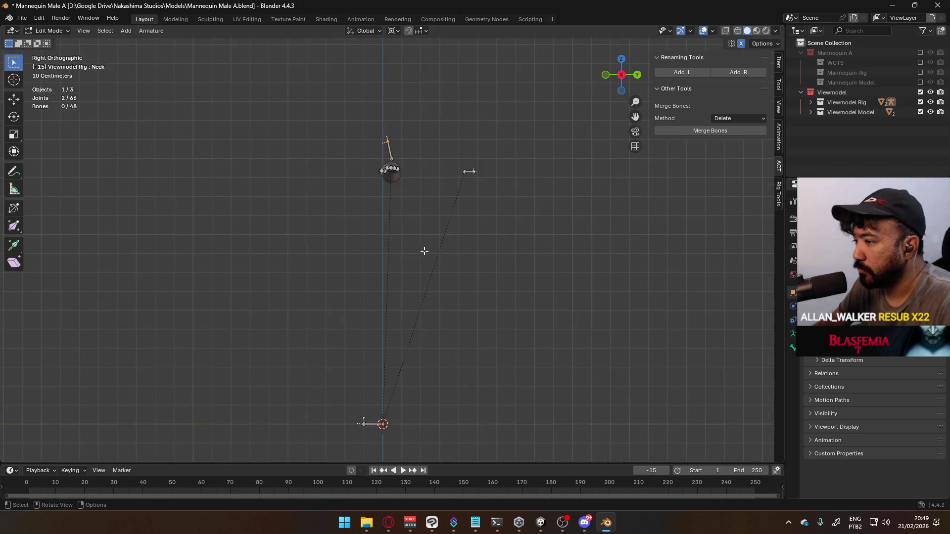
key(Tab)
key(Tab)
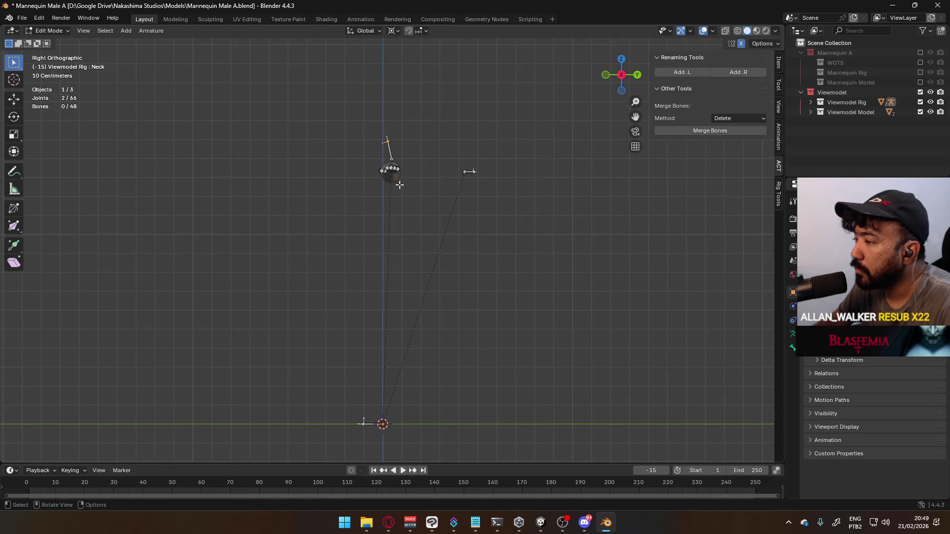
key(a)
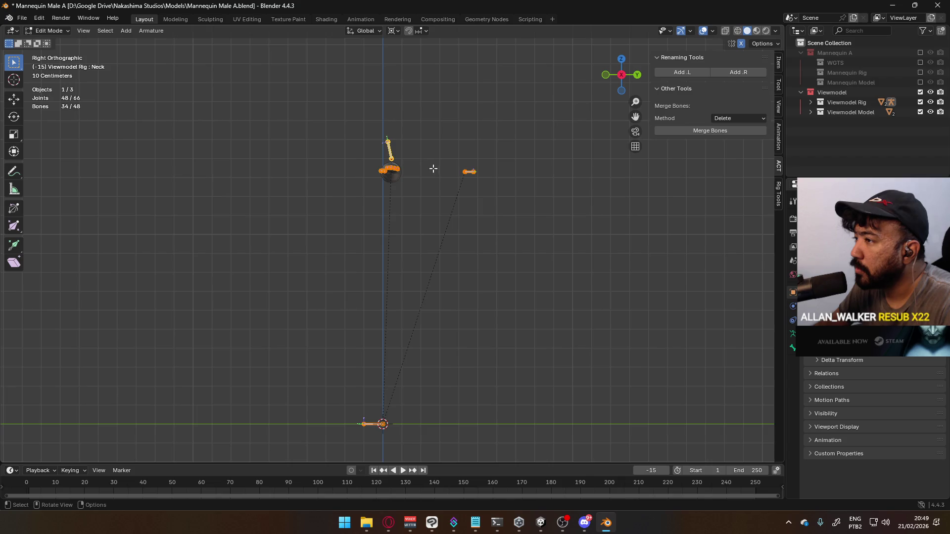
scroll(384, 187, up, 3)
shift+middle_drag(384, 187, 425, 255)
scroll(516, 232, up, 6)
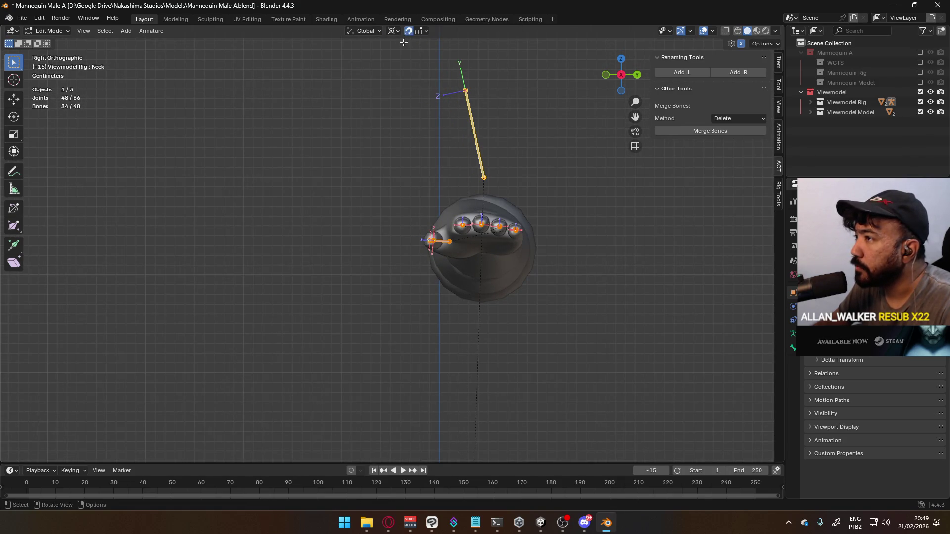
scroll(568, 257, up, 3)
- Move the selected bones 0.04 m along Y, followed by a small extra tweak
key(g)
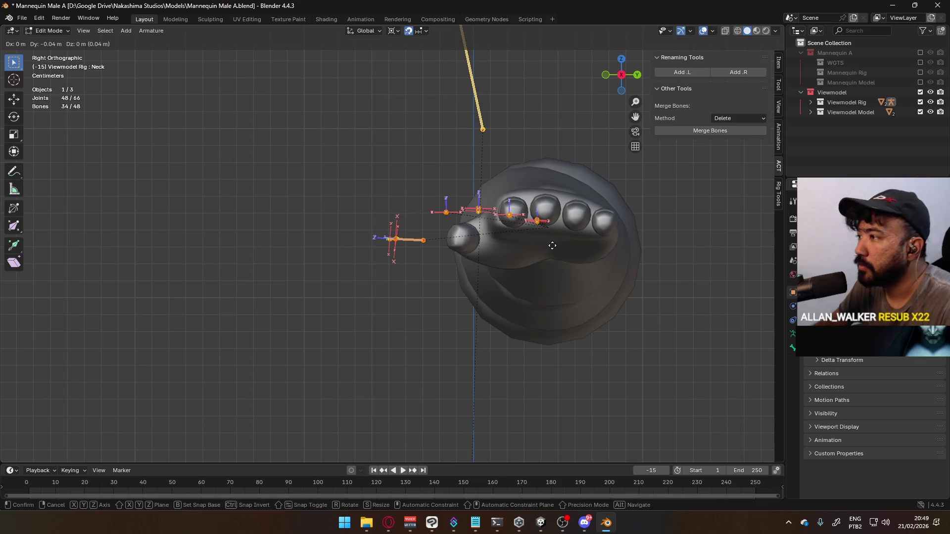
click(553, 245)
scroll(554, 246, up, 5)
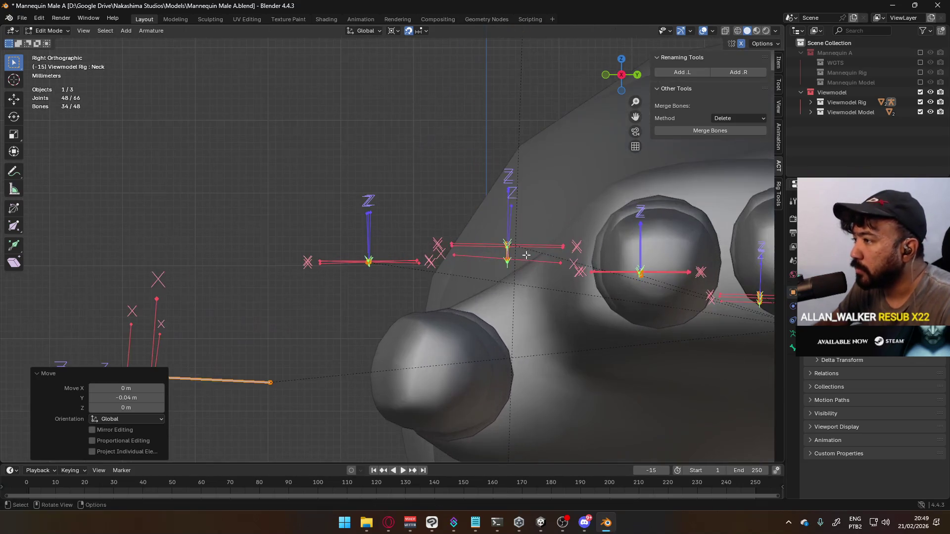
key(g)
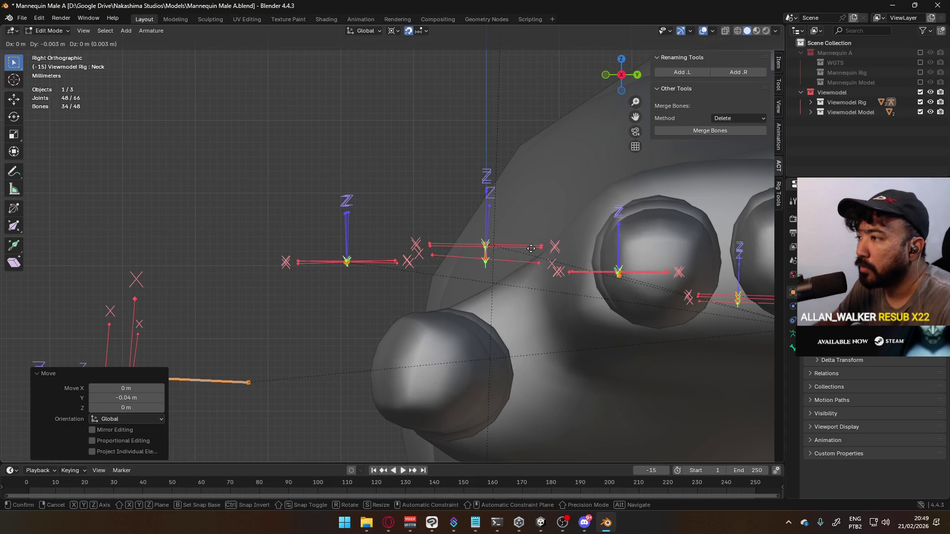
click(531, 249)
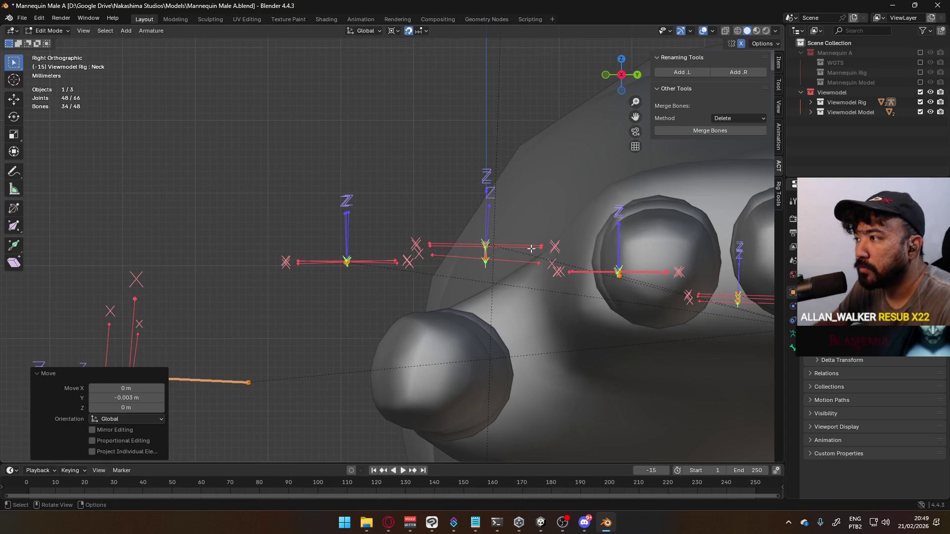
- Switch to editing the Viewmodel_MaleA.001 arm mesh
key(Tab)
scroll(475, 257, down, 10)
click(458, 276)
key(Tab)
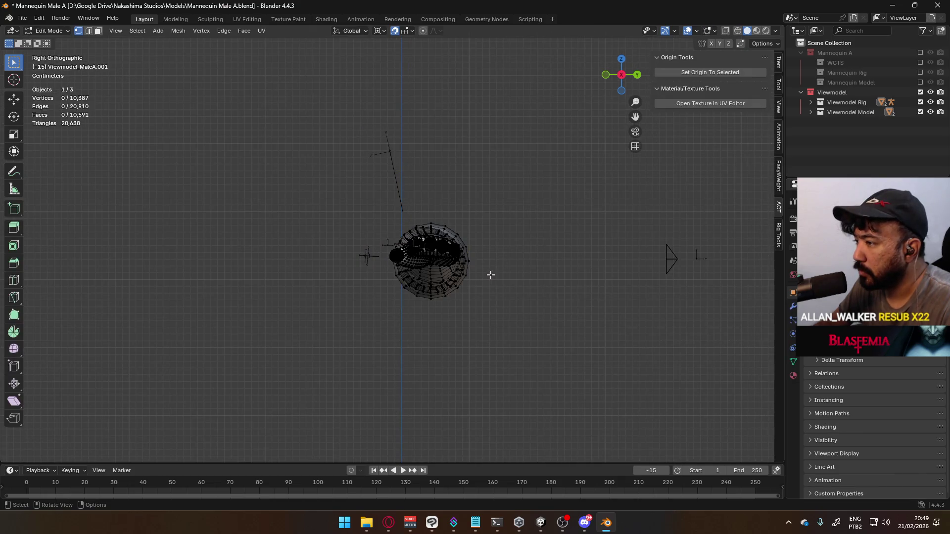
- Shift the whole arm mesh 0.04 m along Y to match the bones
key(a)
scroll(569, 265, up, 3)
key(g)
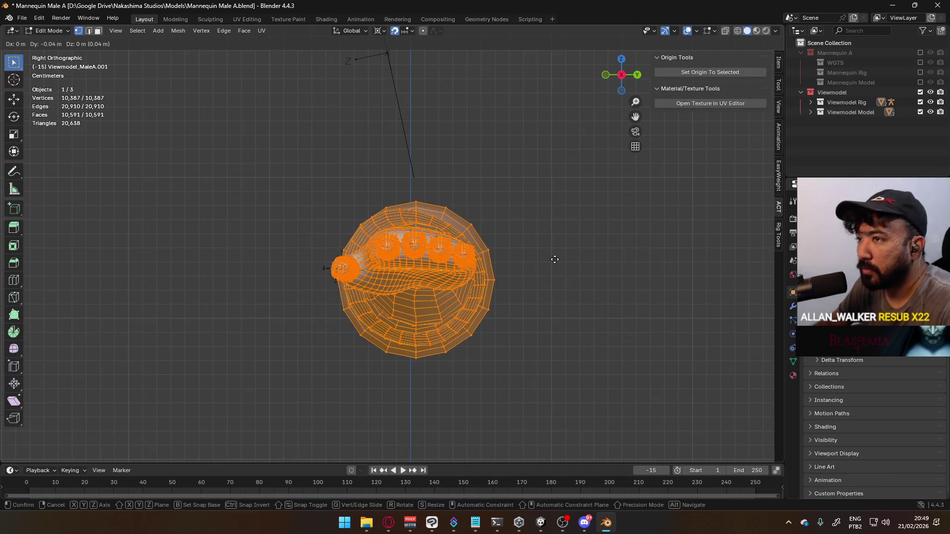
click(555, 259)
scroll(555, 259, up, 6)
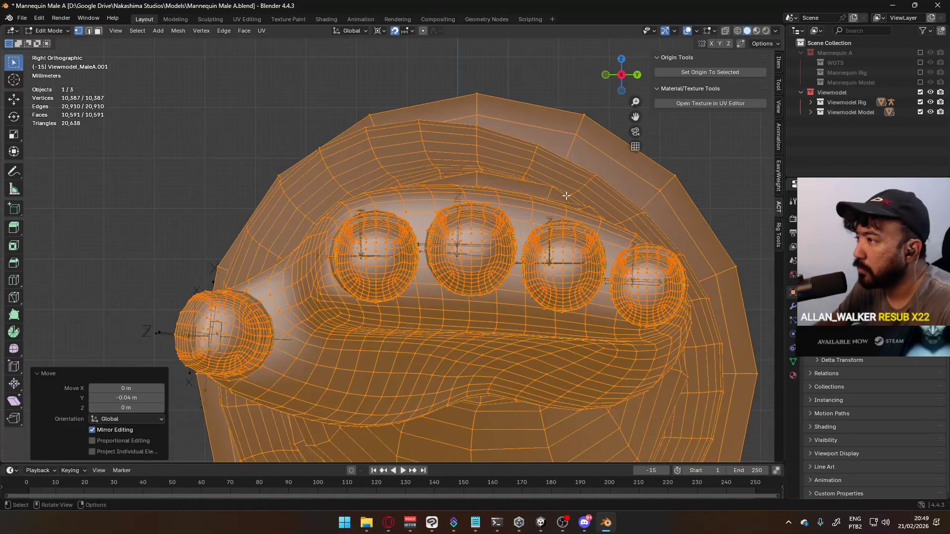
key(g)
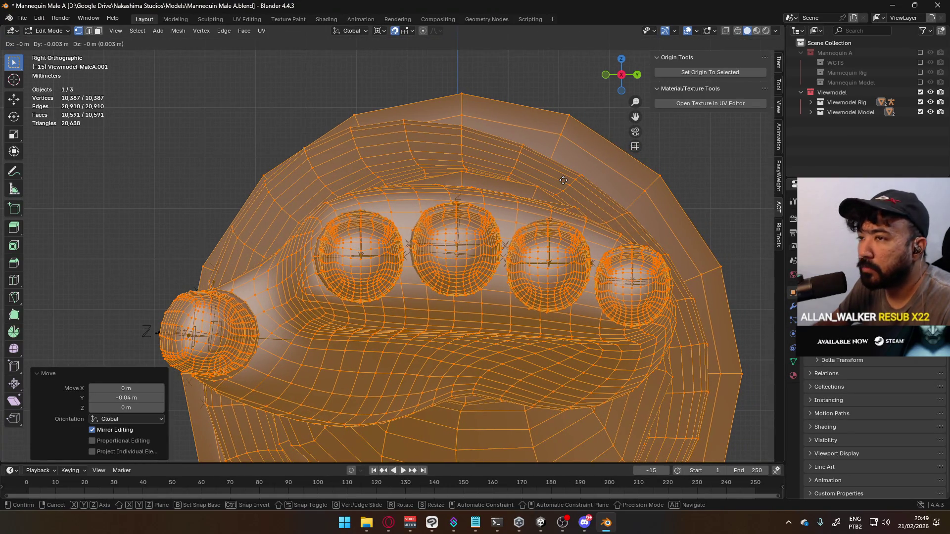
key(Escape)
scroll(549, 236, down, 6)
key(Tab)
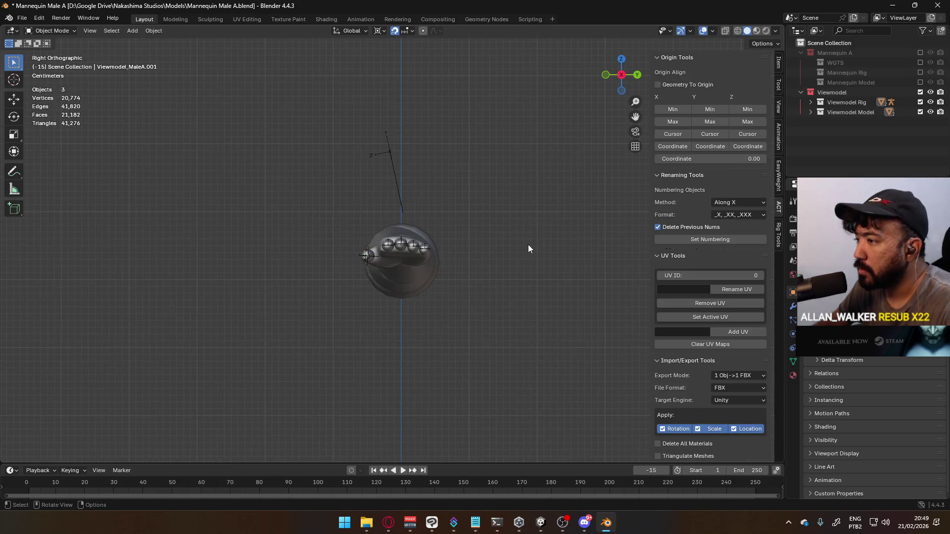
- From the front view, select the right-hand arm and enter its Edit Mode
mouse_move(528, 249)
middle_down()
mouse_move(445, 221)
mouse_move(524, 240)
middle_up()
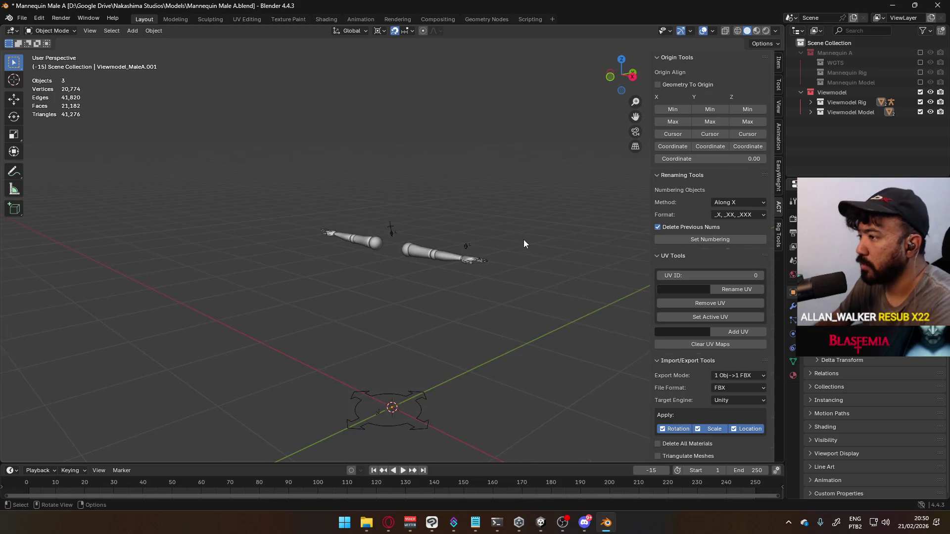
key(KP_1)
scroll(485, 304, up, 2)
shift+middle_drag(473, 286, 407, 193)
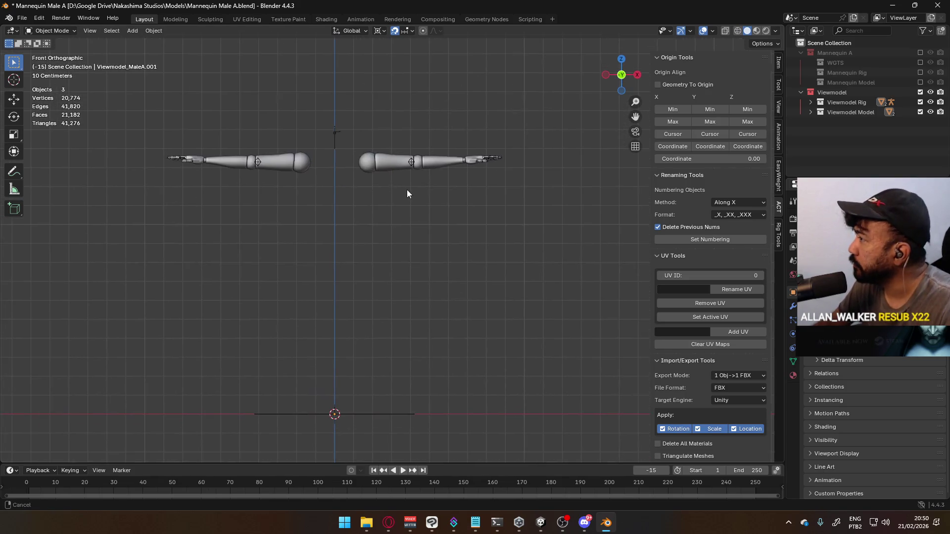
click(387, 168)
key(Tab)
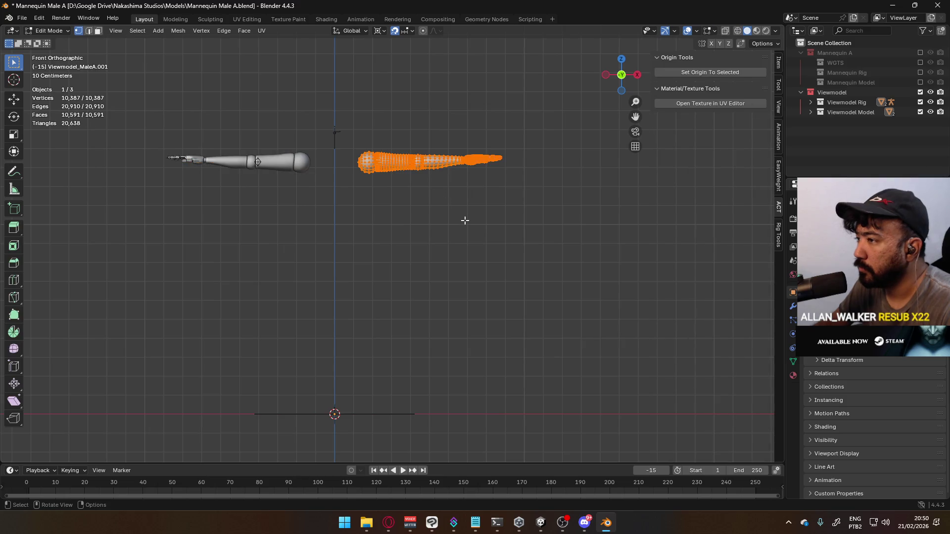
key(g)
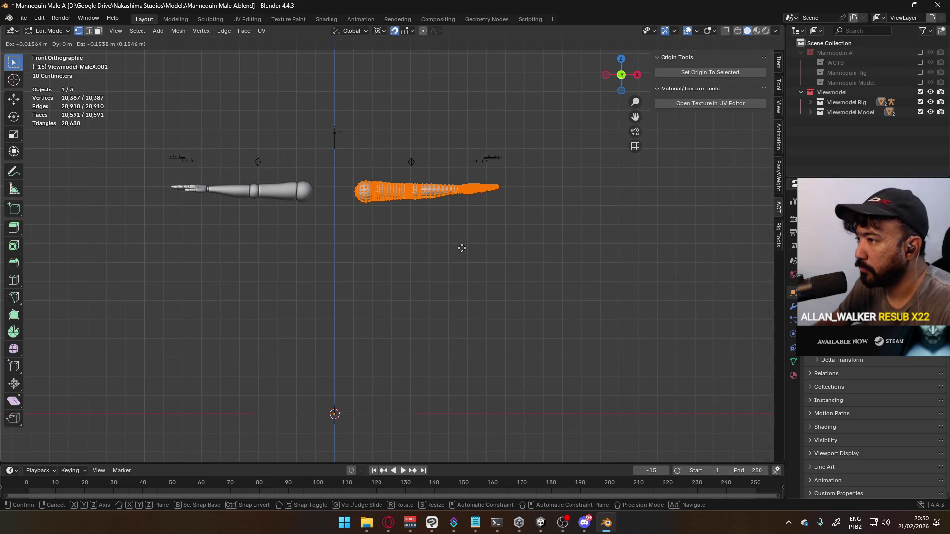
key(Escape)
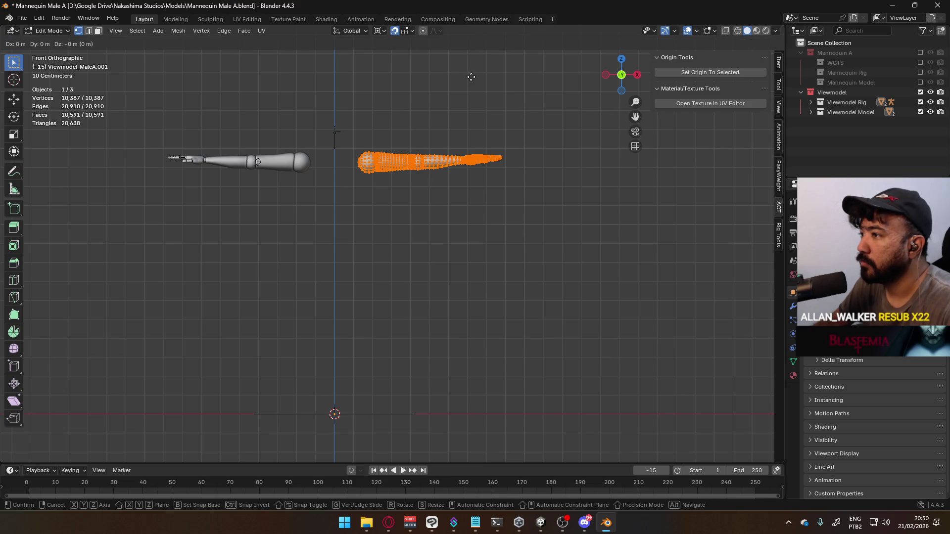
- Lower the arm meshes about 1.3 m straight down along Z
scroll(469, 86, down, 2)
key(g)
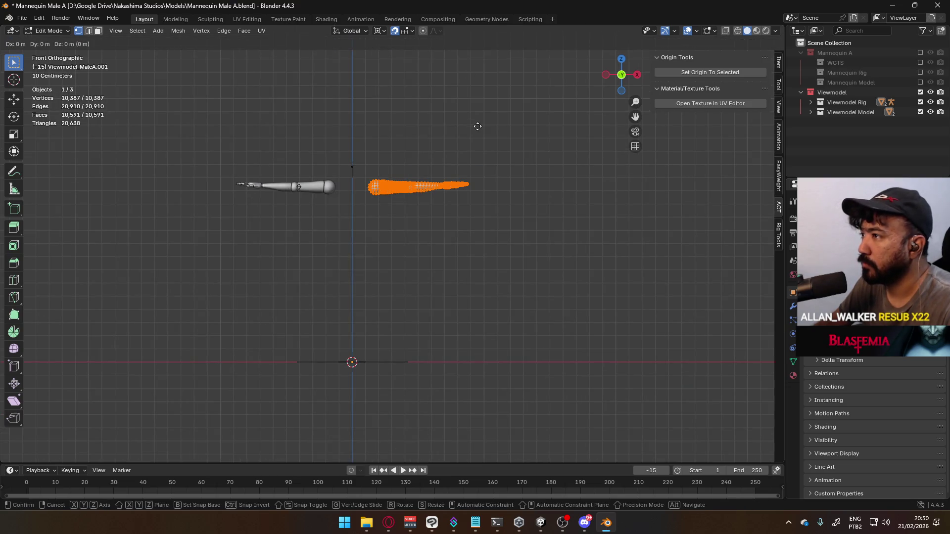
key(z)
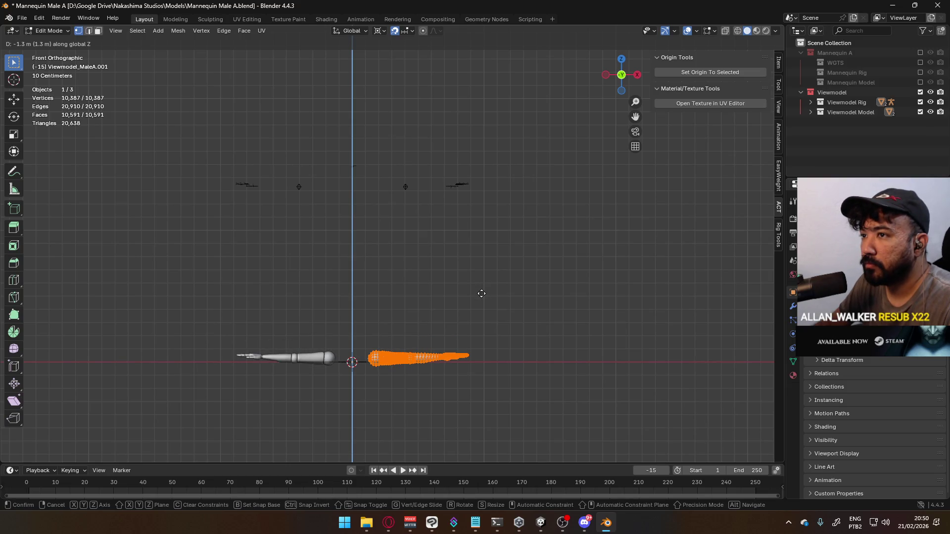
click(481, 294)
key(alt+q)
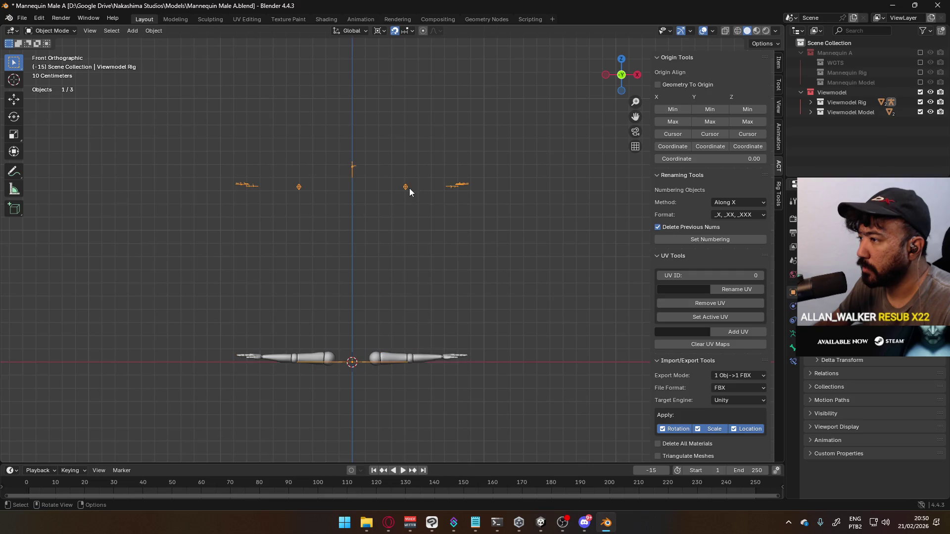
- Box-select the upper bones and lower them along Z to line up with the arms
key(g)
key(z)
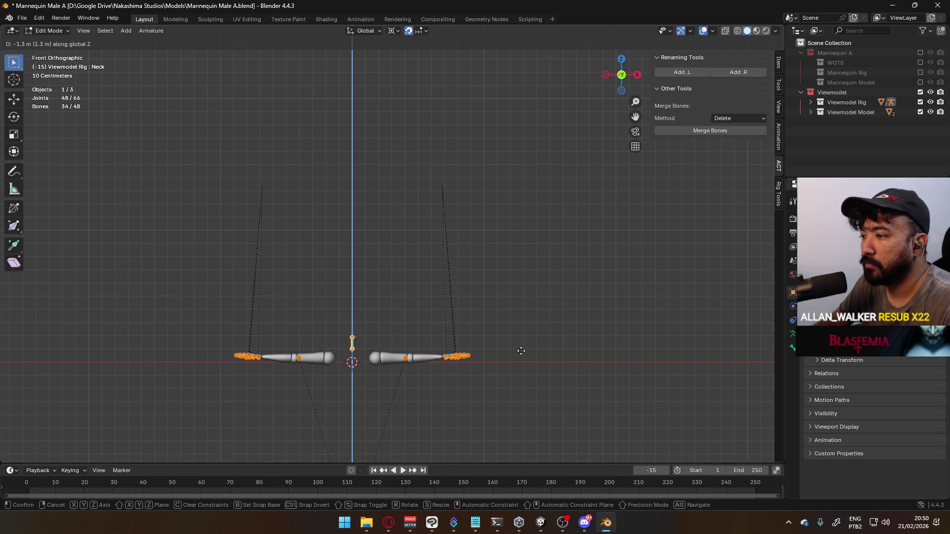
key(Escape)
drag(181, 138, 604, 208)
key(g)
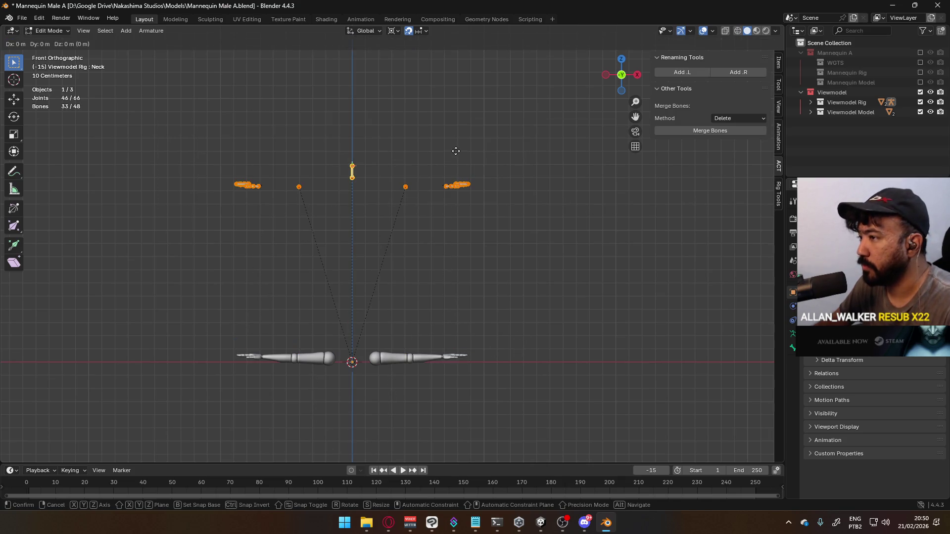
key(z)
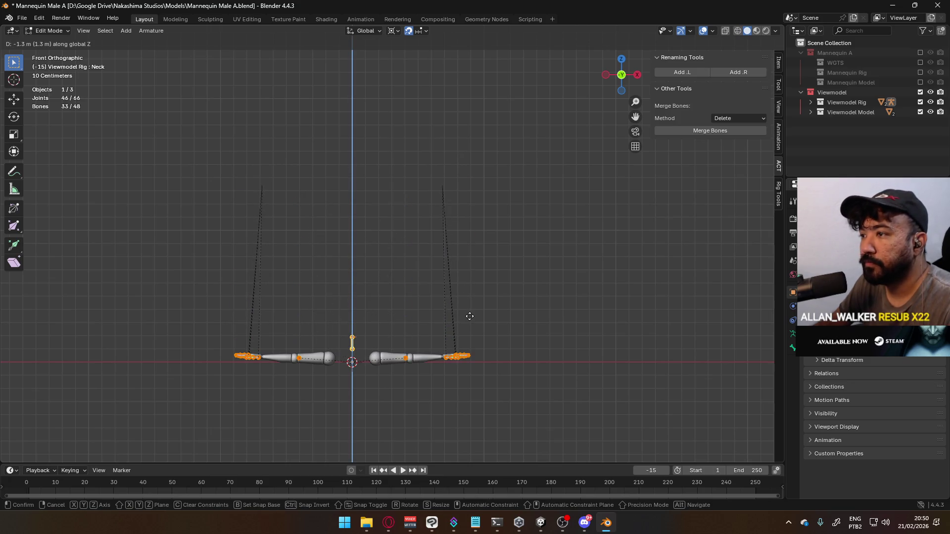
click(469, 316)
- Hide the bones, reveal the arm meshes, and show the rig's Armature Data settings
mouse_move(517, 255)
middle_down()
mouse_move(452, 276)
mouse_move(405, 229)
mouse_move(452, 173)
mouse_move(454, 238)
middle_up()
key(Tab)
key(Tab)
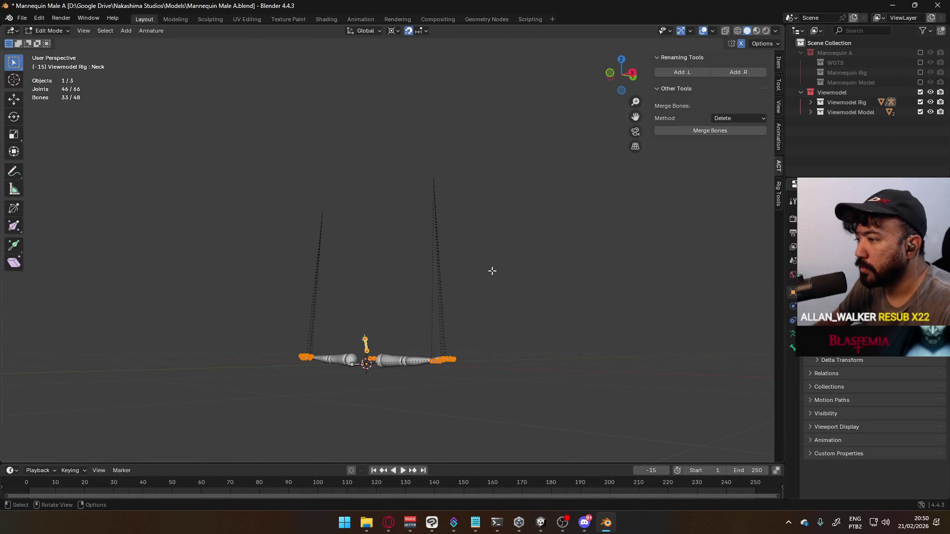
mouse_move(429, 198)
middle_down()
mouse_move(452, 242)
mouse_move(501, 214)
mouse_move(466, 297)
middle_up()
key(h)
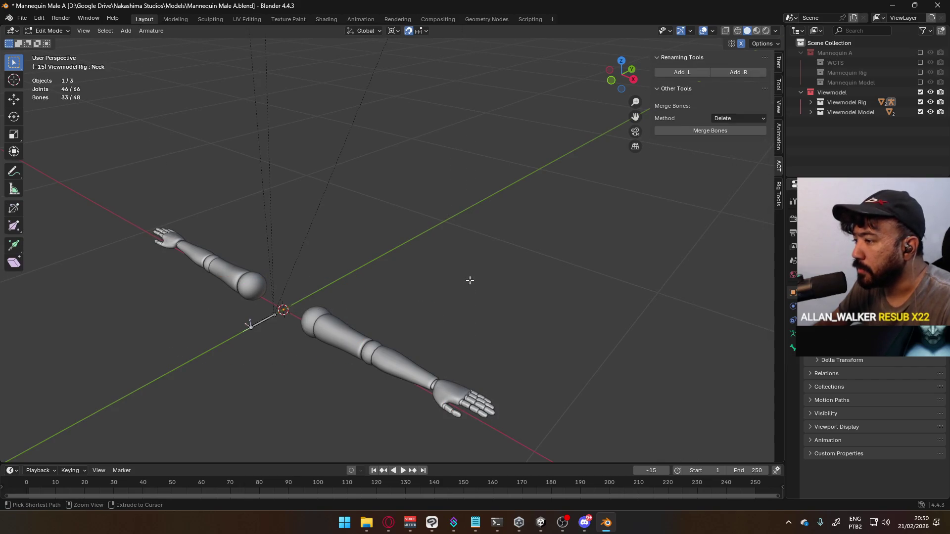
key(Tab)
key(Tab)
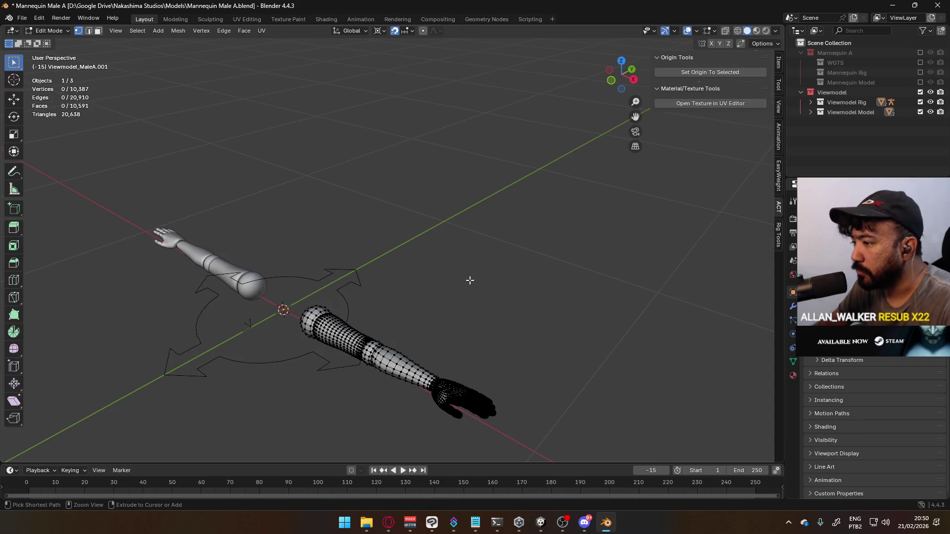
key(a)
key(alt+h)
scroll(474, 268, down, 5)
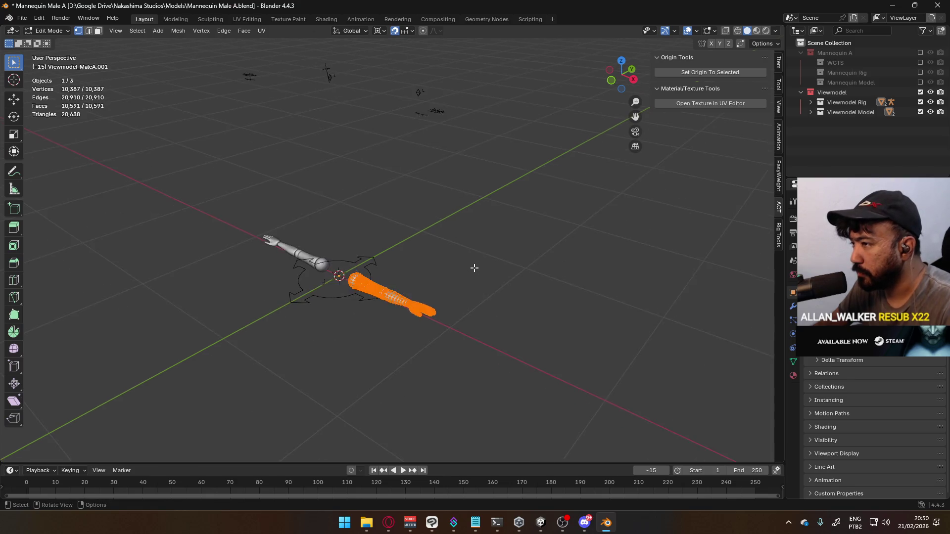
key(Tab)
click(791, 334)
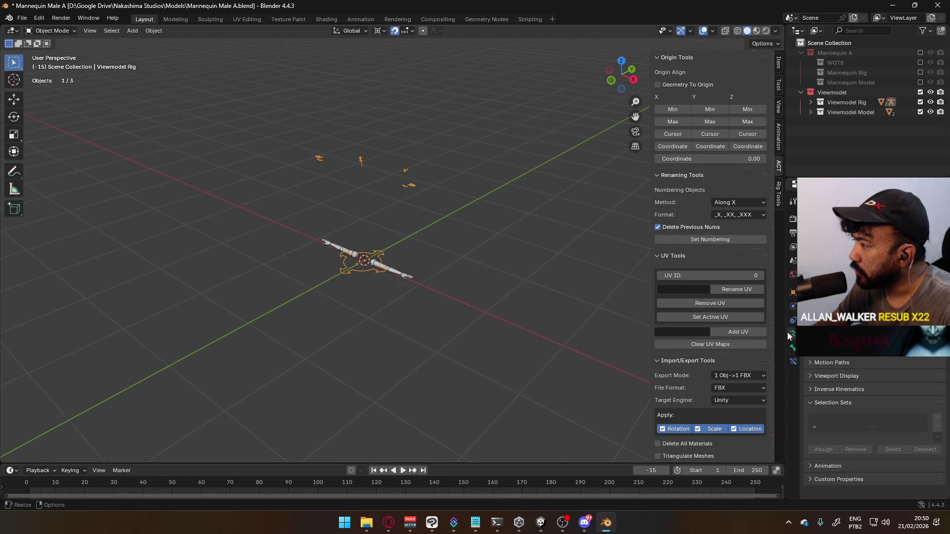
- In the rig's Edit Mode, box-select and delete the extra vertical bones
mouse_move(364, 216)
middle_down()
mouse_move(402, 206)
mouse_move(350, 218)
middle_up()
key(Tab)
mouse_move(242, 187)
mouse_down()
mouse_move(420, 327)
mouse_move(352, 300)
mouse_up()
mouse_move(341, 285)
middle_down()
mouse_move(356, 313)
mouse_move(394, 332)
mouse_move(408, 246)
mouse_move(432, 252)
mouse_move(412, 239)
middle_up()
key(Delete)
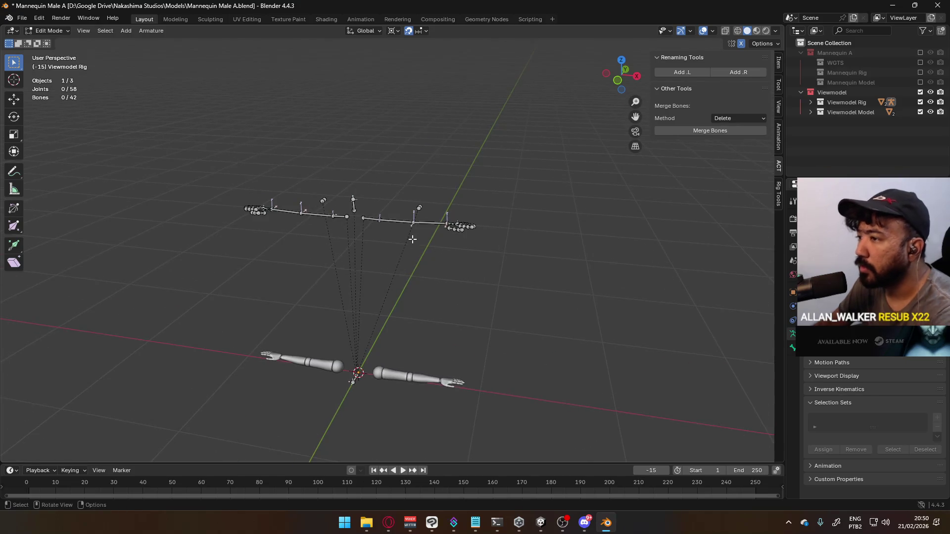
key(KP_1)
- Select the left shoulder, Bicep.L, Forearm.L and Hand.L bones
mouse_move(172, 144)
mouse_down()
mouse_move(469, 230)
mouse_move(474, 217)
mouse_up()
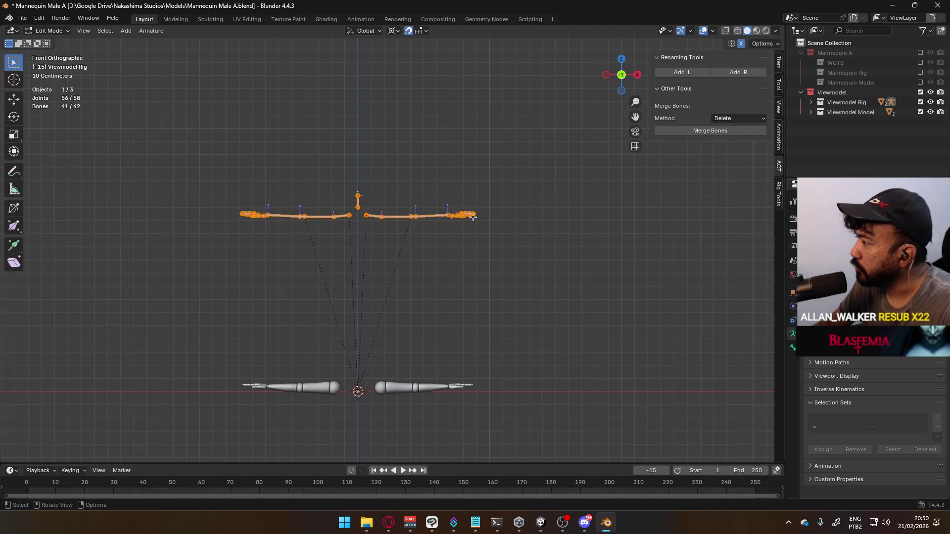
key(g)
key(Escape)
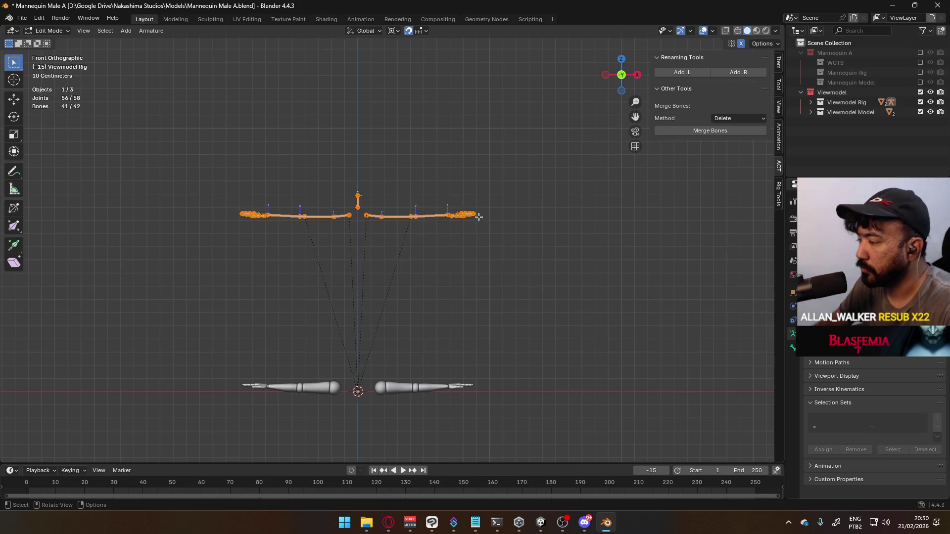
middle_drag(485, 214, 485, 214)
click(494, 214)
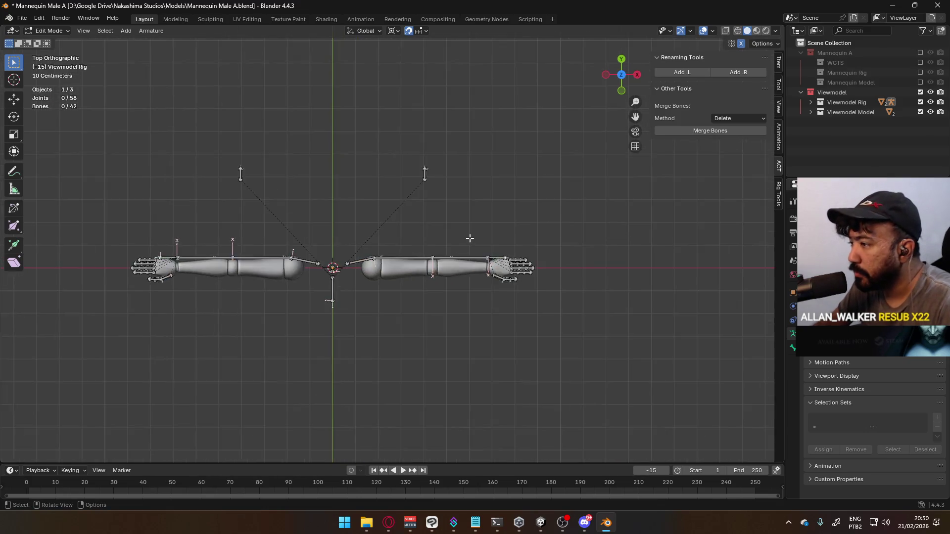
scroll(394, 243, up, 6)
click(337, 272)
shift+click(435, 268)
shift+click(502, 268)
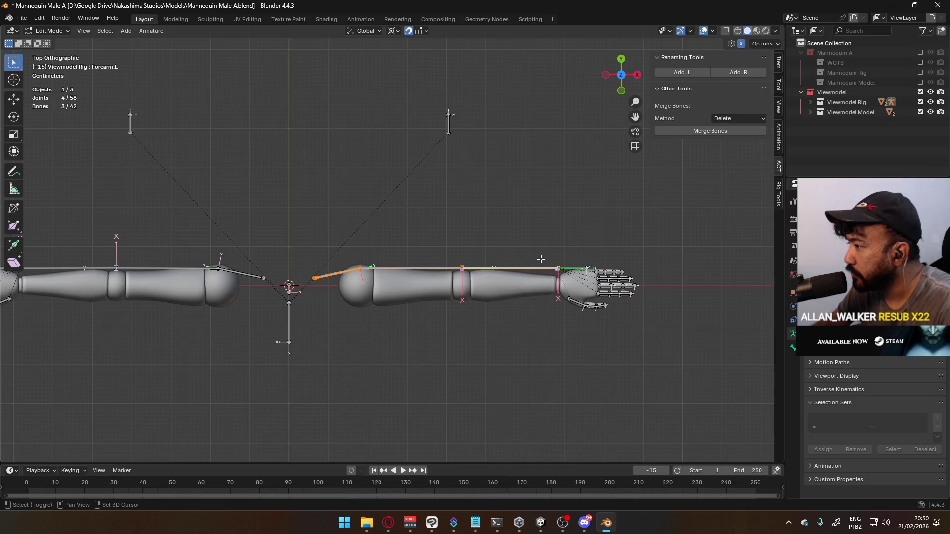
shift+click(563, 270)
- Move the selected left-arm bones 0.04 m
scroll(509, 278, up, 4)
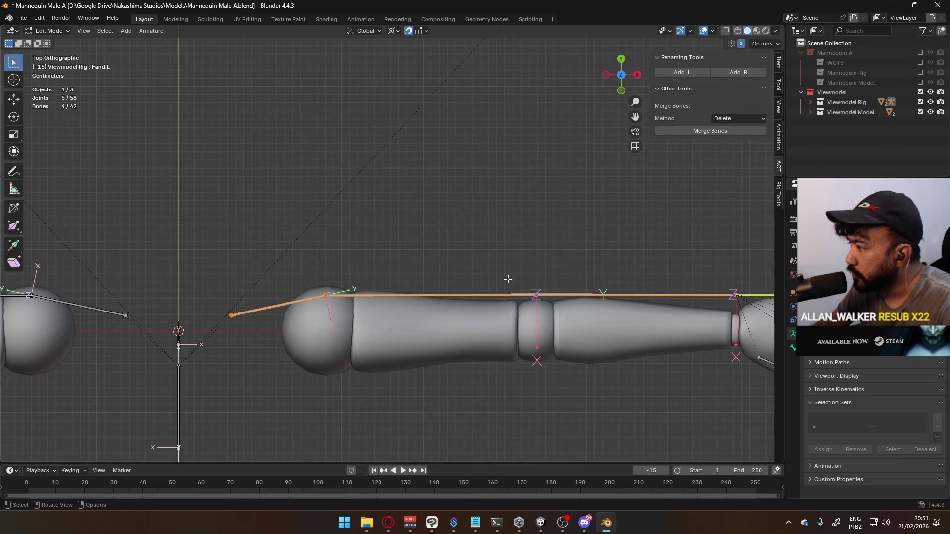
shift+middle_drag(510, 277, 439, 212)
key(g)
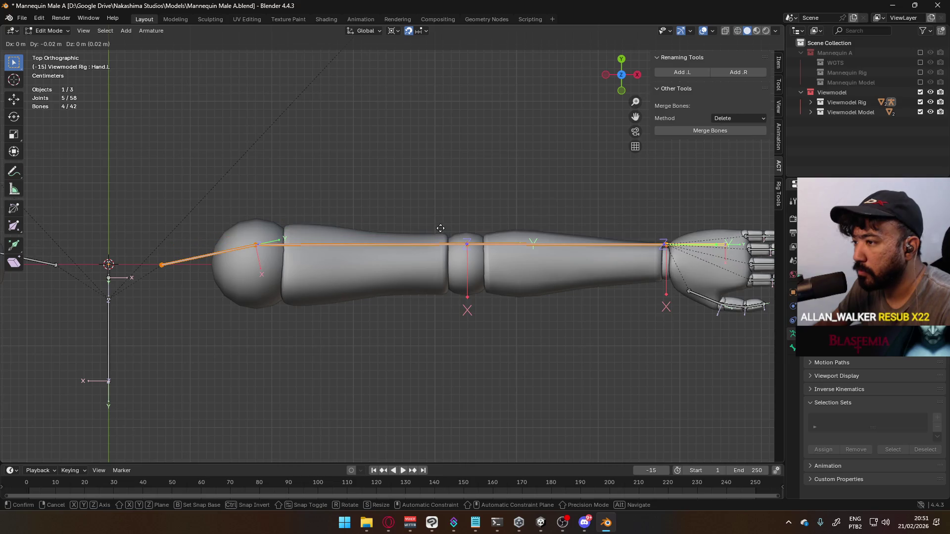
click(442, 243)
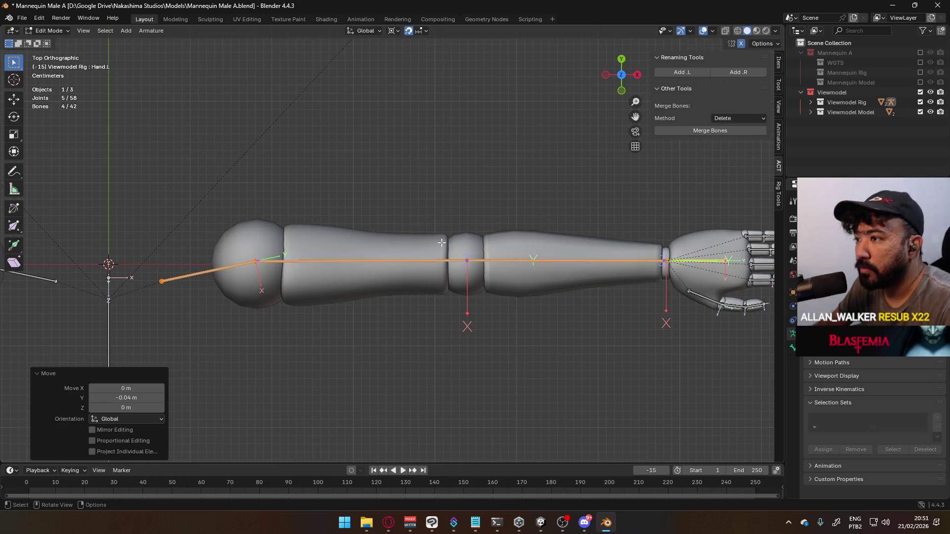
scroll(443, 242, up, 3)
shift+middle_drag(574, 241, 266, 218)
scroll(541, 250, up, 8)
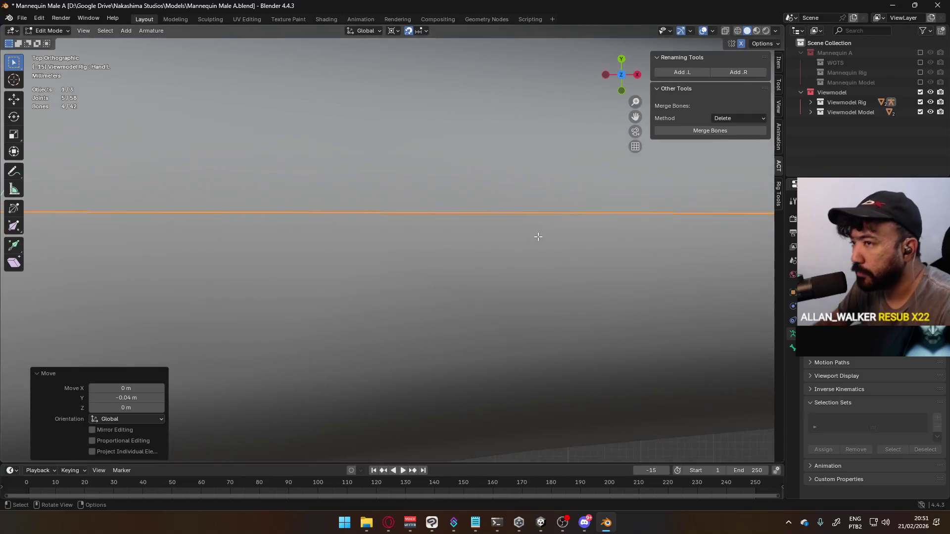
- Nudge the left-arm bones -0.003 m along Y to centre them in the arm mesh
key(g)
key(y)
key(y)
key(y)
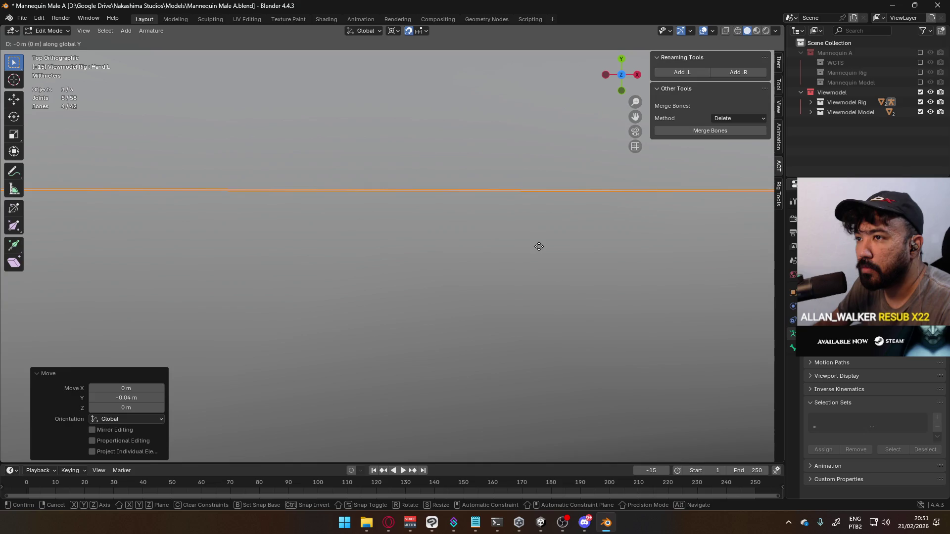
key(Escape)
scroll(543, 252, down, 5)
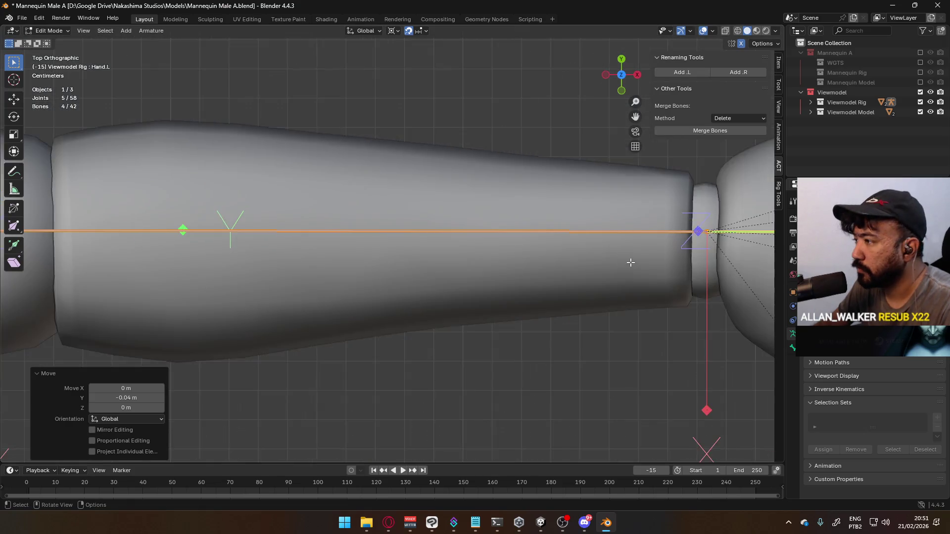
scroll(631, 263, down, 4)
scroll(440, 241, up, 5)
key(g)
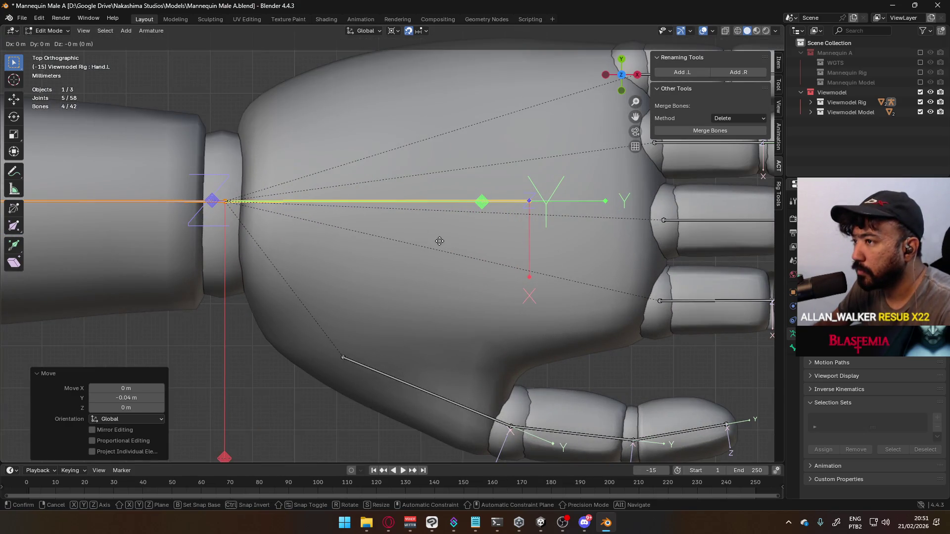
key(y)
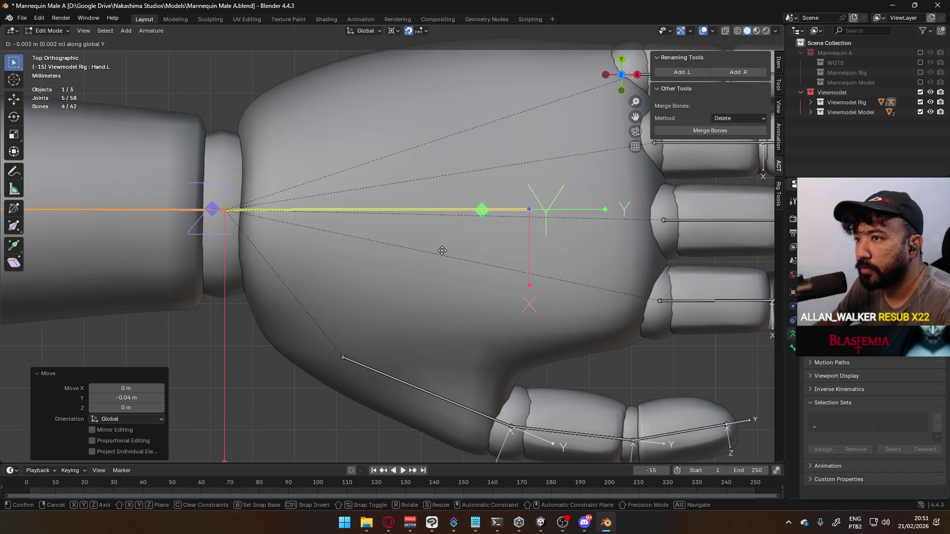
click(442, 251)
scroll(442, 251, down, 6)
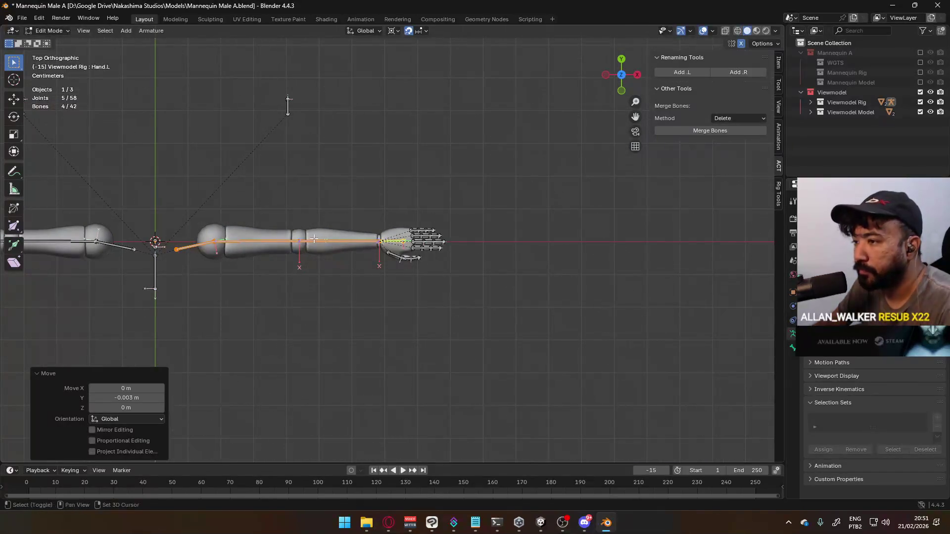
mouse_move(314, 239)
middle_down()
mouse_move(441, 244)
mouse_move(477, 193)
mouse_move(452, 251)
mouse_move(433, 246)
middle_up()
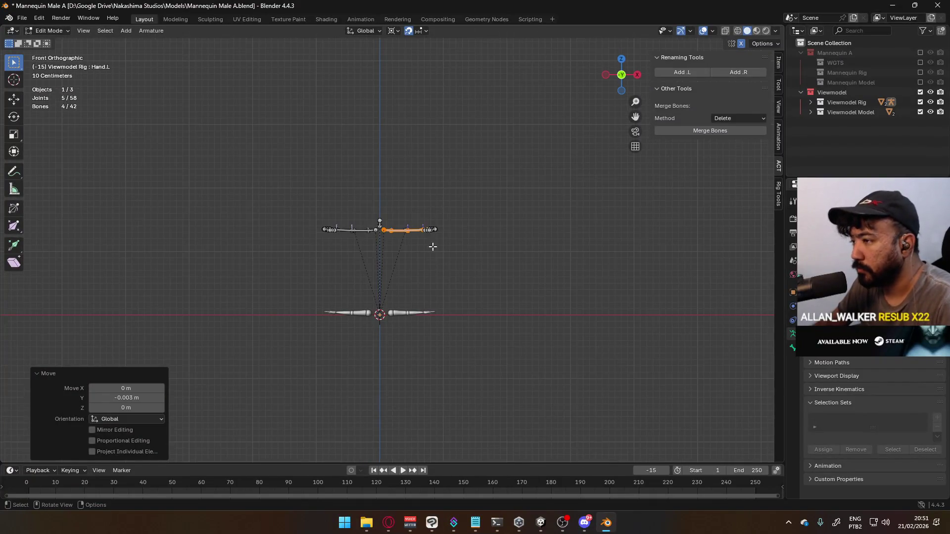
scroll(433, 247, up, 1)
key(a)
key(g)
key(z)
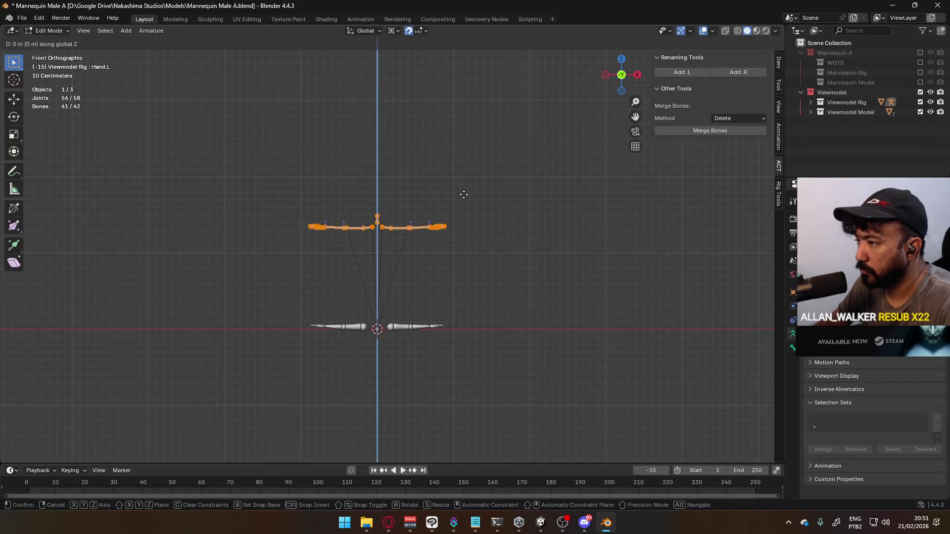
click(465, 282)
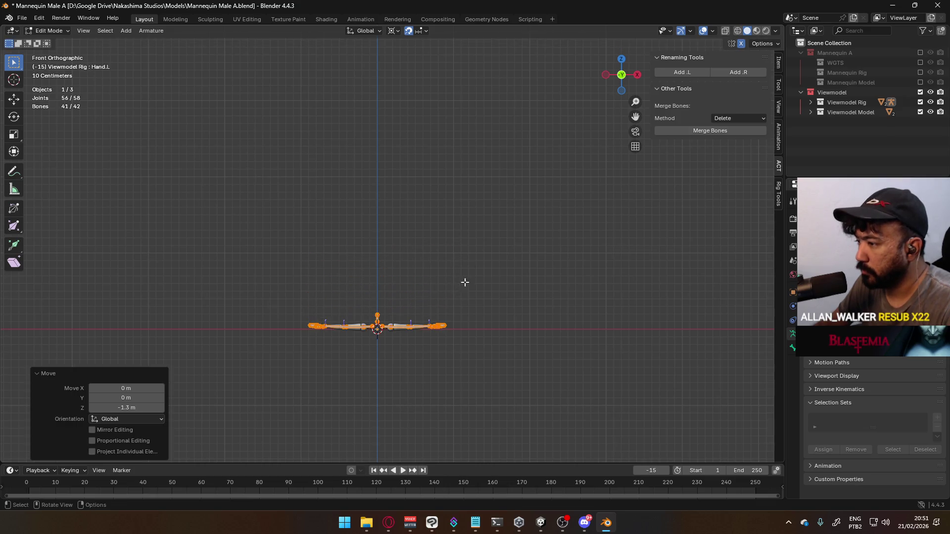
mouse_move(465, 282)
middle_down()
mouse_move(488, 384)
mouse_move(451, 269)
mouse_move(476, 314)
mouse_move(344, 299)
mouse_move(395, 322)
middle_up()
key(Tab)
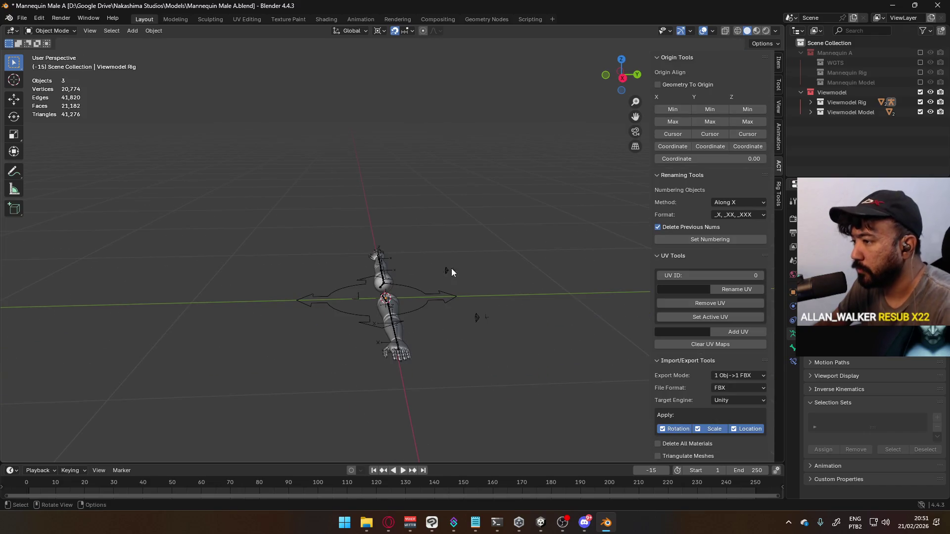
key(KP_1)
shift+middle_drag(274, 331, 471, 304)
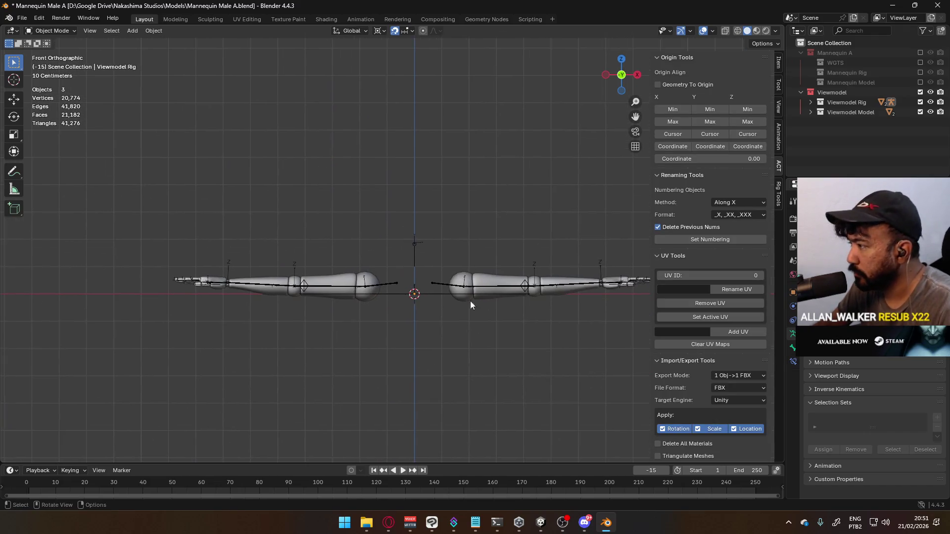
key(Tab)
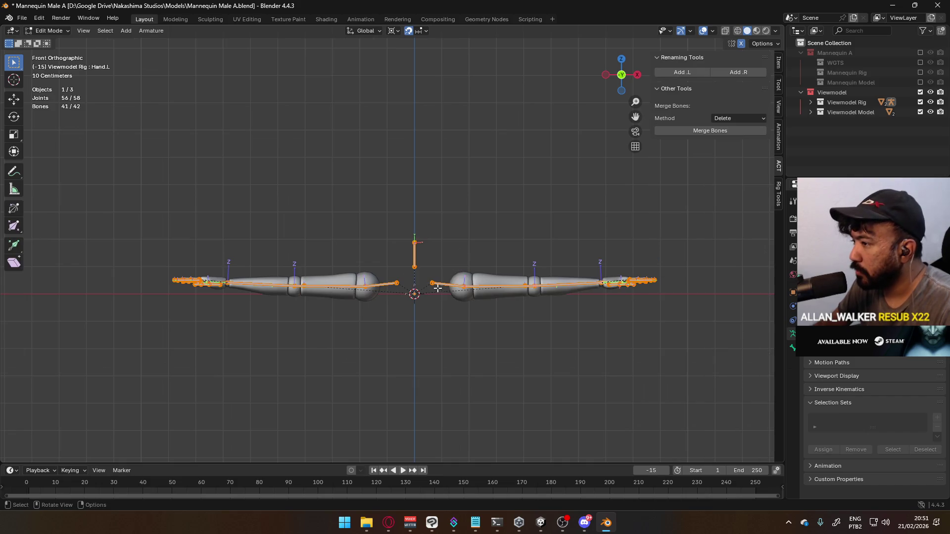
middle_drag(453, 256, 433, 364)
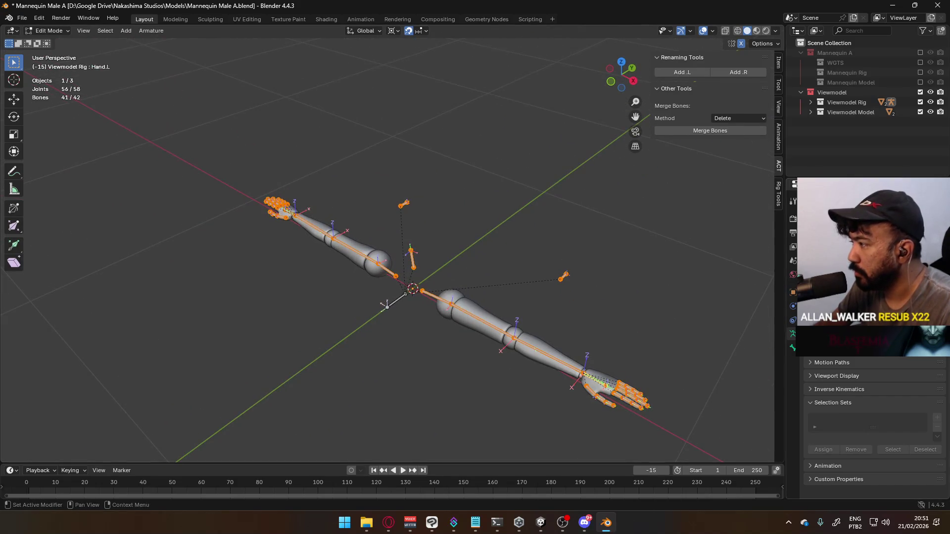
key(Tab)
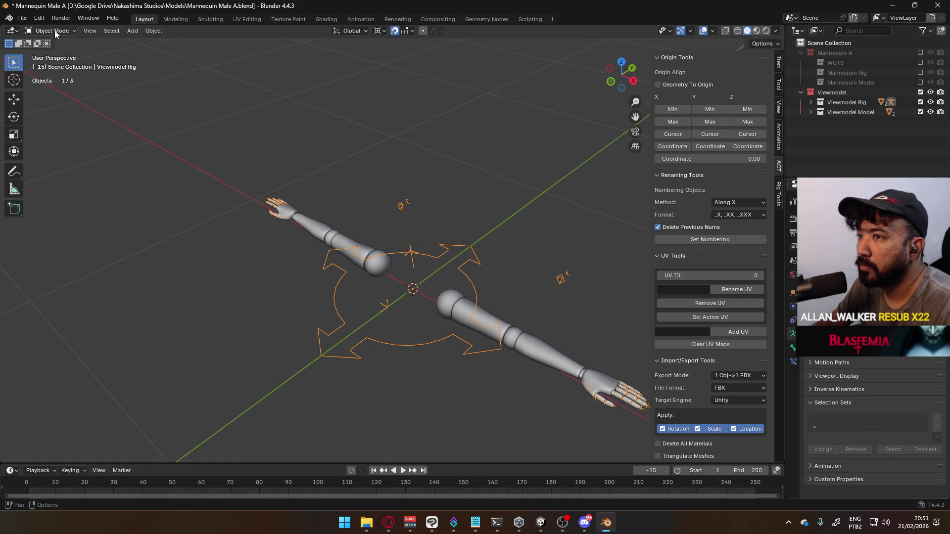
click(51, 31)
click(50, 63)
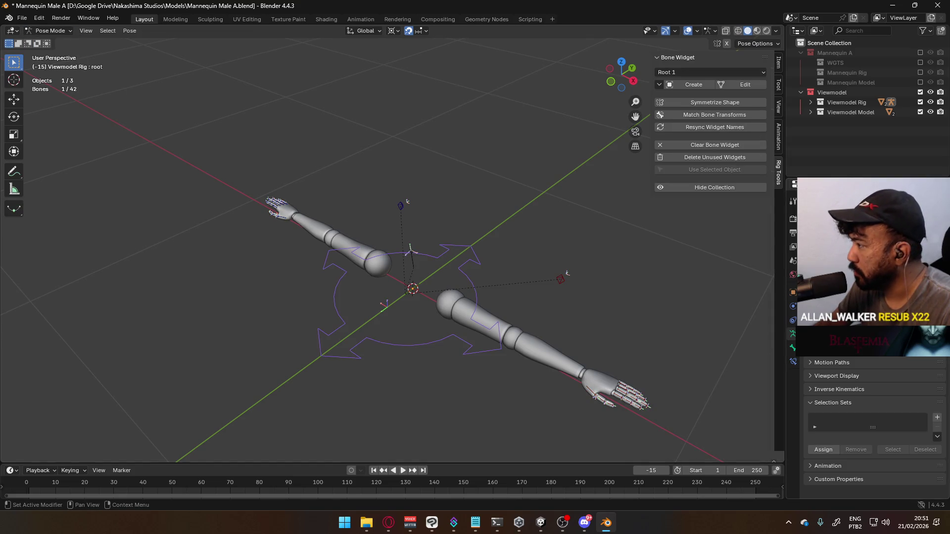
scroll(875, 428, up, 1)
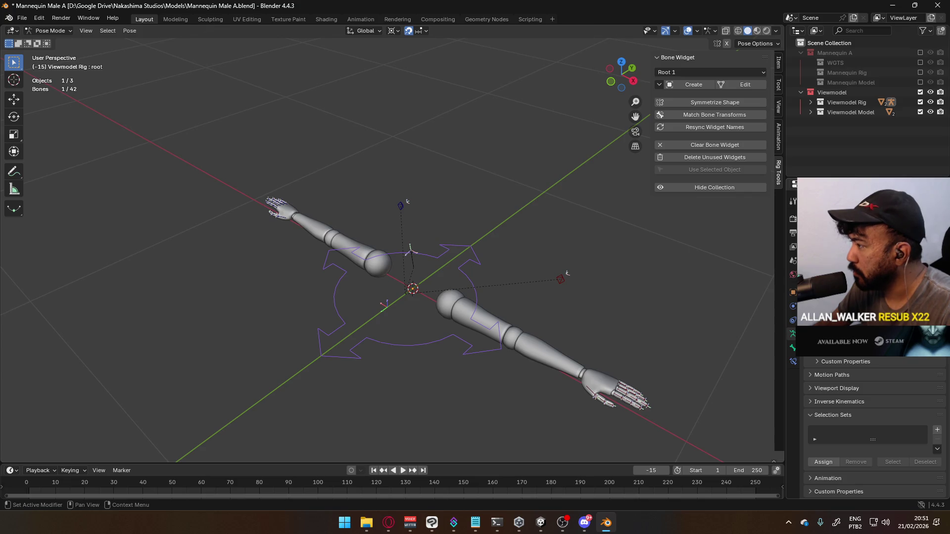
mouse_move(506, 284)
middle_down()
mouse_move(509, 245)
mouse_move(560, 197)
mouse_move(505, 253)
mouse_move(577, 290)
mouse_move(479, 230)
middle_up()
key(Tab)
scroll(446, 257, up, 2)
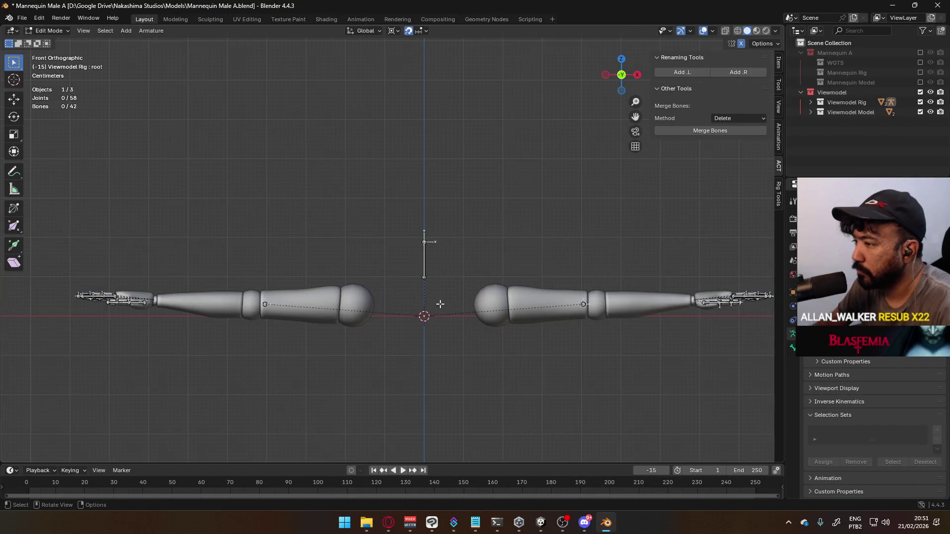
shift+middle_drag(475, 314, 481, 220)
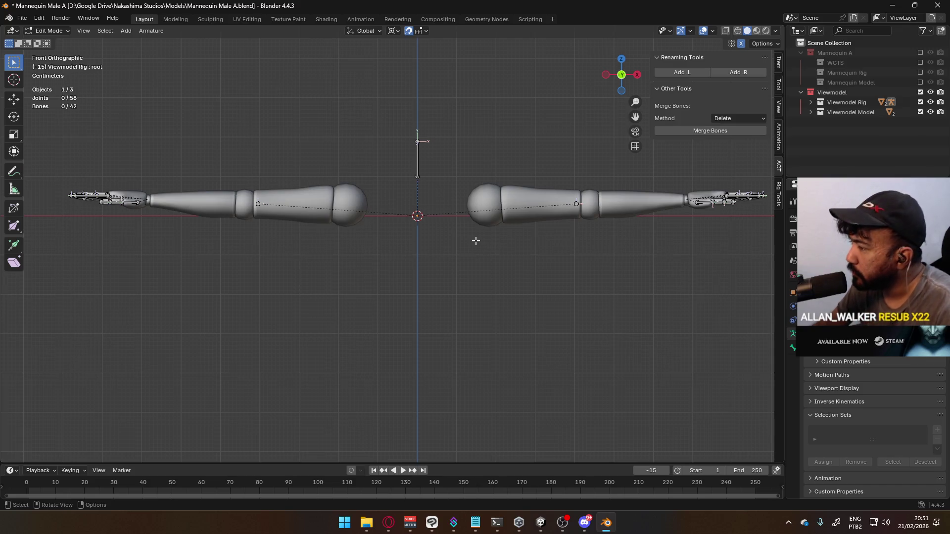
mouse_move(431, 211)
middle_down()
mouse_move(537, 246)
mouse_move(401, 210)
mouse_move(436, 270)
middle_up()
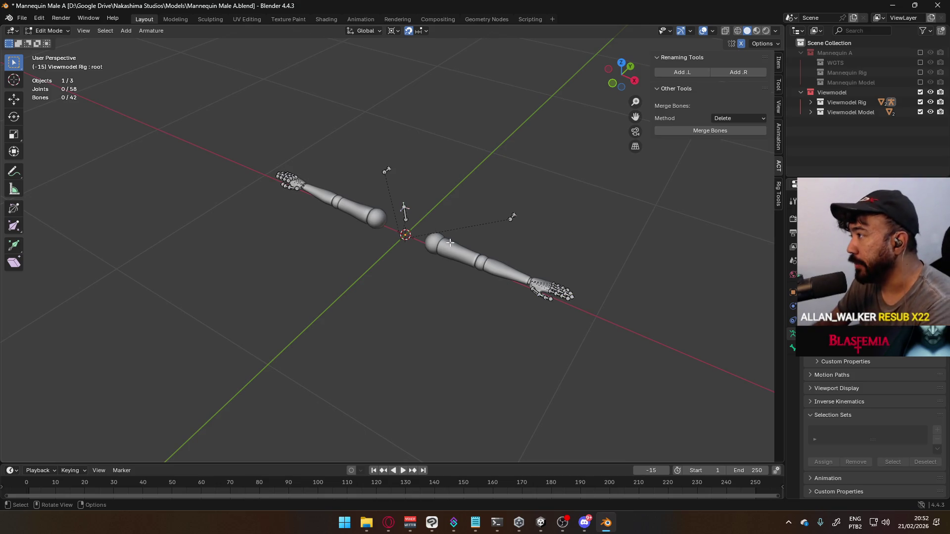
- Box-select the Viewmodel Rig's hand bones and root bone in front orthographic view
key(KP_1)
key(KP_3)
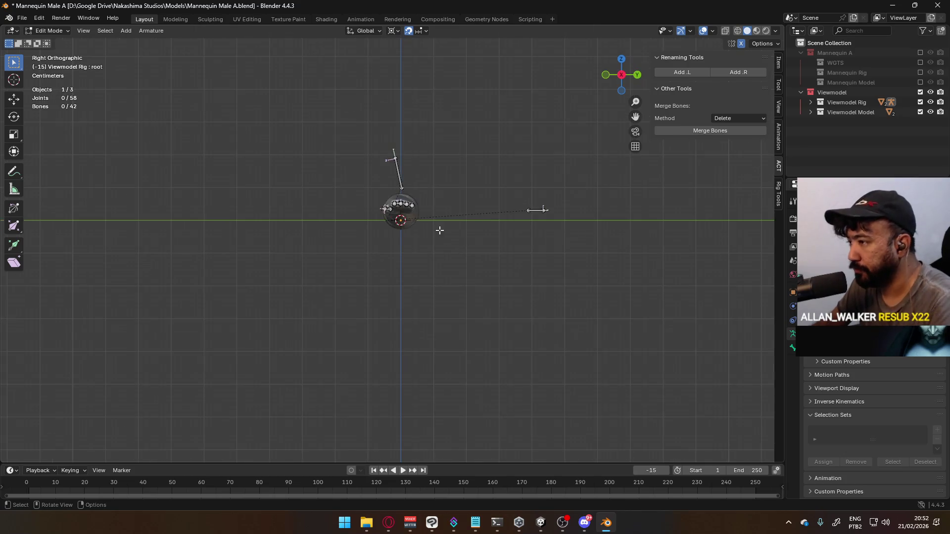
scroll(425, 228, up, 3)
key(KP_1)
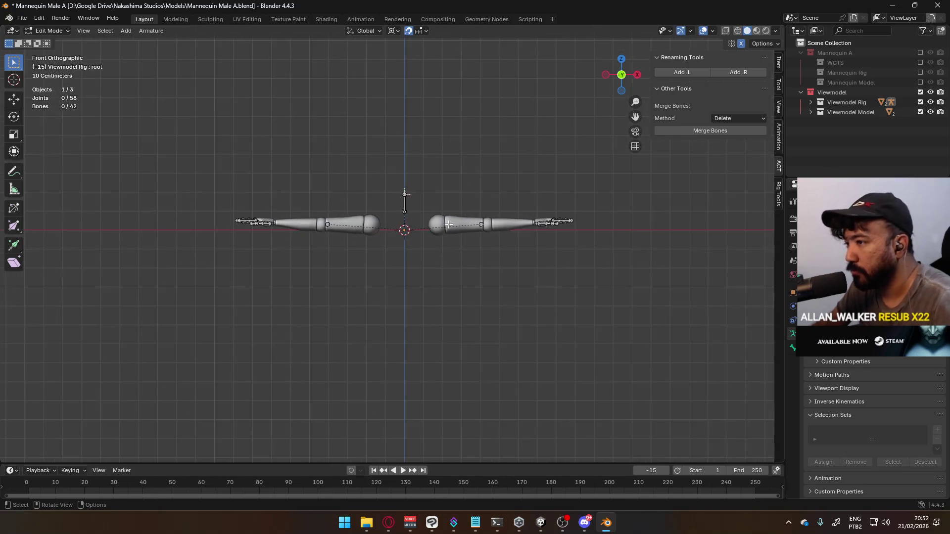
mouse_move(198, 185)
mouse_down()
mouse_move(367, 267)
mouse_move(605, 263)
mouse_up()
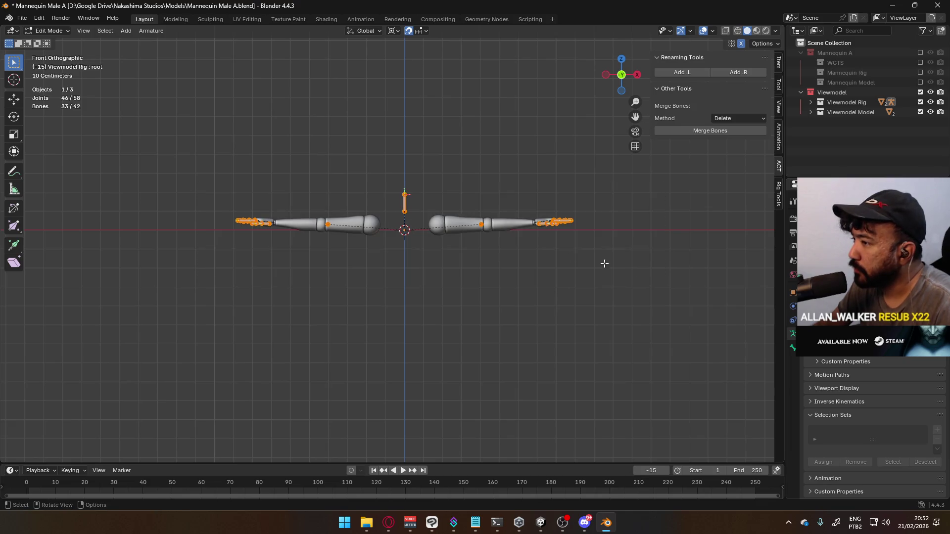
scroll(604, 263, up, 4)
shift+middle_drag(456, 246, 545, 250)
scroll(292, 222, up, 4)
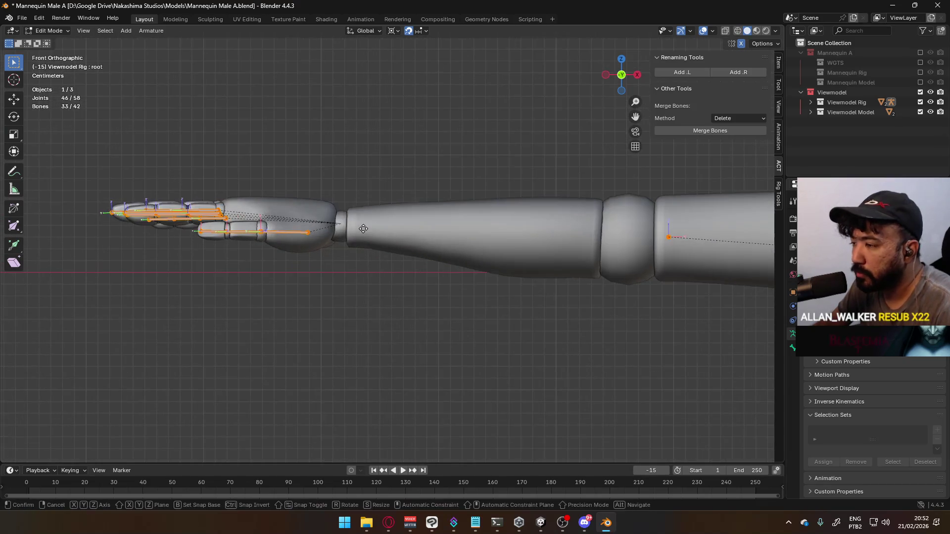
- Lower the selected hand and root bones 0.05 m along Z
key(g)
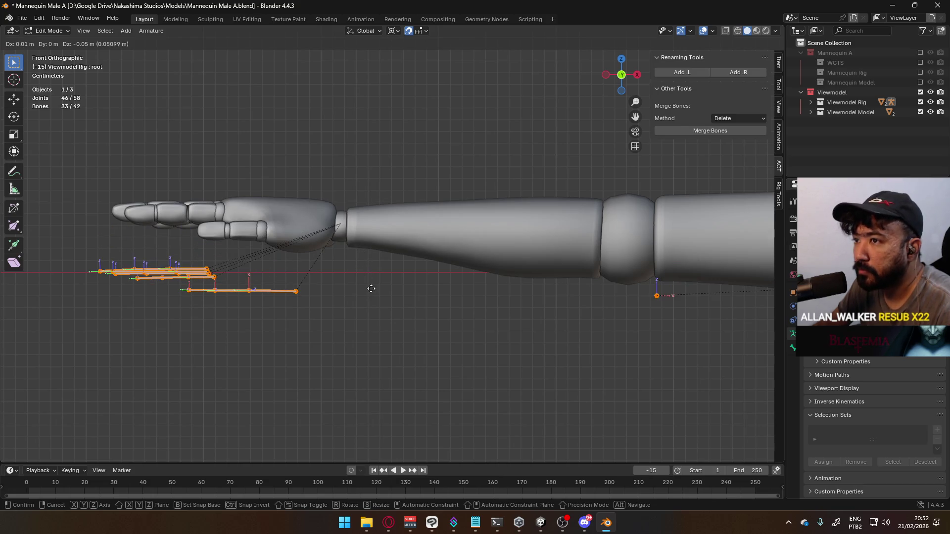
right_click(370, 287)
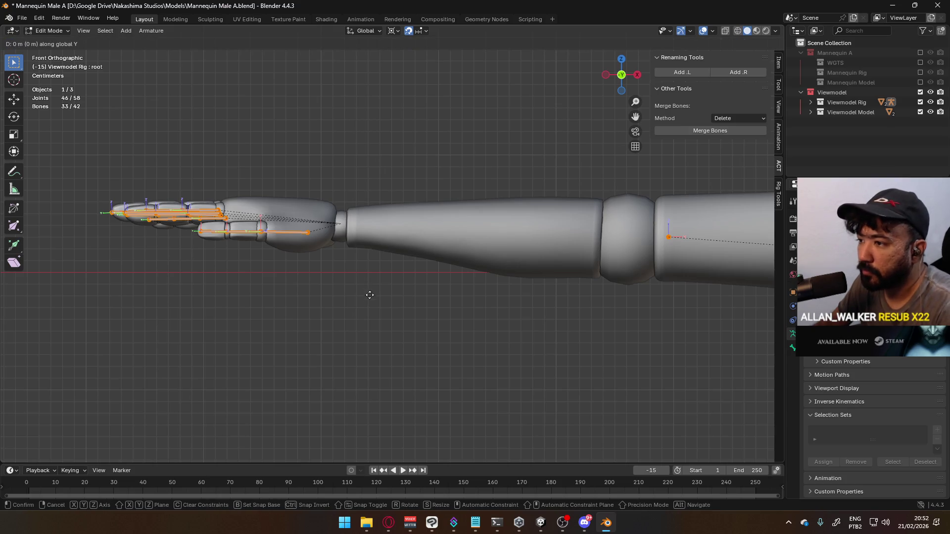
key(g)
key(z)
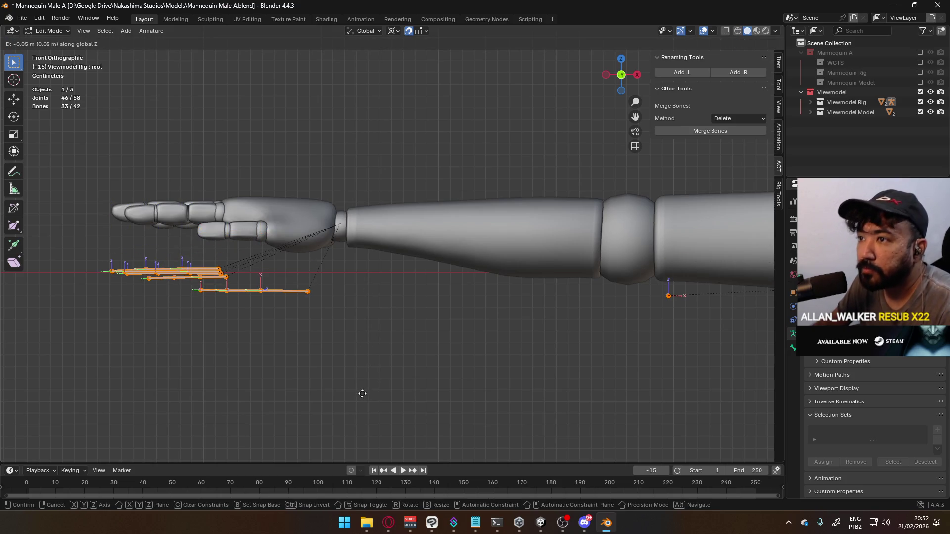
click(363, 393)
scroll(437, 273, down, 5)
scroll(438, 273, up, 2)
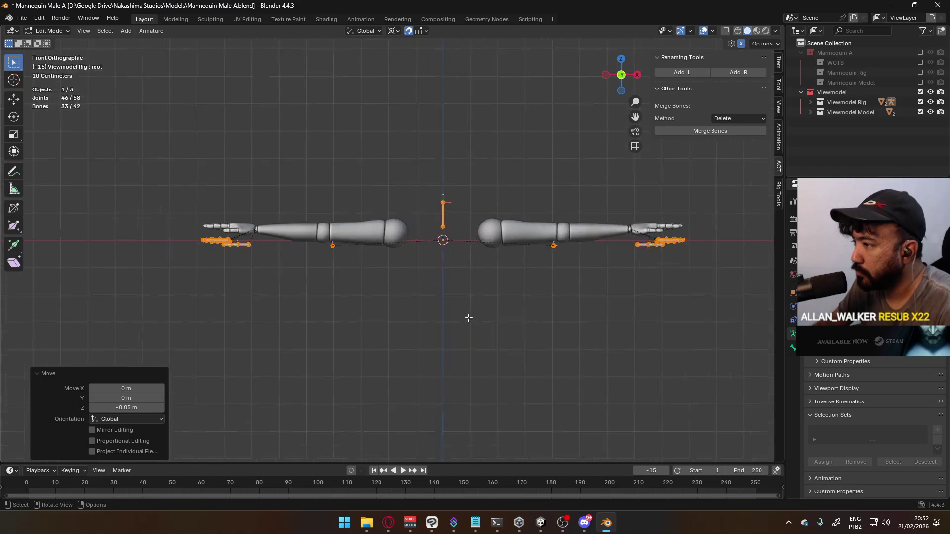
- Switch the rig into Pose Mode and select all of its bones
key(ctrl+Tab)
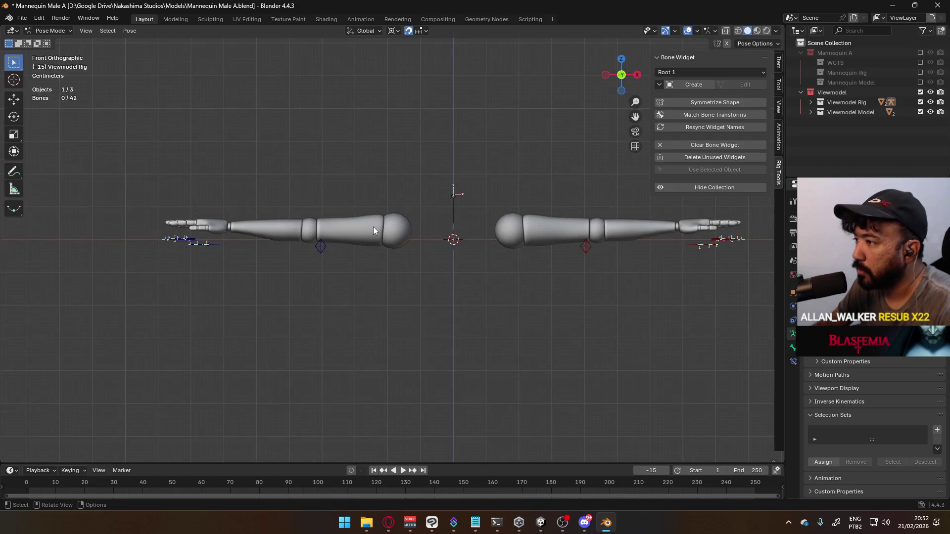
middle_drag(569, 219, 568, 227)
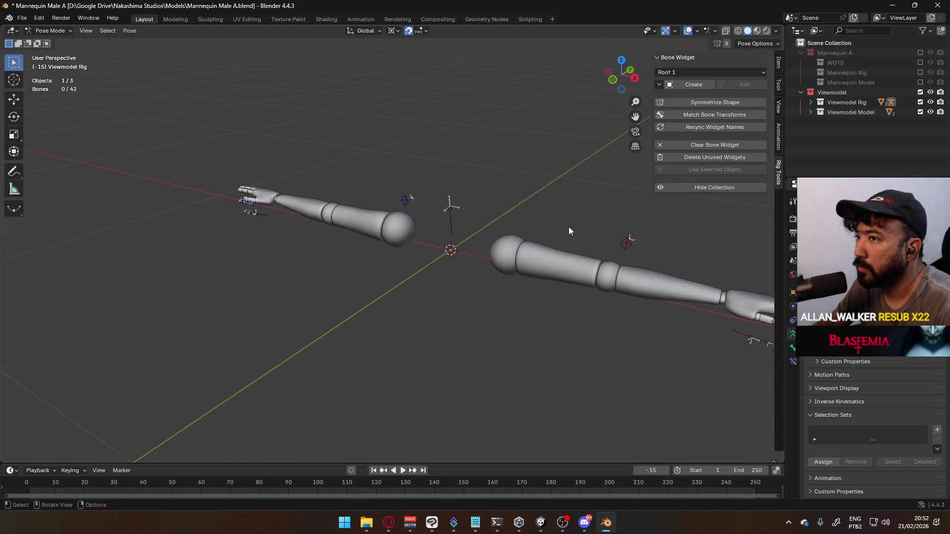
click(49, 31)
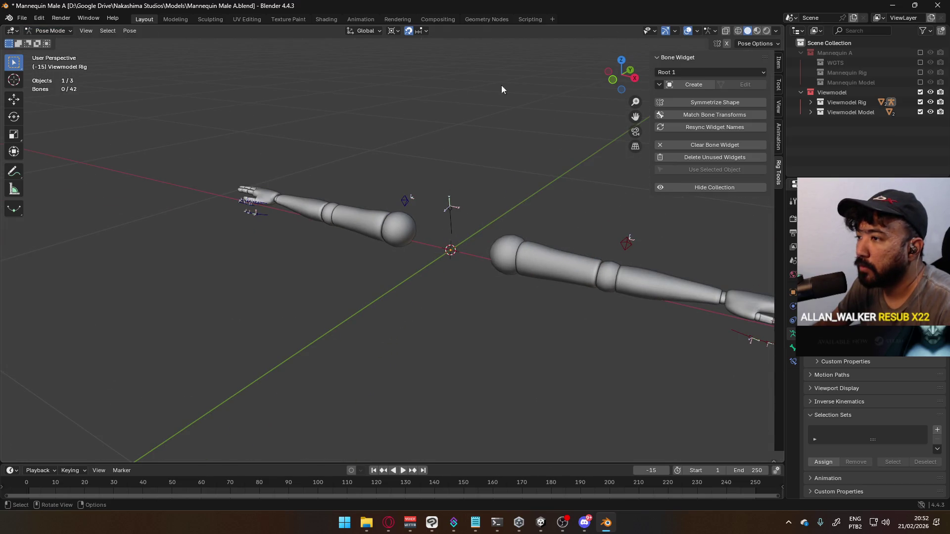
key(a)
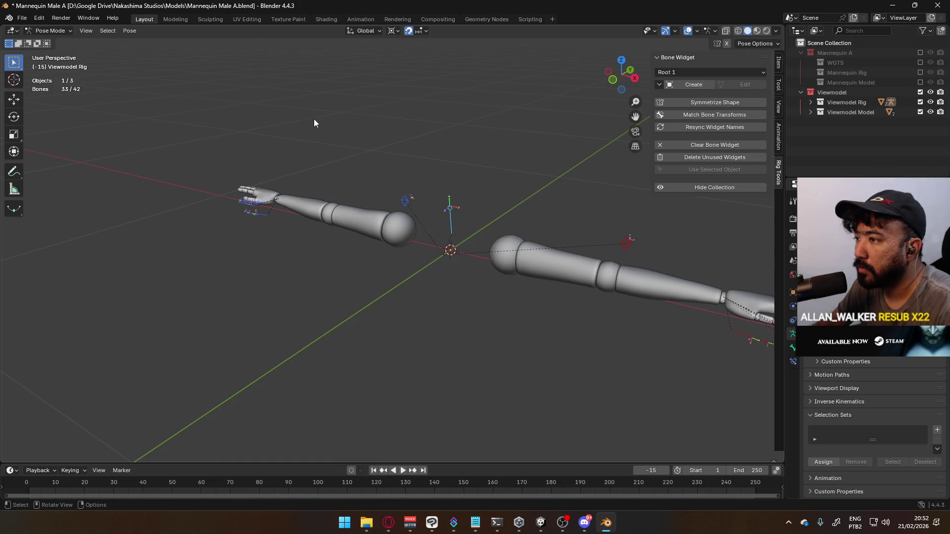
- Cycle the rig through Edit Mode and back to Object Mode
click(49, 31)
click(57, 42)
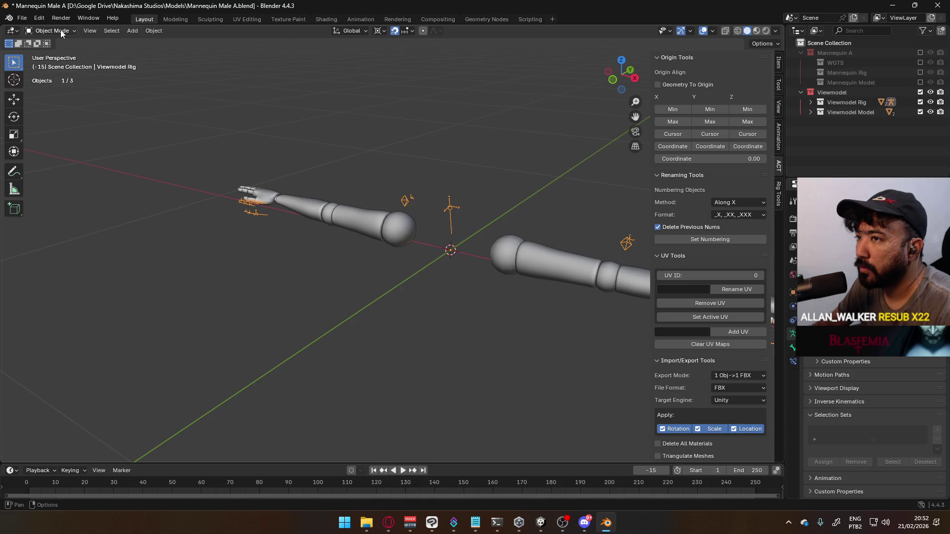
click(54, 31)
click(60, 52)
click(54, 31)
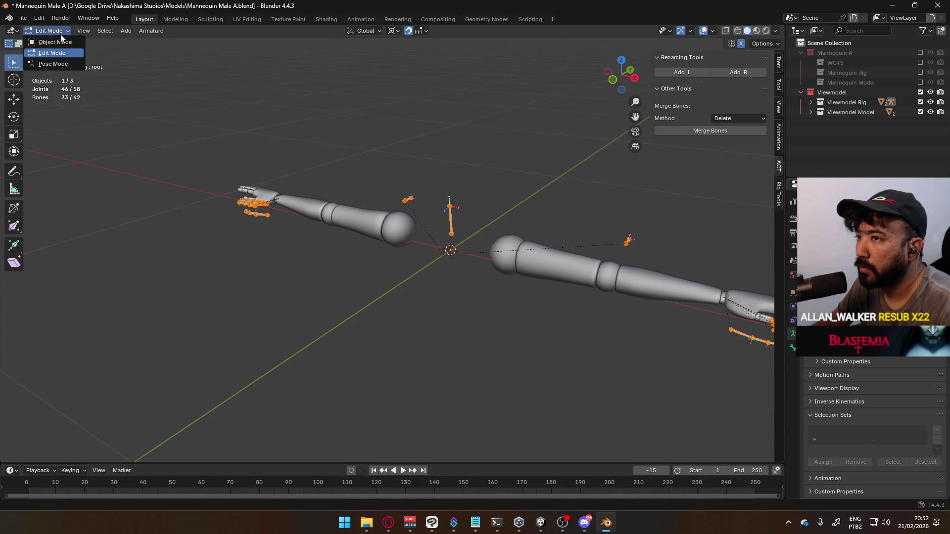
click(58, 42)
- Select the Viewmodel_MaleA.001 arm mesh, enter Edit Mode and frame it in front view
click(394, 222)
click(54, 31)
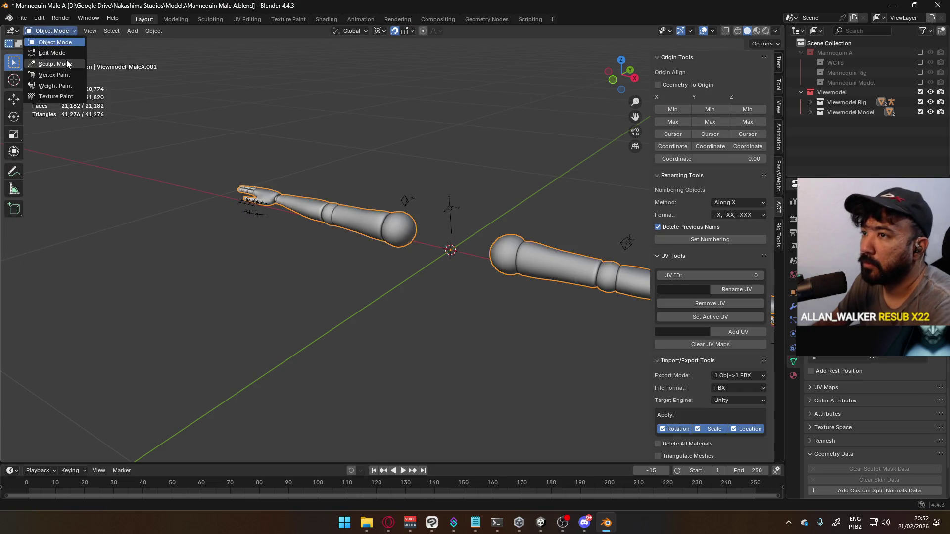
click(59, 52)
key(KP_1)
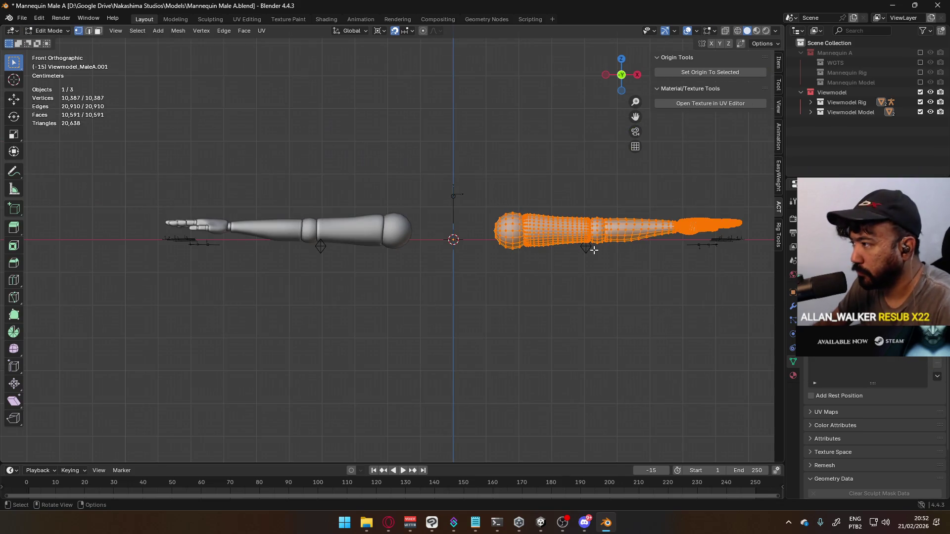
shift+middle_drag(593, 248, 470, 248)
scroll(322, 178, up, 4)
shift+middle_drag(322, 178, 357, 255)
scroll(357, 255, up, 2)
- Shift the arm mesh geometry along Z, then return to Object Mode
key(g)
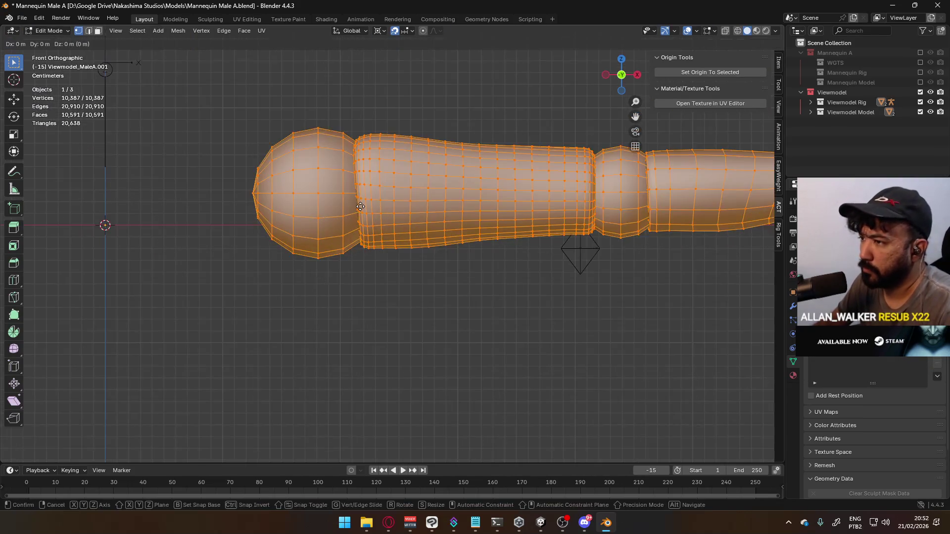
key(Escape)
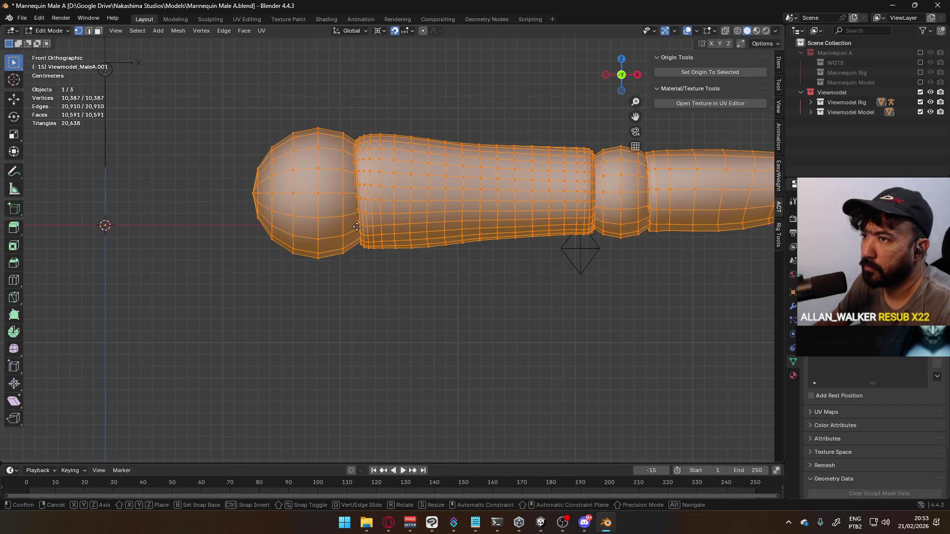
key(g)
key(Escape)
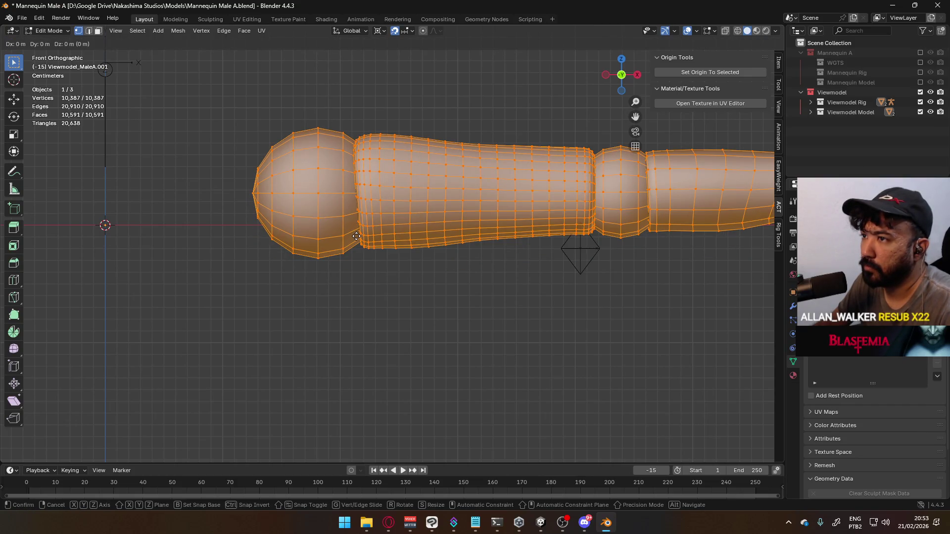
key(z)
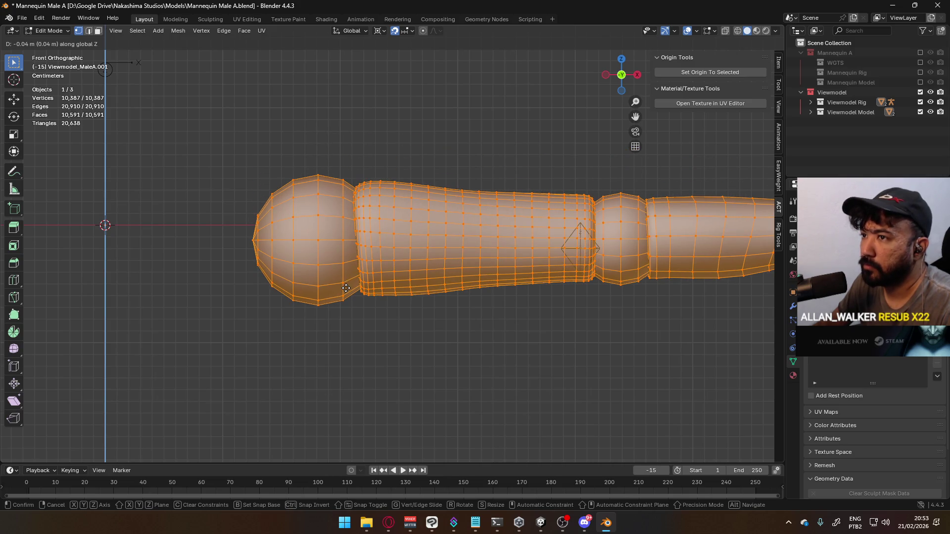
click(444, 276)
mouse_move(443, 275)
middle_down()
mouse_move(573, 265)
mouse_move(502, 280)
middle_up()
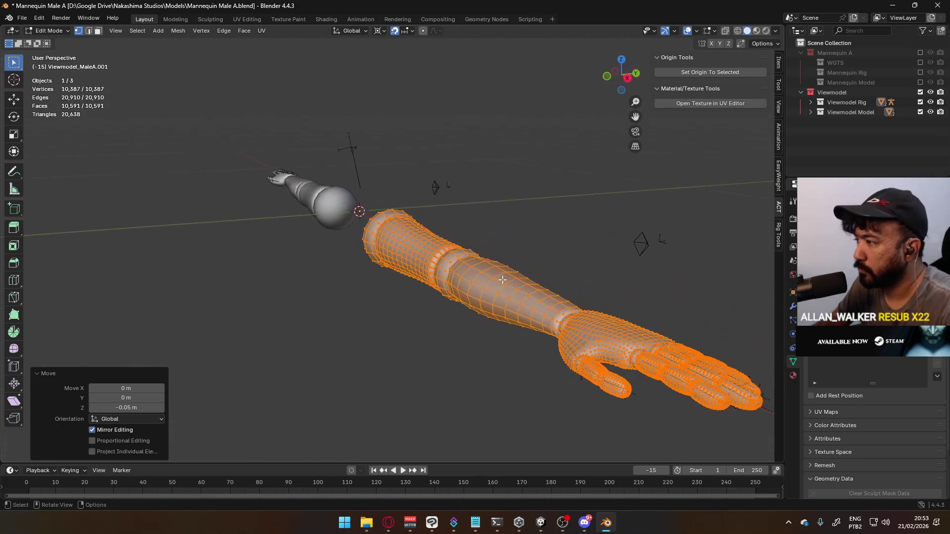
key(Tab)
mouse_move(545, 230)
middle_down()
mouse_move(560, 182)
mouse_move(400, 206)
mouse_move(476, 209)
mouse_move(562, 180)
mouse_move(345, 237)
middle_up()
- Raise the whole arm mesh 0.02 m in Edit Mode and return to Object Mode
click(361, 237)
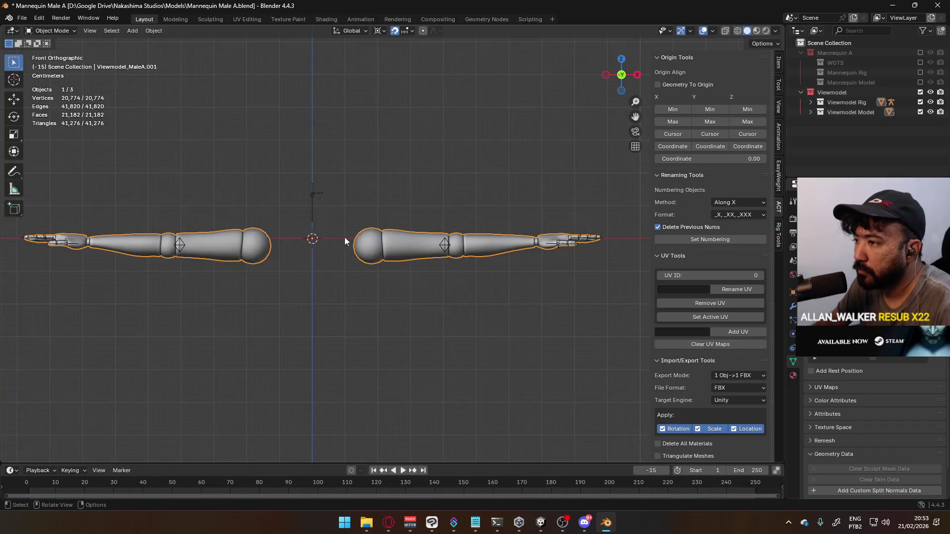
scroll(337, 237, up, 5)
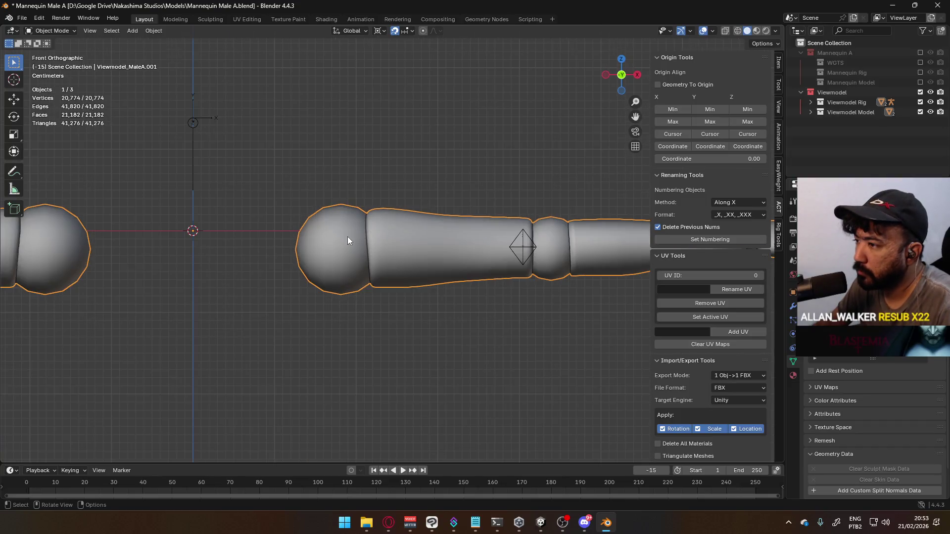
key(Tab)
key(g)
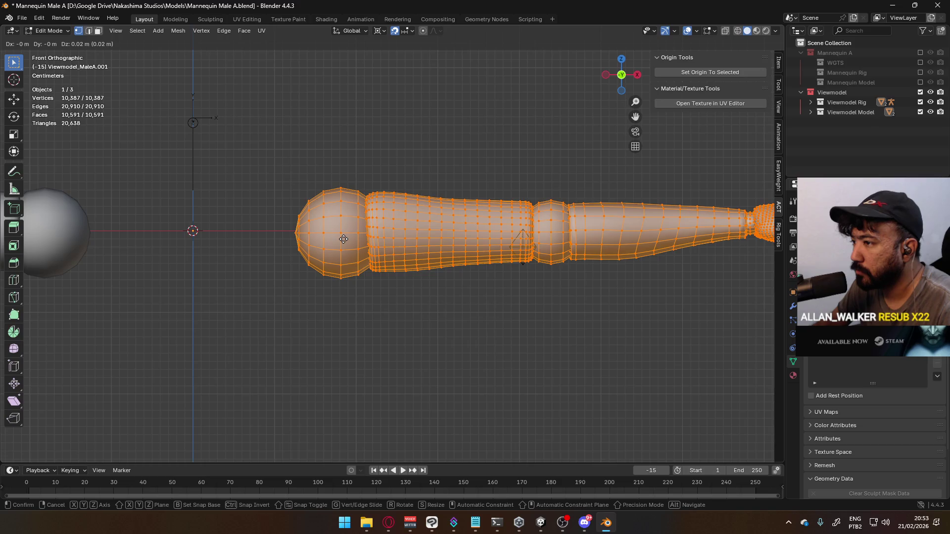
click(343, 239)
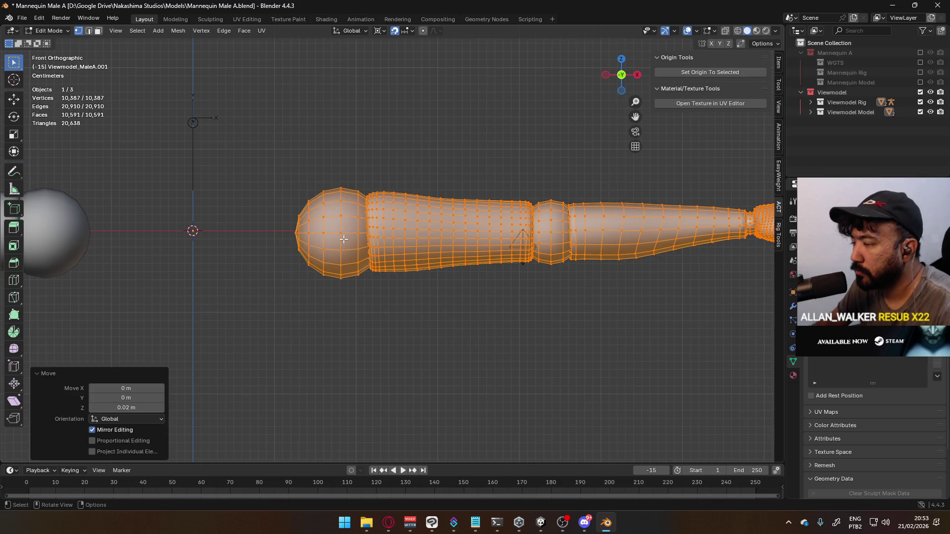
scroll(343, 239, down, 6)
scroll(390, 243, up, 6)
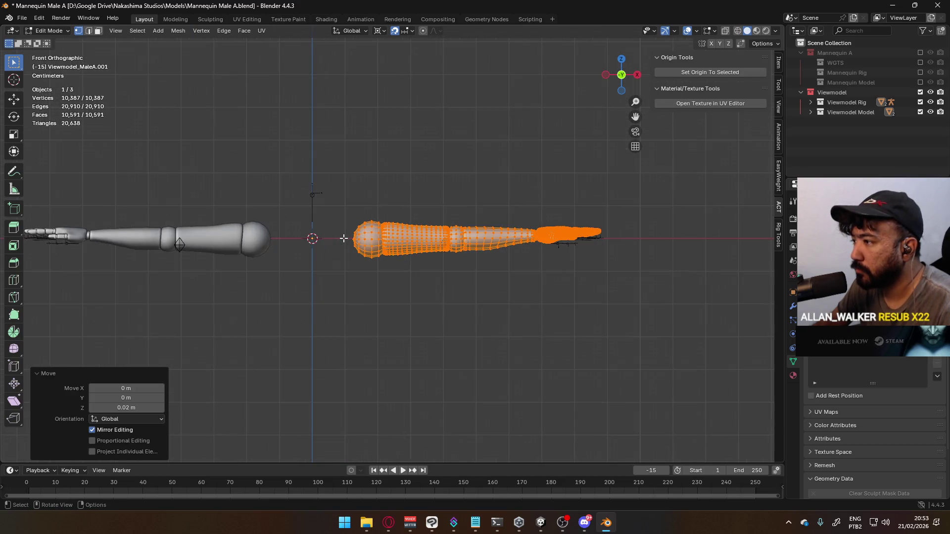
key(Tab)
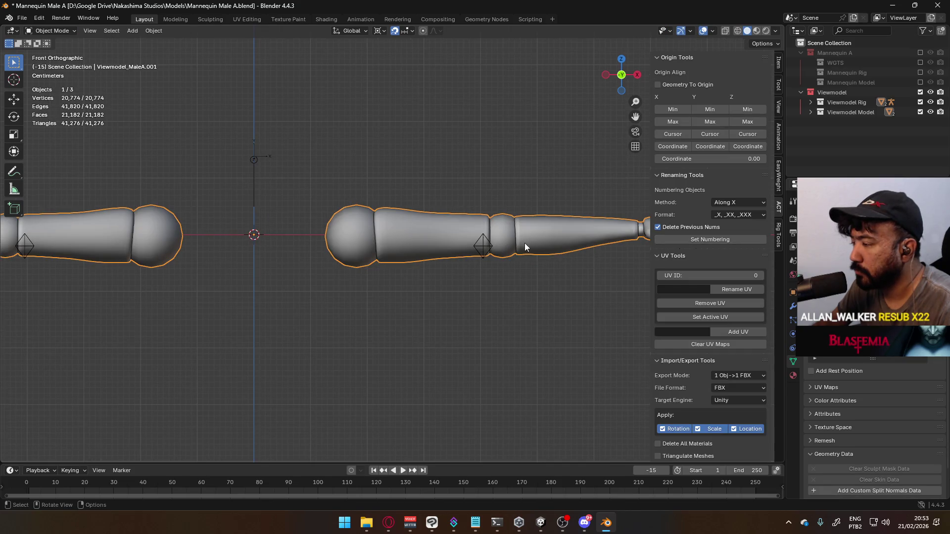
- Select the Viewmodel Rig armature and enter Edit Mode on its bones
shift+middle_drag(525, 243, 380, 254)
click(521, 256)
key(Tab)
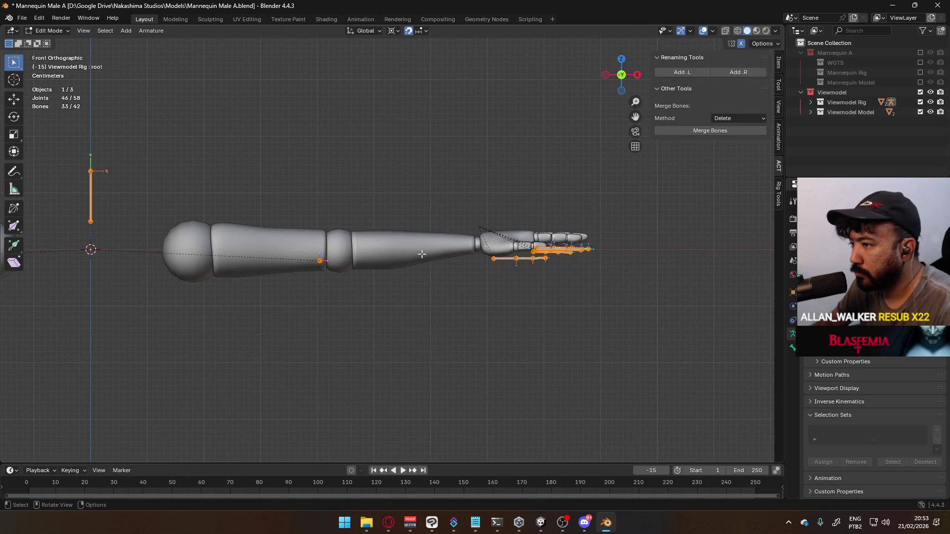
- Raise the selected finger bones 0.02 m along Z
scroll(510, 272, up, 4)
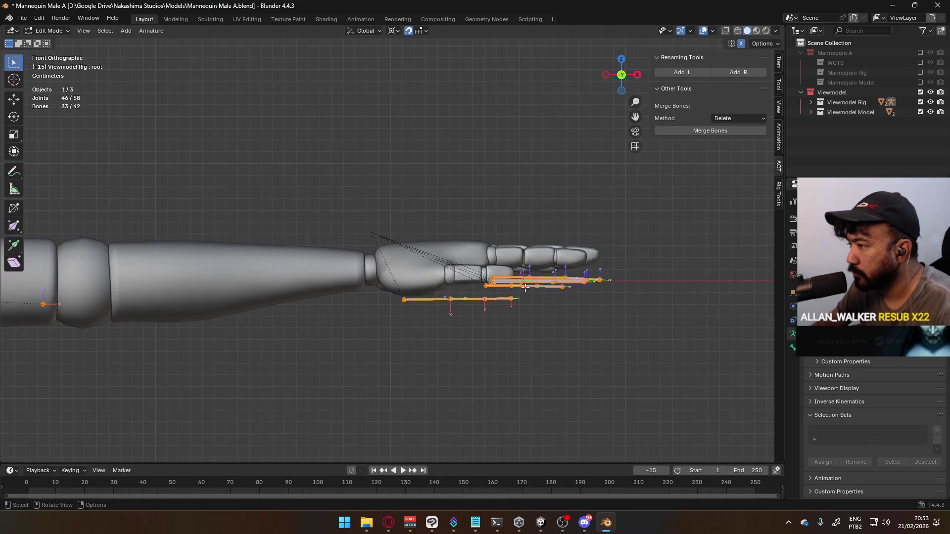
key(g)
key(z)
click(523, 268)
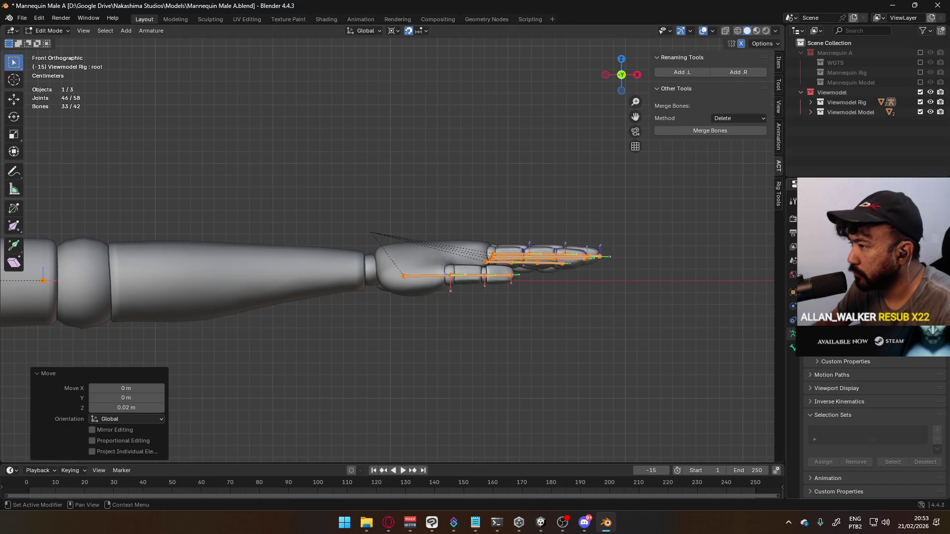
scroll(496, 227, down, 4)
- Box-select the forearm bones plus Hand.L and move them down 0.03 m
key(alt+a)
key(b)
mouse_move(50, 215)
mouse_down()
mouse_move(424, 248)
mouse_move(396, 249)
mouse_move(414, 250)
mouse_up()
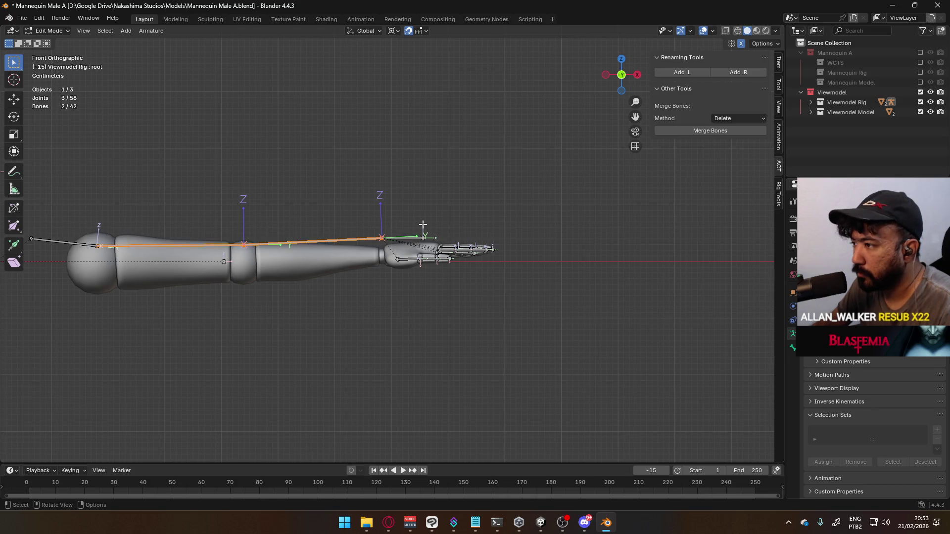
shift+click(411, 237)
scroll(391, 216, up, 3)
key(g)
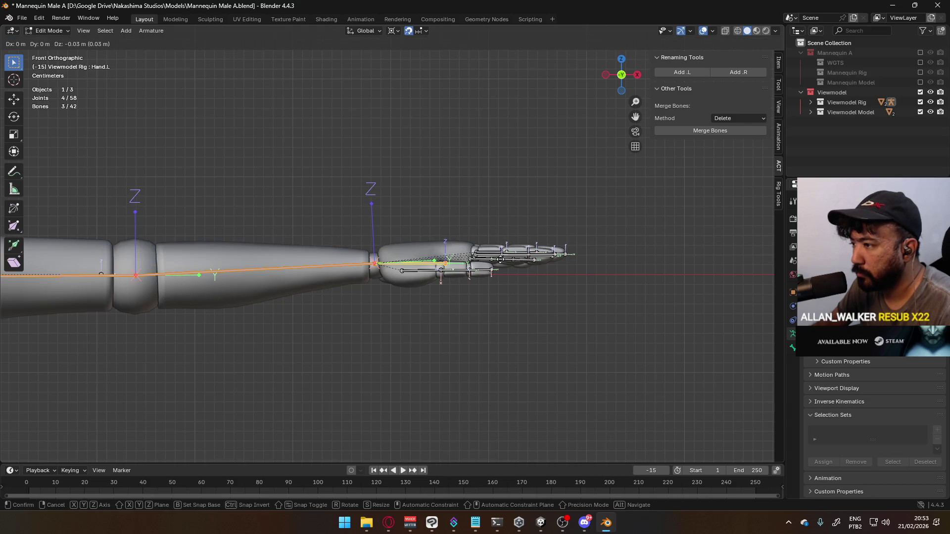
click(501, 260)
scroll(312, 225, down, 4)
ctrl+scroll(311, 218, up, 5)
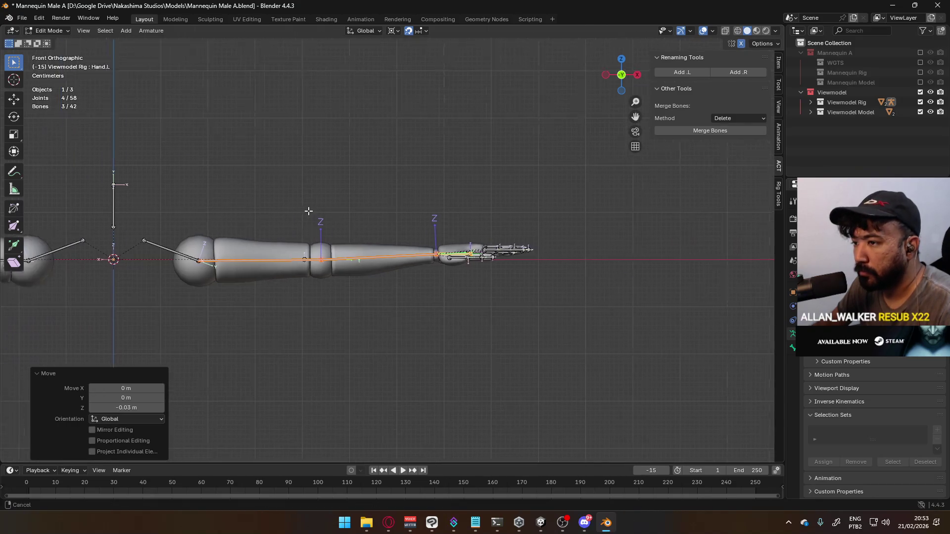
- Redo the move with Shoulder.L added, lowering Shoulder.L through Hand.L by 0.03 m
key(ctrl+z)
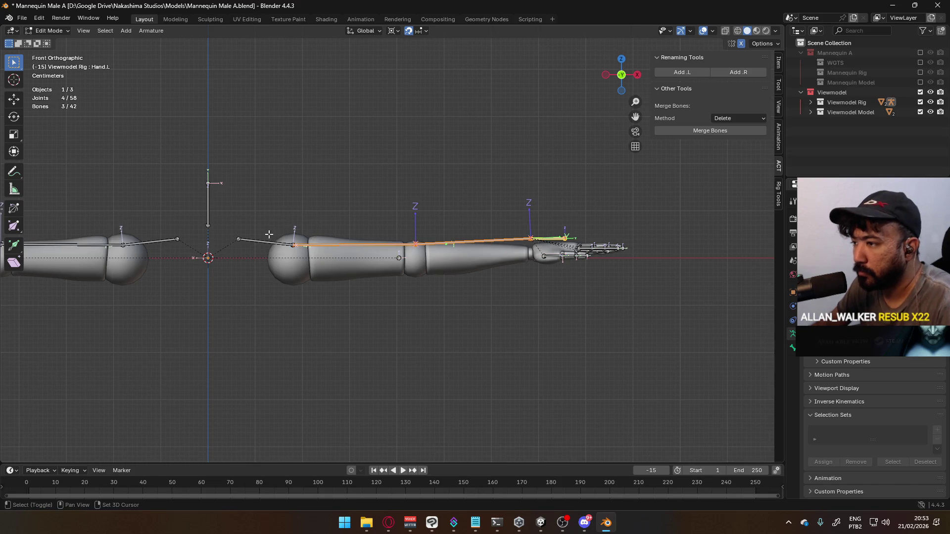
shift+click(268, 240)
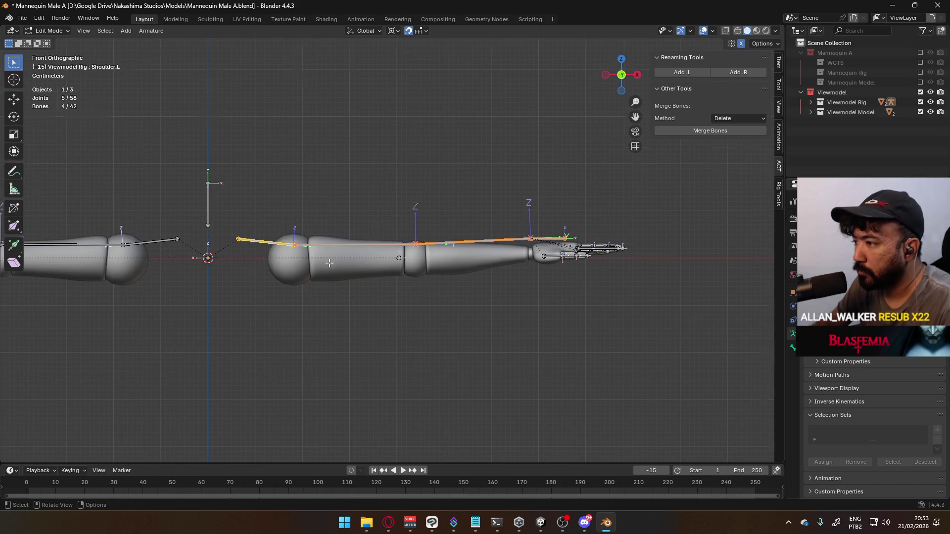
scroll(329, 263, up, 5)
key(g)
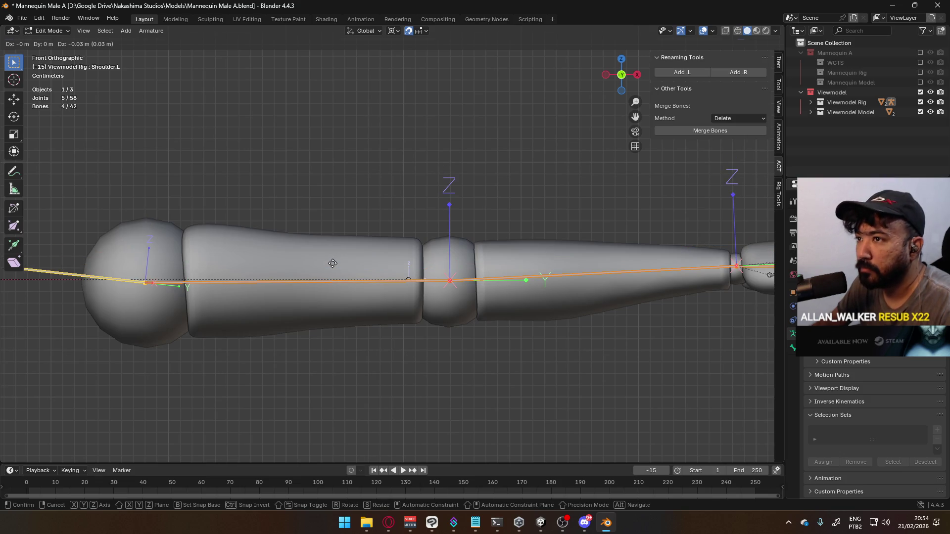
click(333, 263)
scroll(333, 263, up, 4)
scroll(332, 264, down, 4)
mouse_move(332, 264)
middle_down()
mouse_move(435, 242)
mouse_move(346, 223)
middle_up()
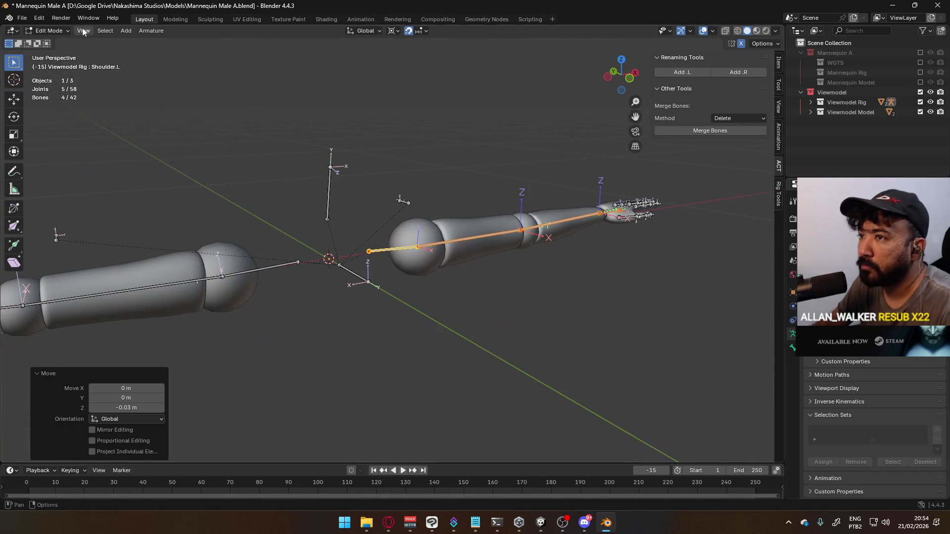
- Put the rig in Pose Mode, select Thumb0.L and hide the bone widgets with Shift+H
click(49, 31)
click(50, 63)
click(621, 215)
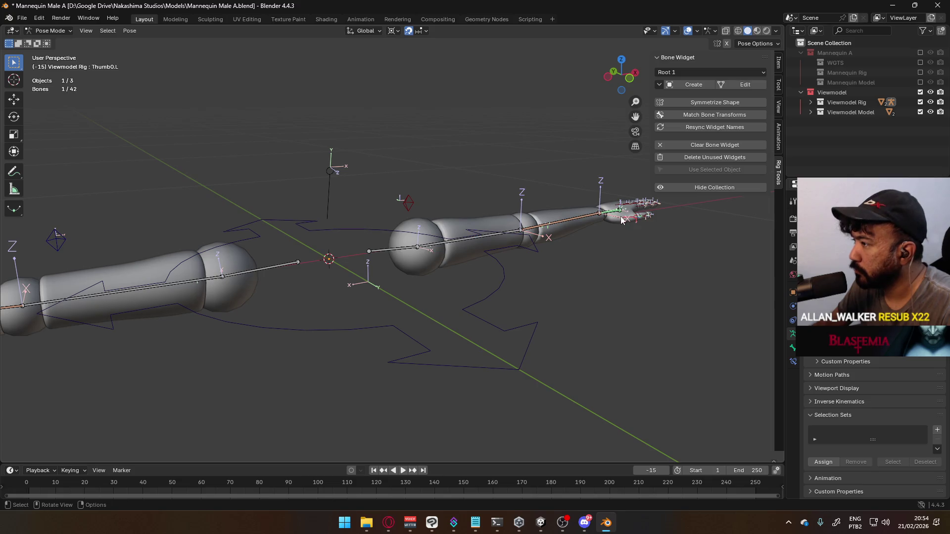
key(shift+h)
middle_drag(631, 214, 576, 250)
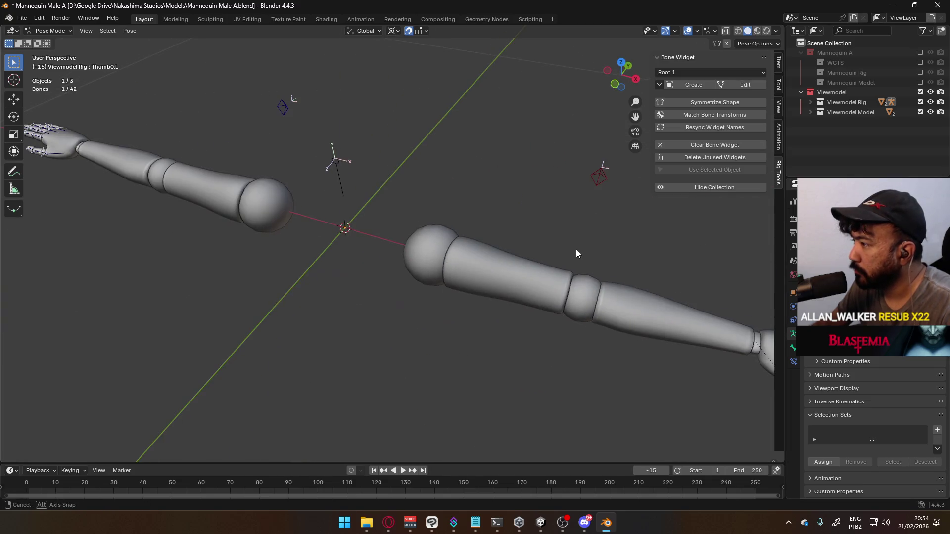
scroll(648, 263, down, 5)
mouse_move(649, 263)
middle_down()
mouse_move(514, 242)
mouse_move(550, 254)
middle_up()
scroll(424, 239, up, 8)
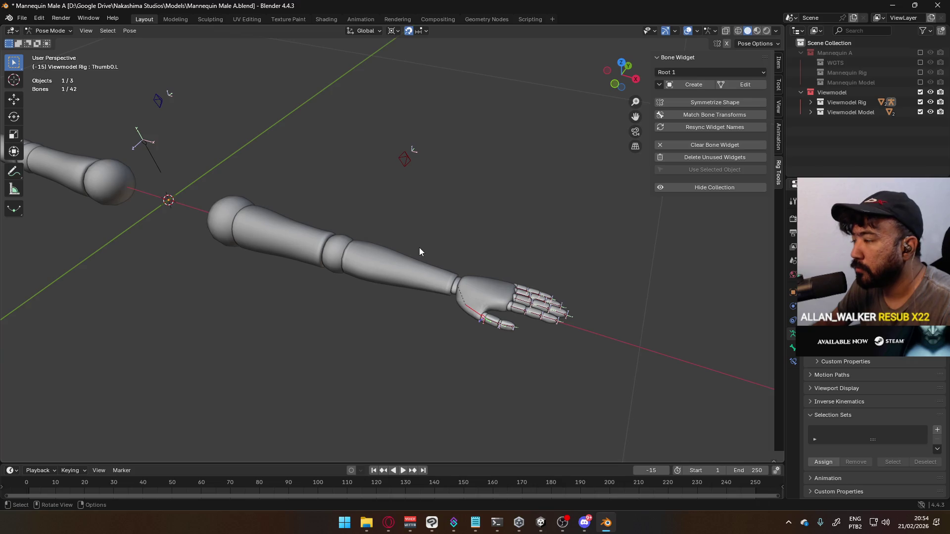
scroll(420, 247, down, 5)
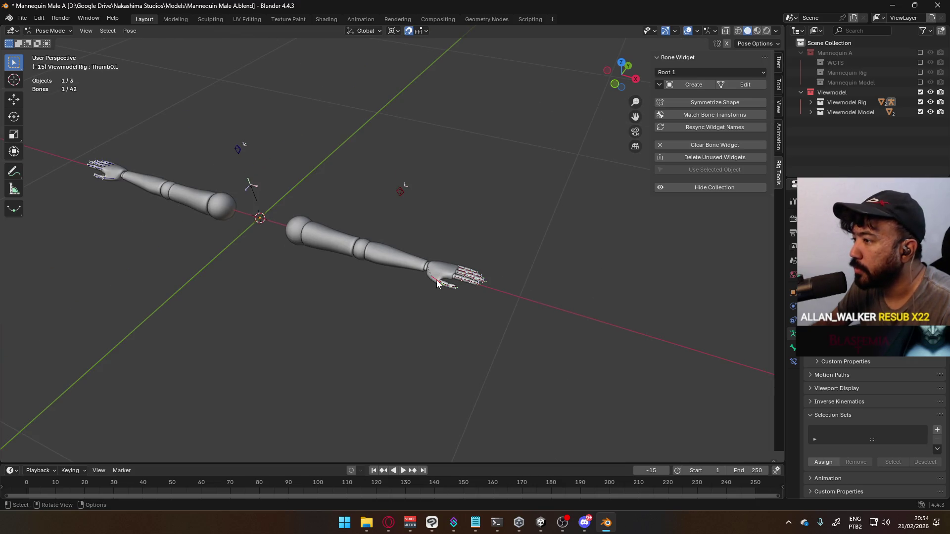
- Expand Viewmodel Rig in the Outliner to list the root bone's child bones
click(811, 102)
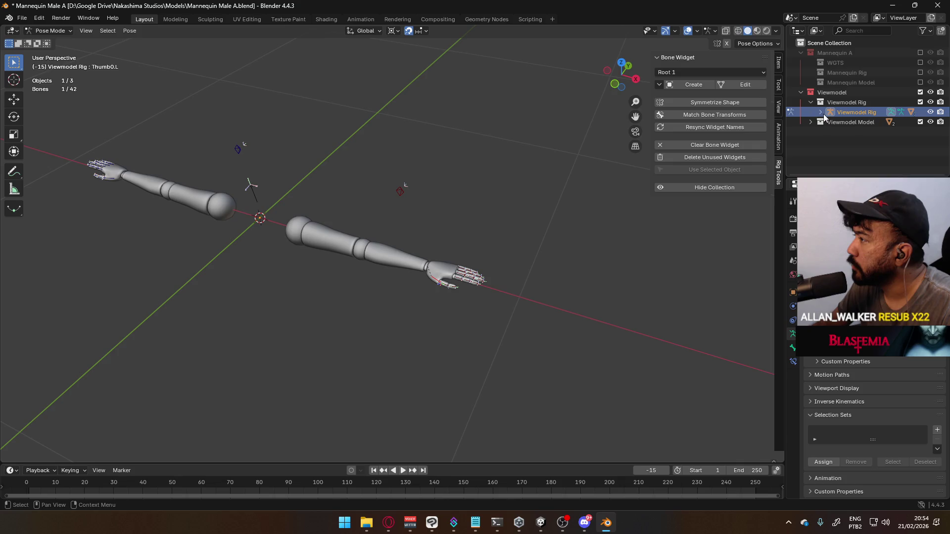
click(819, 113)
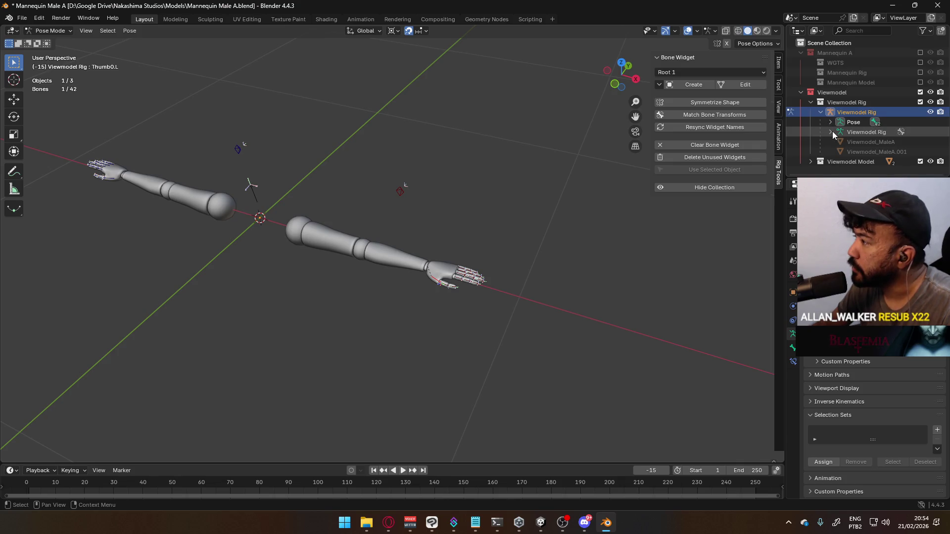
click(832, 132)
click(841, 142)
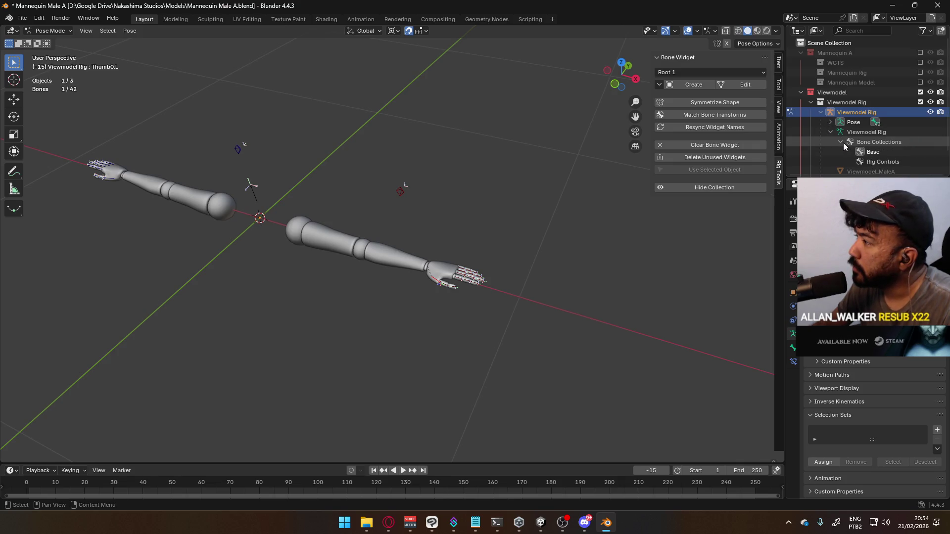
click(831, 132)
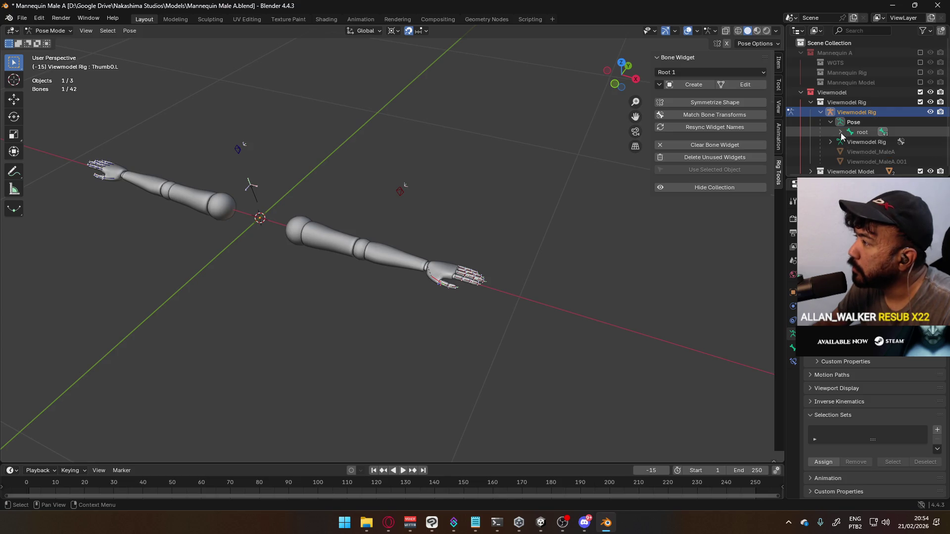
click(841, 133)
scroll(811, 139, down, 2)
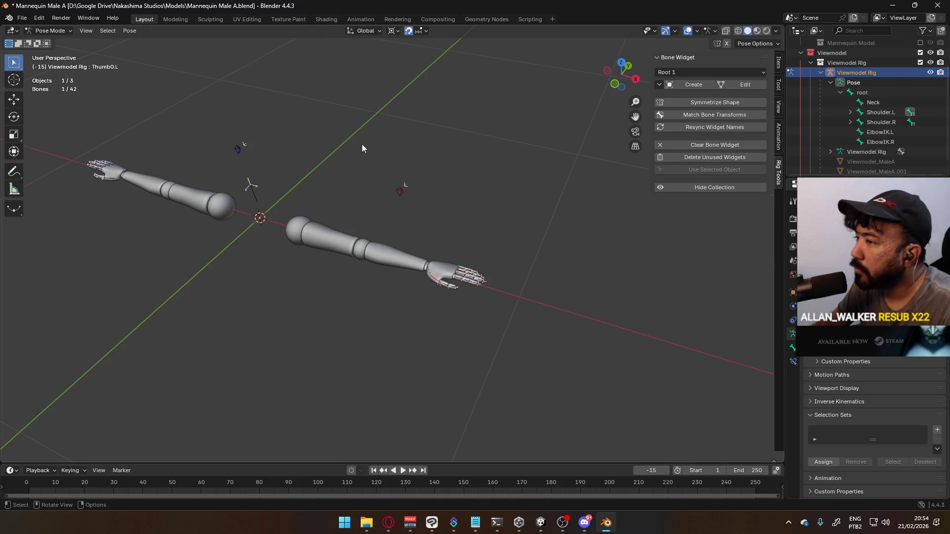
scroll(388, 196, down, 8)
- Return the rig to Object Mode and box-select both viewmodel arms
click(50, 31)
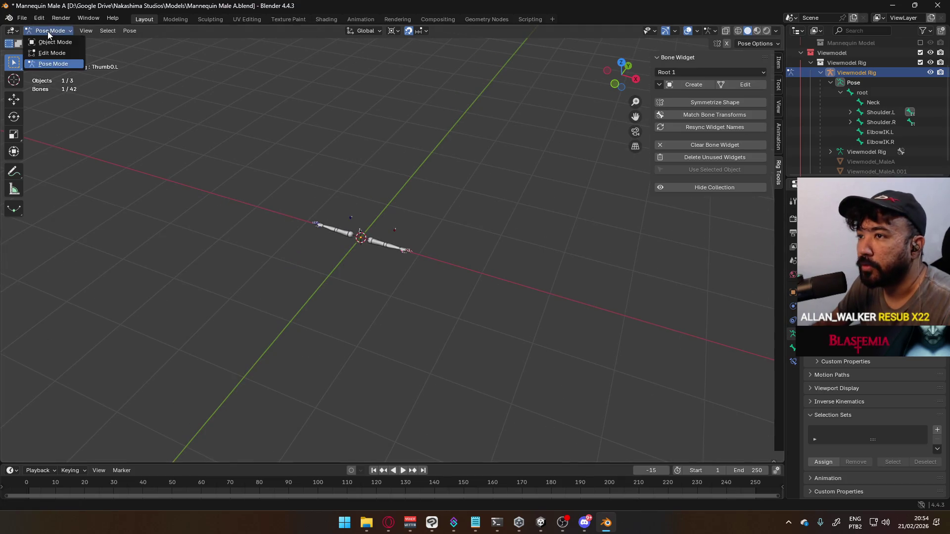
click(61, 39)
drag(212, 142, 538, 315)
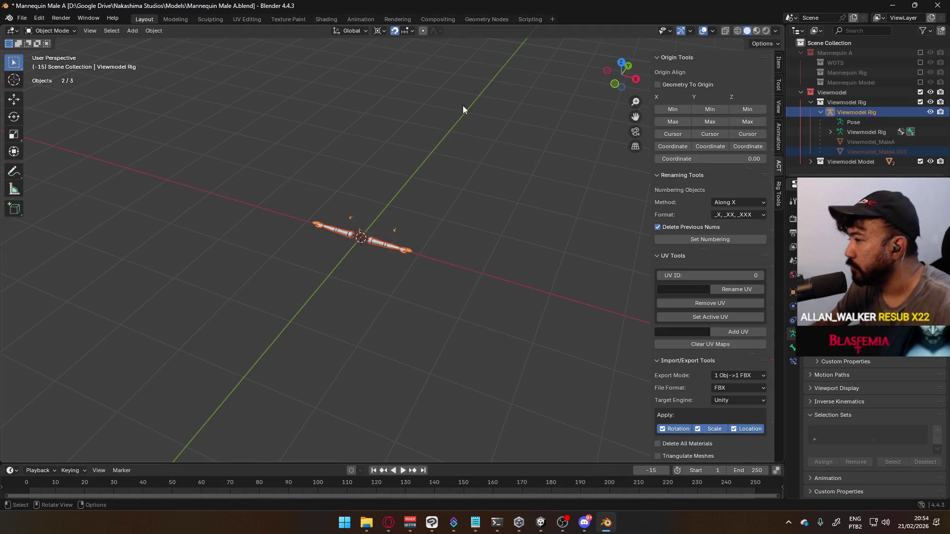
- Delete the old viewmodel arm objects and the Viewmodel_MaleA object
key(Delete)
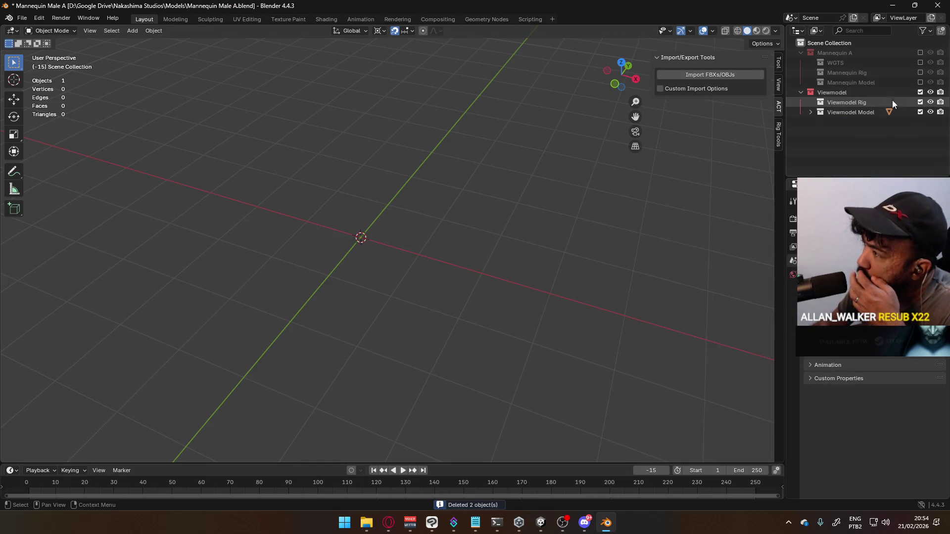
click(811, 112)
click(847, 123)
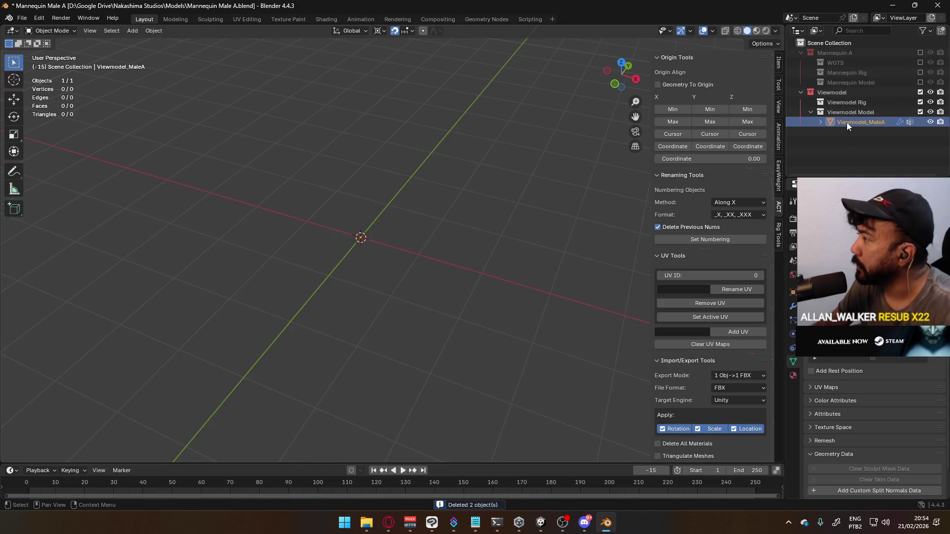
key(Delete)
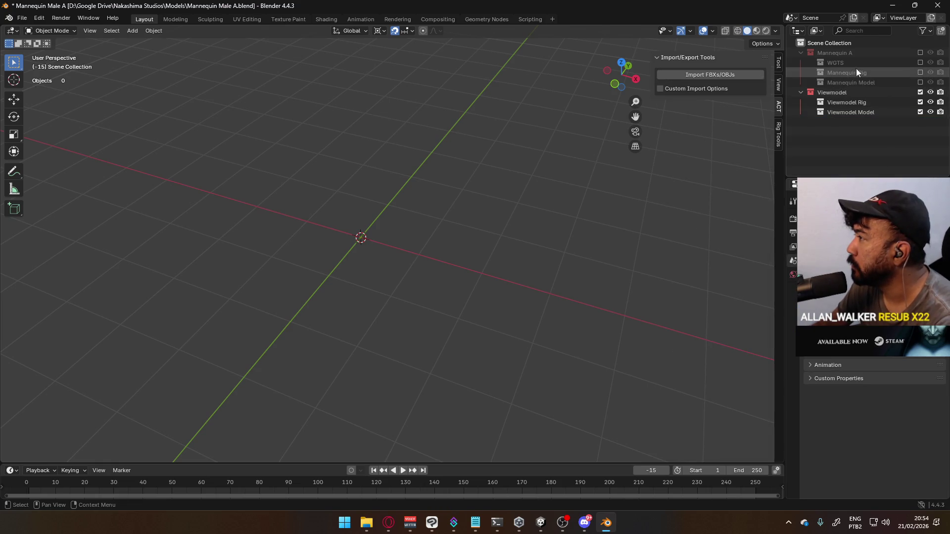
- Re-include Mannequin A, exclude the Viewmodel collection, and select both mannequin objects in front view
click(921, 52)
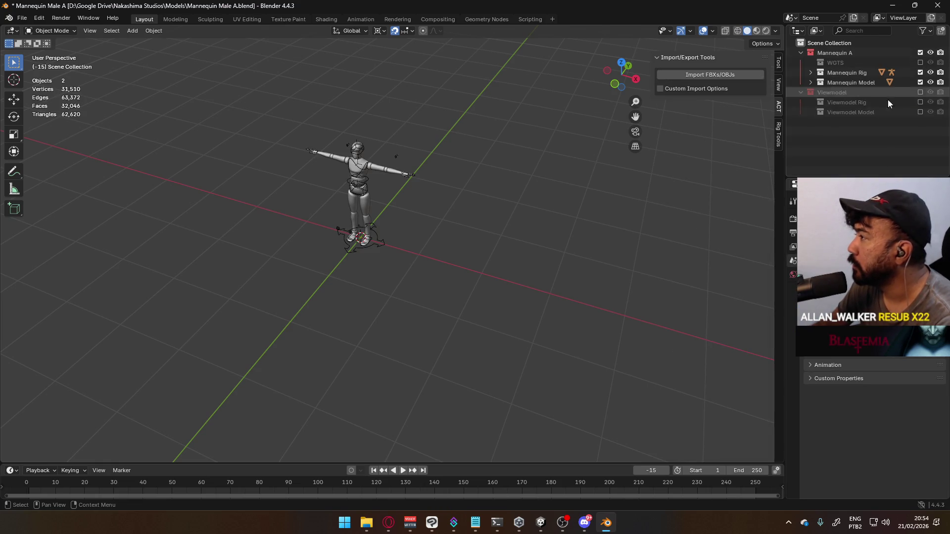
click(920, 92)
key(a)
key(KP_1)
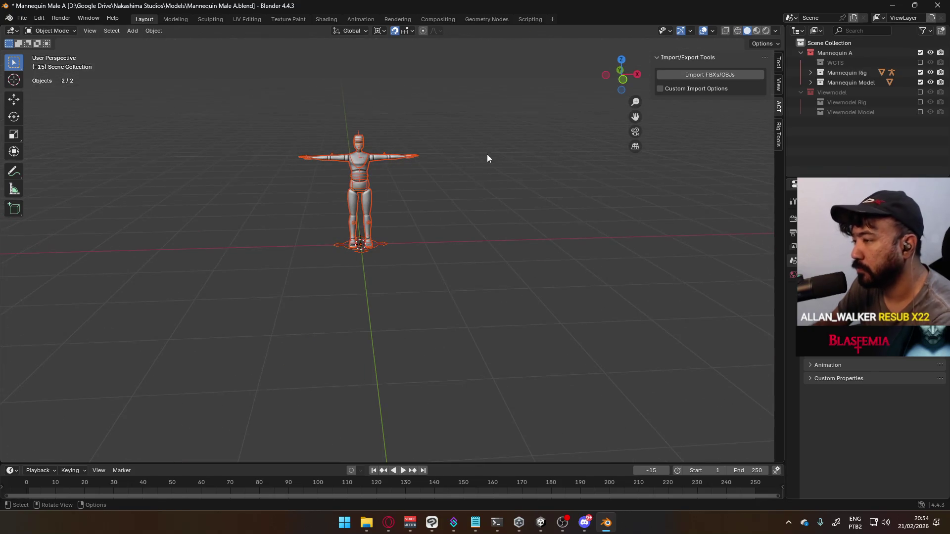
scroll(435, 188, up, 3)
mouse_move(358, 126)
shift+middle_down()
mouse_move(369, 204)
mouse_move(414, 202)
shift+middle_up()
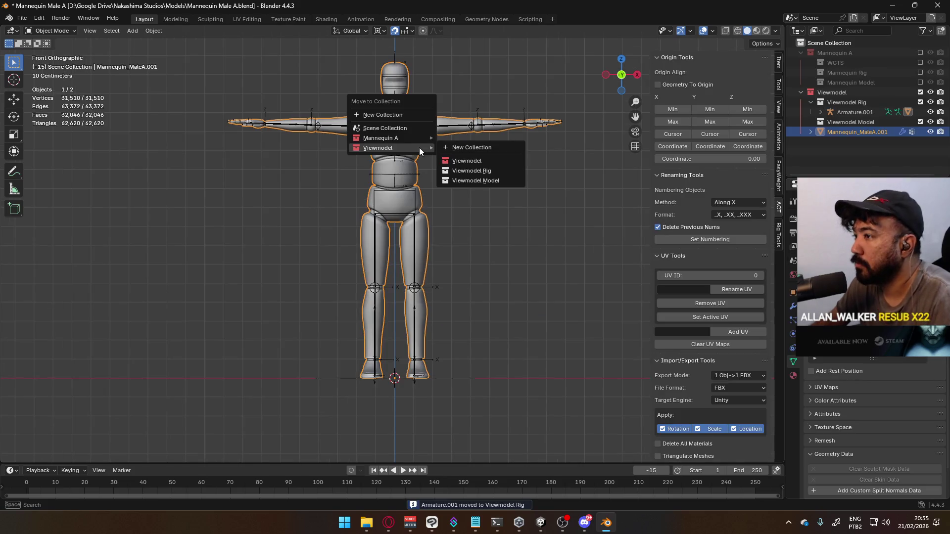
- Move the copied mesh into Viewmodel Model and rename it 'Viewmodel Mannequin A'
click(500, 180)
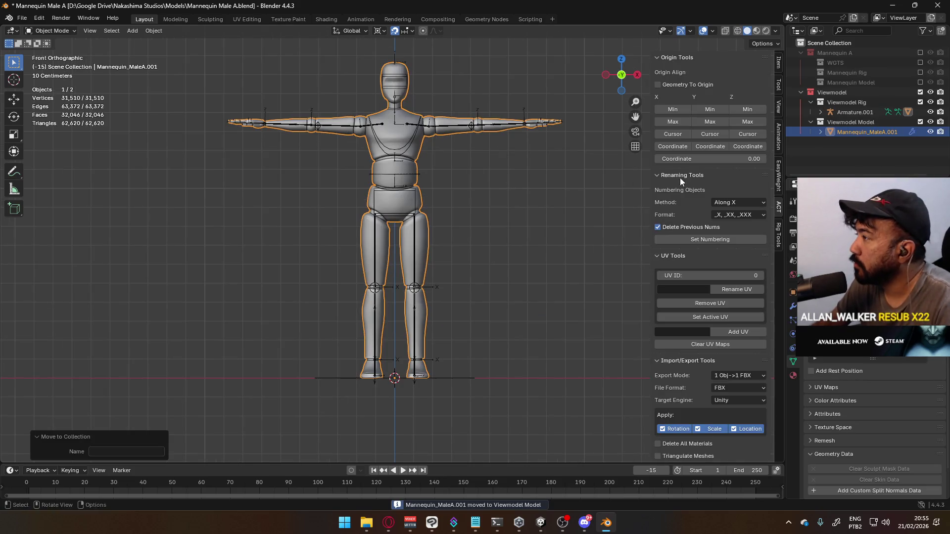
double_click(873, 132)
text(Voe)
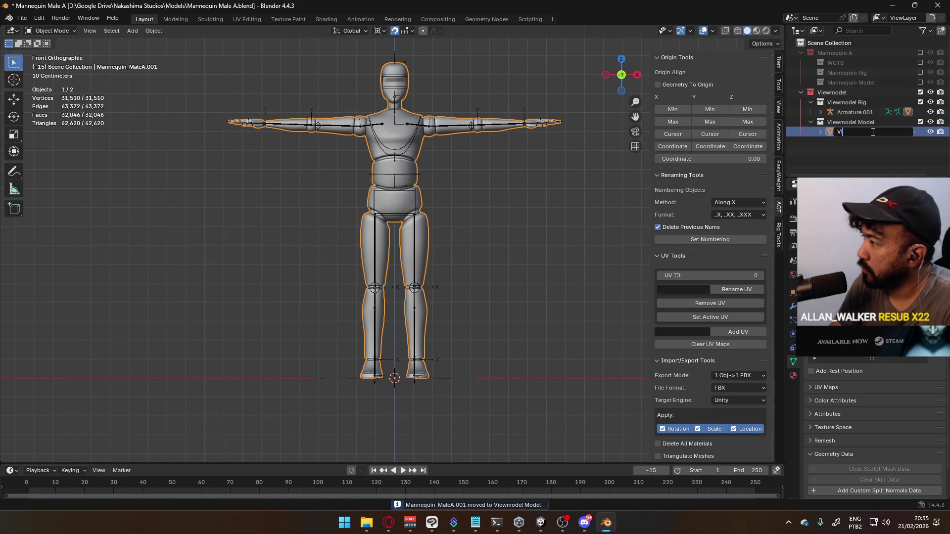
key(BackSpace)
key(BackSpace)
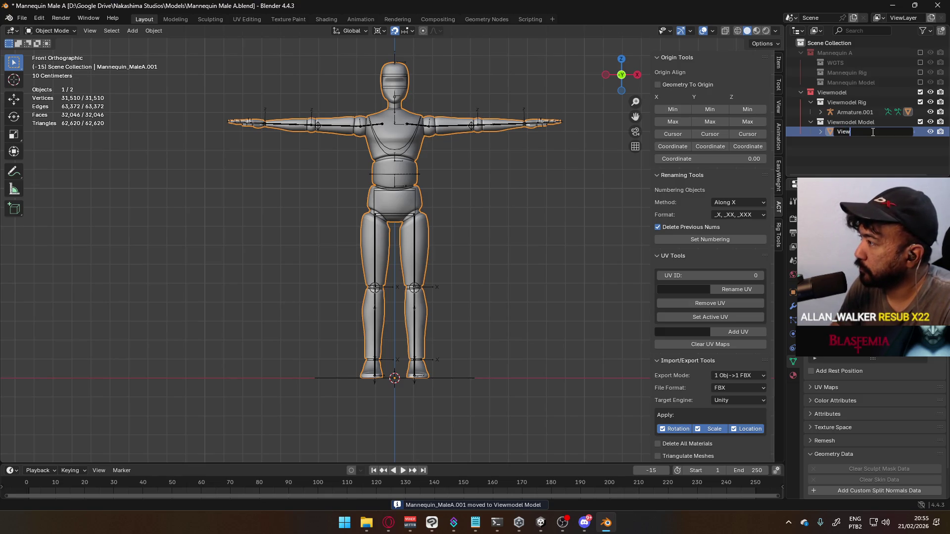
text(model Mannequi)
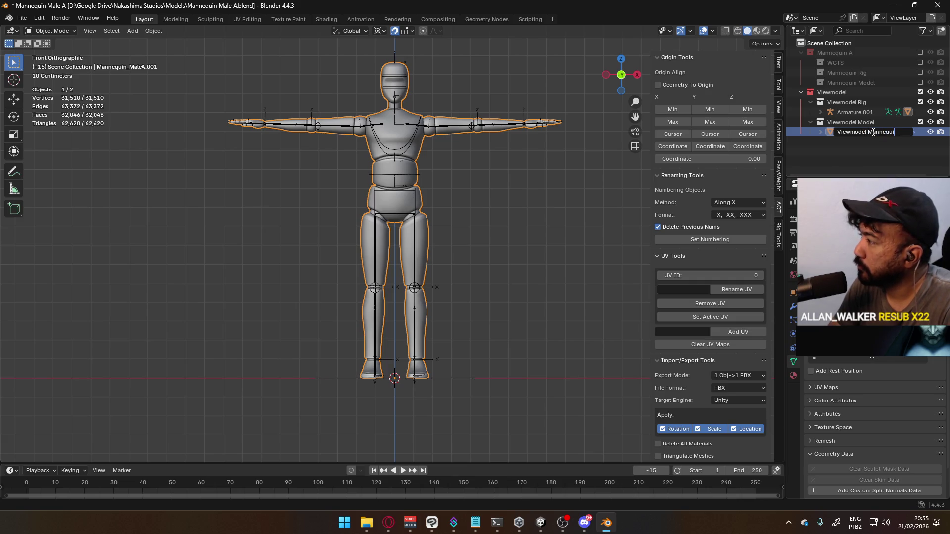
text(n A)
key(Return)
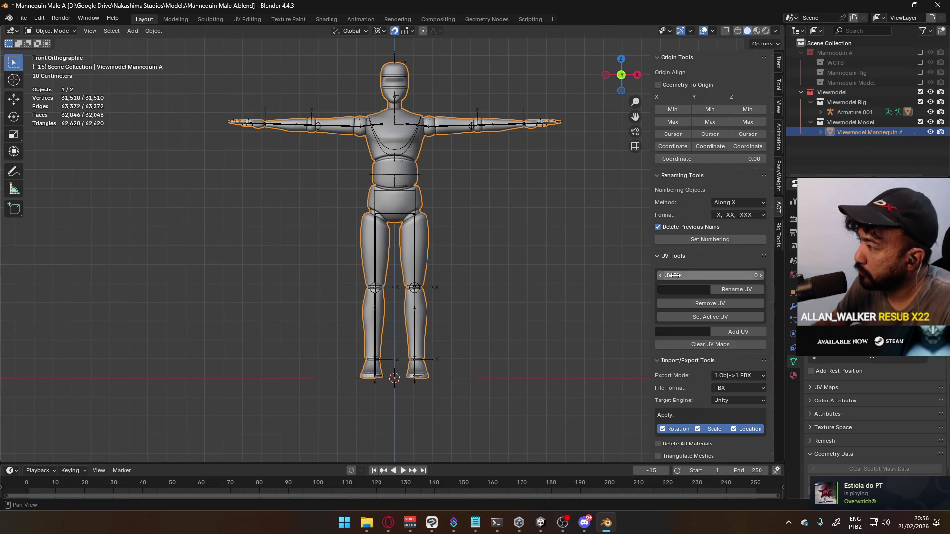
- Rename the copied armature Armature.001 to 'Viewmodel Rig'
scroll(695, 353, down, 5)
scroll(694, 353, down, 8)
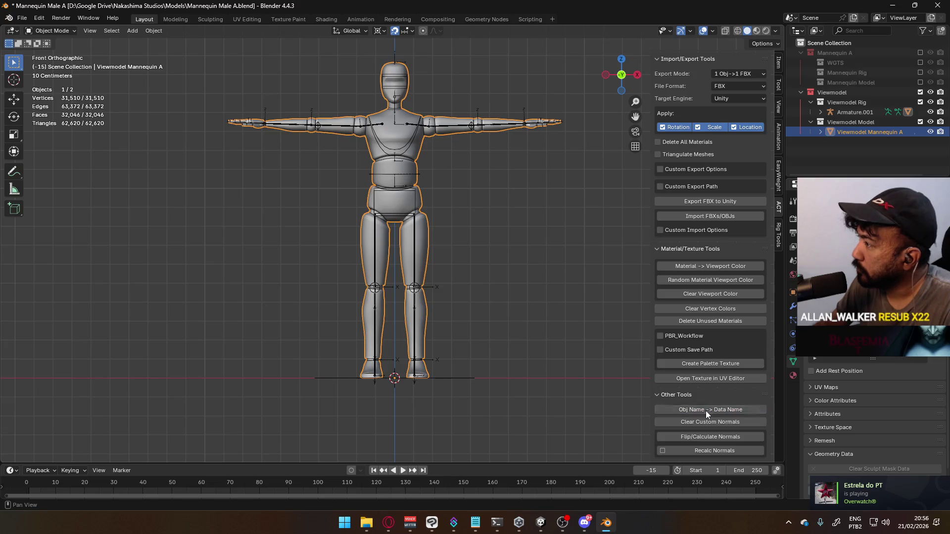
click(848, 113)
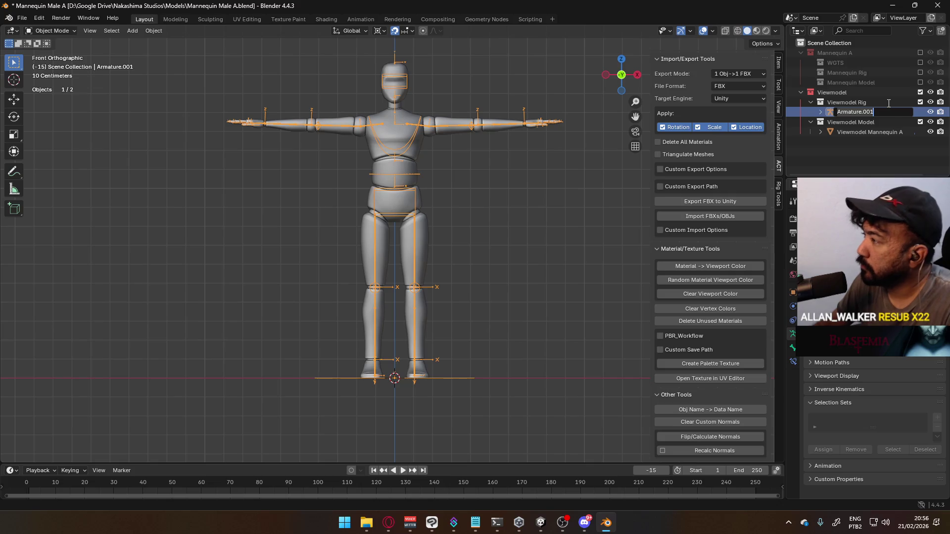
double_click(848, 113)
text(Viewmodel)
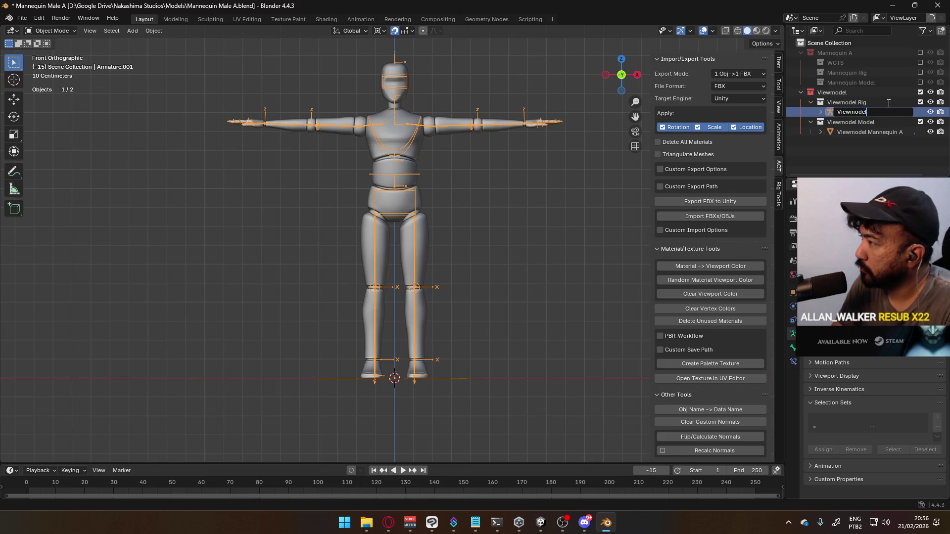
text( Rig)
key(Return)
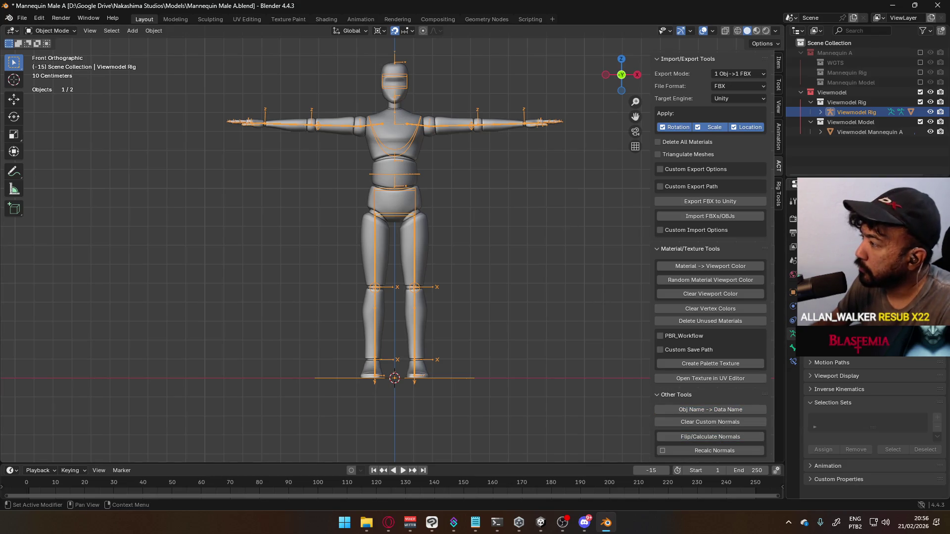
key(Return)
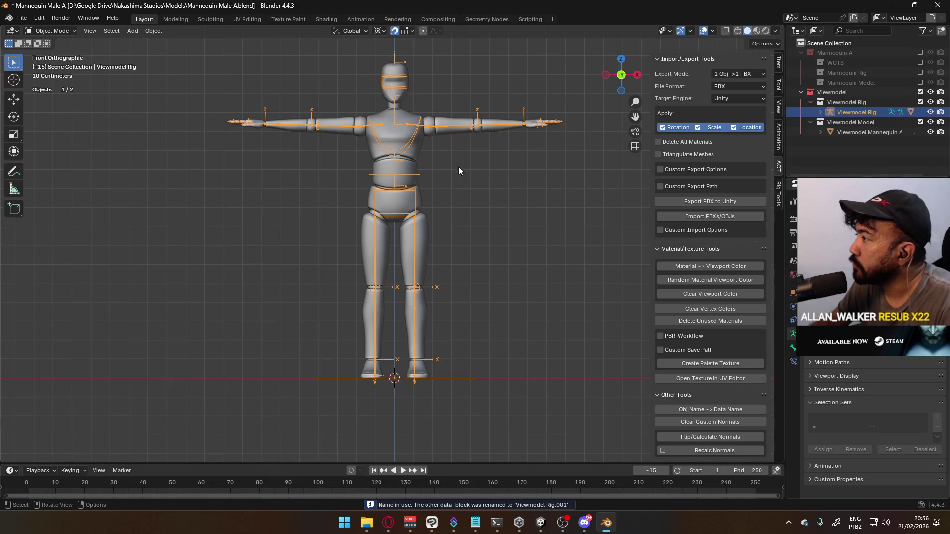
- Orbit around the mannequin to inspect it, returning to the front view
middle_drag(459, 166, 409, 206)
key(KP_1)
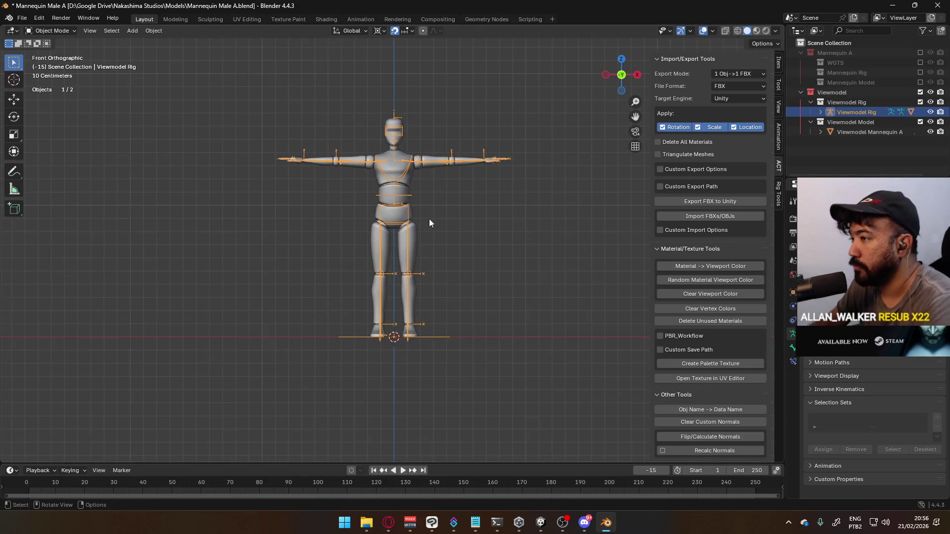
scroll(399, 128, up, 2)
mouse_move(399, 128)
middle_down()
mouse_move(439, 217)
mouse_move(341, 220)
mouse_move(565, 207)
mouse_move(456, 233)
mouse_move(320, 212)
mouse_move(445, 213)
middle_up()
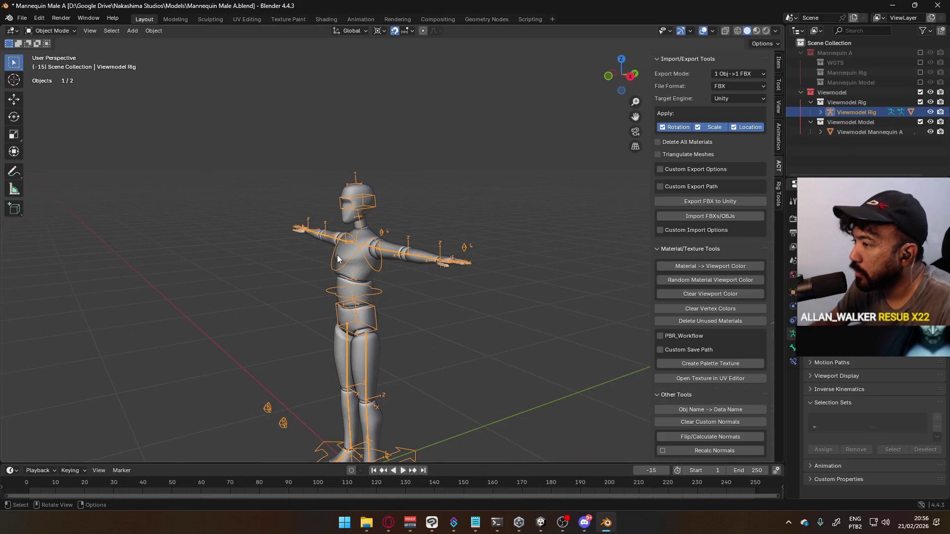
key(KP_1)
scroll(382, 302, up, 2)
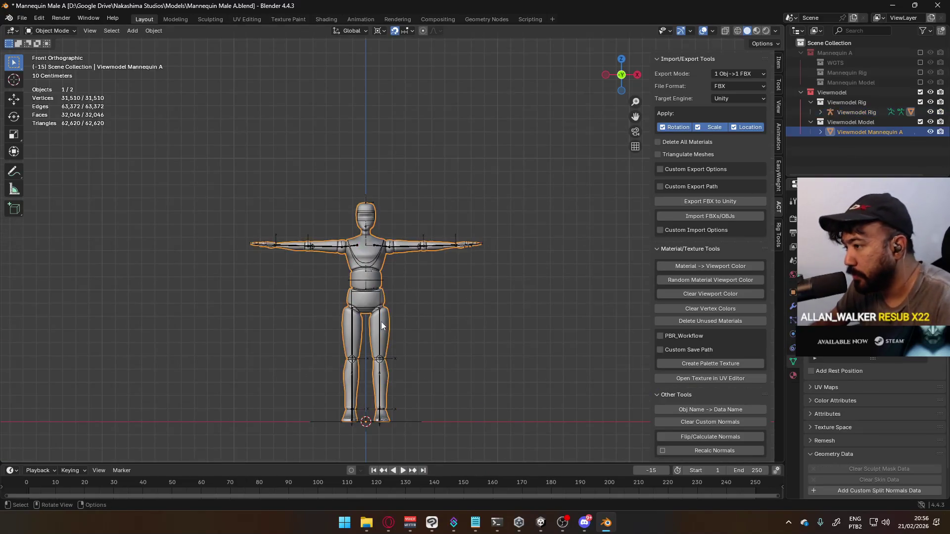
- Switch the rig to Edit Mode and select the neck joint
click(51, 31)
click(62, 48)
mouse_move(247, 238)
middle_down()
mouse_move(324, 246)
mouse_move(317, 249)
mouse_move(386, 228)
middle_up()
click(393, 225)
- View the rig from the right side and set the transform pivot to Median Point
key(KP_3)
scroll(396, 223, up, 6)
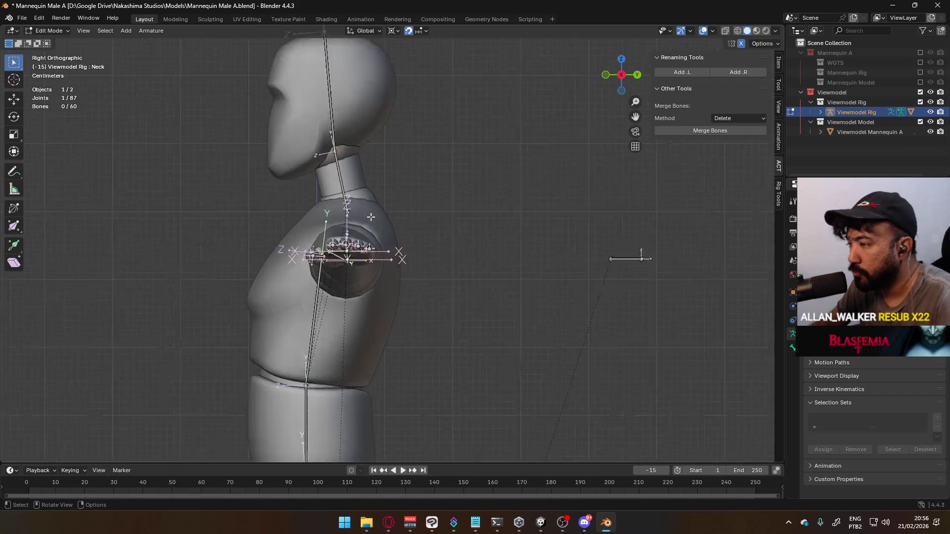
key(r)
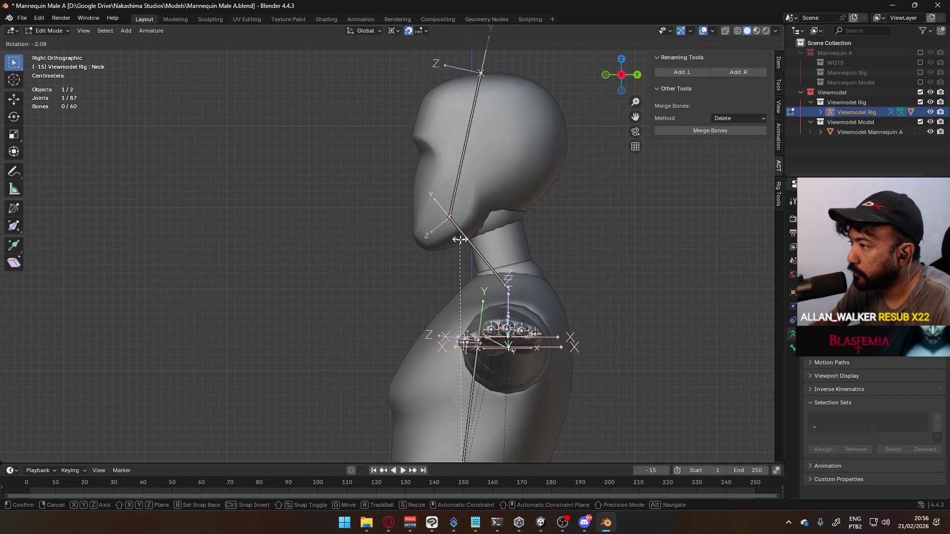
key(Escape)
click(394, 30)
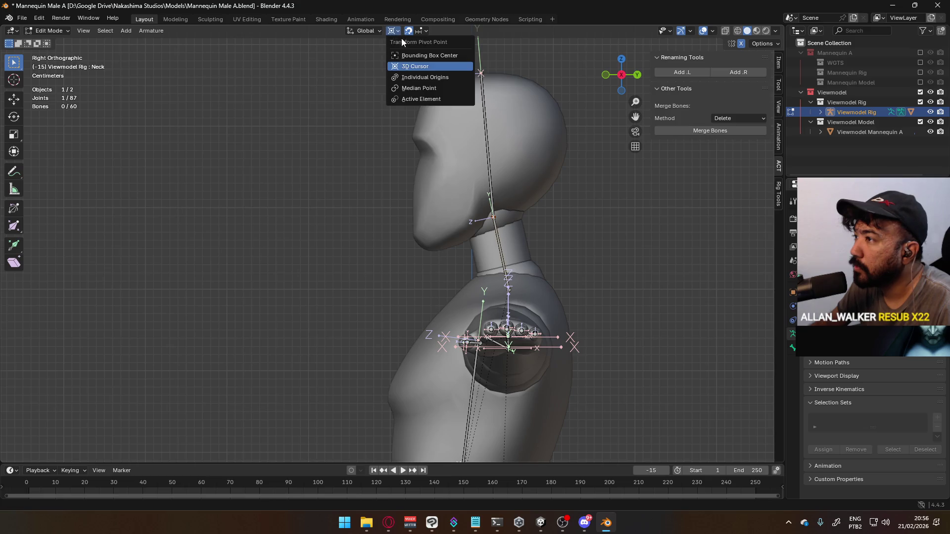
click(419, 88)
- Extrude a new Neck.001 bone from the neck joint to just under the chin
key(e)
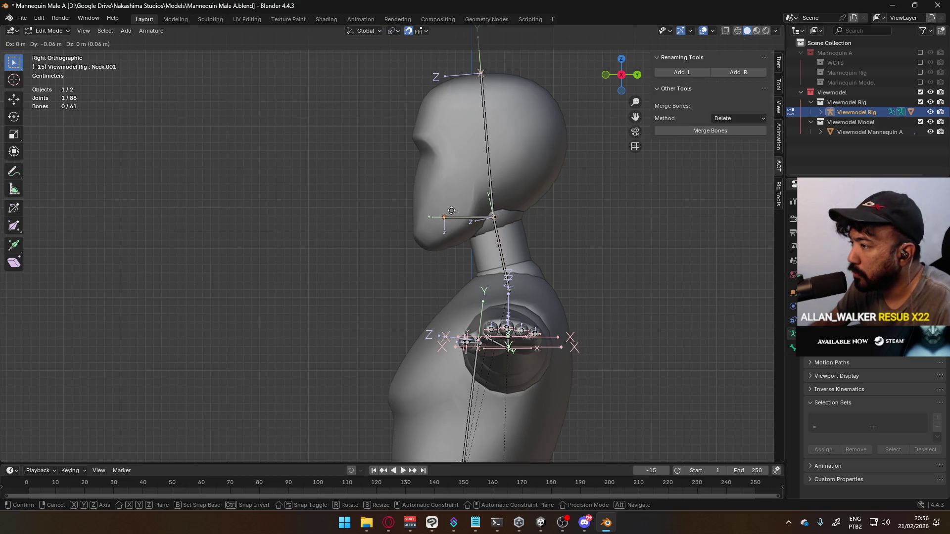
click(471, 211)
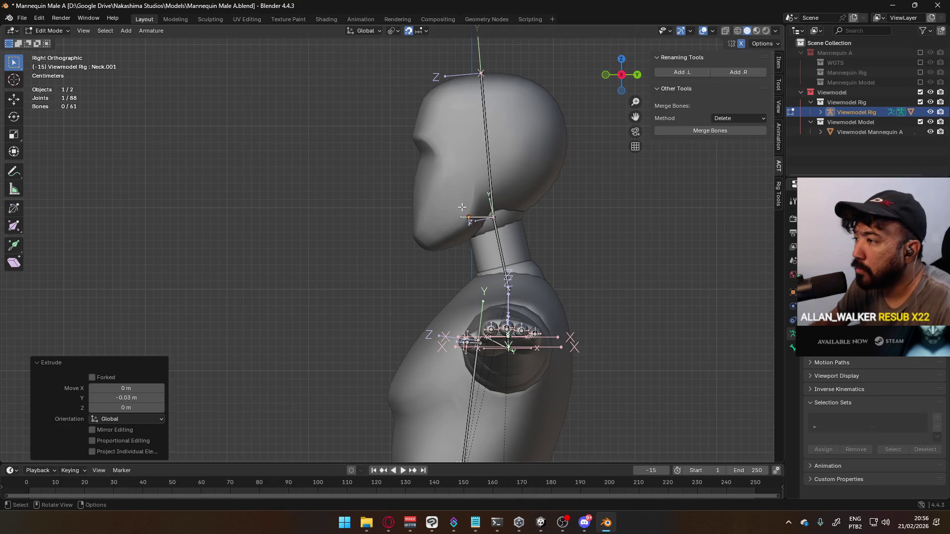
click(483, 216)
right_click(483, 215)
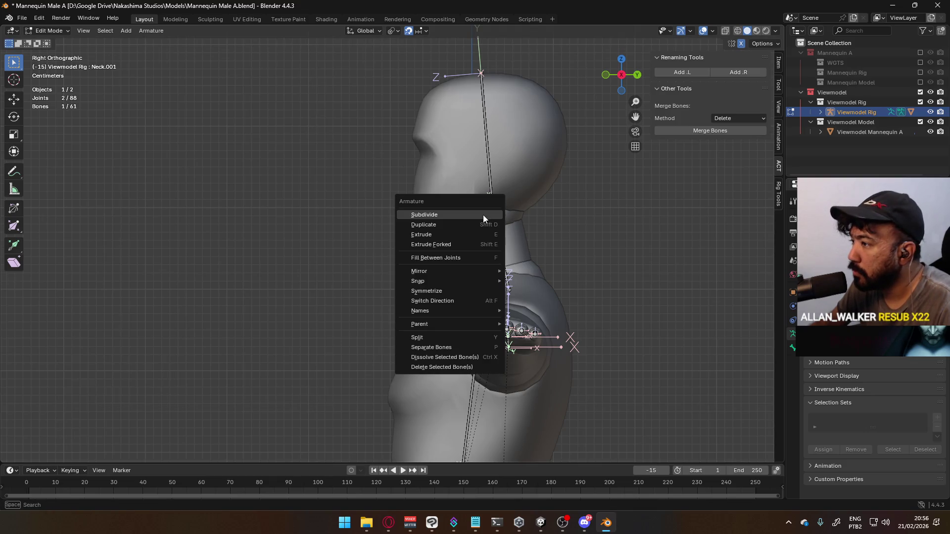
click(477, 346)
scroll(507, 227, up, 1)
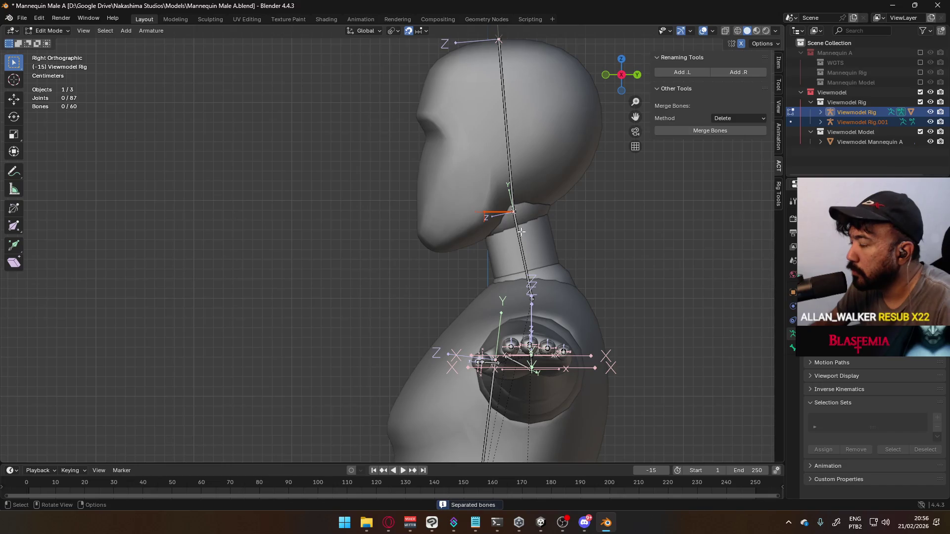
key(ctrl+z)
right_click(497, 211)
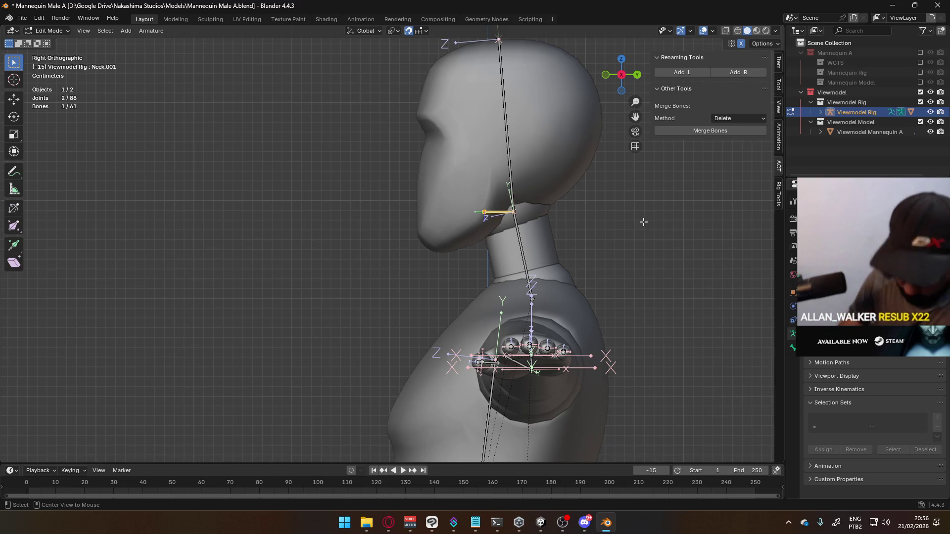
- Clear Neck.001's parent and move it about 0.02 m up into the head
key(alt+p)
click(643, 222)
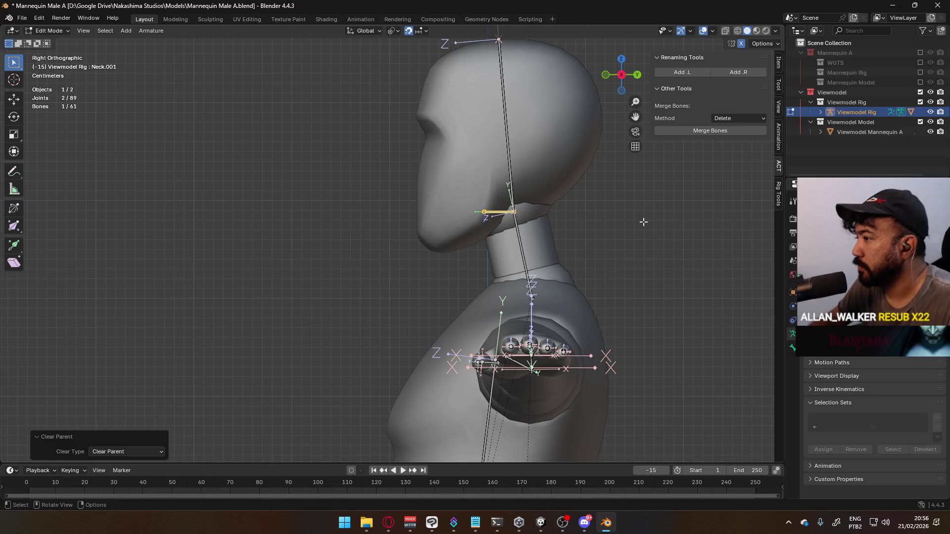
key(g)
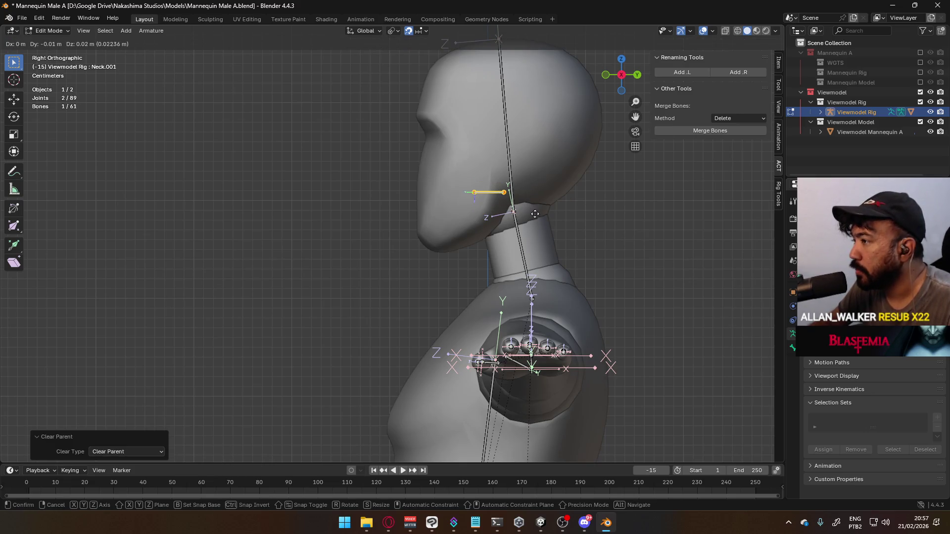
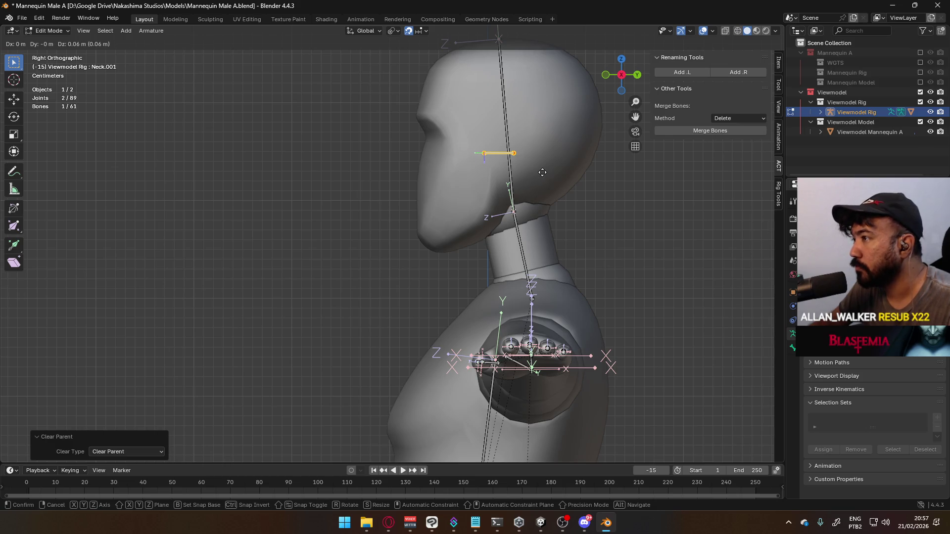
- Confirm raising the Neck.001 bone 0.06 m along Z and check it from the front and side
click(542, 172)
scroll(413, 166, down, 2)
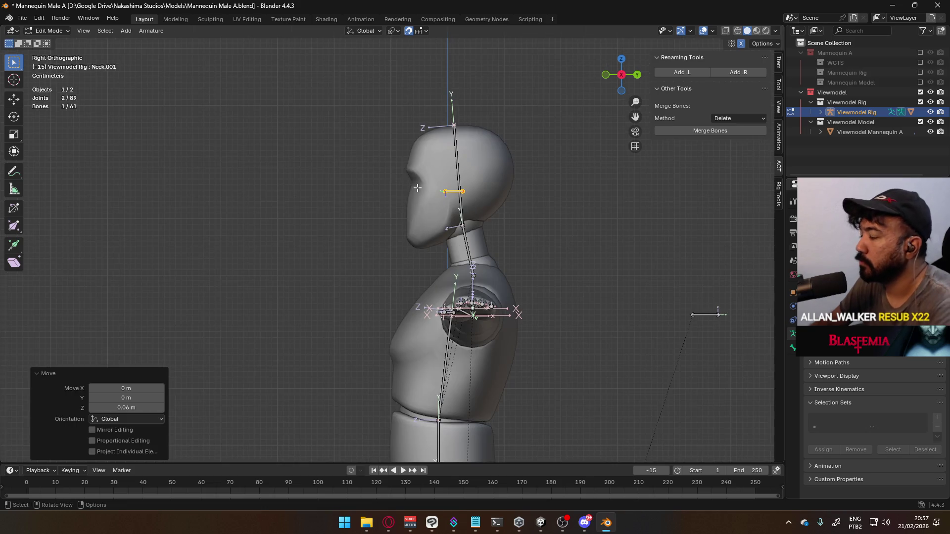
key(KP_1)
key(KP_3)
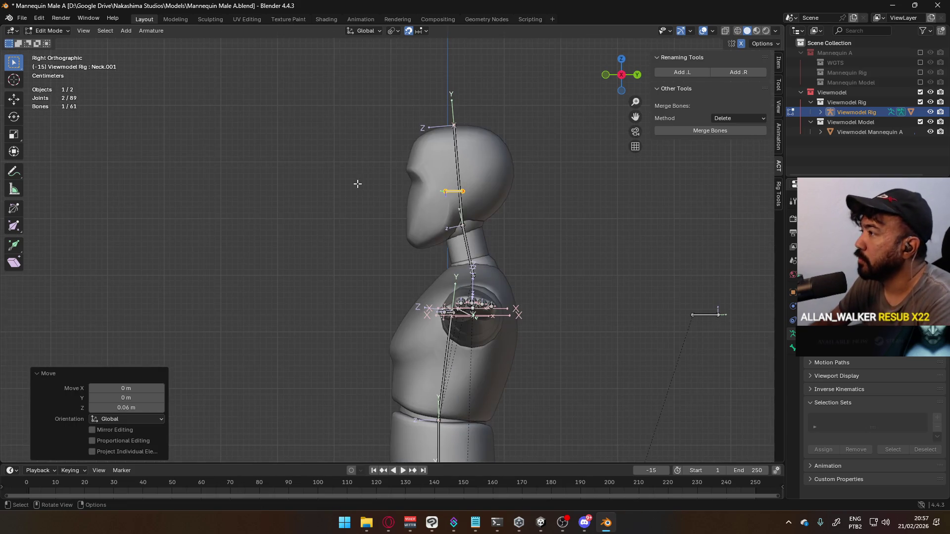
- Set root as Neck.001's parent in Bone Relations, leaving it unconnected
click(820, 113)
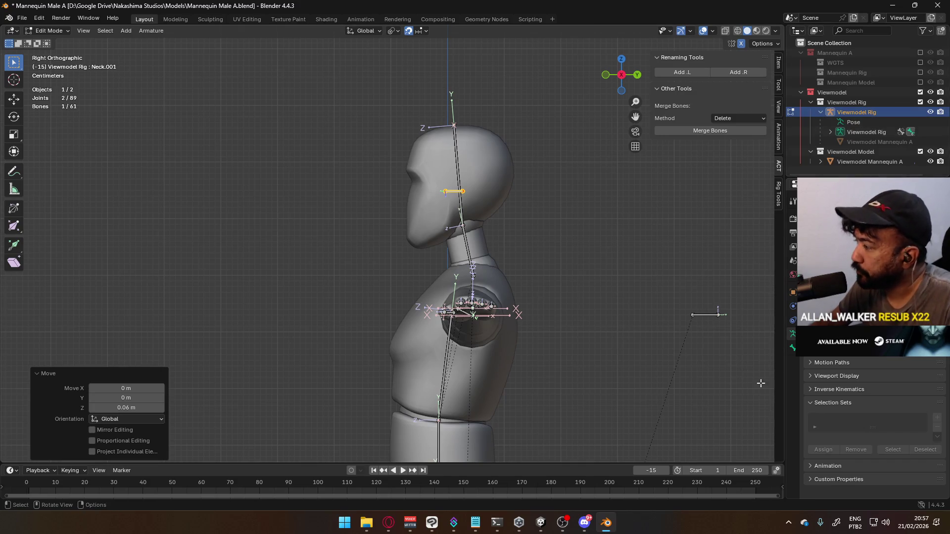
click(792, 348)
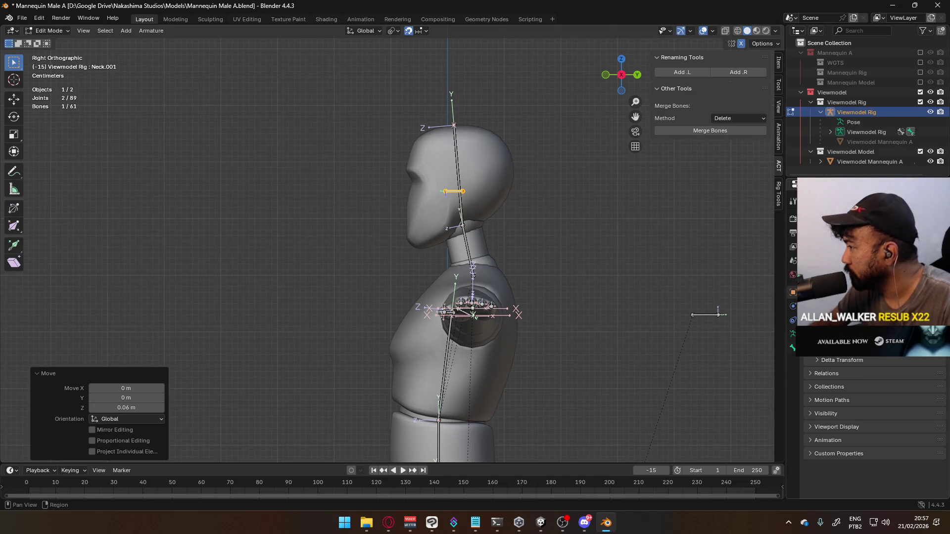
click(851, 392)
click(848, 365)
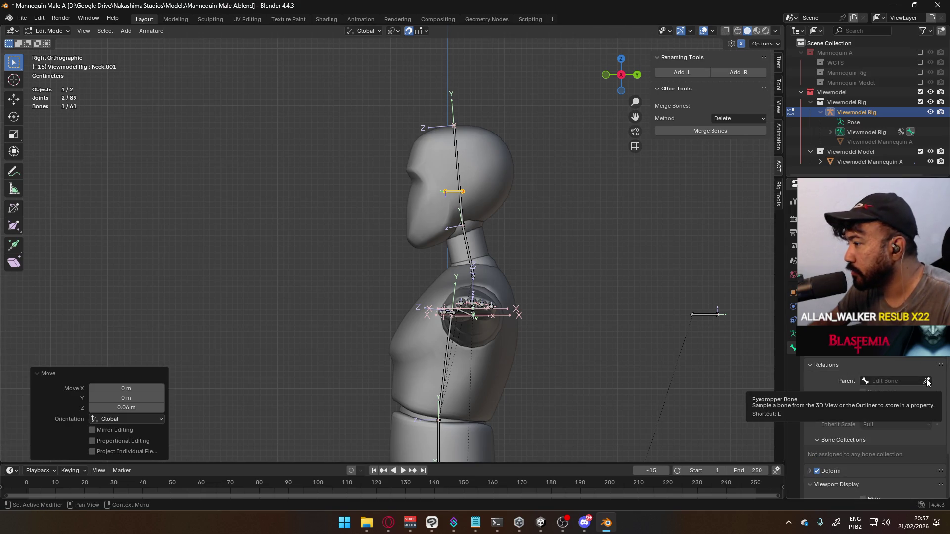
click(883, 382)
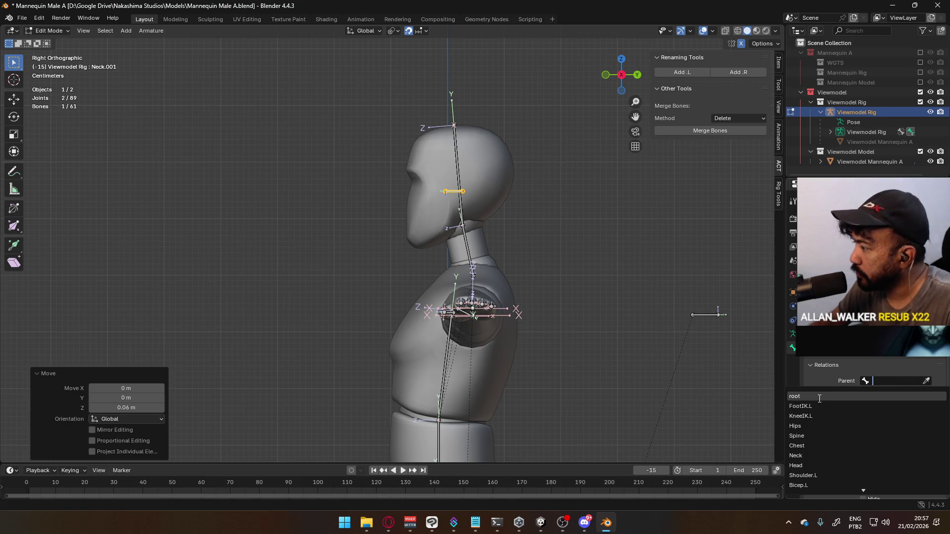
click(795, 396)
right_click(434, 187)
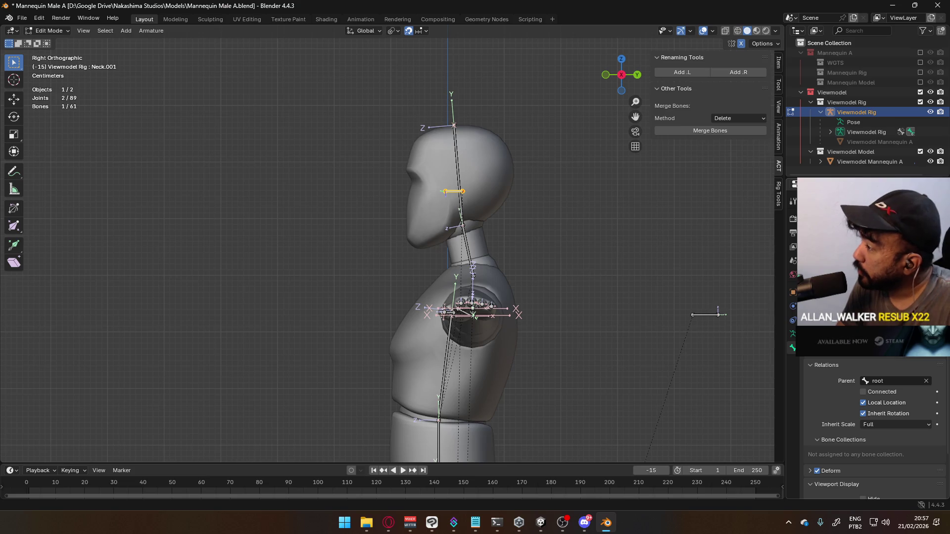
click(454, 191)
- Add Cursor to Selected to Quick Favorites and snap the 3D cursor to the Head Socket bone
scroll(518, 271, down, 8)
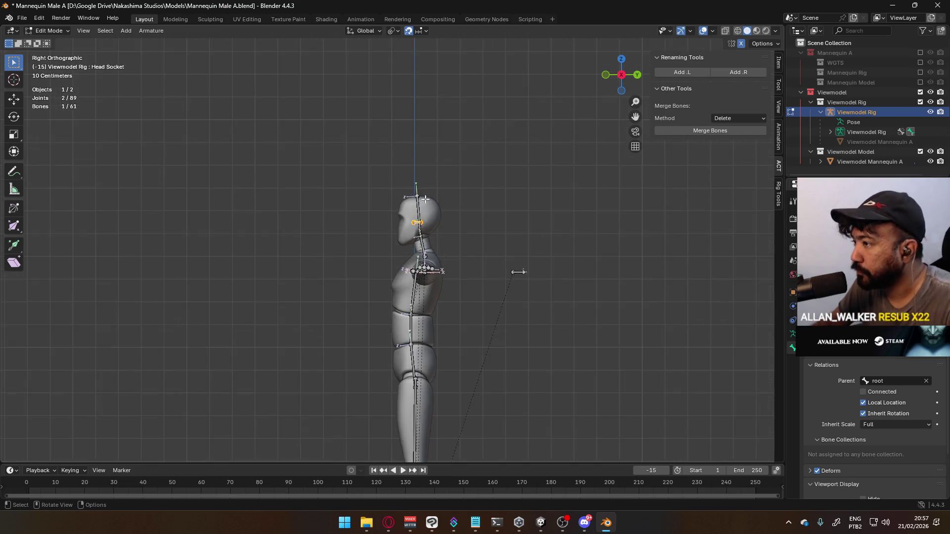
key(KP_1)
scroll(493, 212, up, 2)
key(KP_3)
scroll(480, 196, up, 6)
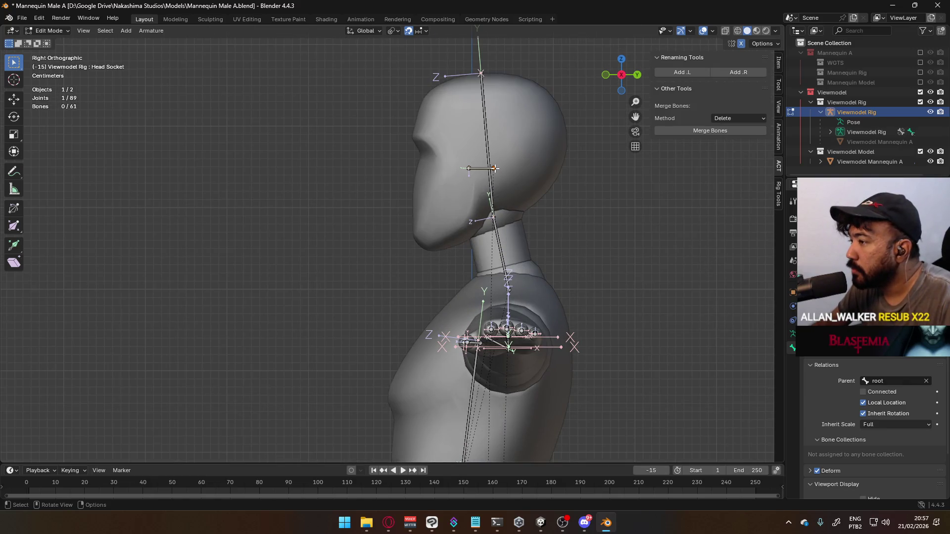
key(F3)
text(cu)
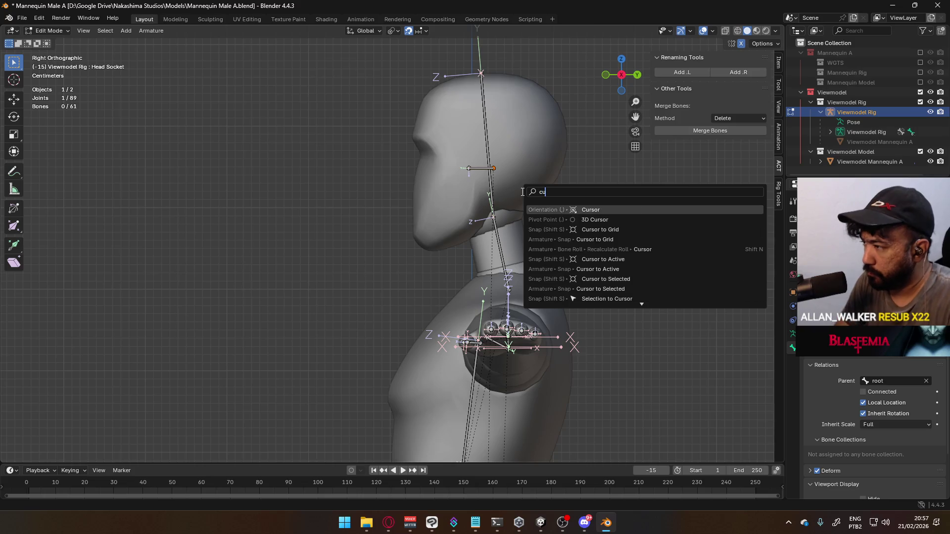
text(rsor to sel)
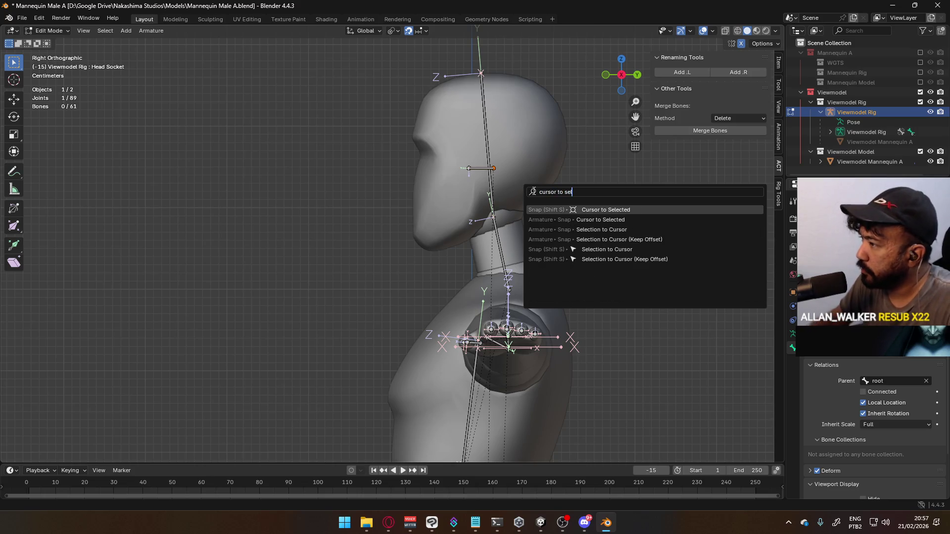
right_click(601, 208)
click(601, 205)
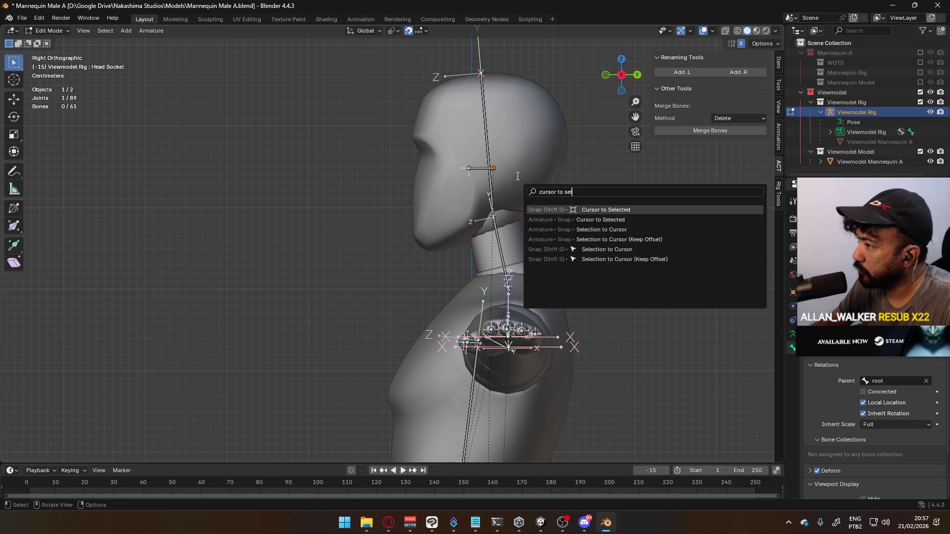
key(q)
click(495, 169)
- In Object Mode, set the Viewmodel Rig's origin to the 3D cursor
key(Tab)
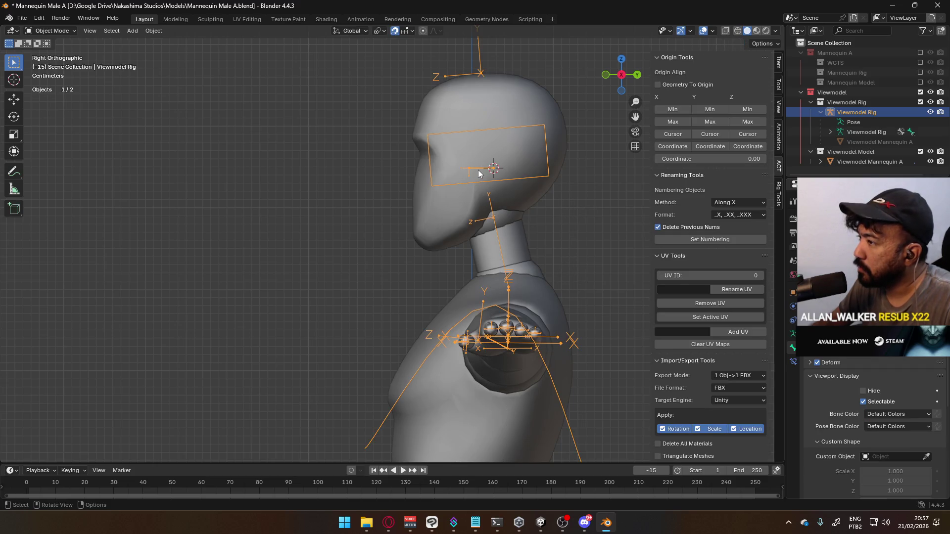
key(q)
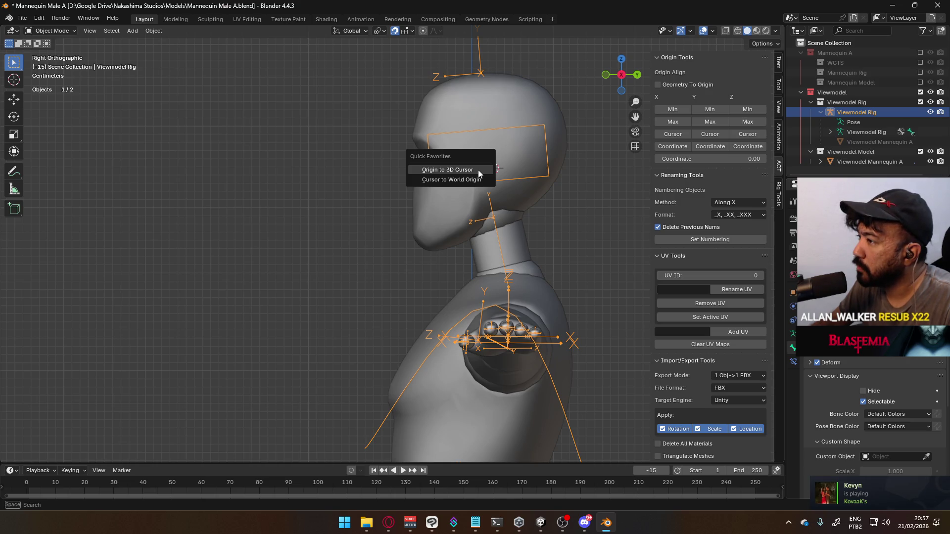
click(478, 170)
scroll(518, 252, down, 7)
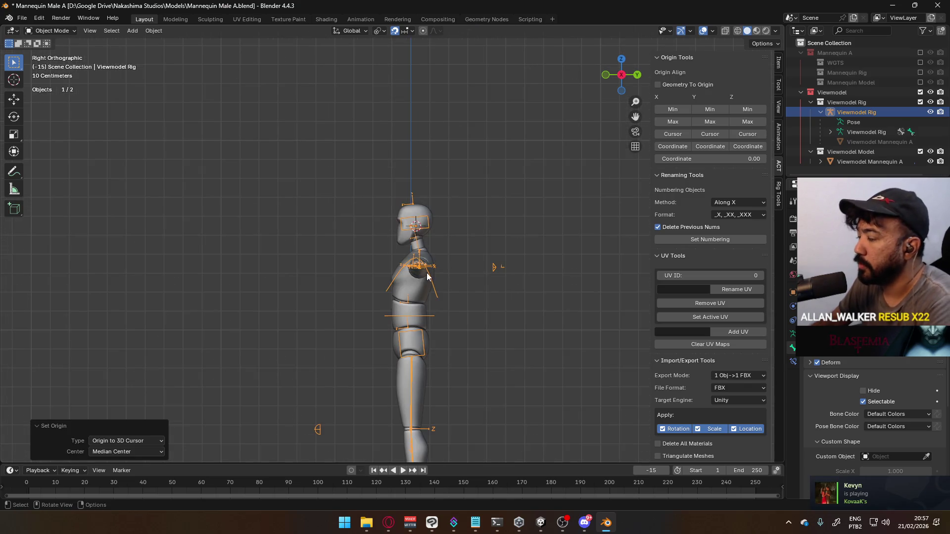
key(KP_1)
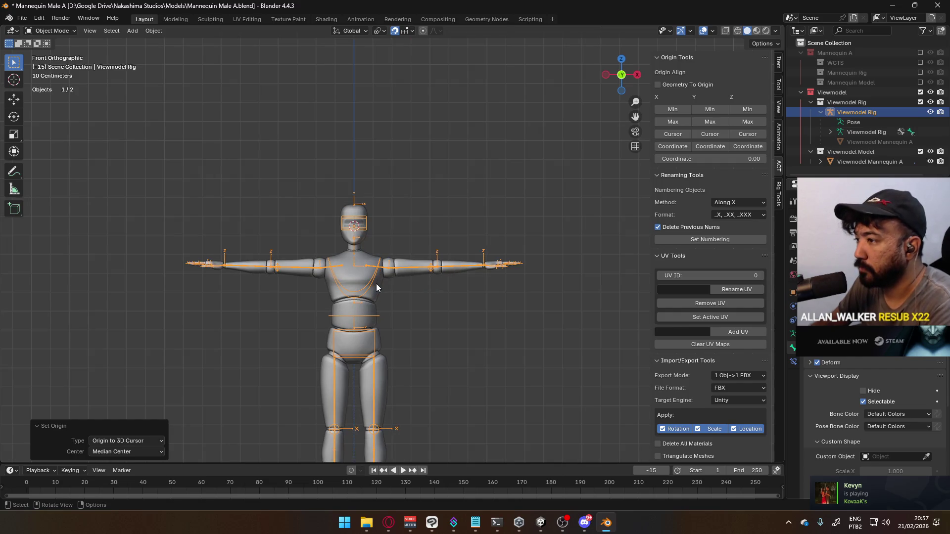
- With the rig and mannequin mesh selected, set Location Z to 0 m
shift+click(376, 283)
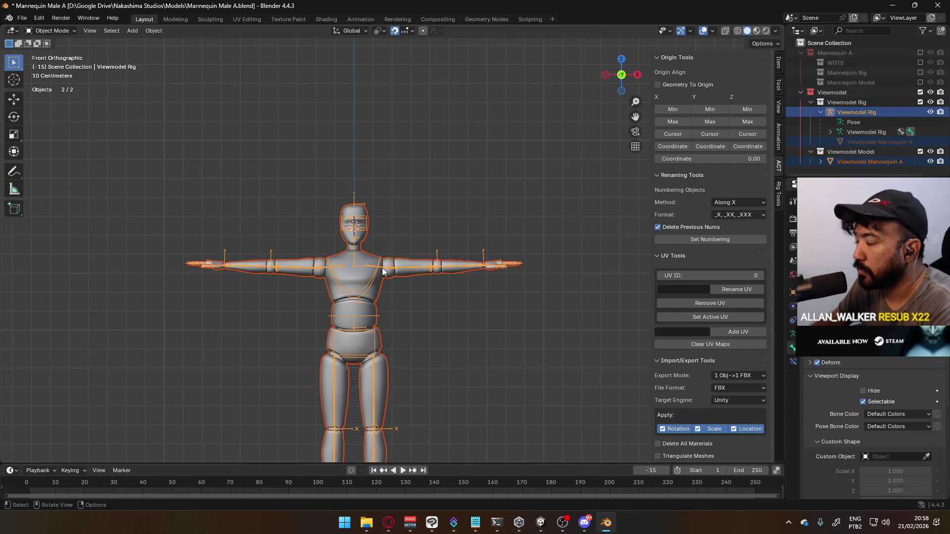
click(778, 63)
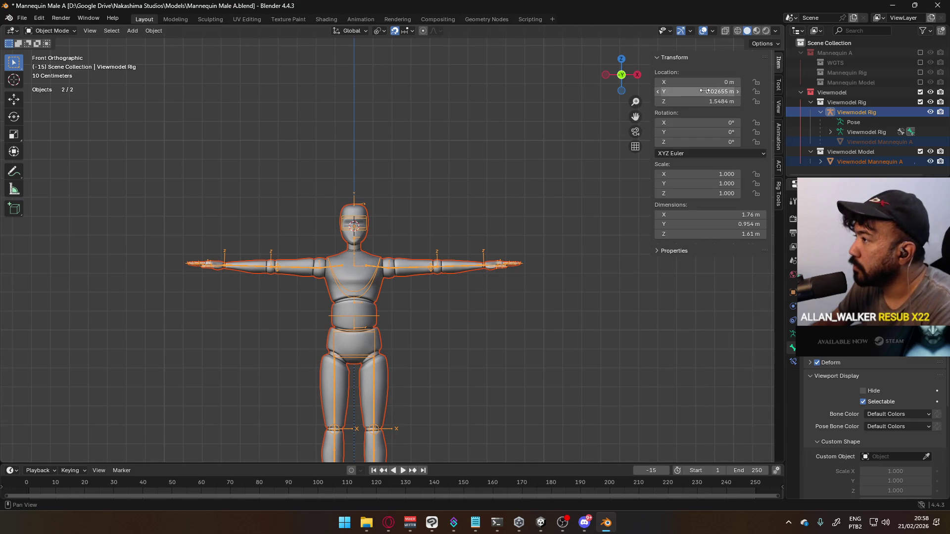
drag(708, 99, 716, 101)
click(716, 102)
text(0)
key(Return)
scroll(477, 298, down, 5)
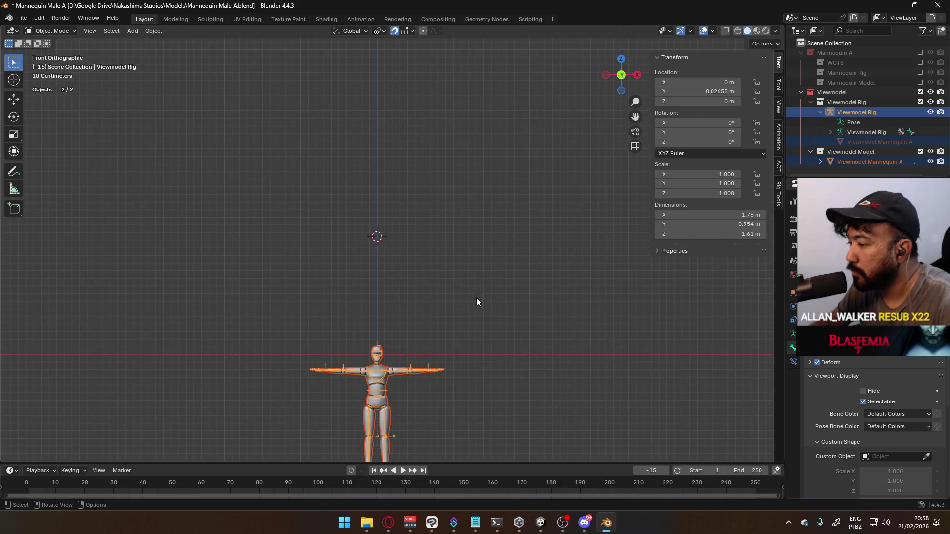
mouse_move(429, 341)
middle_down()
mouse_move(512, 230)
mouse_move(464, 270)
mouse_move(451, 296)
middle_up()
scroll(409, 272, up, 6)
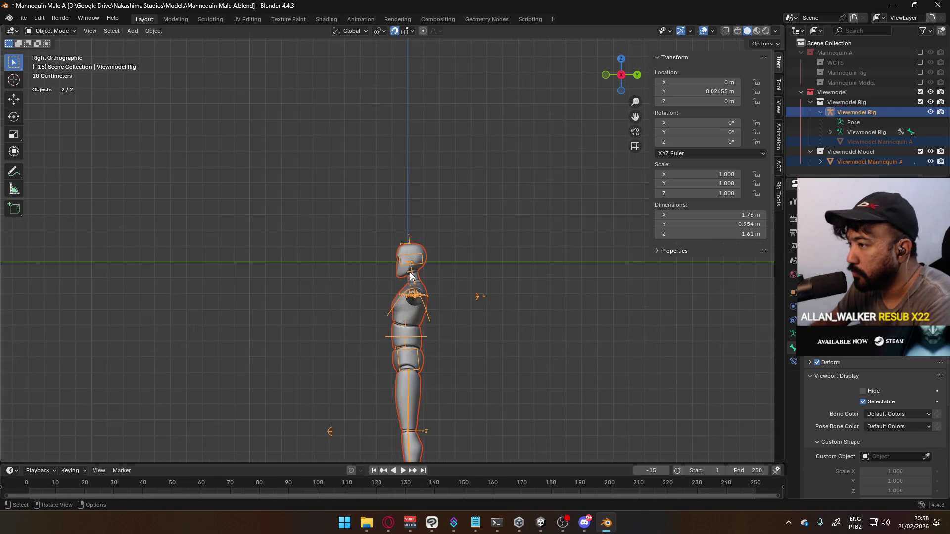
- Set Location Y to 0 m, then select only the mannequin mesh
click(698, 91)
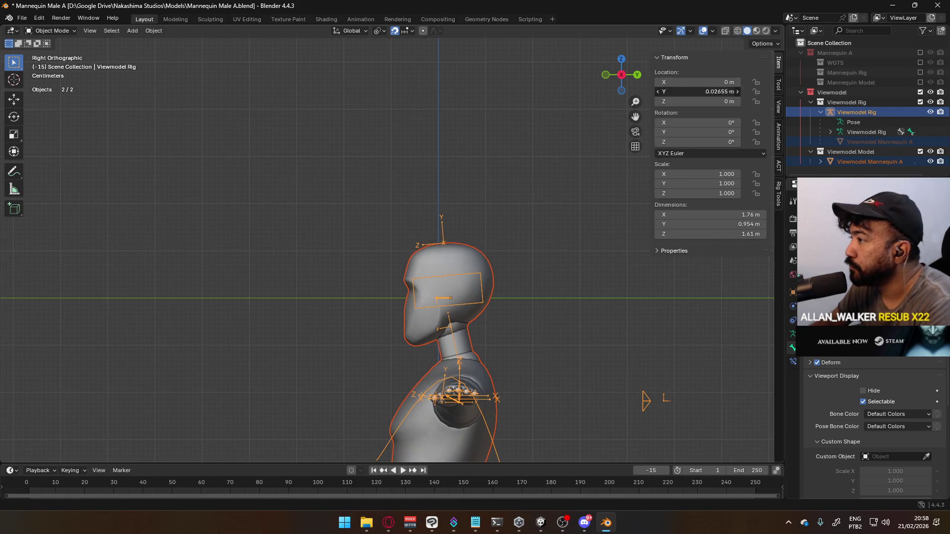
text(0)
key(Return)
scroll(533, 241, down, 4)
alt+middle_drag(471, 274, 453, 279)
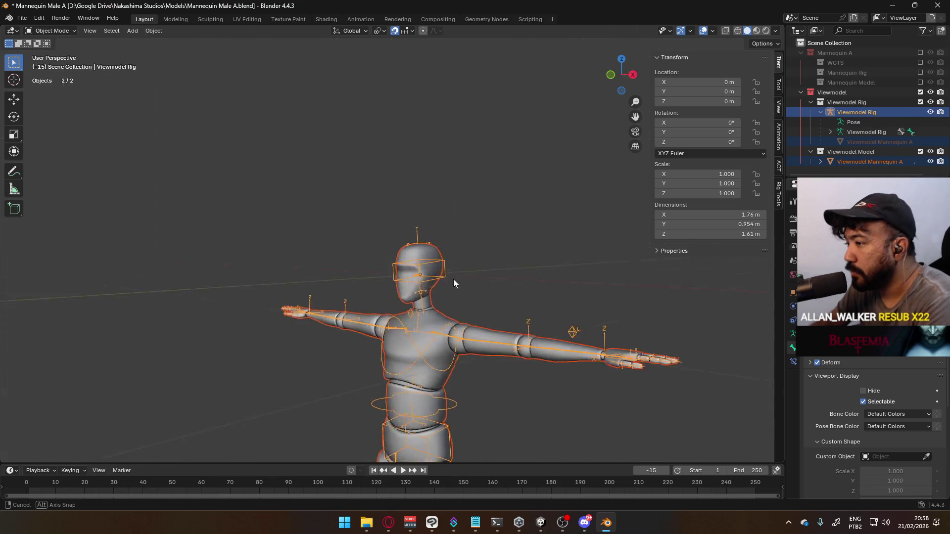
shift+middle_drag(418, 308, 397, 253)
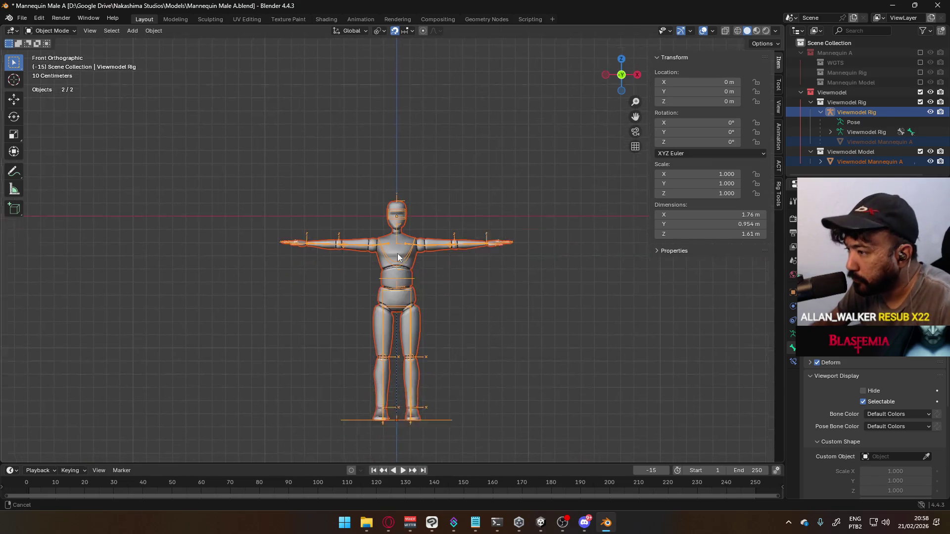
scroll(432, 259, up, 2)
click(432, 269)
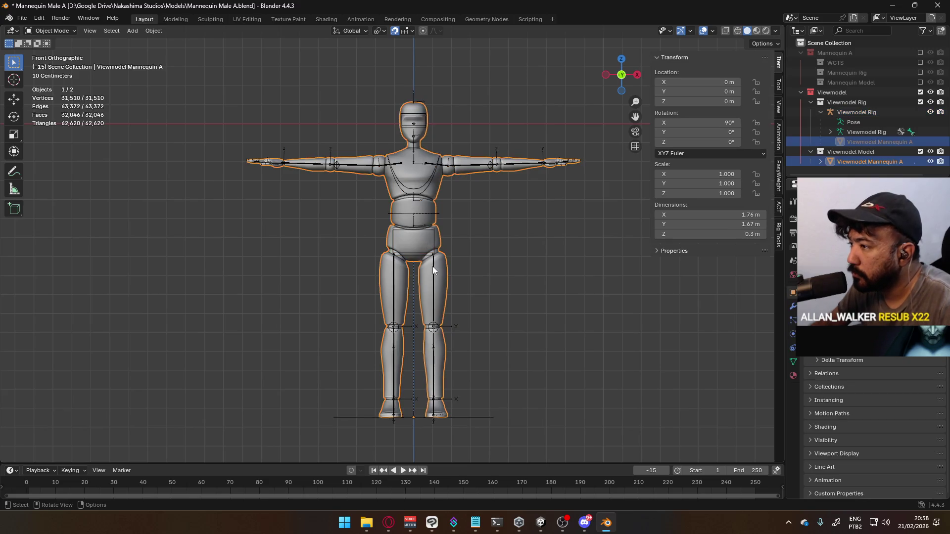
- In mesh Edit Mode, box-select the arm, invert the selection and hide the torso, head and legs
scroll(489, 318, down, 4)
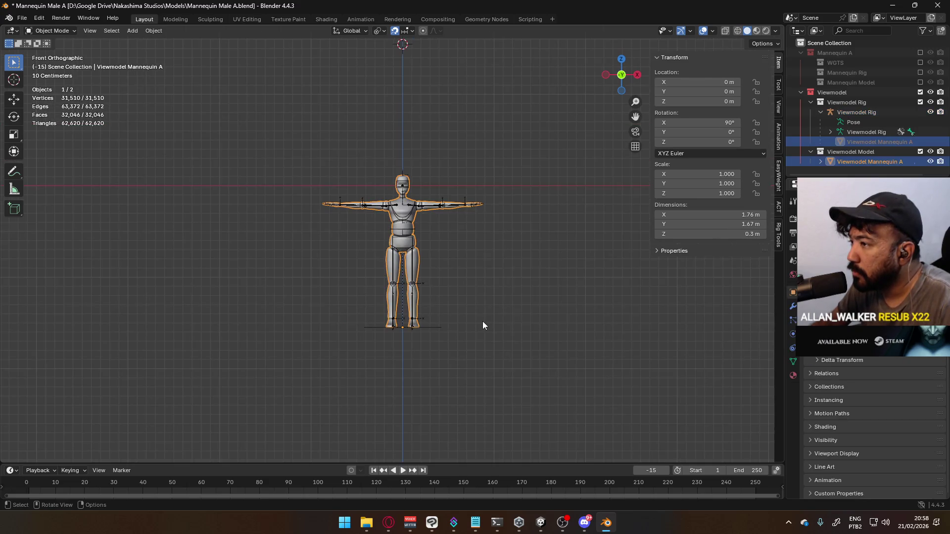
scroll(483, 324, up, 2)
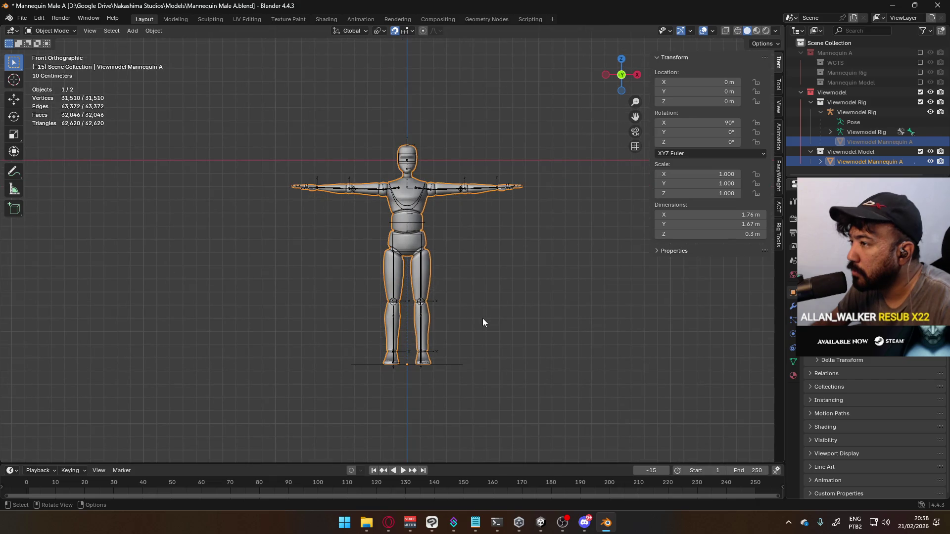
key(Tab)
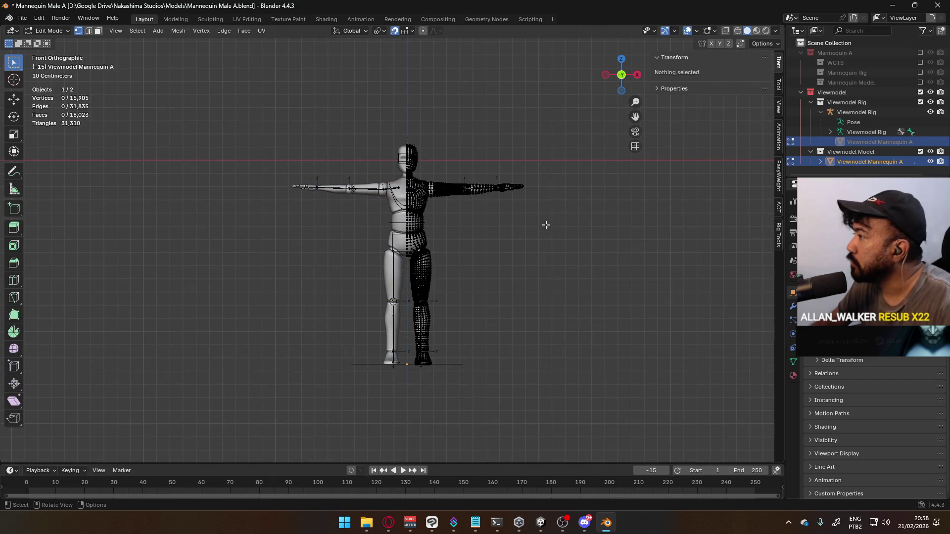
key(Tab)
key(Tab)
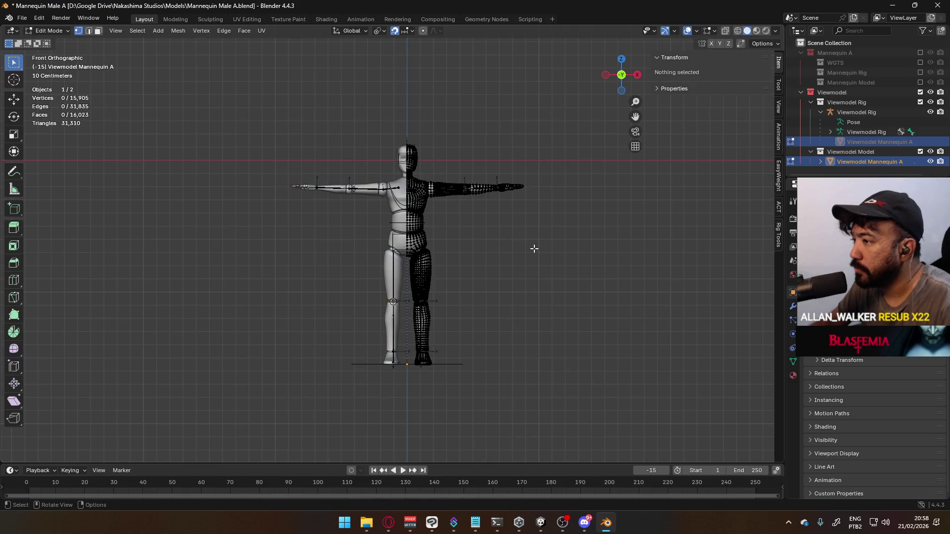
scroll(489, 281, up, 4)
scroll(490, 281, up, 1)
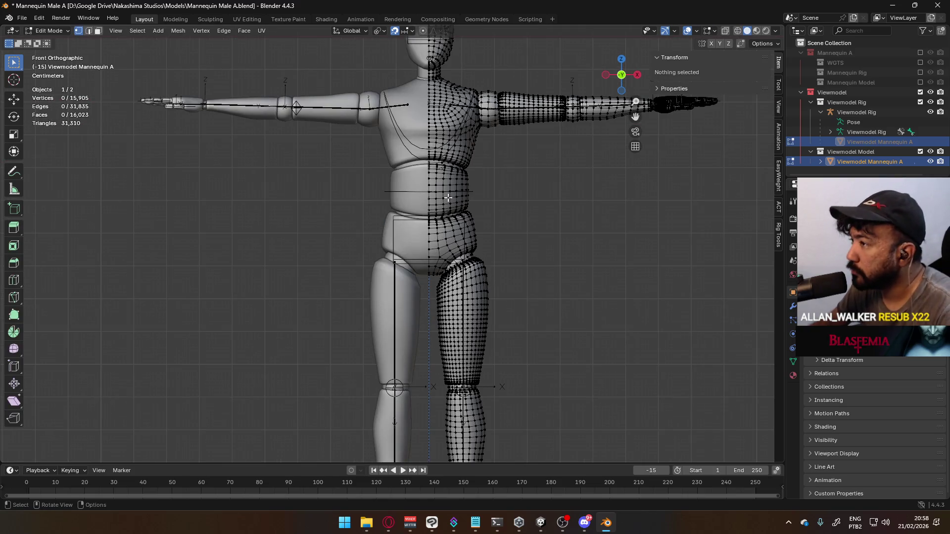
key(l)
scroll(490, 99, down, 4)
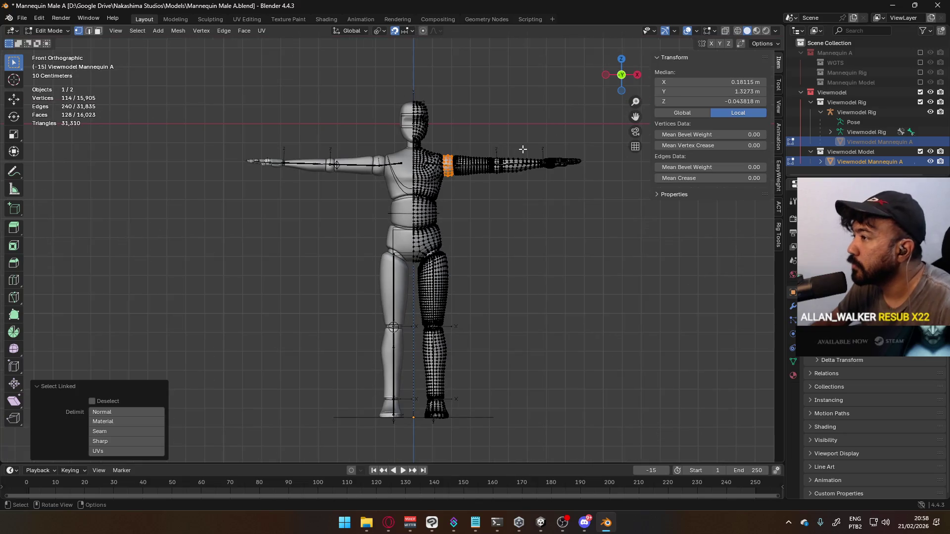
key(alt+z)
key(b)
drag(449, 135, 582, 180)
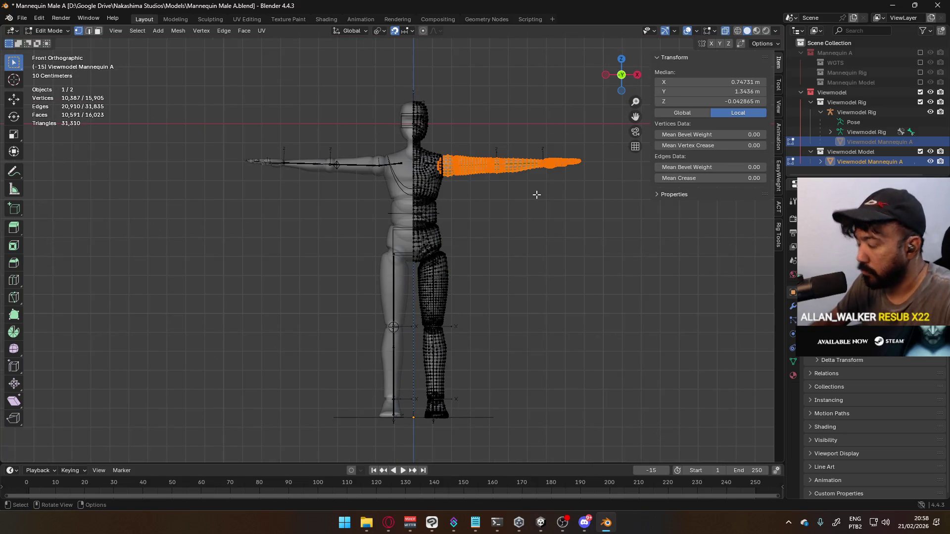
key(ctrl+i)
key(h)
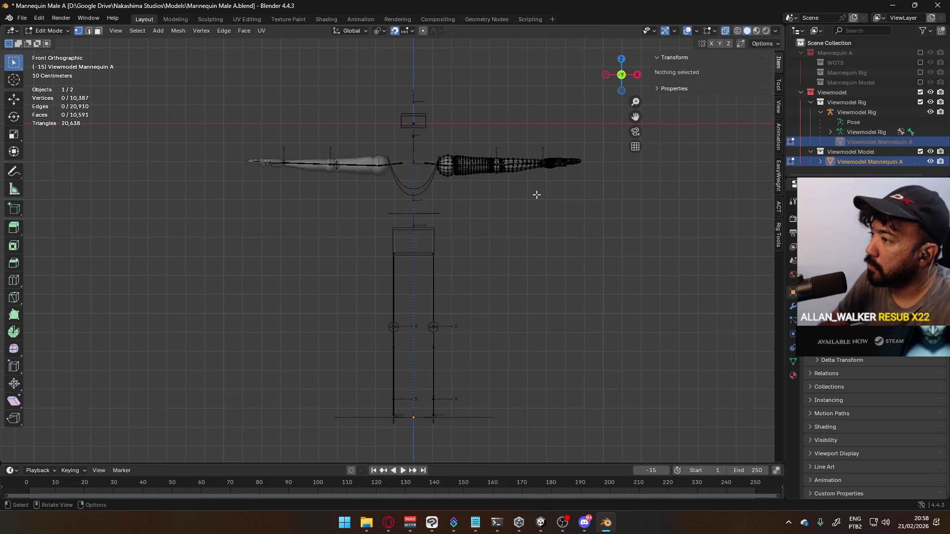
- Switch to the Viewmodel Rig armature in Edit Mode
key(Tab)
click(509, 244)
key(Tab)
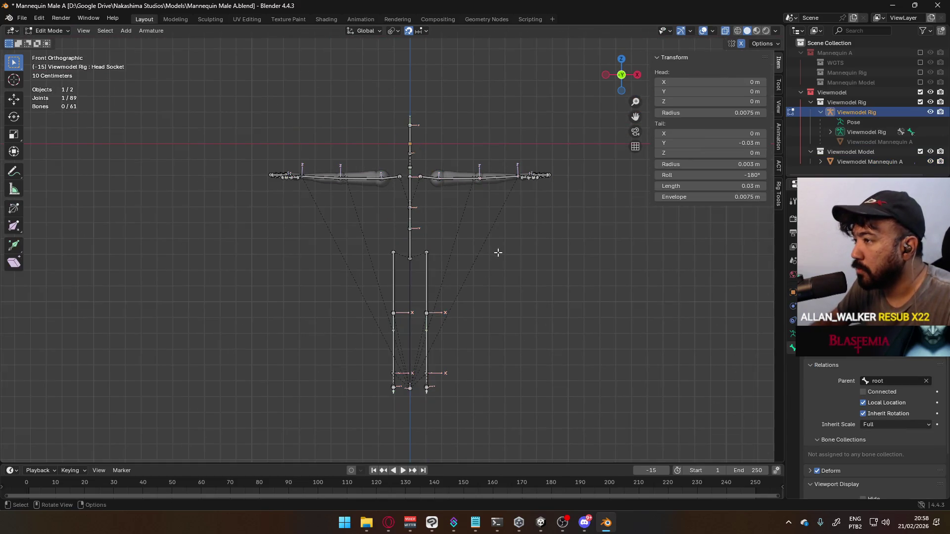
- Select the rig's leg bones and pole
click(793, 334)
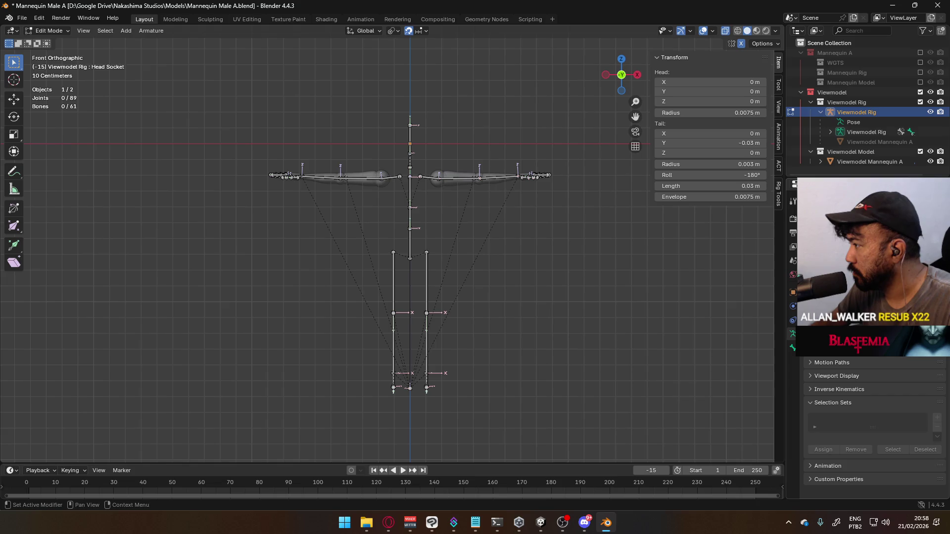
drag(349, 261, 499, 369)
middle_drag(499, 370, 457, 316)
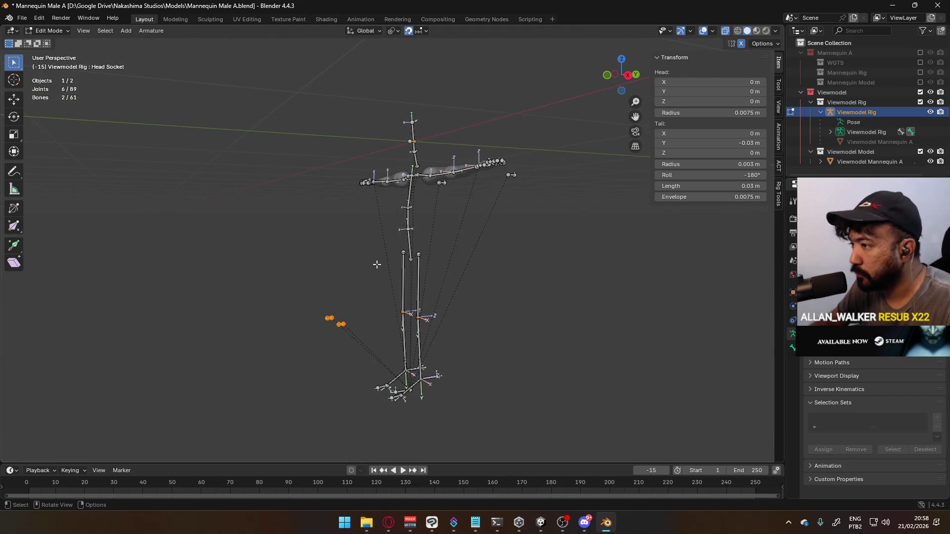
shift+click(403, 282)
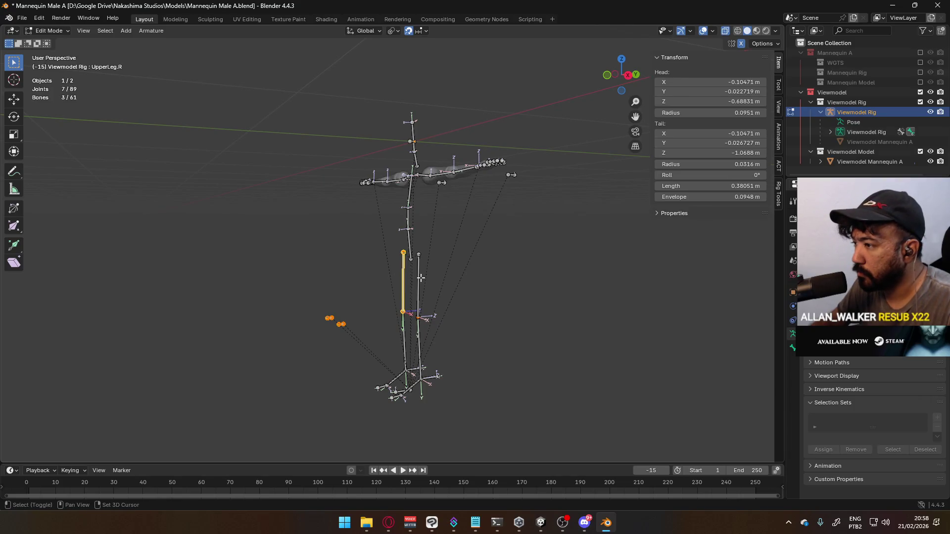
shift+click(419, 282)
shift+click(405, 342)
shift+click(419, 346)
shift+click(407, 389)
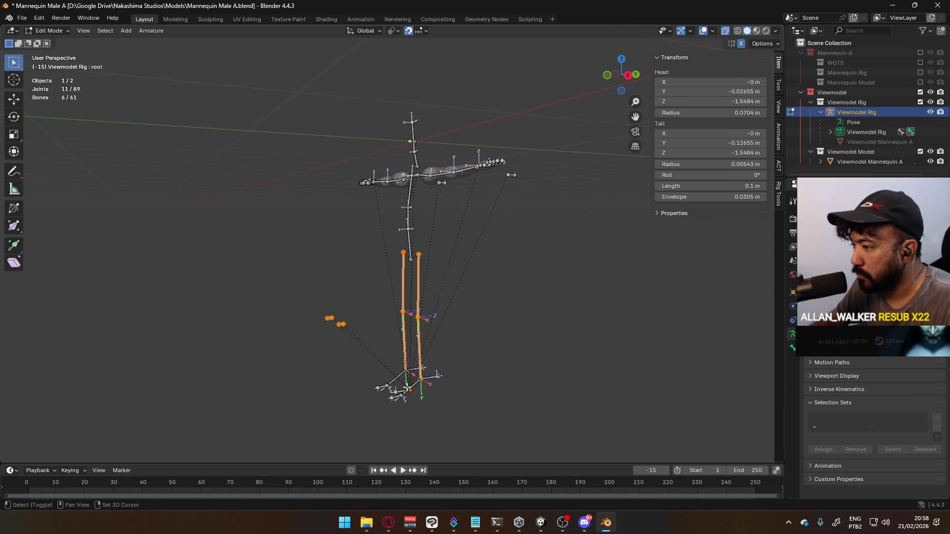
shift+click(435, 377)
click(513, 378)
middle_drag(442, 372, 475, 375)
drag(279, 275, 520, 431)
- Add the thighs, spine and neck bones with circle select, then delete all 17 selected bones
key(c)
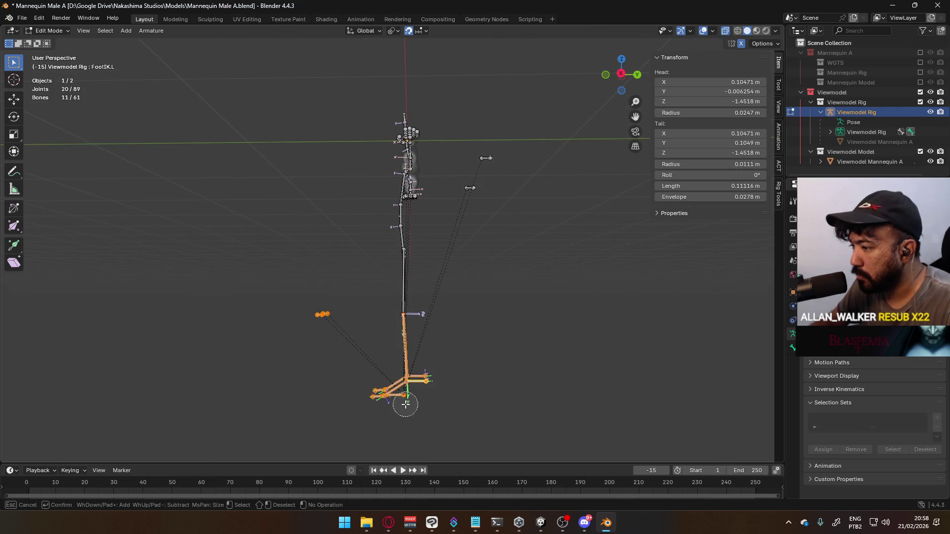
mouse_move(454, 397)
middle_down()
mouse_move(452, 297)
mouse_move(426, 297)
middle_up()
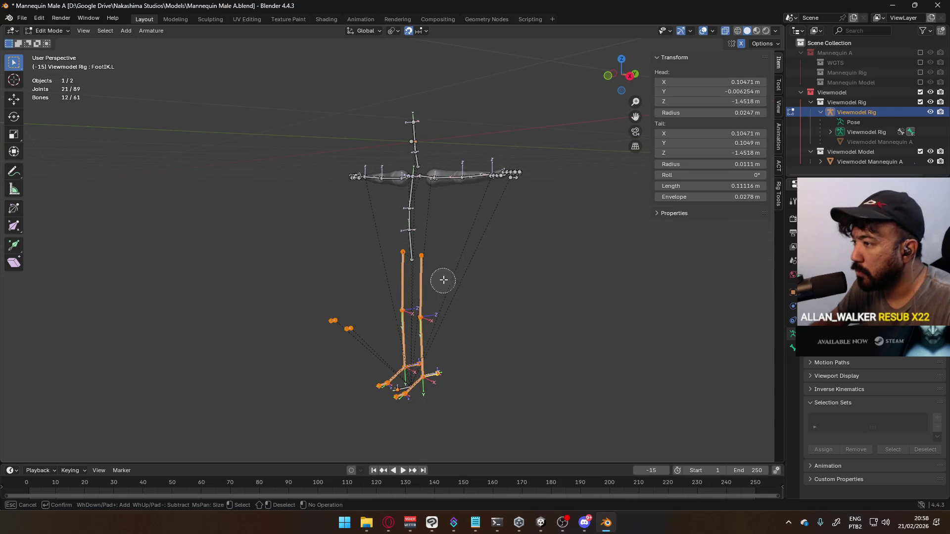
mouse_move(443, 277)
mouse_down()
mouse_move(415, 262)
mouse_move(410, 193)
mouse_up()
key(Escape)
mouse_move(410, 193)
middle_down()
mouse_move(452, 193)
mouse_move(451, 168)
middle_up()
scroll(451, 168, up, 6)
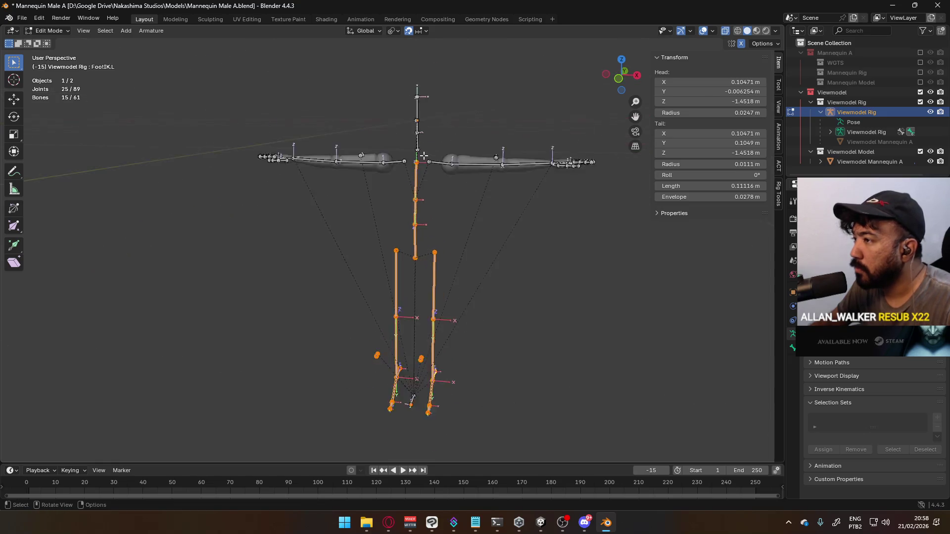
key(c)
mouse_move(382, 178)
mouse_down()
mouse_move(385, 188)
mouse_move(377, 91)
mouse_up()
key(Escape)
scroll(379, 216, down, 3)
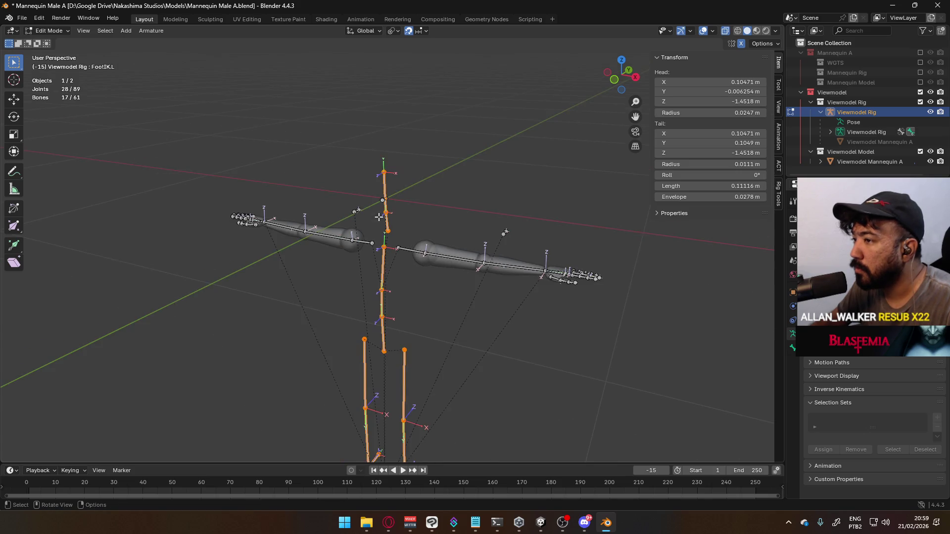
scroll(453, 281, down, 3)
key(x)
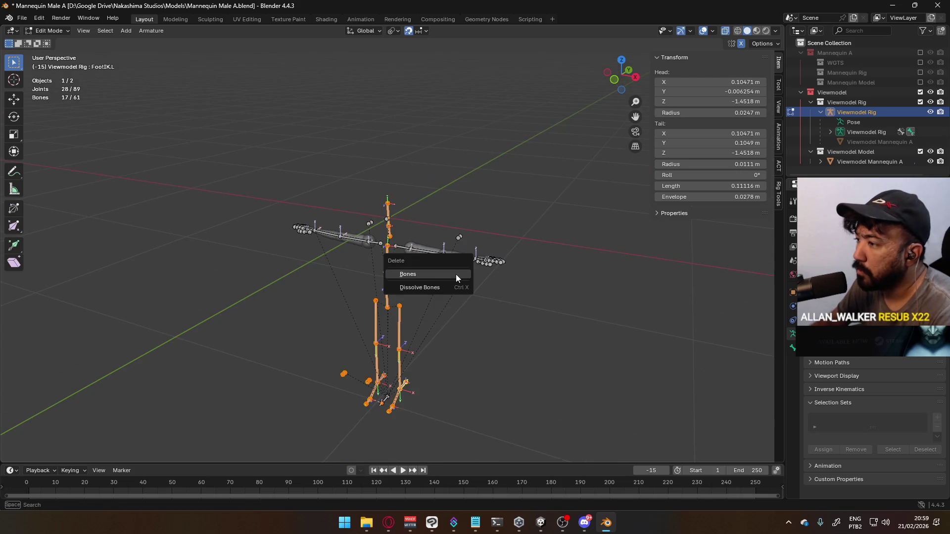
click(455, 275)
- Raise the bottom root joint 1.6 m along Z and select the root bone
key(KP_1)
drag(372, 395, 461, 452)
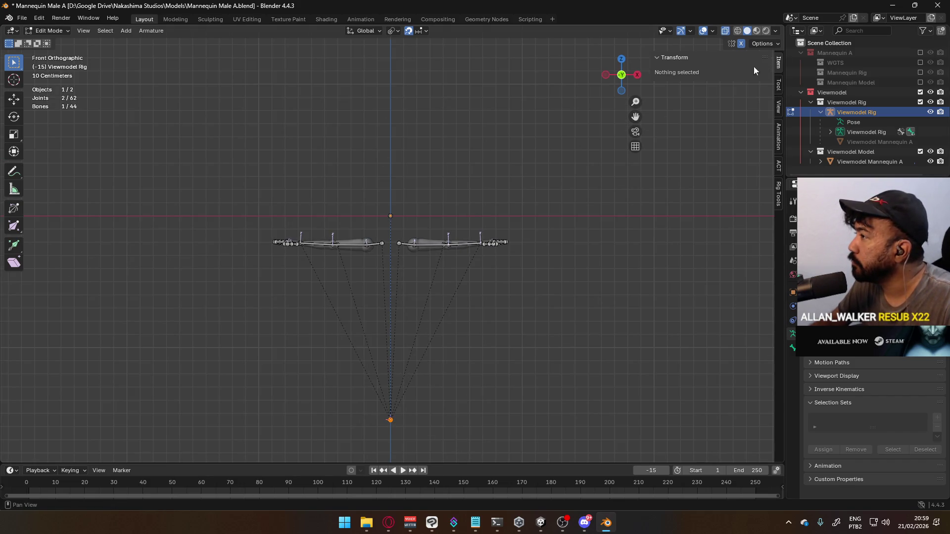
key(g)
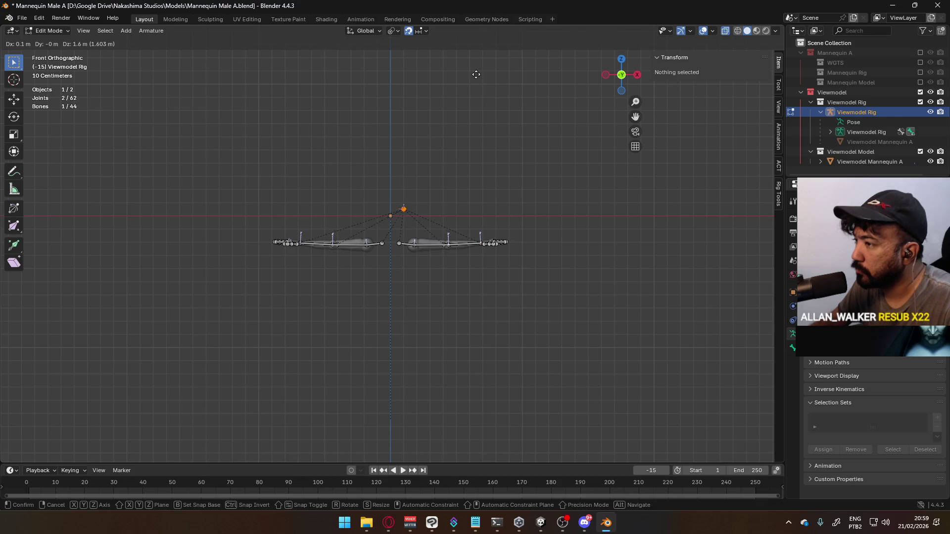
key(Return)
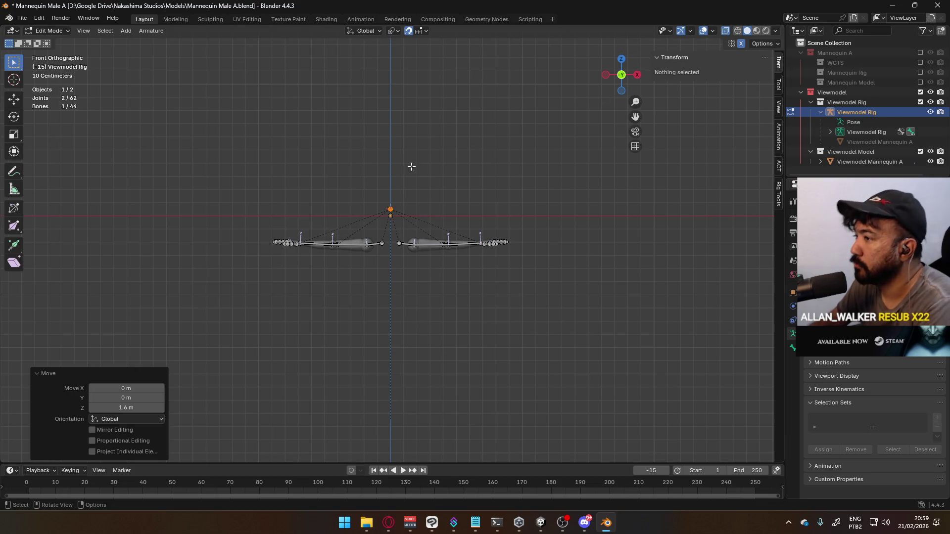
key(KP_3)
click(382, 202)
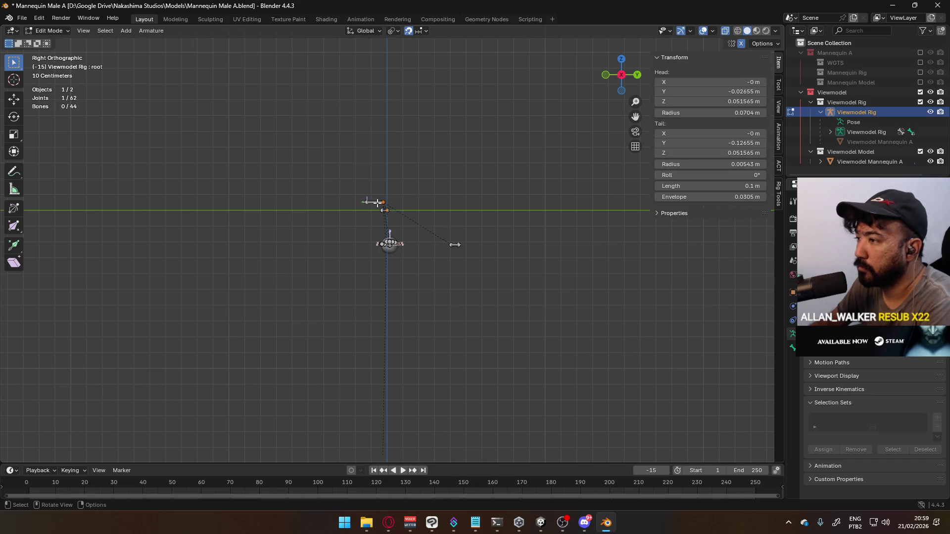
- Set the root bone's Head Y to 0 and Tail Y to -0.1
double_click(671, 92)
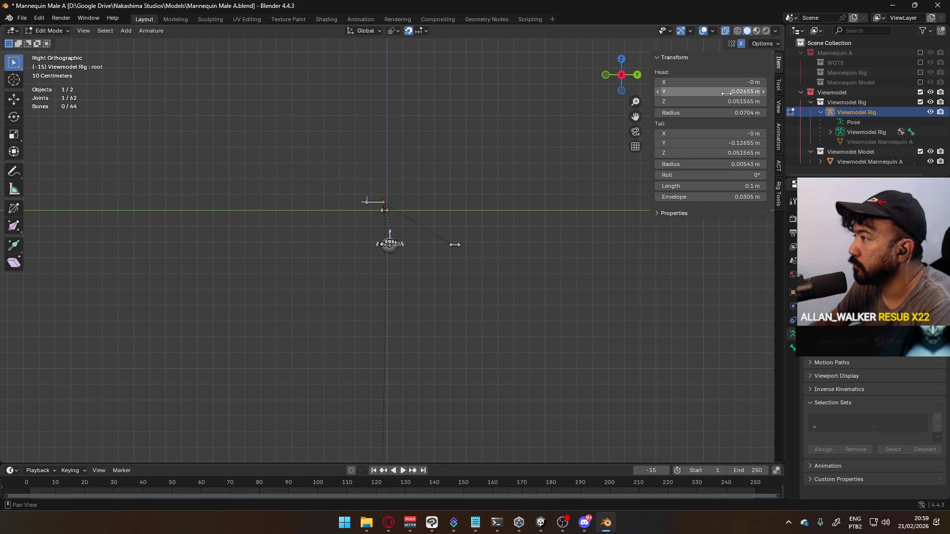
text(0)
key(Return)
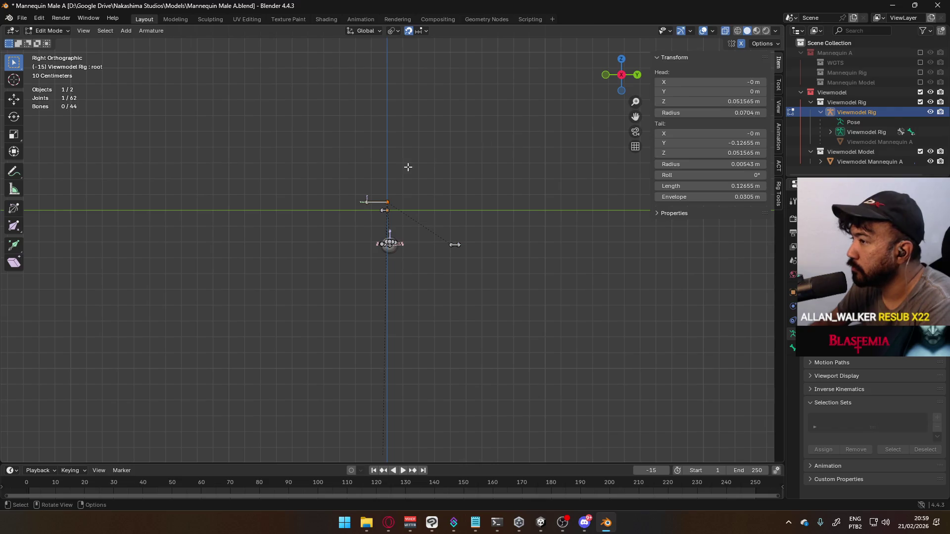
double_click(731, 102)
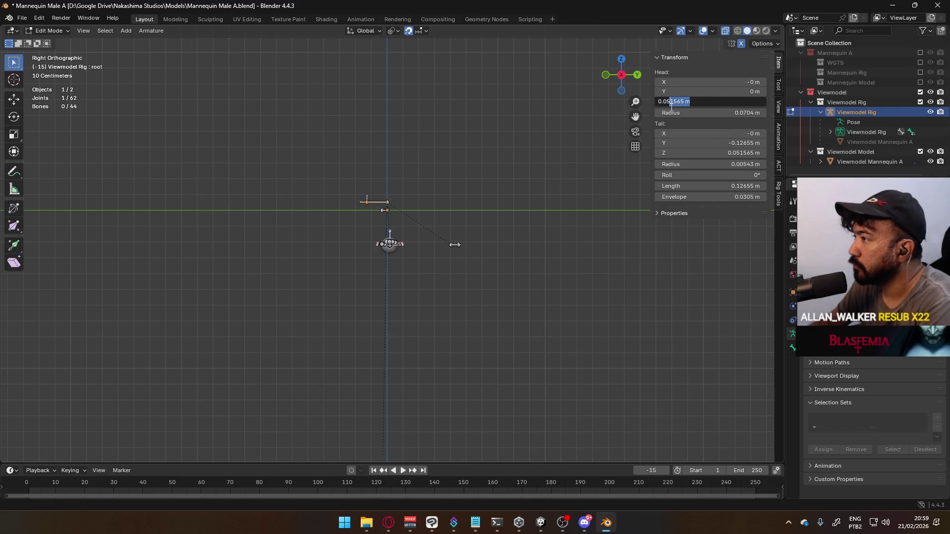
key(Return)
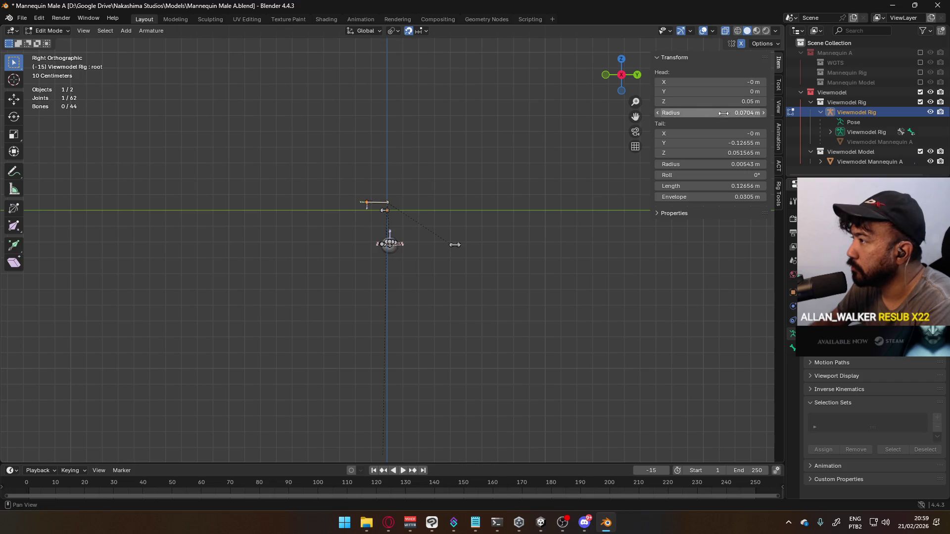
double_click(713, 143)
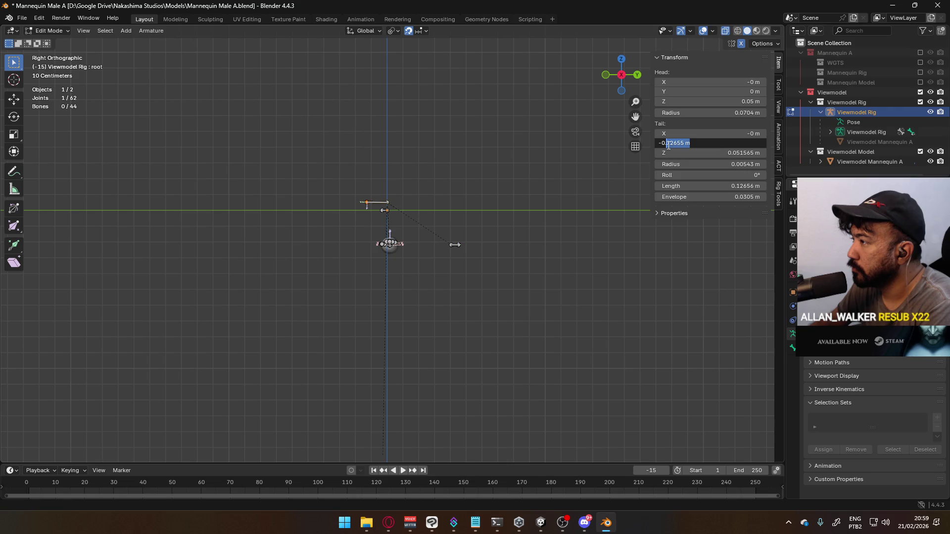
text(1)
key(Return)
double_click(739, 152)
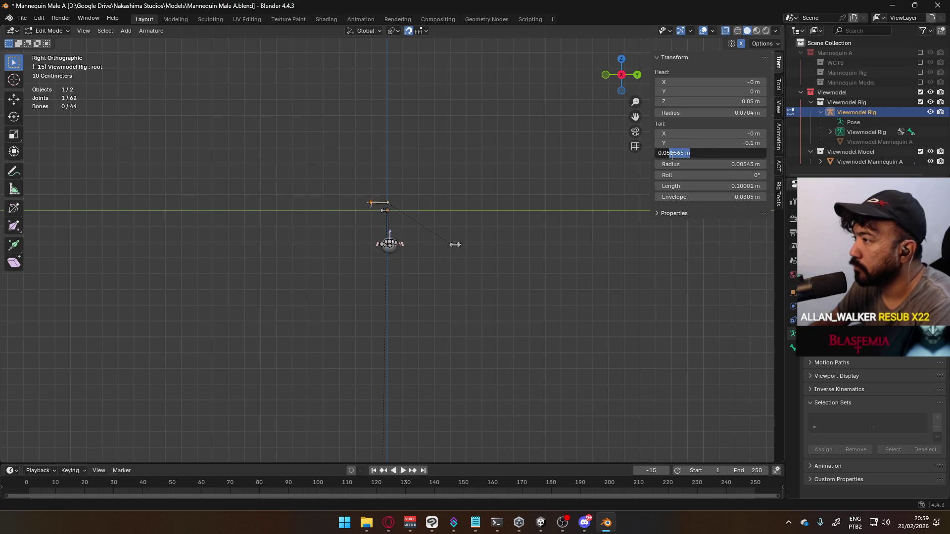
text(0.05)
key(Return)
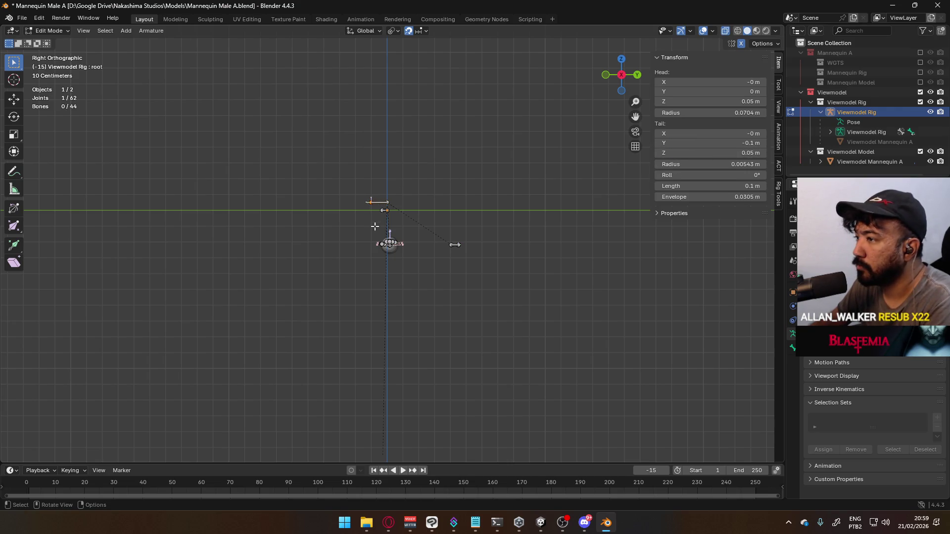
- Set the root's Tail Z, Head Radius and Head Z to 0
scroll(385, 226, up, 6)
middle_drag(328, 141, 506, 188)
key(KP_3)
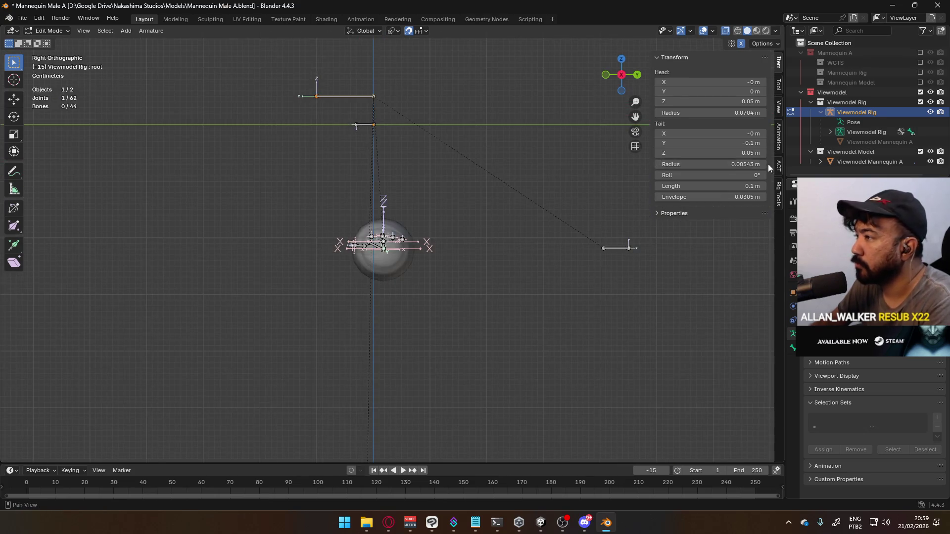
double_click(713, 153)
text(0)
key(Return)
double_click(699, 112)
text(0)
key(Return)
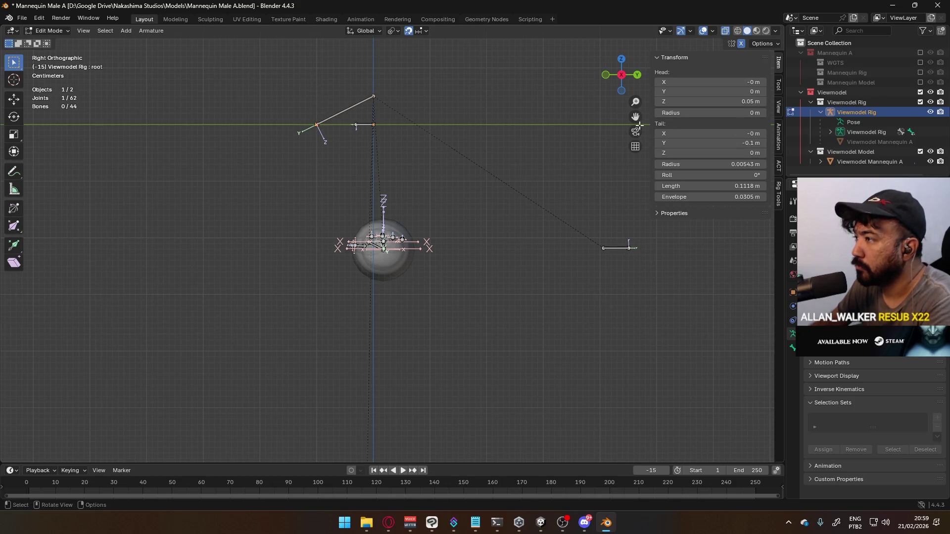
double_click(699, 101)
text(0)
key(Return)
- Set the root's Tail Radius to 0.005 m and check the side and front views
mouse_move(445, 142)
middle_down()
mouse_move(465, 167)
mouse_move(426, 191)
mouse_move(445, 198)
middle_up()
double_click(736, 165)
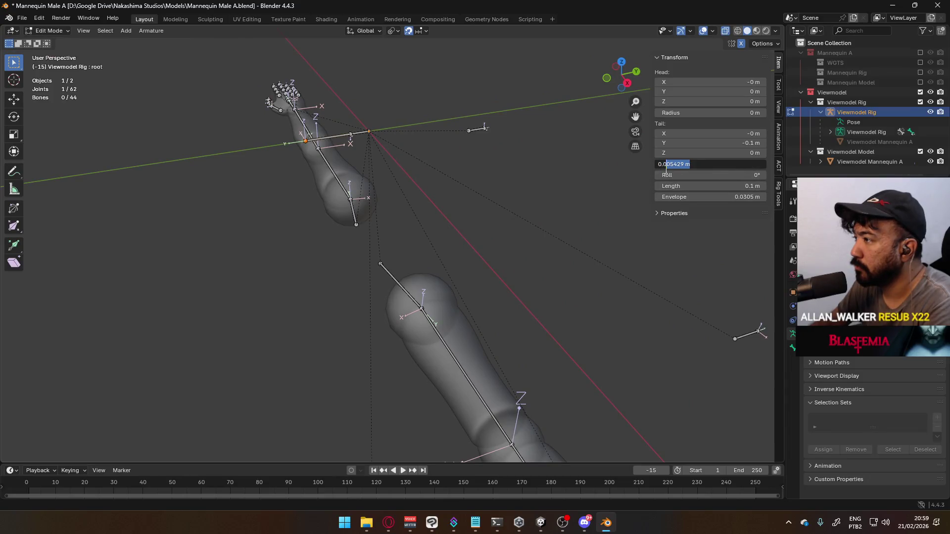
text(5)
key(Return)
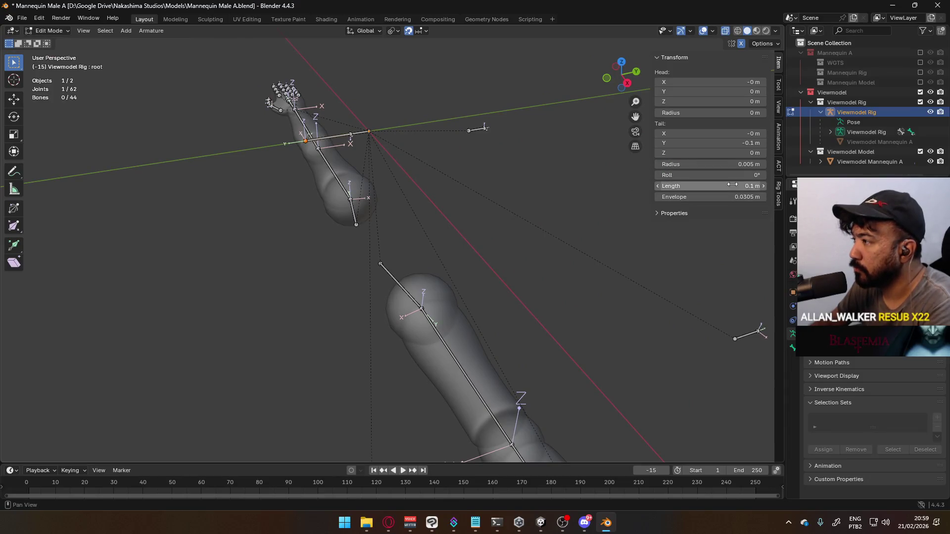
key(KP_3)
key(KP_1)
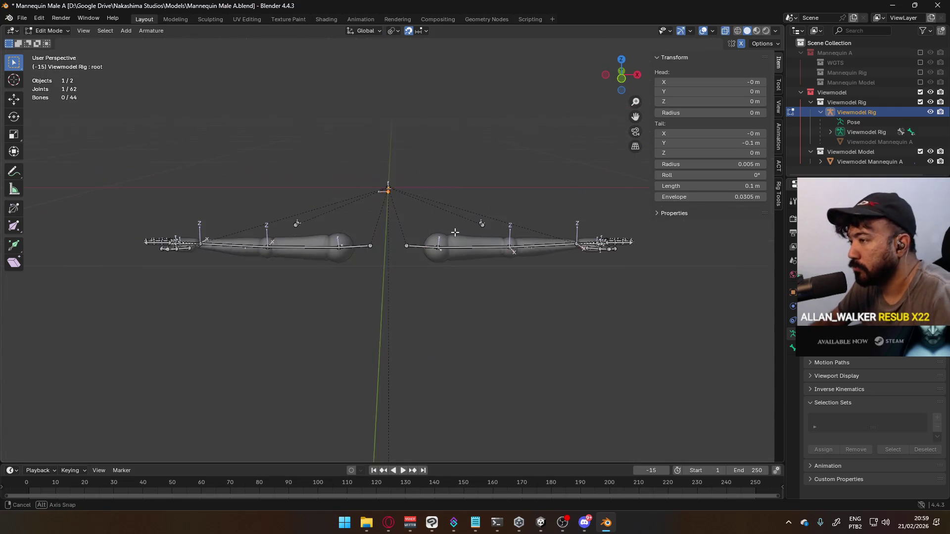
- Select the Head Socket bone at the rig's centre and move it 0.03 m in Y and Z
mouse_move(409, 208)
middle_down()
mouse_move(553, 245)
mouse_move(518, 282)
mouse_move(484, 251)
mouse_move(486, 199)
mouse_move(433, 186)
mouse_move(421, 197)
mouse_move(447, 187)
mouse_move(421, 144)
middle_up()
click(418, 144)
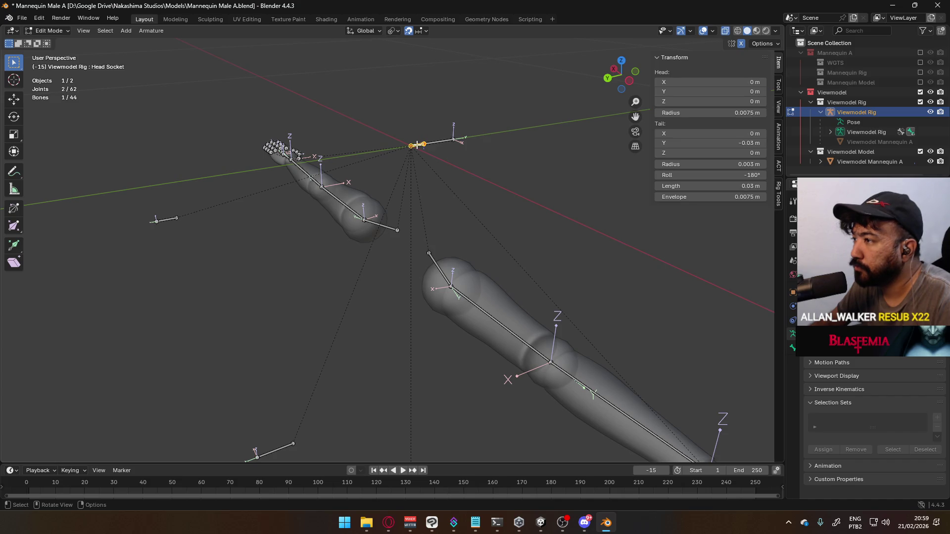
middle_drag(501, 175, 282, 190)
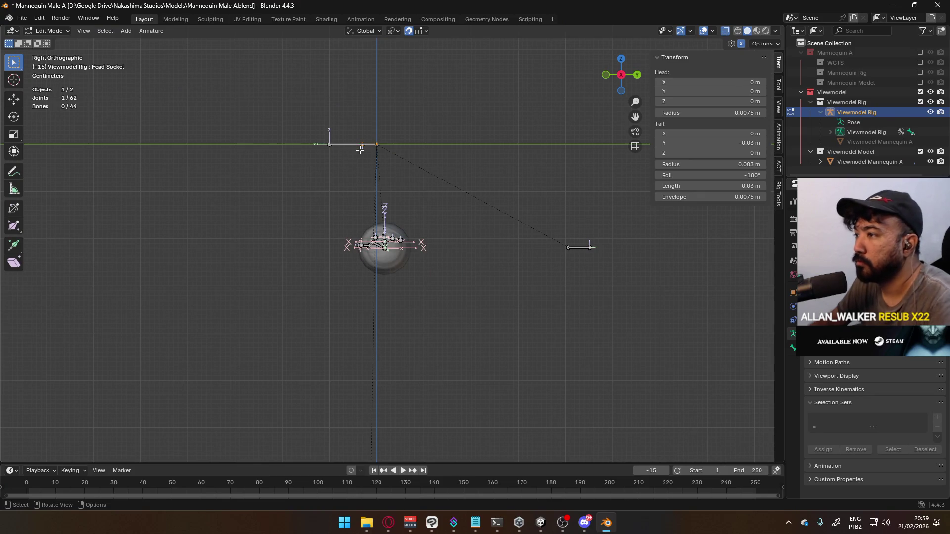
shift+middle_drag(383, 140, 388, 255)
scroll(361, 240, up, 4)
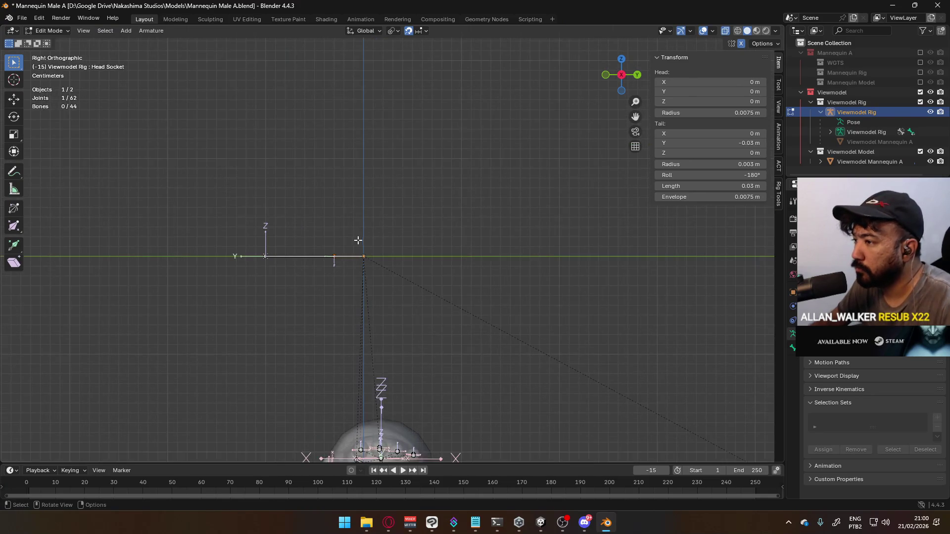
key(g)
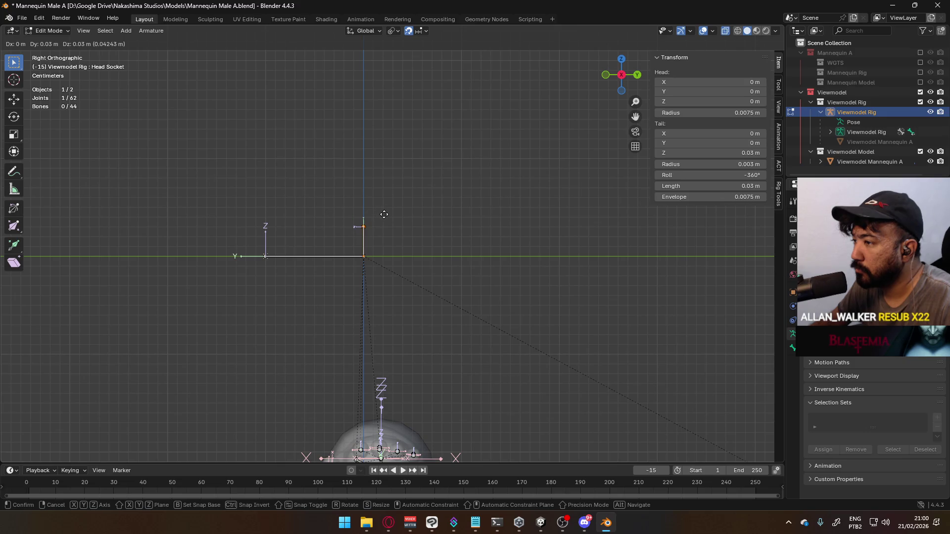
click(384, 214)
mouse_move(375, 214)
middle_down()
mouse_move(476, 238)
mouse_move(401, 239)
mouse_move(516, 235)
mouse_move(378, 236)
mouse_move(452, 213)
mouse_move(381, 234)
mouse_move(376, 293)
middle_up()
key(Tab)
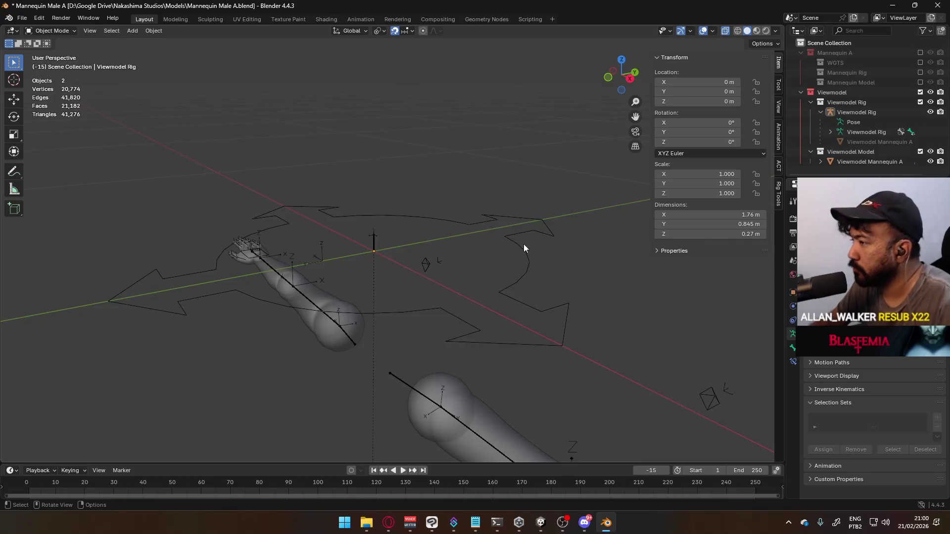
key(a)
click(47, 31)
click(52, 64)
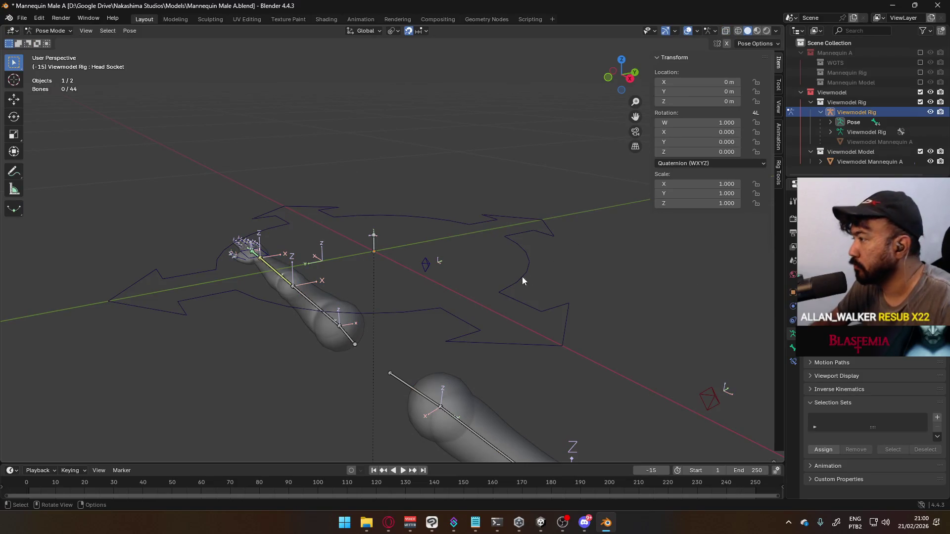
click(520, 264)
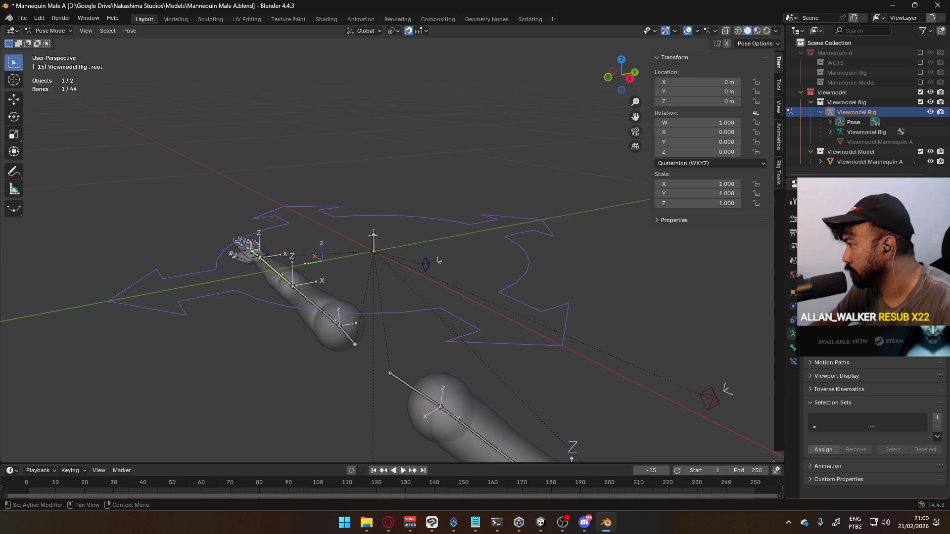
scroll(875, 418, up, 1)
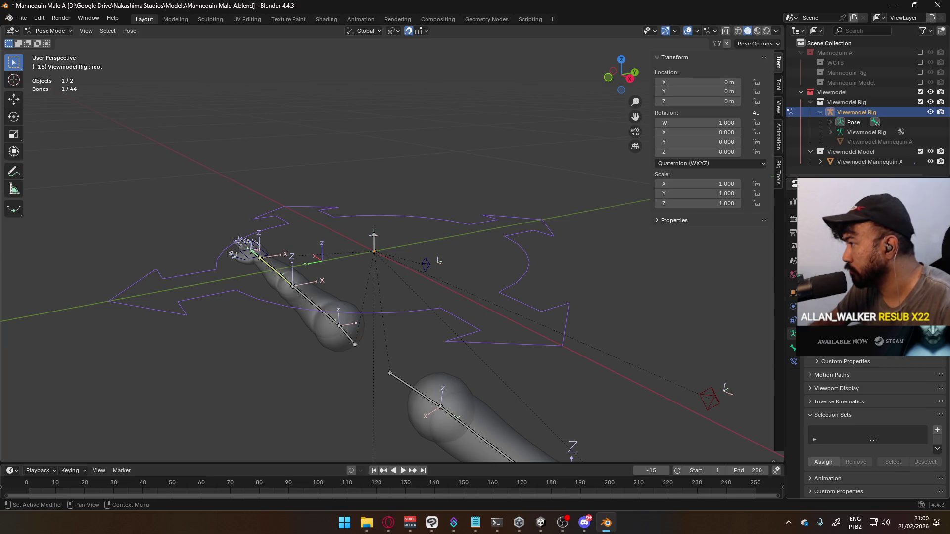
key(KP_1)
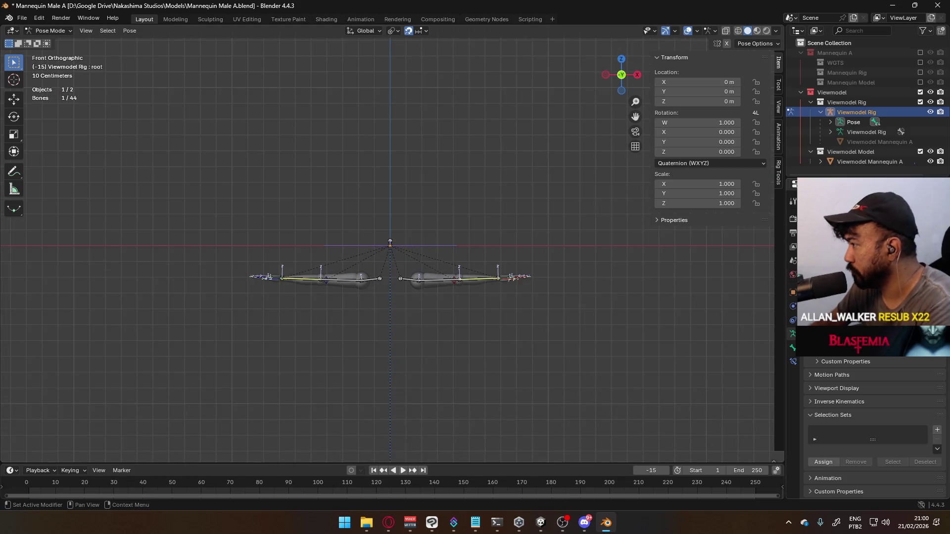
click(759, 277)
mouse_move(758, 277)
middle_down()
mouse_move(299, 310)
mouse_move(475, 297)
middle_up()
click(842, 277)
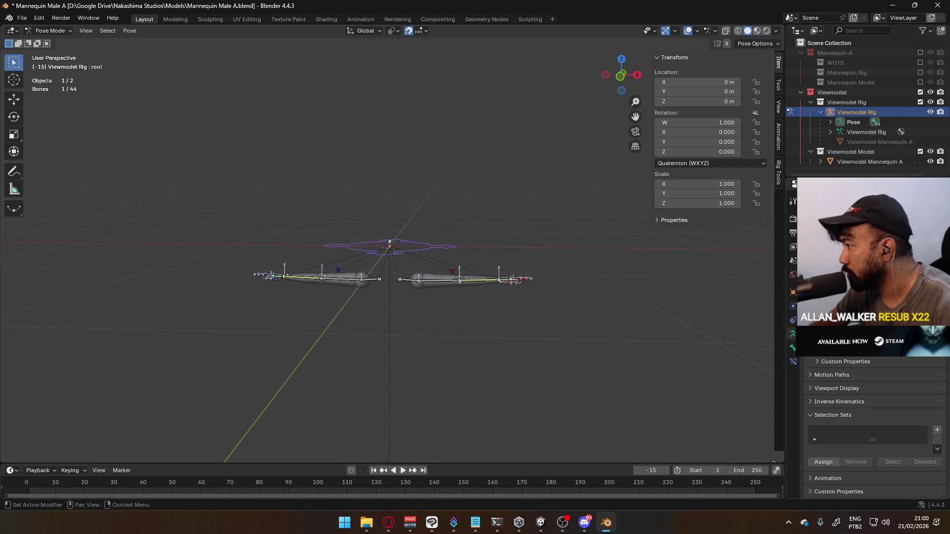
mouse_move(358, 305)
middle_down()
mouse_move(511, 247)
mouse_move(449, 289)
middle_up()
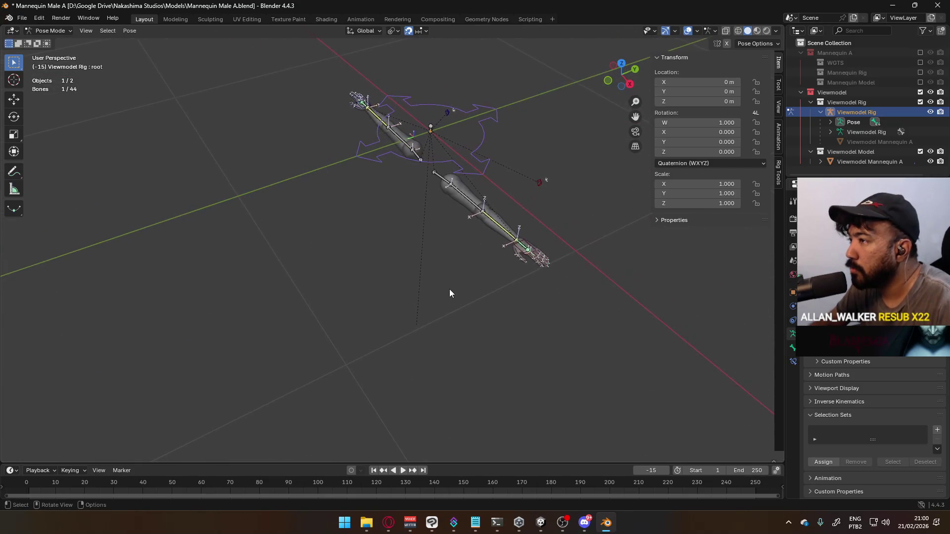
key(Tab)
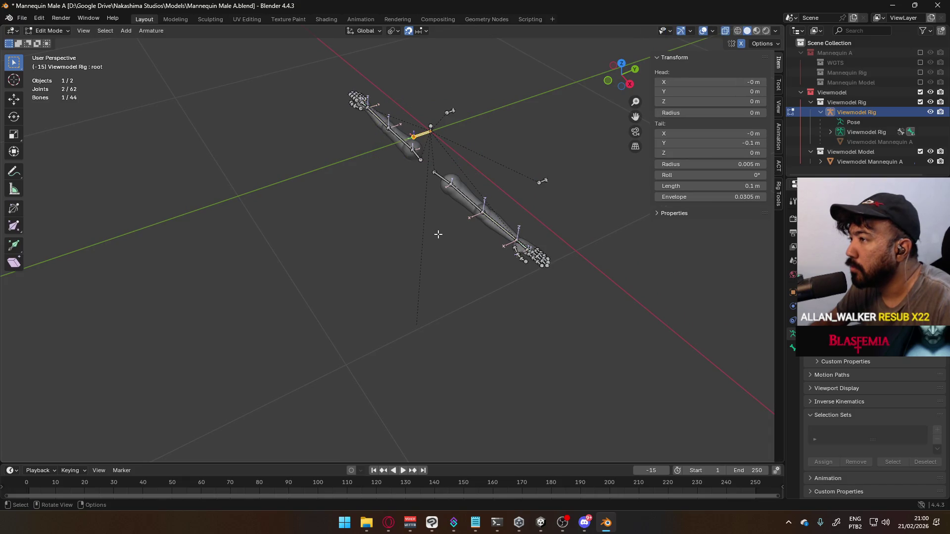
- Select the Head Socket and root bones in the viewport, test-moving each and cancelling
click(433, 127)
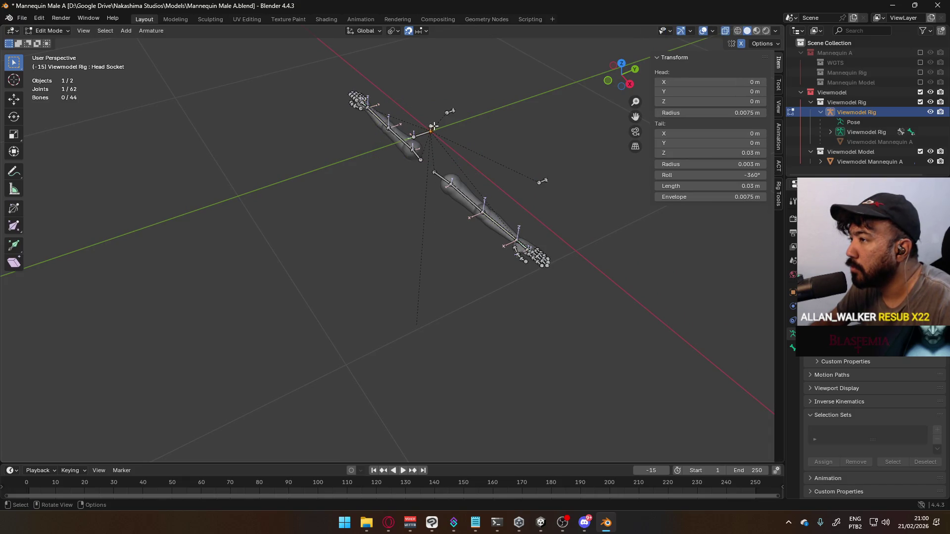
click(430, 129)
scroll(452, 149, up, 5)
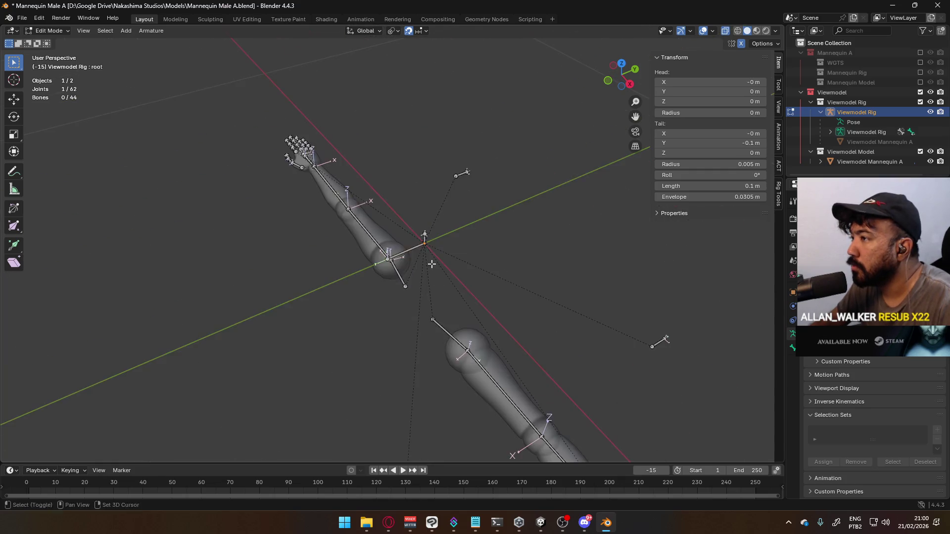
click(456, 233)
key(g)
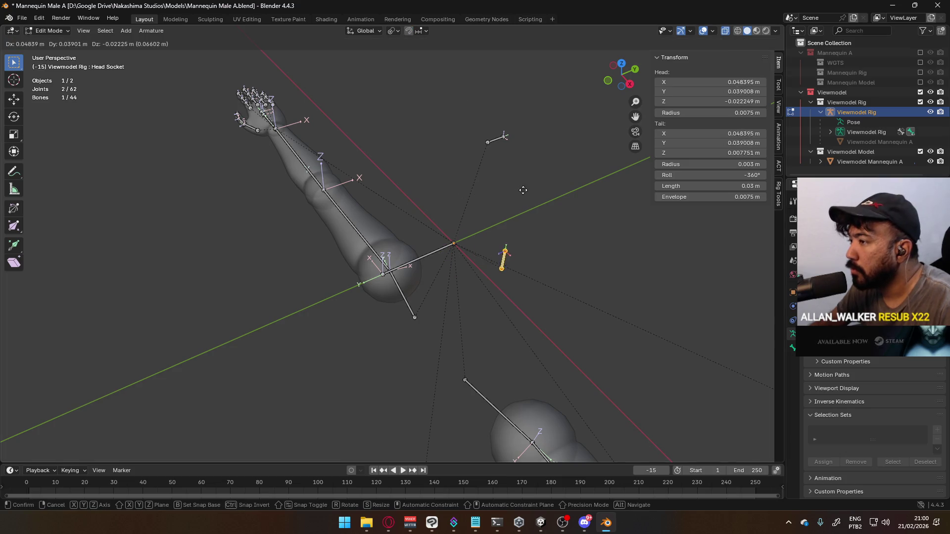
key(Escape)
click(426, 255)
key(g)
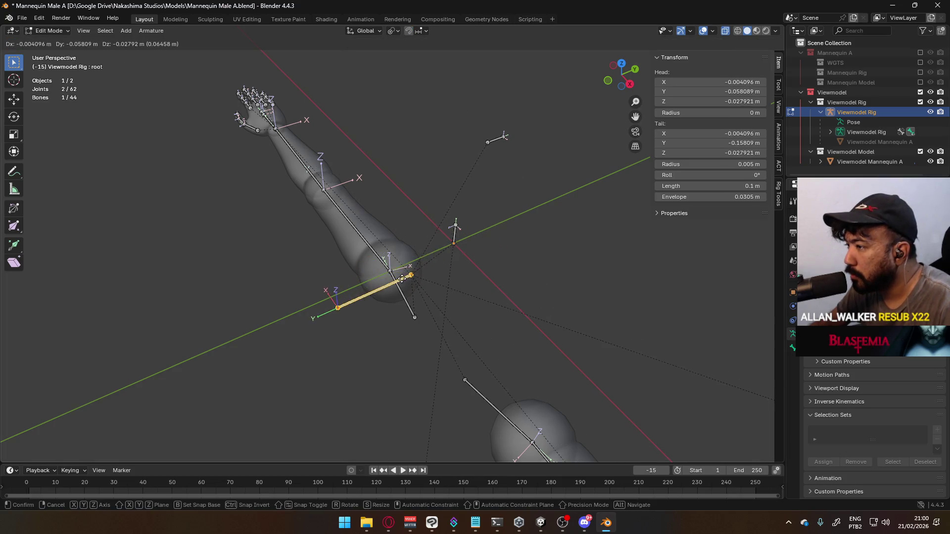
key(Escape)
mouse_move(348, 280)
middle_down()
mouse_move(402, 384)
mouse_move(464, 349)
mouse_move(451, 282)
mouse_move(488, 263)
middle_up()
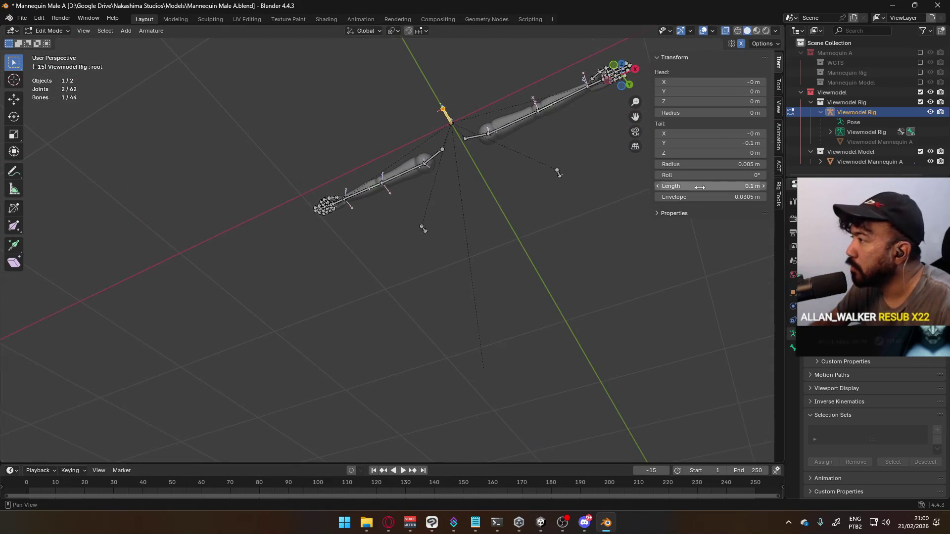
- Expand the rig's root bone in the Outliner and select Head Socket, ElbowIK, HandIK, Shoulder and root bones
click(830, 132)
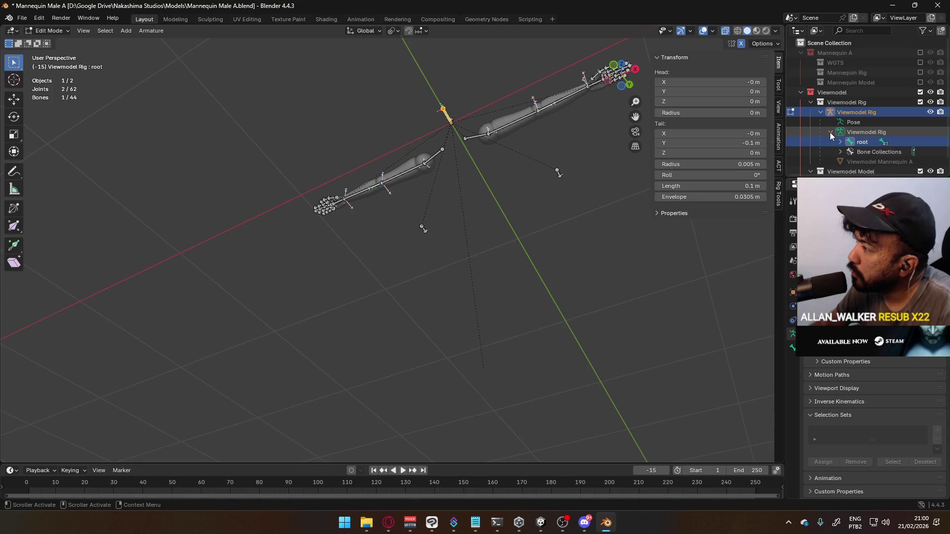
click(840, 142)
scroll(888, 147, down, 4)
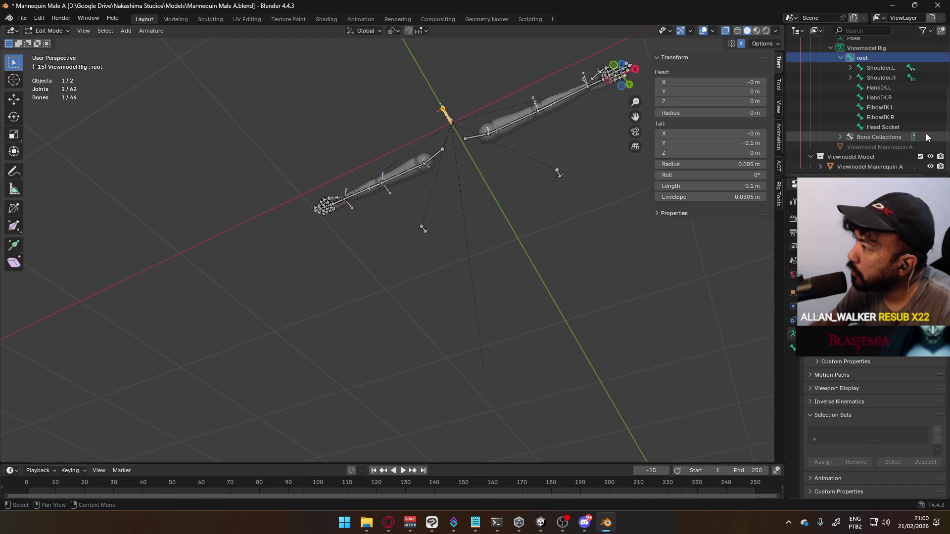
click(886, 127)
click(886, 118)
click(889, 108)
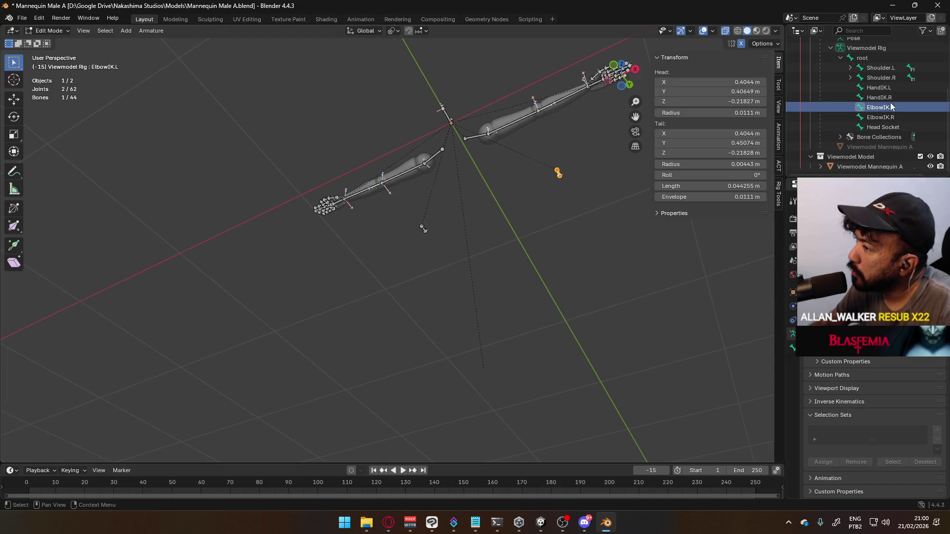
click(892, 99)
click(884, 88)
click(871, 78)
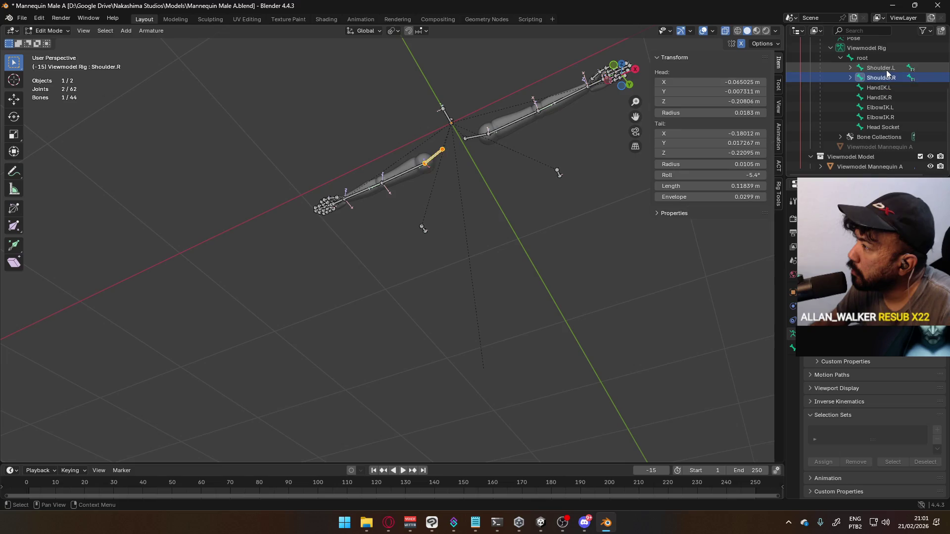
click(862, 69)
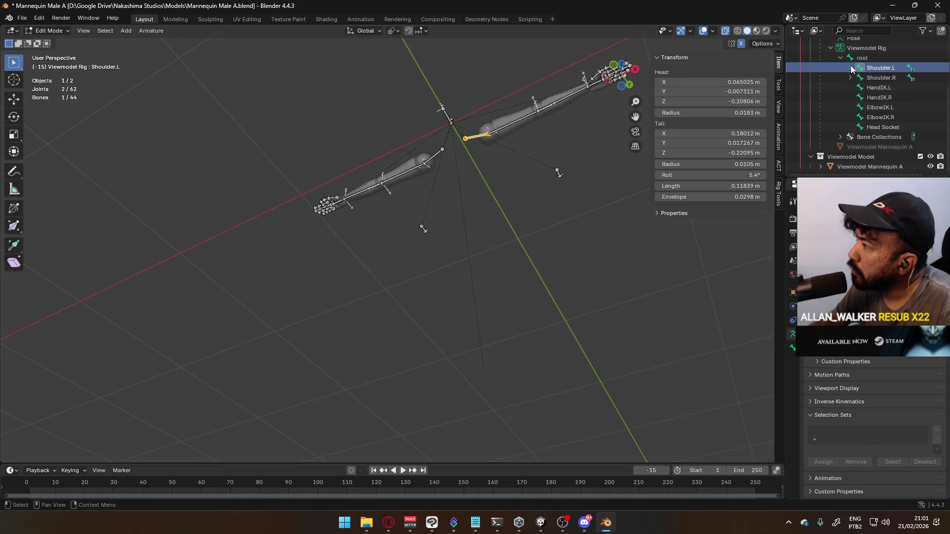
click(861, 59)
mouse_move(562, 124)
middle_down()
mouse_move(530, 209)
mouse_move(505, 217)
mouse_move(562, 258)
mouse_move(568, 250)
middle_up()
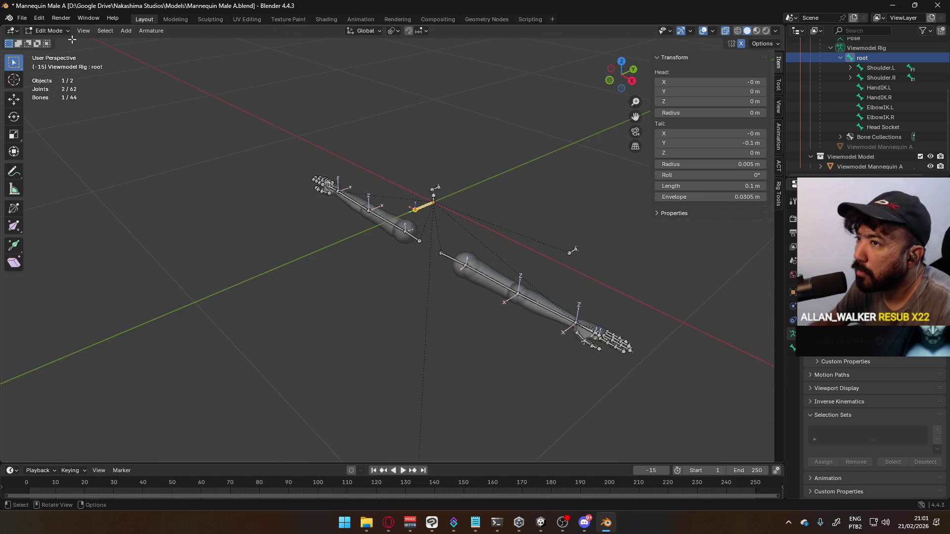
- Deselect the bones, return to Object Mode, and put the rig's origin at the world origin
key(alt+a)
click(54, 31)
click(47, 44)
scroll(480, 209, down, 4)
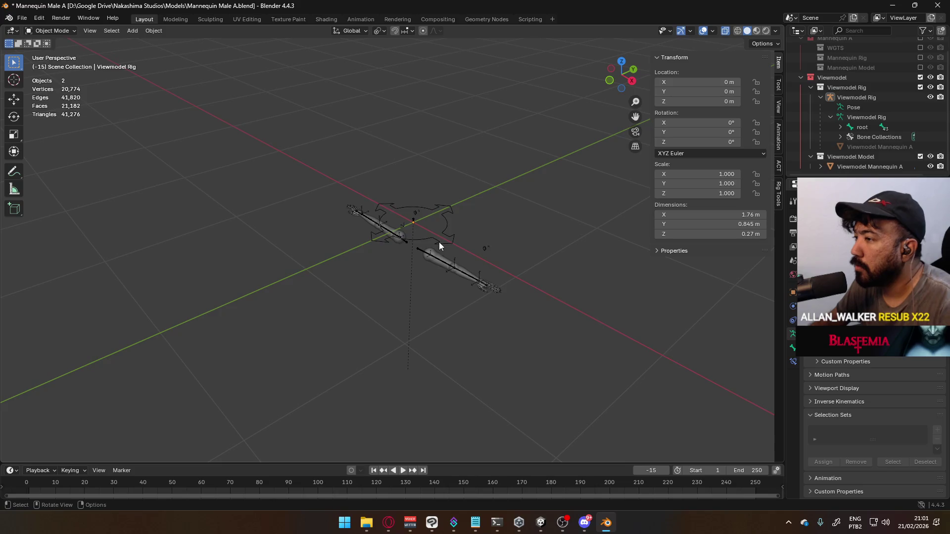
mouse_move(438, 233)
middle_down()
mouse_move(458, 251)
mouse_move(435, 257)
middle_up()
key(q)
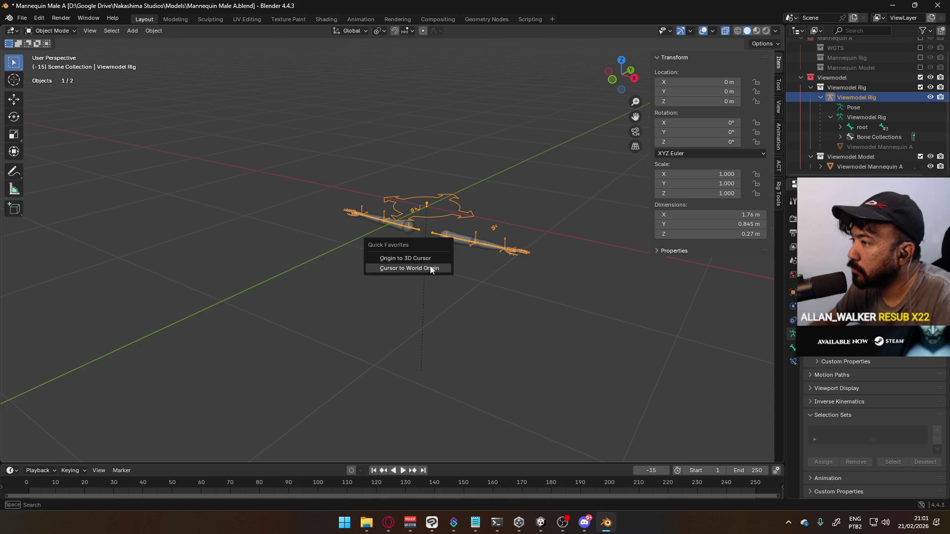
click(431, 269)
key(q)
click(434, 235)
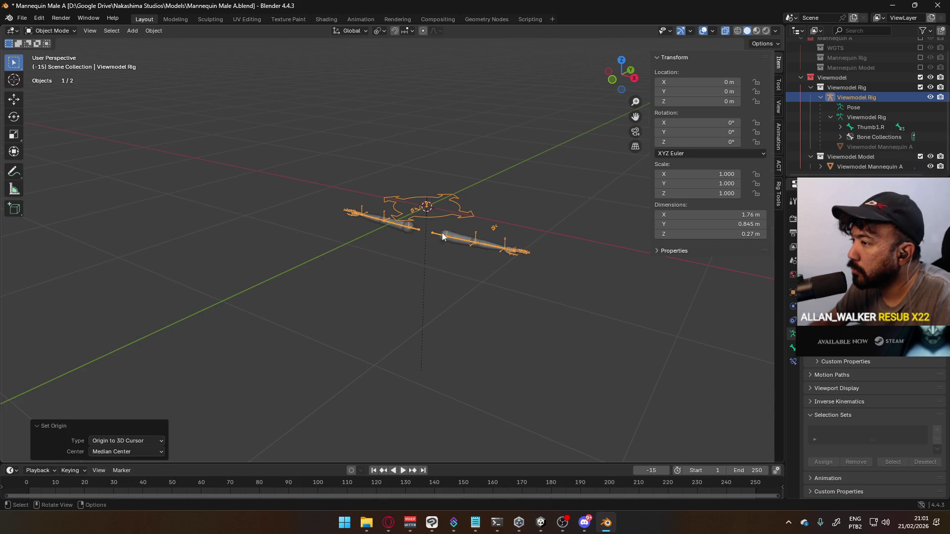
- Apply the location of the Viewmodel Mannequin A arm mesh
click(459, 240)
mouse_move(416, 240)
middle_down()
mouse_move(462, 221)
mouse_move(473, 182)
mouse_move(435, 229)
mouse_move(384, 234)
mouse_move(446, 236)
mouse_move(430, 219)
mouse_move(460, 203)
mouse_move(403, 228)
mouse_move(287, 204)
mouse_move(463, 225)
mouse_move(472, 216)
mouse_move(388, 227)
mouse_move(329, 212)
mouse_move(344, 193)
mouse_move(450, 180)
mouse_move(440, 209)
middle_up()
key(ctrl+a)
click(446, 235)
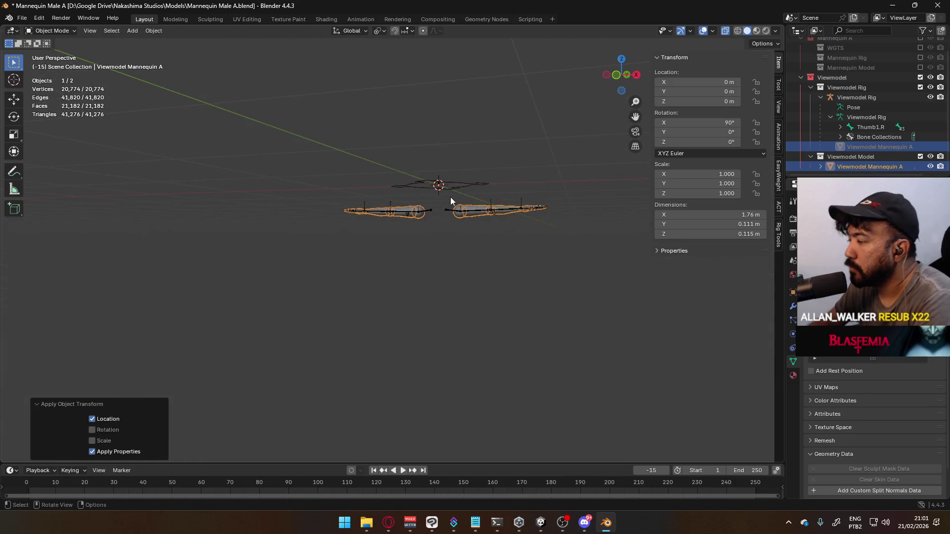
- From the front view in Edit Mode, snap the 3D cursor to the whole arm mesh
key(KP_1)
scroll(468, 201, up, 3)
key(Tab)
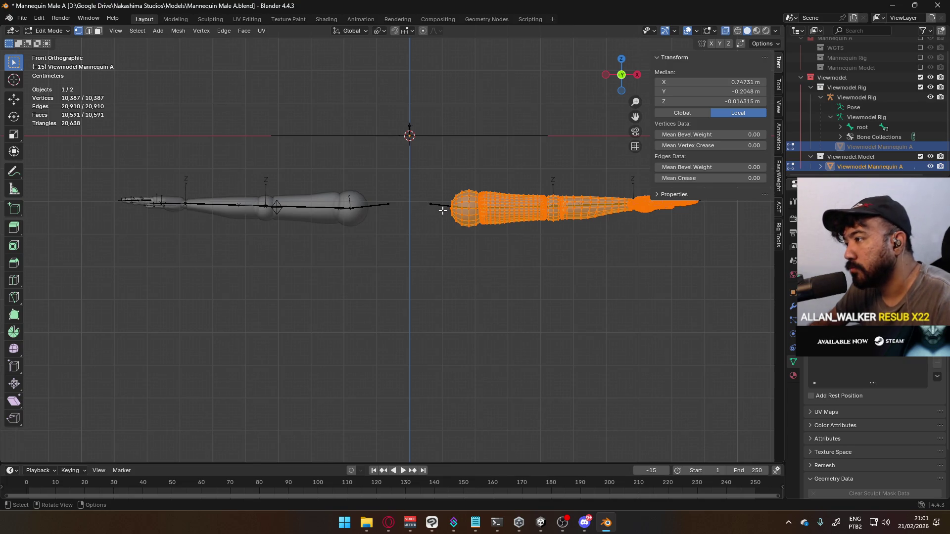
key(q)
click(446, 210)
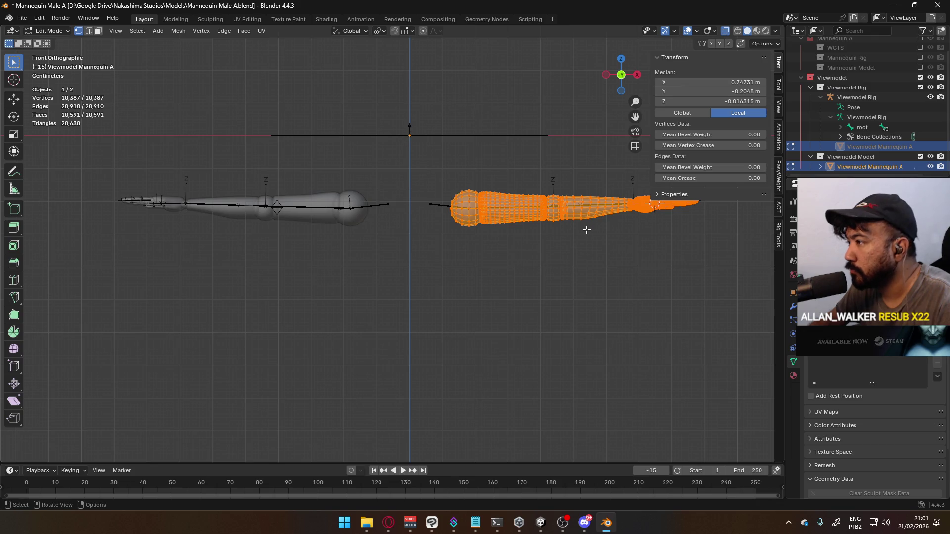
- Set the 3D cursor's X location to 0 in the View tab and return to Object Mode
scroll(583, 228, down, 2)
scroll(583, 229, up, 1)
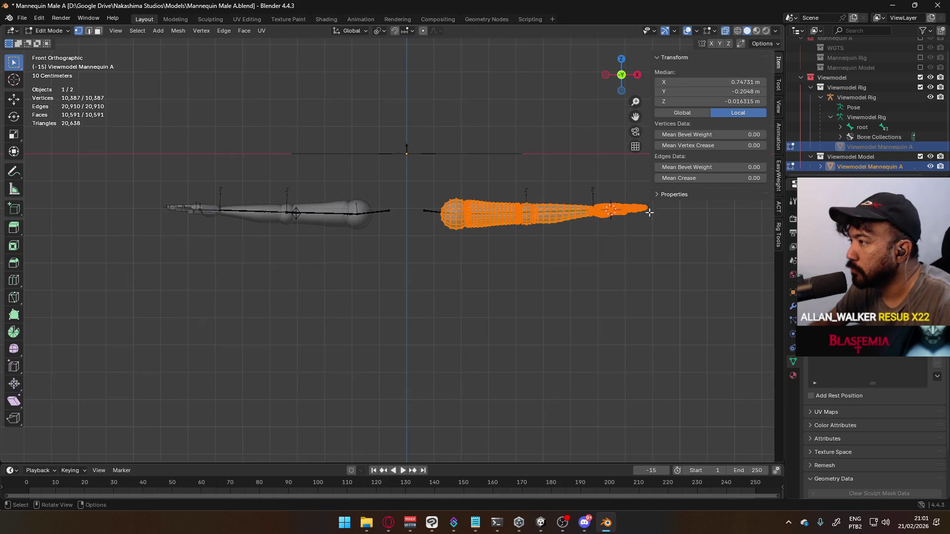
click(776, 119)
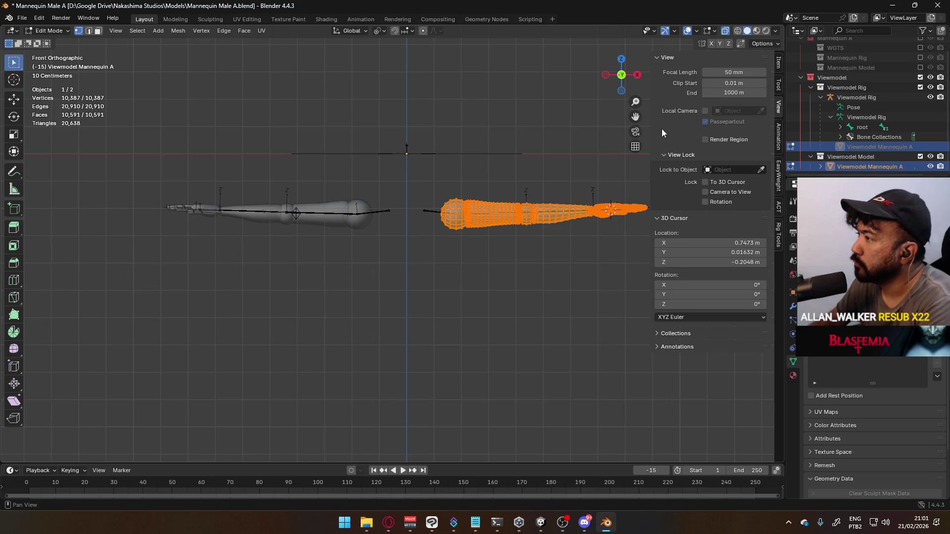
double_click(680, 243)
text(0)
key(Return)
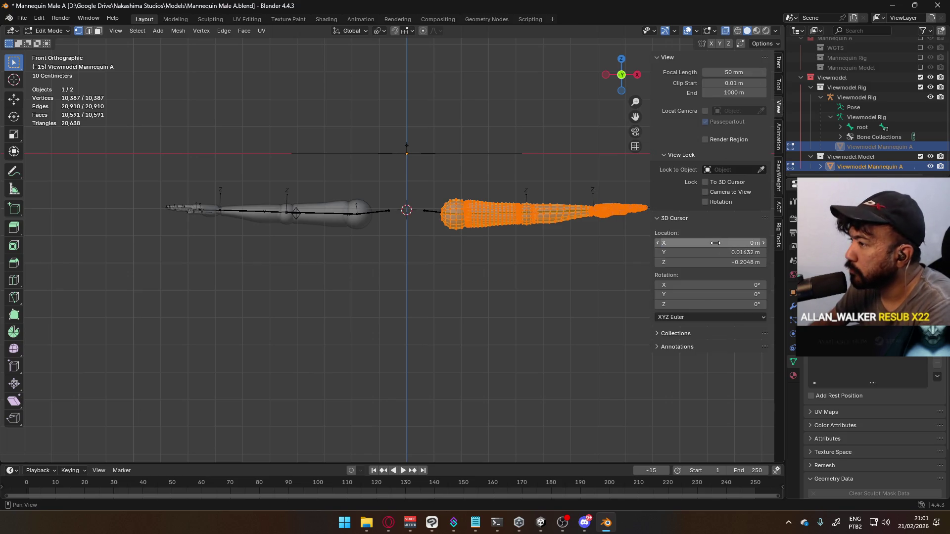
middle_drag(526, 203, 485, 219)
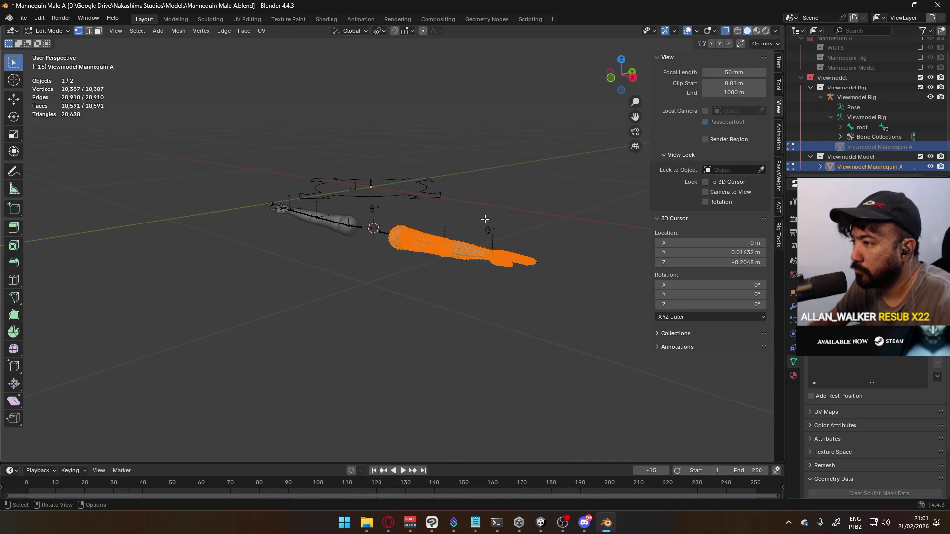
key(Tab)
- Move the mannequin mesh's origin to the 3D cursor and check it from front and side views
key(q)
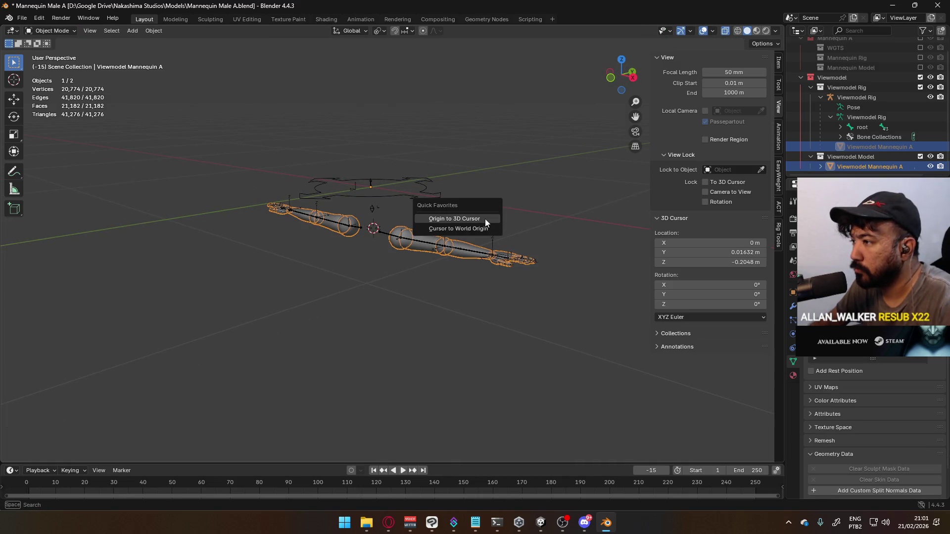
click(483, 218)
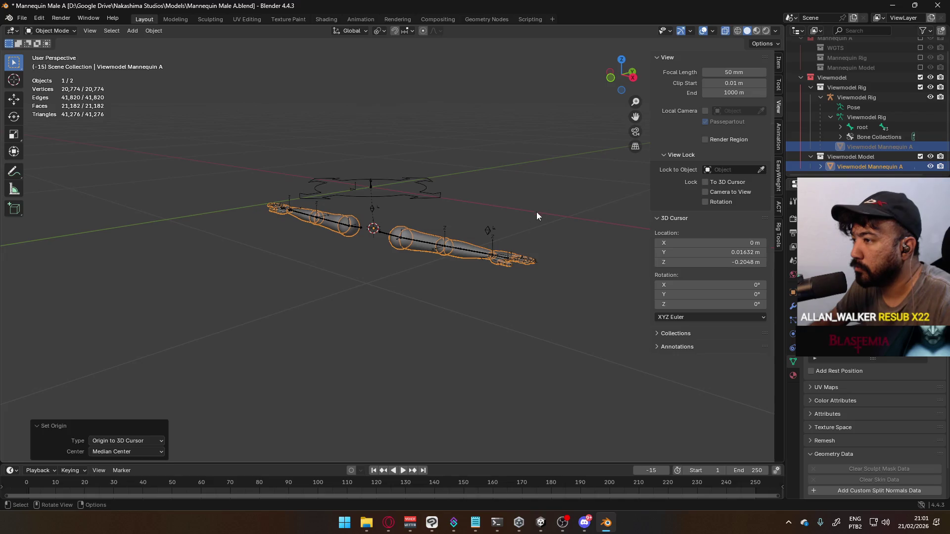
key(KP_1)
key(KP_3)
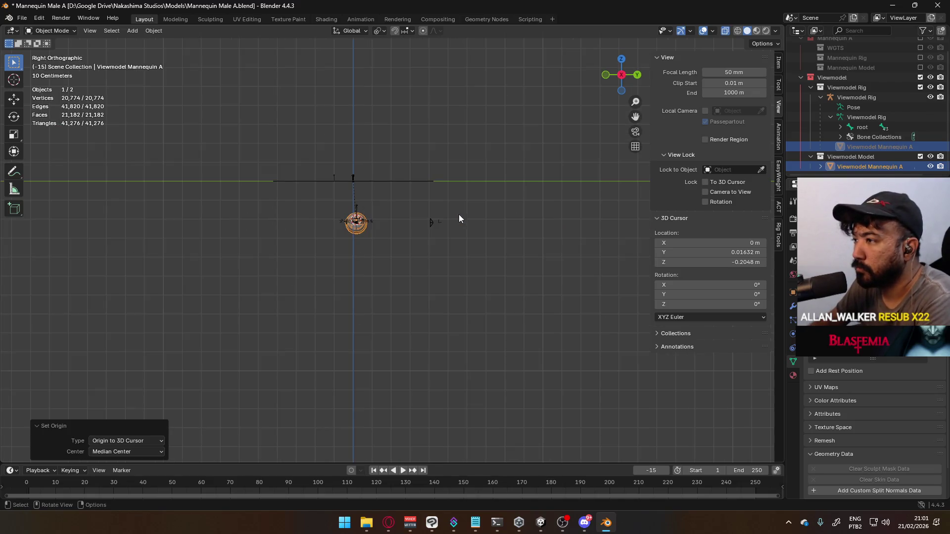
key(Tab)
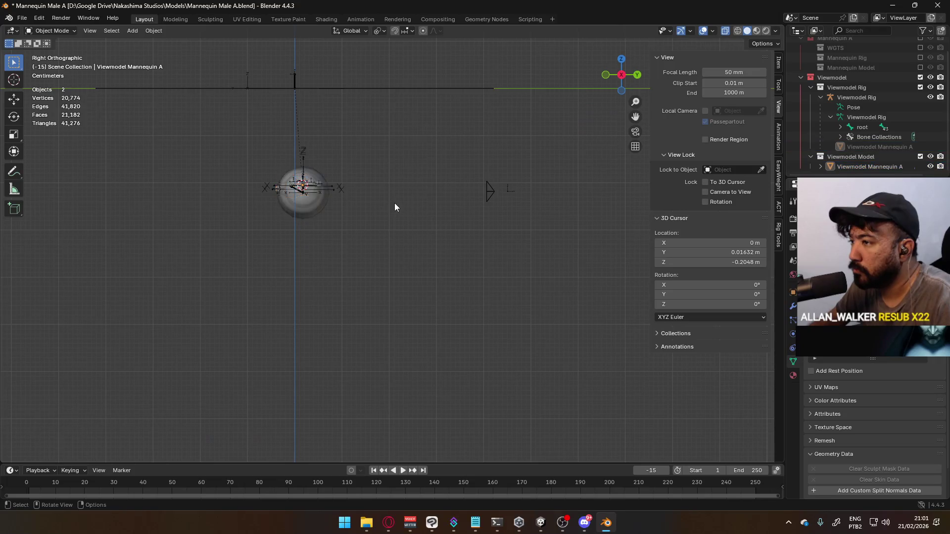
key(alt+a)
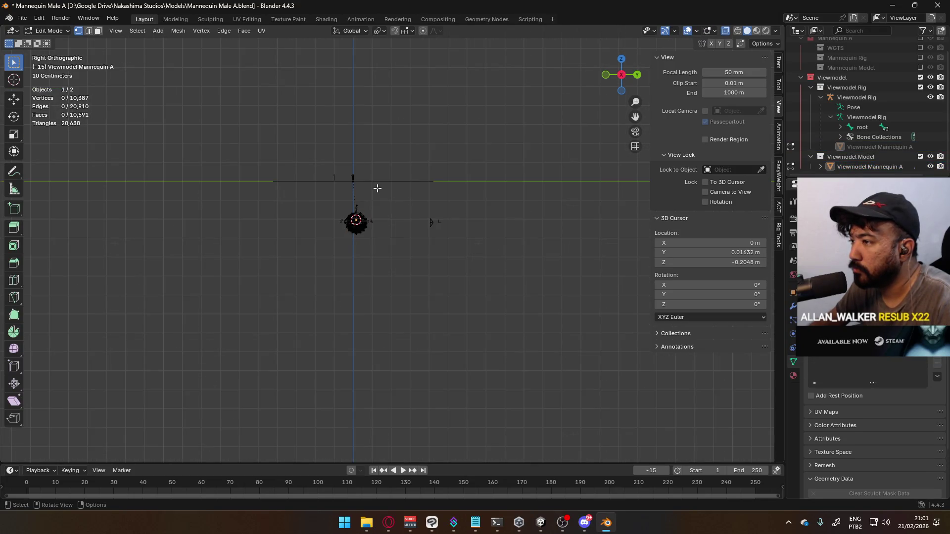
mouse_move(400, 198)
middle_down()
mouse_move(503, 237)
mouse_move(628, 206)
mouse_move(552, 223)
mouse_move(458, 207)
middle_up()
key(Tab)
- Select the Viewmodel Rig, save Mannequin Male A.blend, and collapse the rig's Outliner entries
click(457, 205)
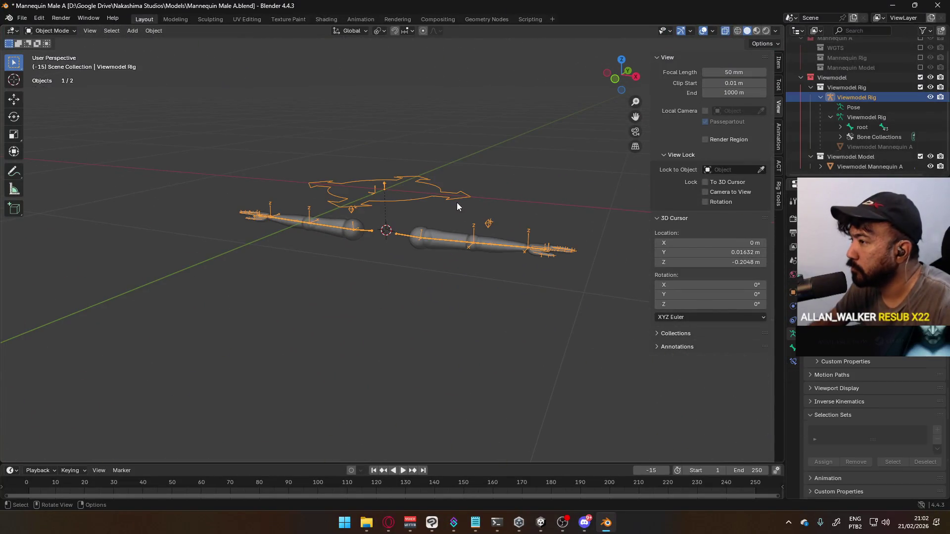
key(ctrl+s)
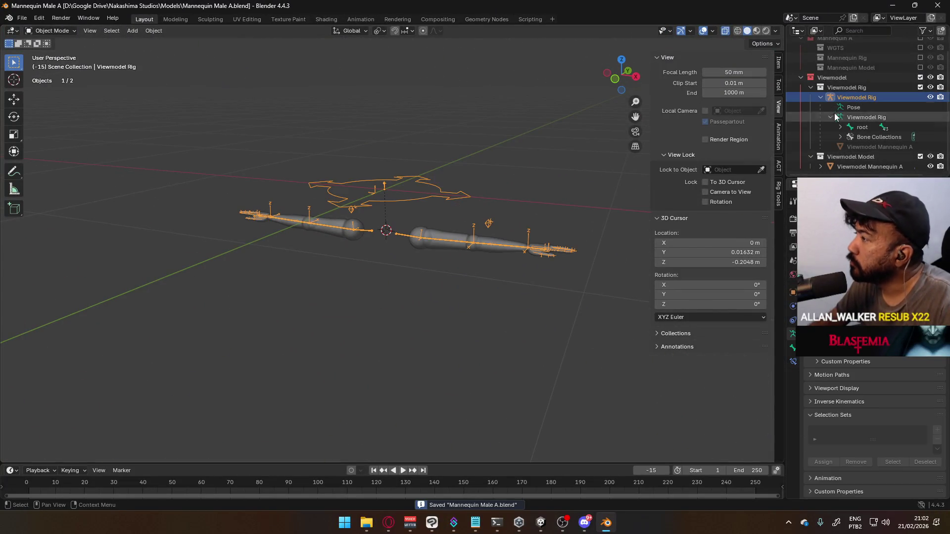
click(824, 97)
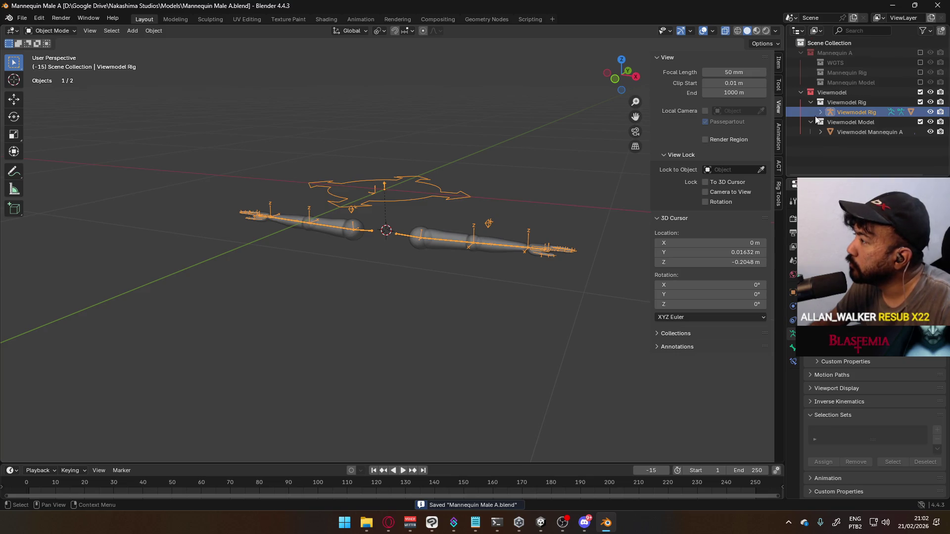
- Collapse Viewmodel Rig and Viewmodel Model in the Outliner and inspect the mesh and rig from front and side
click(810, 102)
click(811, 112)
mouse_move(455, 196)
middle_down()
mouse_move(531, 174)
mouse_move(499, 167)
mouse_move(446, 233)
mouse_move(486, 219)
mouse_move(487, 230)
mouse_move(381, 255)
mouse_move(285, 216)
mouse_move(450, 237)
mouse_move(535, 220)
mouse_move(492, 258)
mouse_move(474, 245)
middle_up()
click(445, 233)
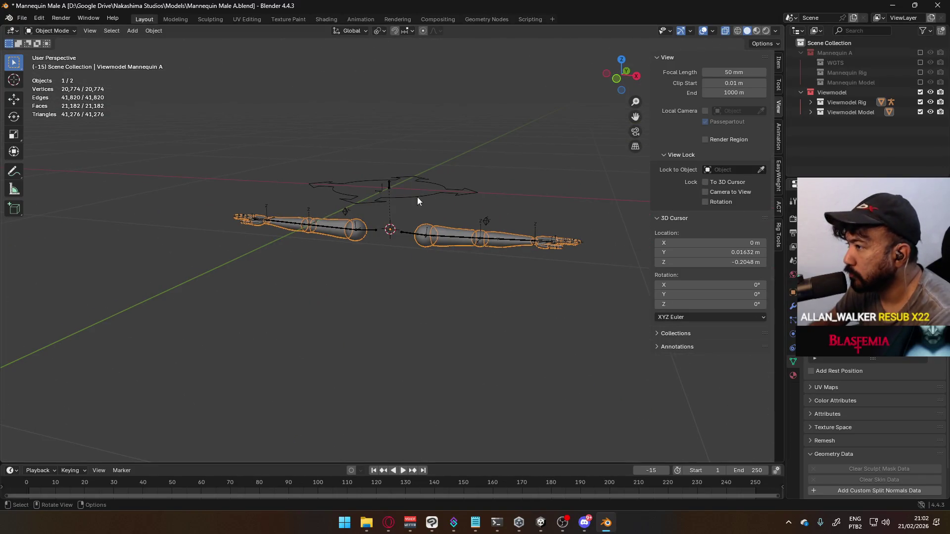
click(445, 197)
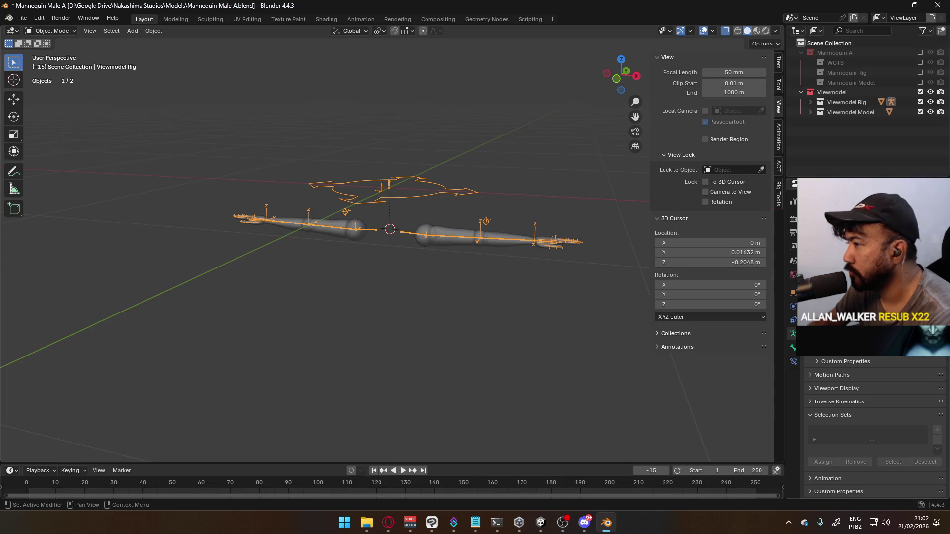
click(460, 233)
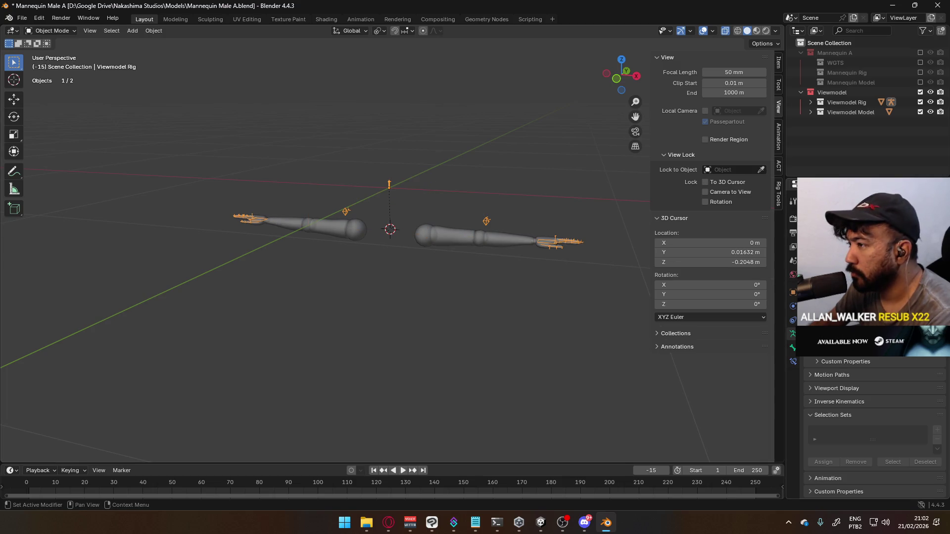
key(KP_1)
key(KP_3)
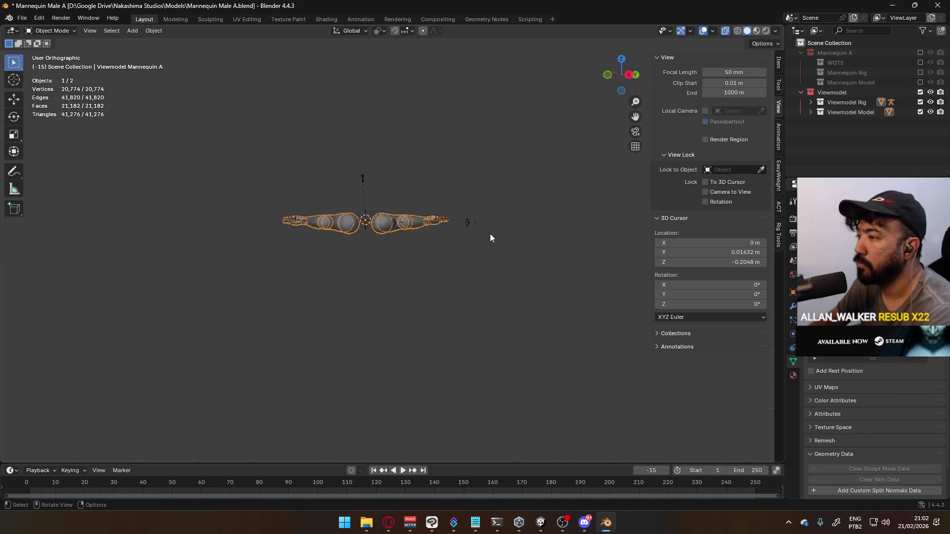
click(352, 178)
scroll(357, 182, up, 3)
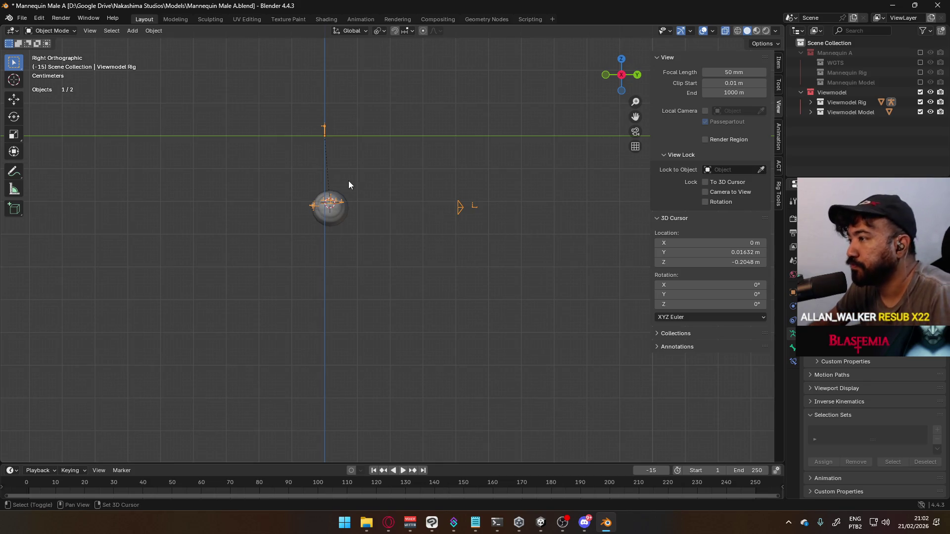
shift+middle_drag(348, 180, 436, 236)
- Save Mannequin Male A.blend again and switch to the Unity editor
key(ctrl+s)
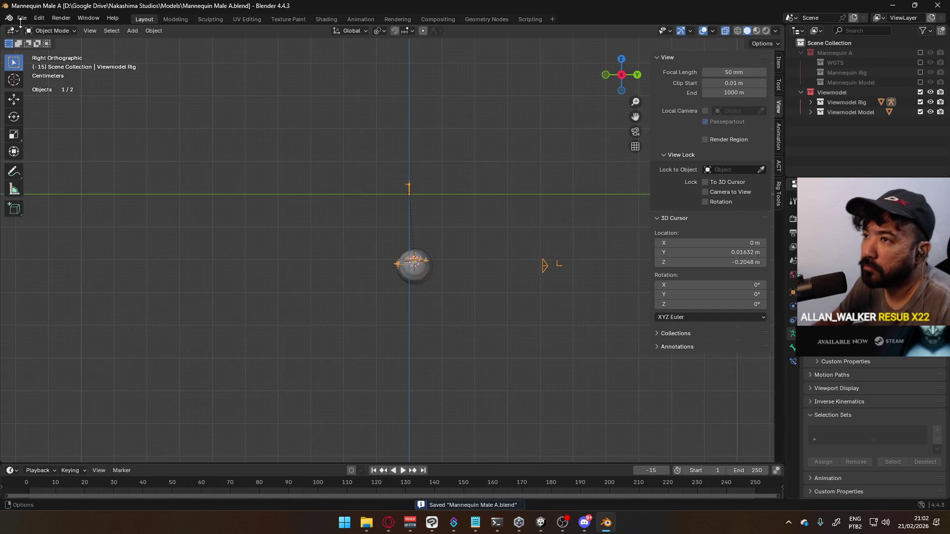
middle_drag(357, 193, 432, 212)
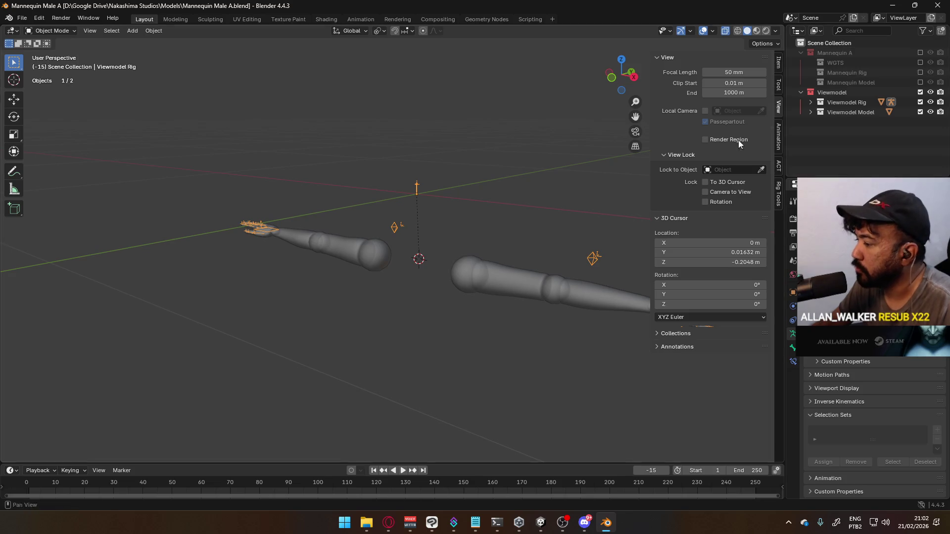
key(alt+Tab)
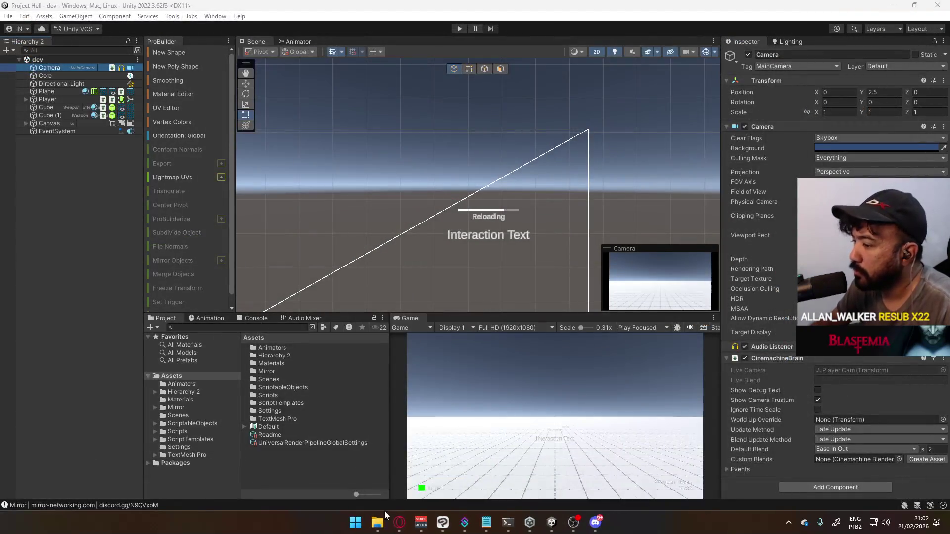
- Browse from Google Drive into Project Hell > Models and open Player Viewmodel Generic.blend
click(385, 517)
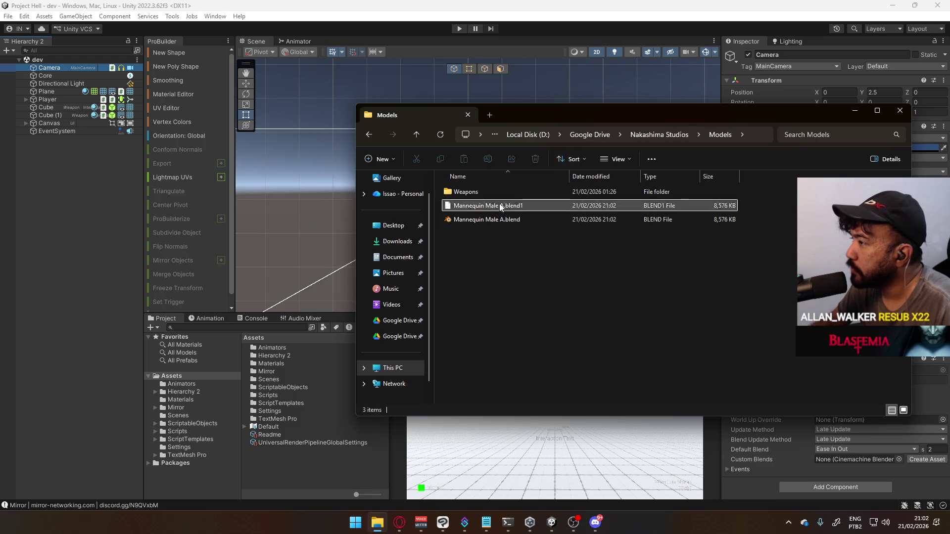
click(590, 135)
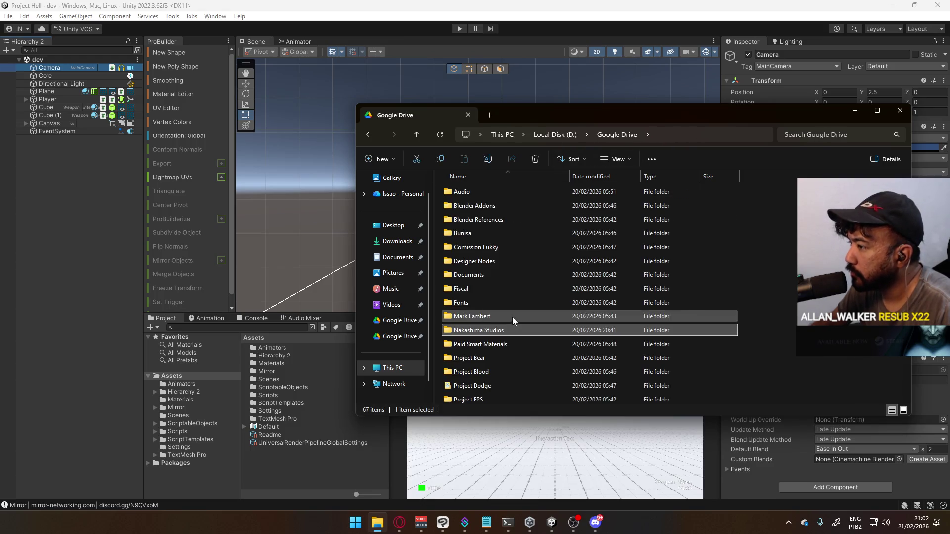
scroll(484, 360, down, 3)
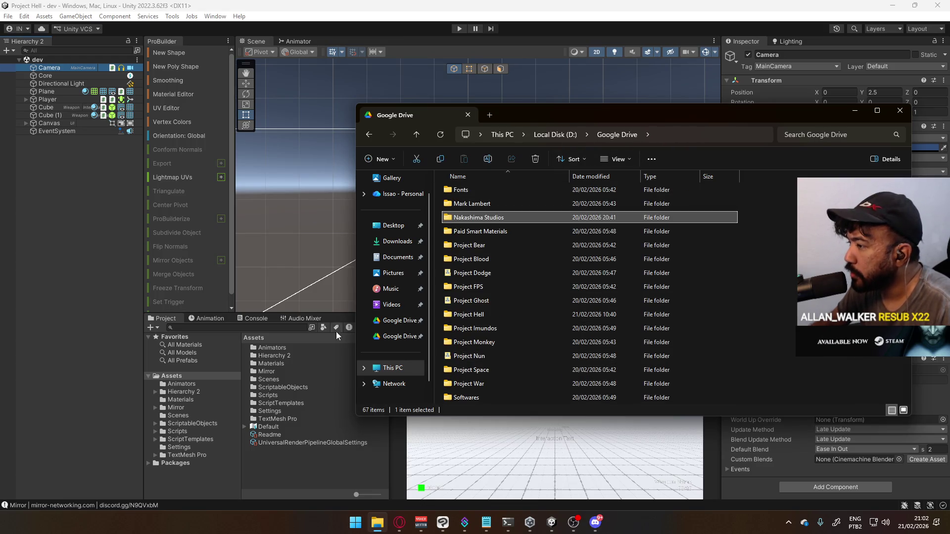
double_click(481, 316)
double_click(521, 195)
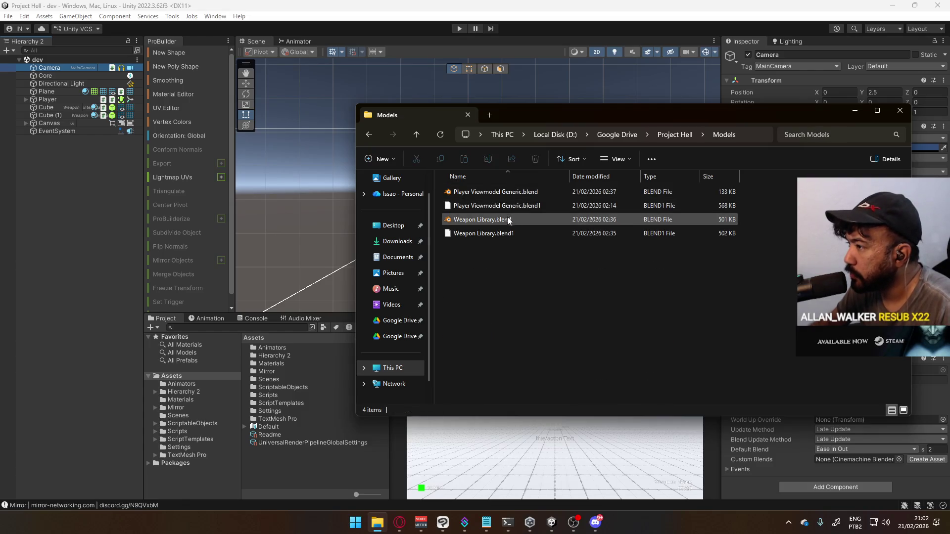
double_click(509, 192)
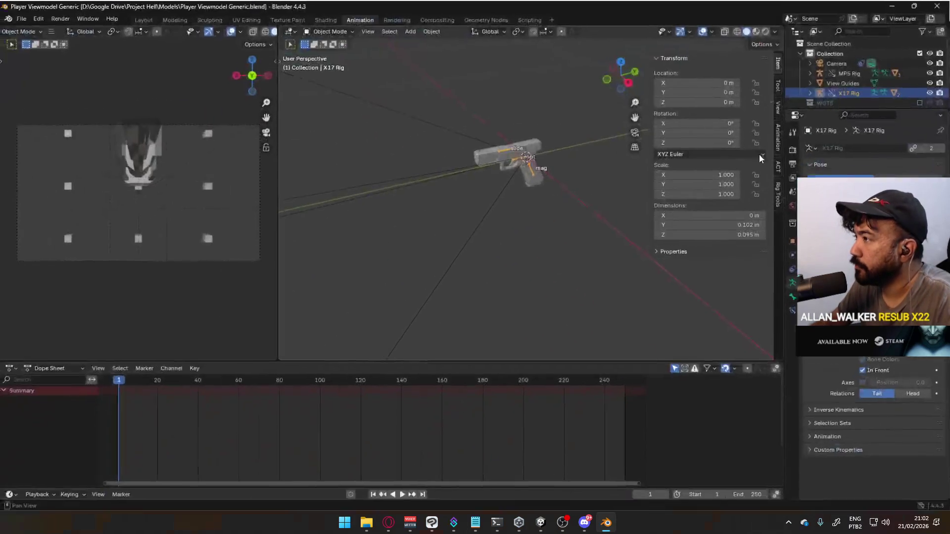
- Start File > Append, then cancel it
scroll(845, 53, down, 1)
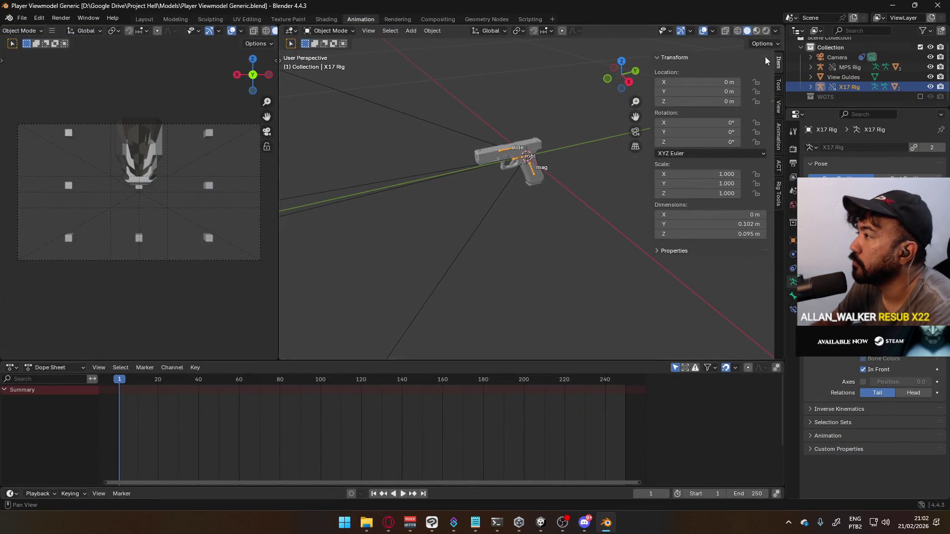
click(22, 18)
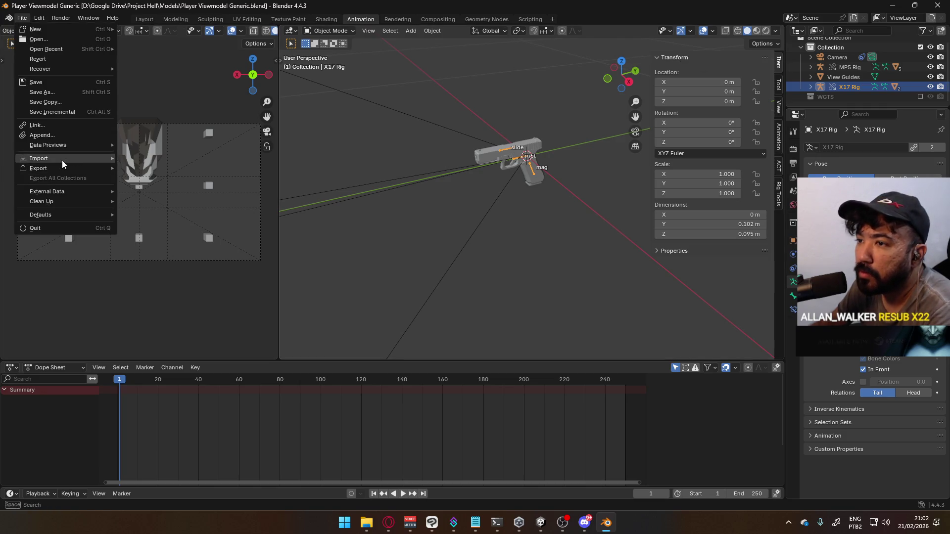
mouse_move(62, 164)
click(49, 135)
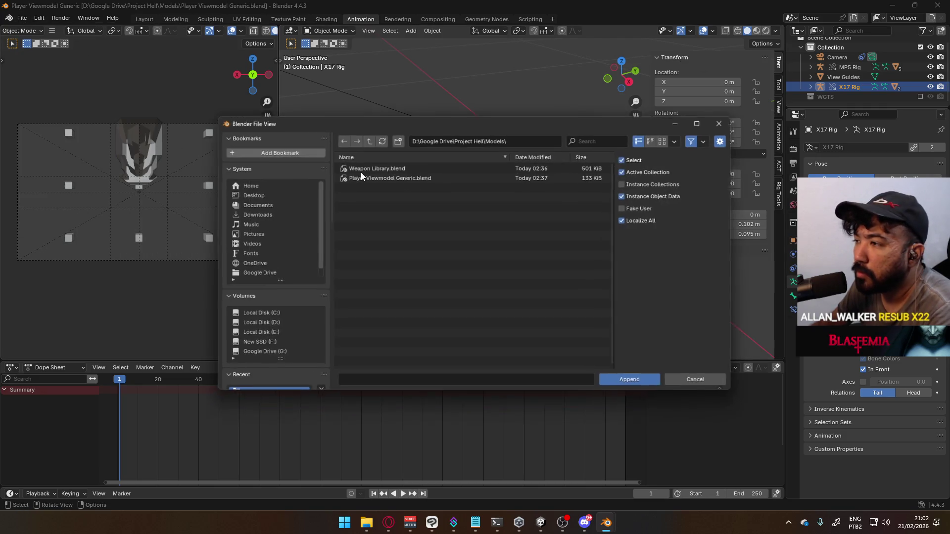
click(726, 121)
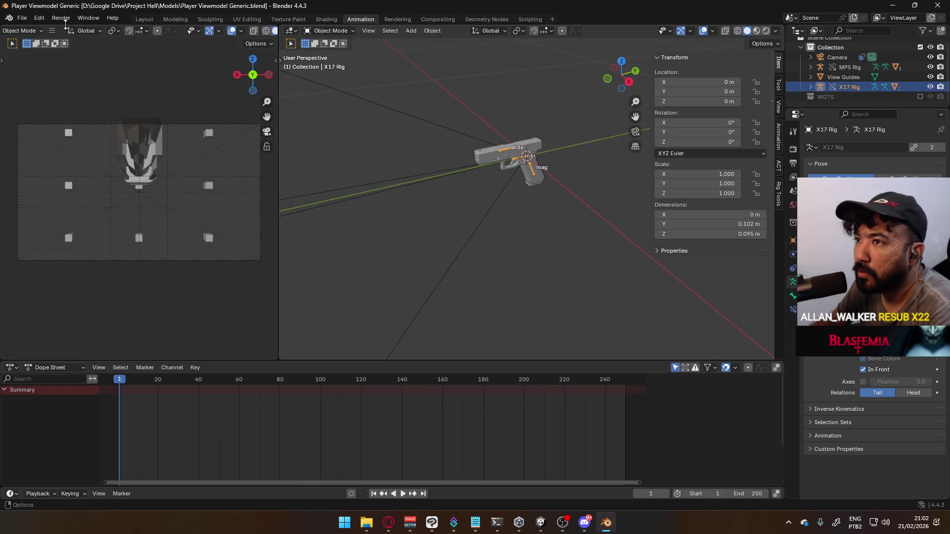
- Start File > Link and browse to the root of Local Disk (D:)
click(22, 18)
click(64, 124)
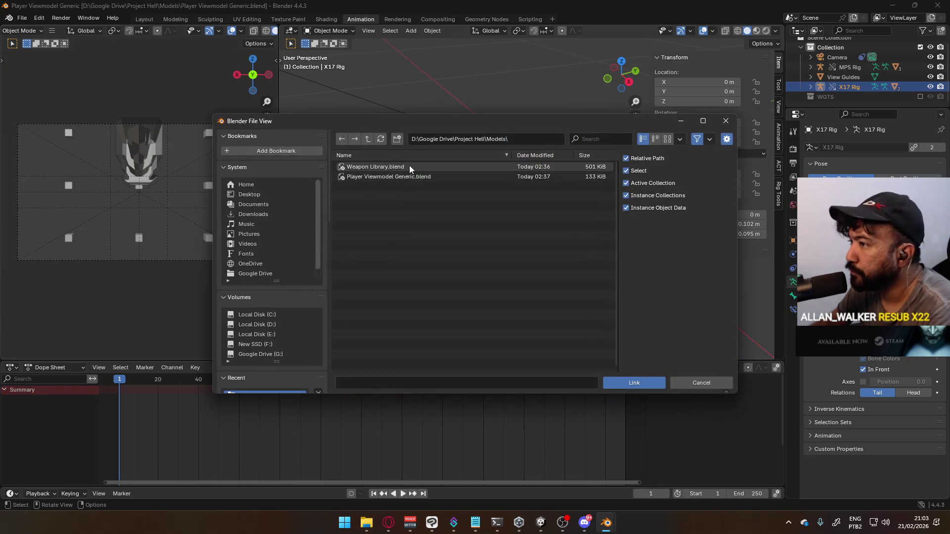
scroll(286, 330, down, 5)
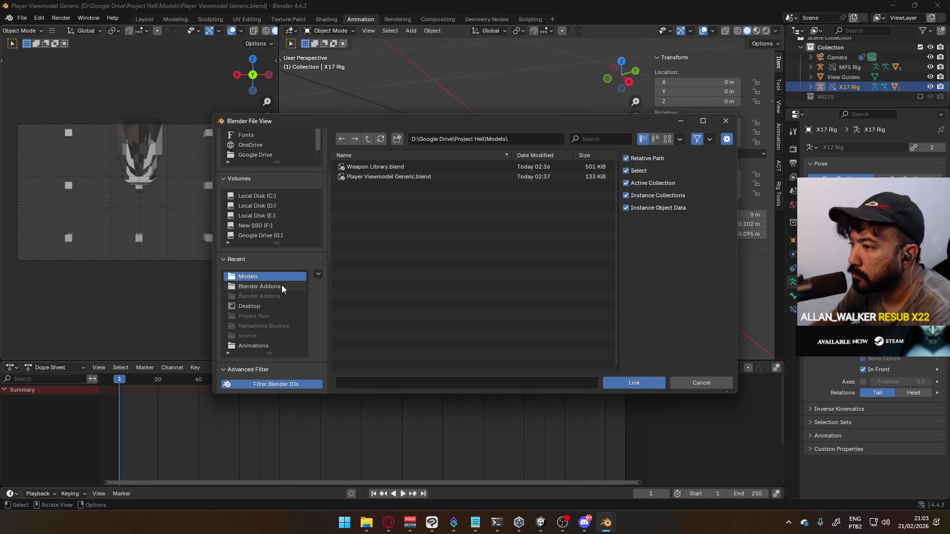
scroll(282, 288, down, 4)
scroll(298, 321, up, 3)
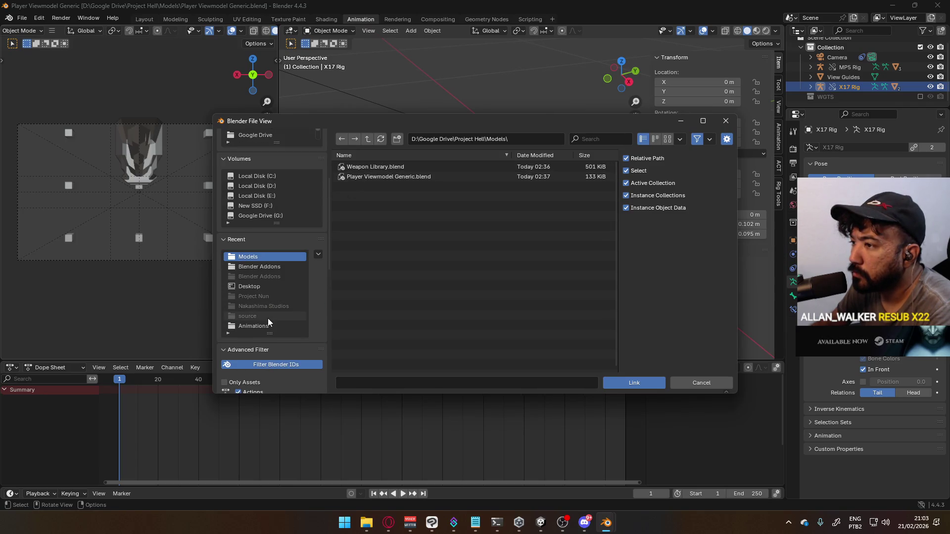
click(268, 186)
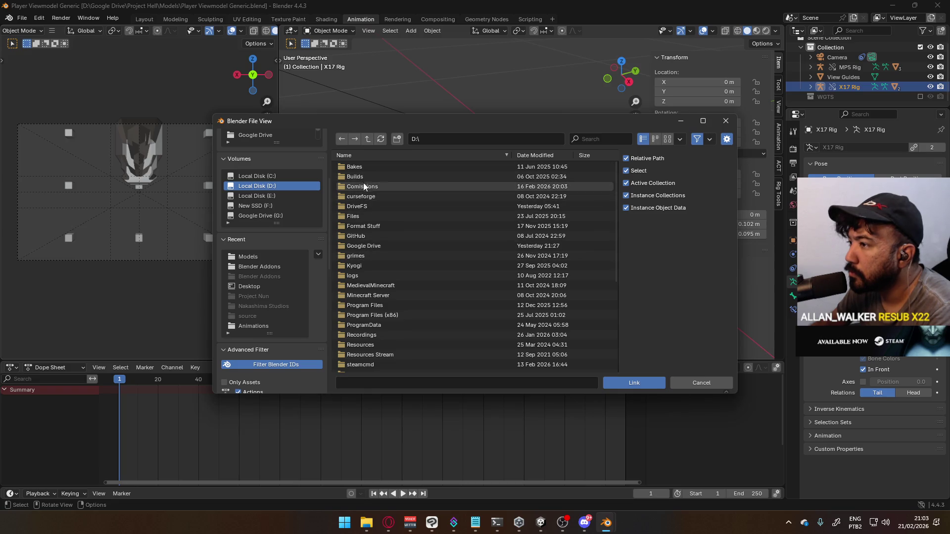
- Browse Google Drive > Nakashima Studios > Models into Mannequin Male A.blend's collections
click(359, 245)
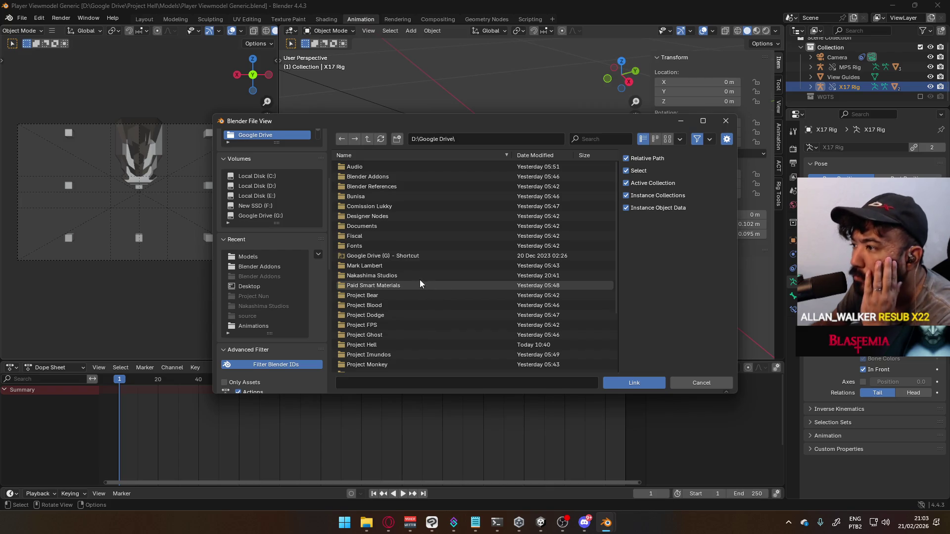
click(384, 275)
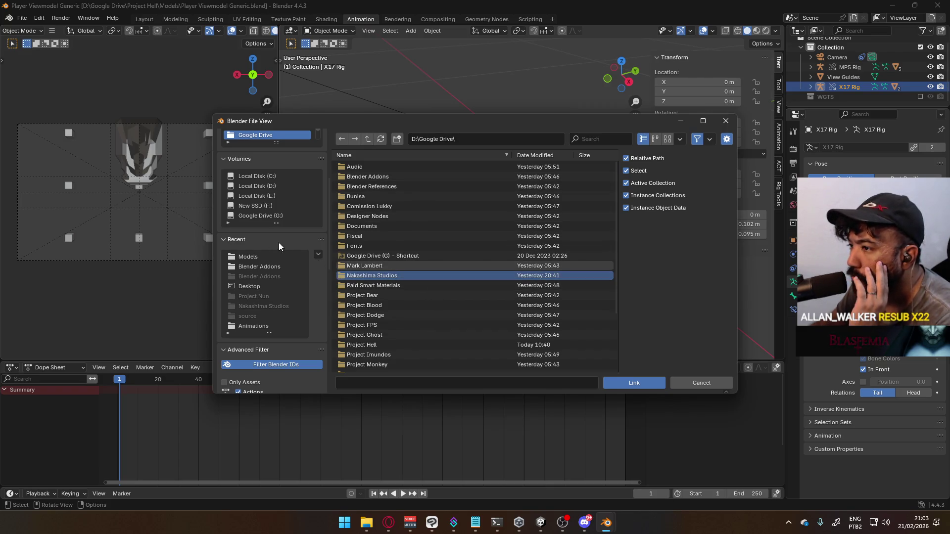
scroll(299, 323, up, 5)
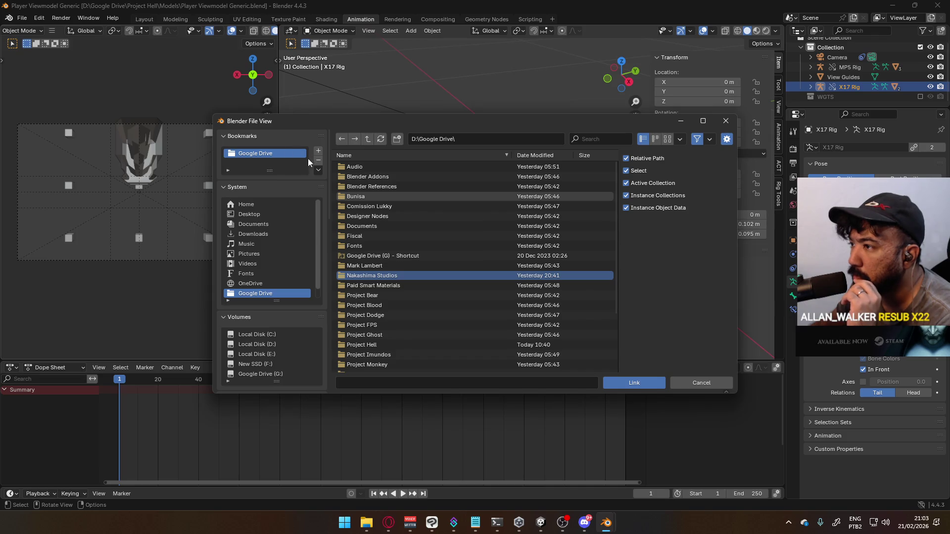
click(391, 273)
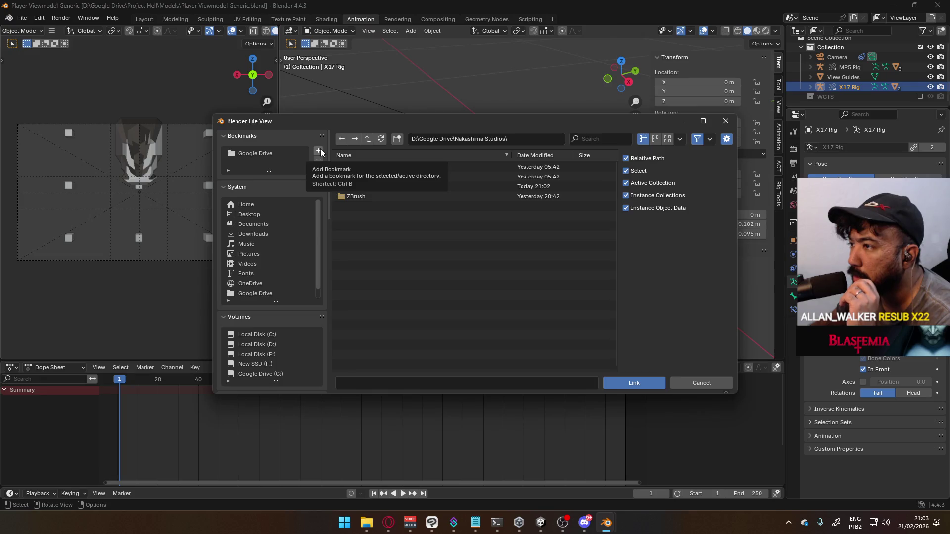
click(388, 189)
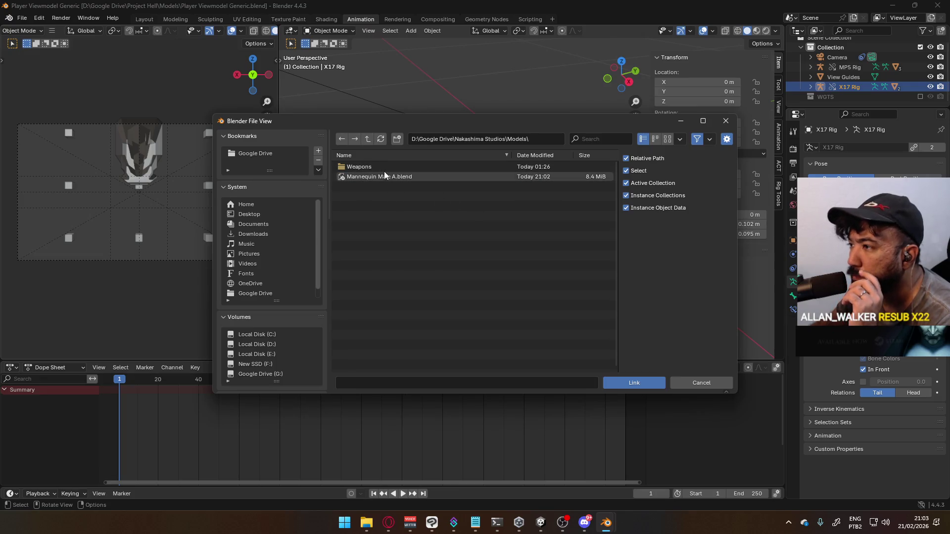
click(382, 177)
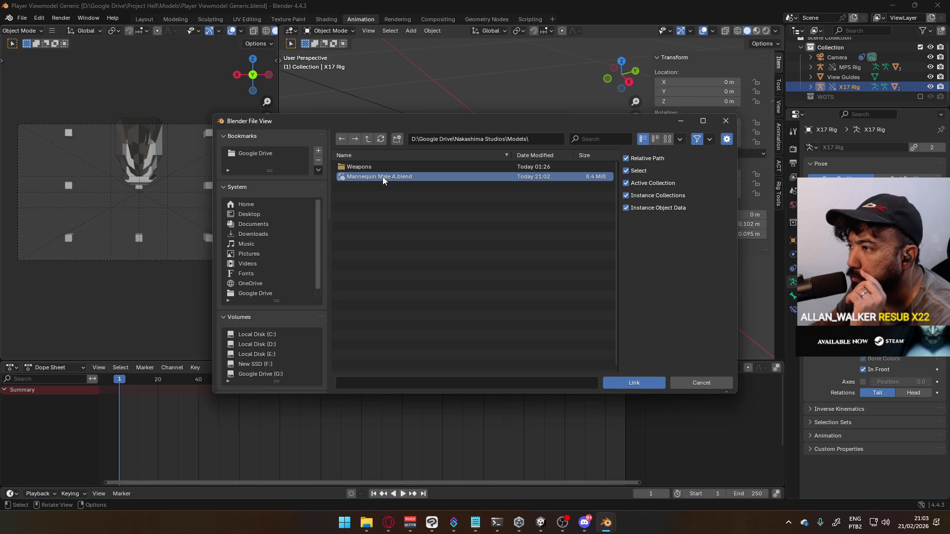
double_click(382, 176)
double_click(374, 175)
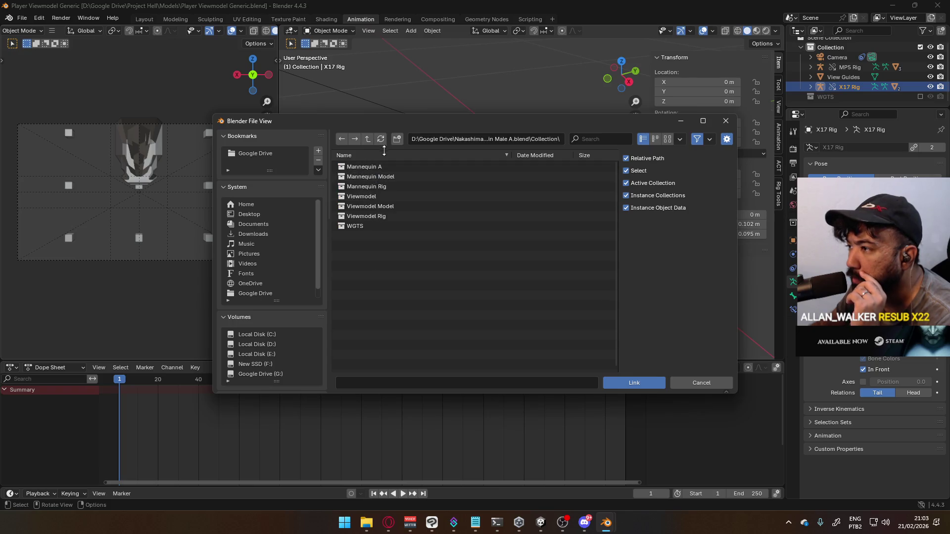
- Select the Viewmodel, Viewmodel Model and Viewmodel Rig collections and link them into the scene
click(365, 217)
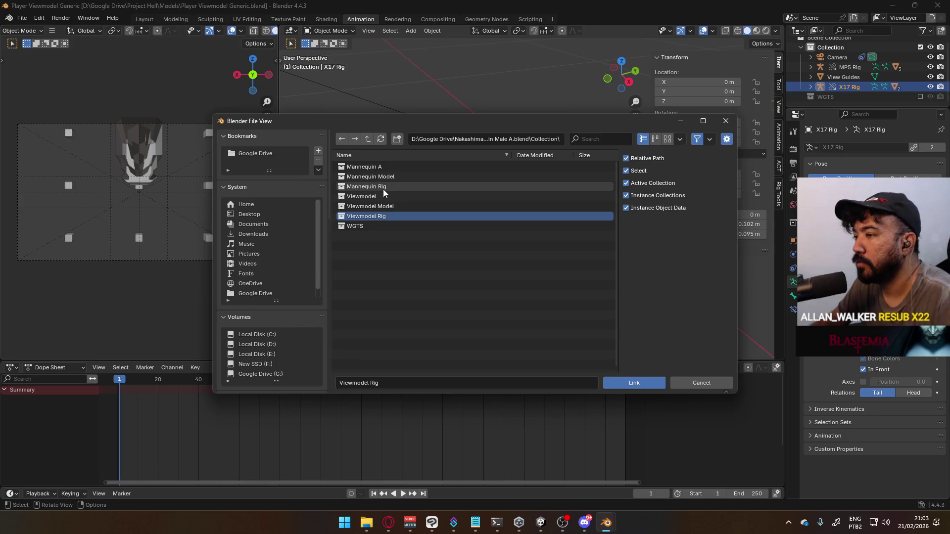
shift+click(379, 194)
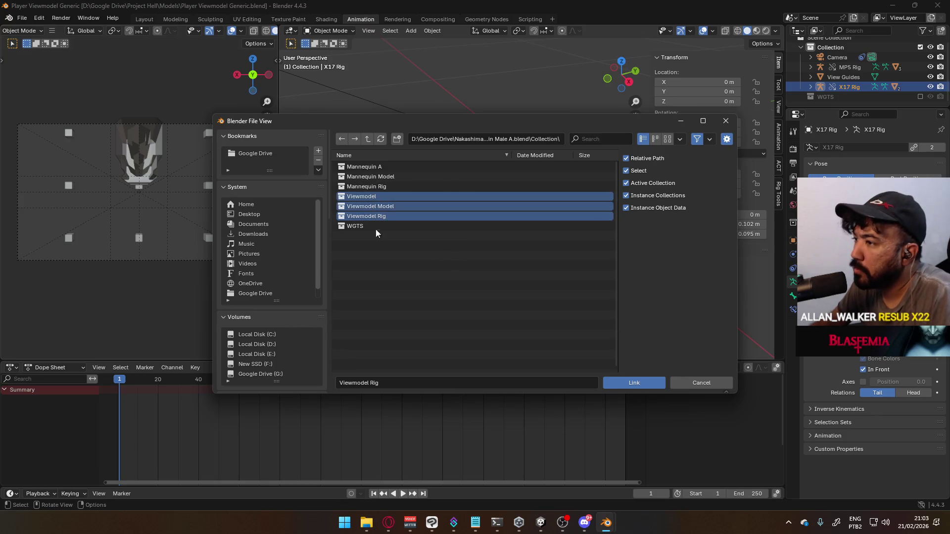
click(633, 381)
mouse_move(462, 259)
middle_down()
mouse_move(425, 240)
mouse_move(521, 195)
mouse_move(459, 219)
mouse_move(346, 210)
mouse_move(471, 222)
mouse_move(533, 203)
middle_up()
- Move the linked Viewmodel Rig and Viewmodel Model into the Viewmodel collection in the Outliner
click(532, 200)
key(KP_3)
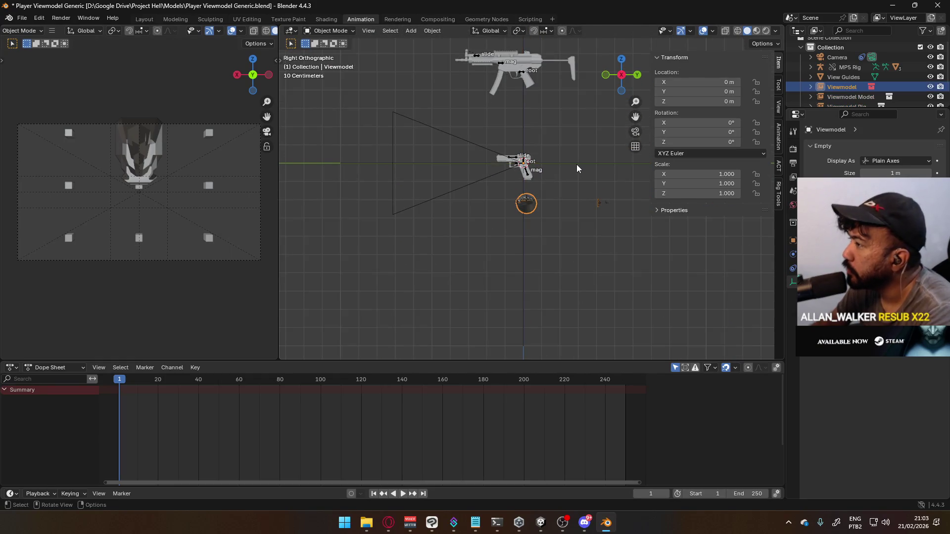
click(577, 164)
scroll(488, 185, down, 3)
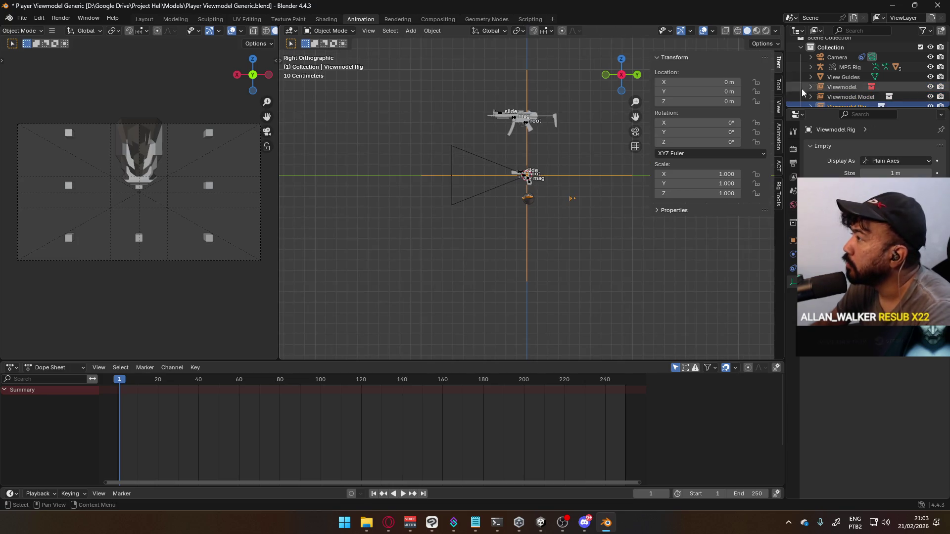
scroll(803, 85, down, 3)
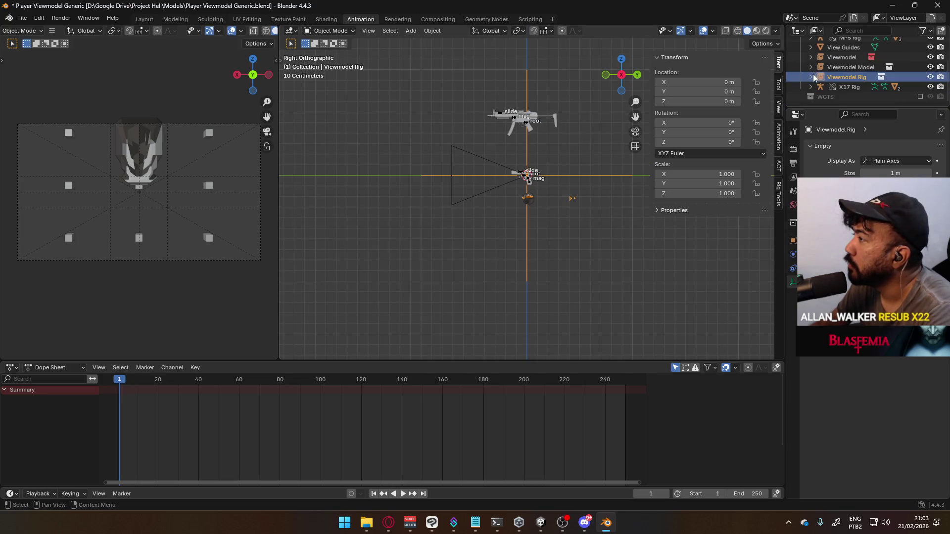
ctrl+click(846, 67)
ctrl+click(848, 75)
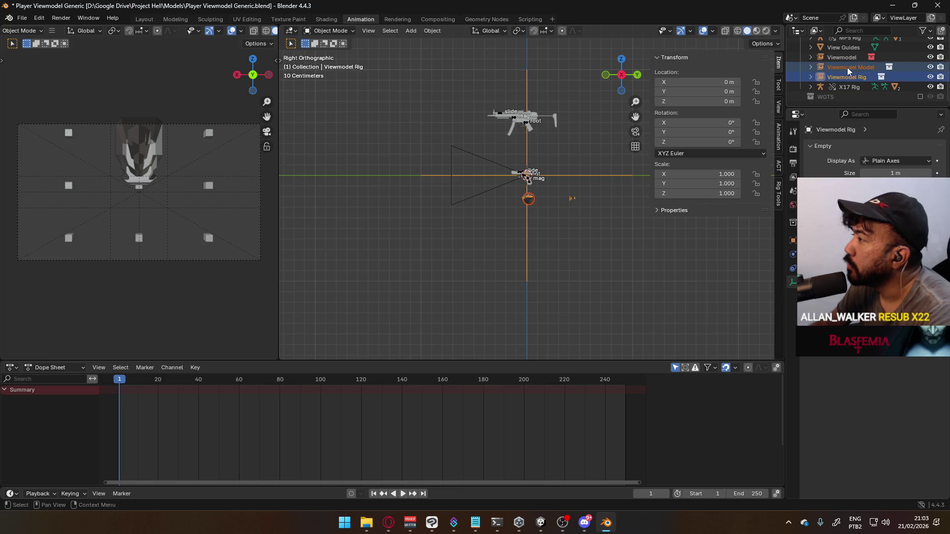
mouse_move(847, 68)
mouse_down()
mouse_move(849, 58)
mouse_move(867, 67)
mouse_up()
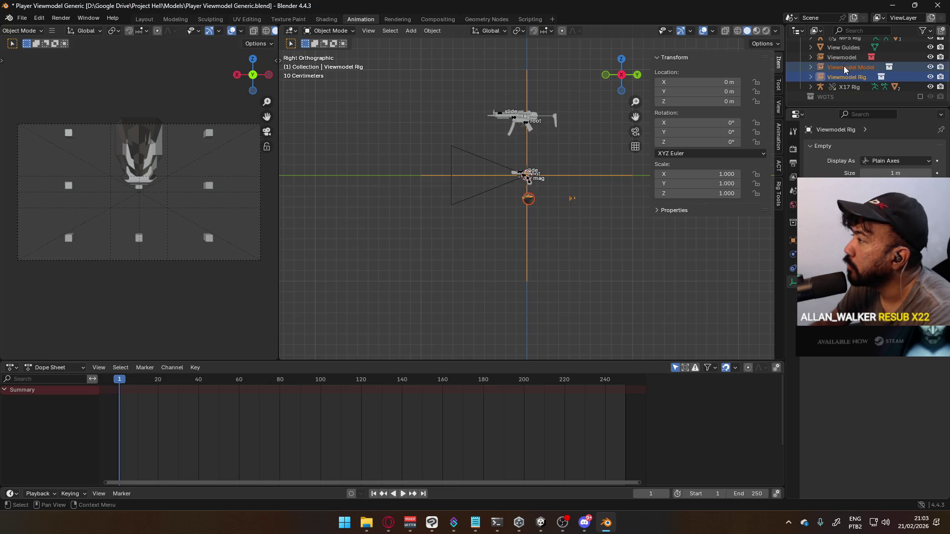
click(810, 57)
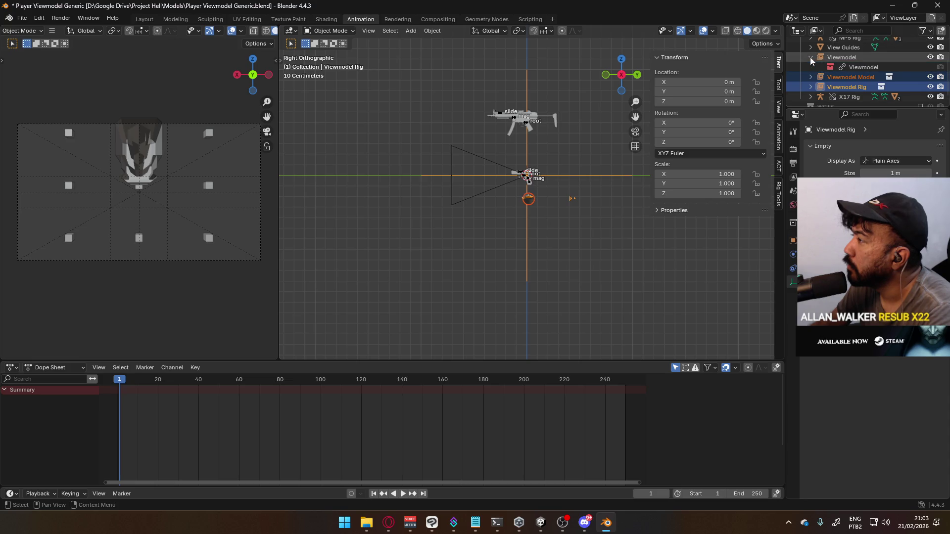
click(807, 76)
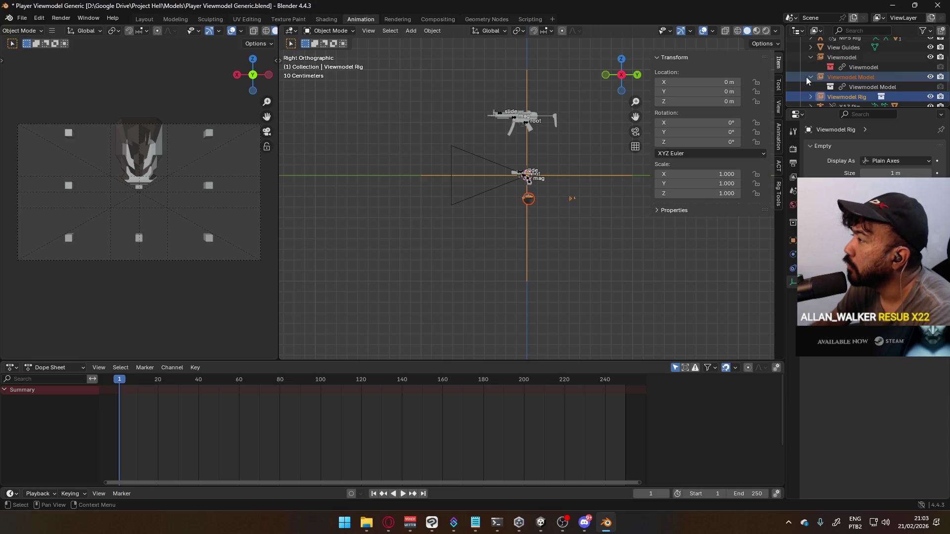
click(806, 76)
click(848, 88)
drag(852, 87, 839, 58)
- Delete the linked Viewmodel collections from the scene
click(842, 78)
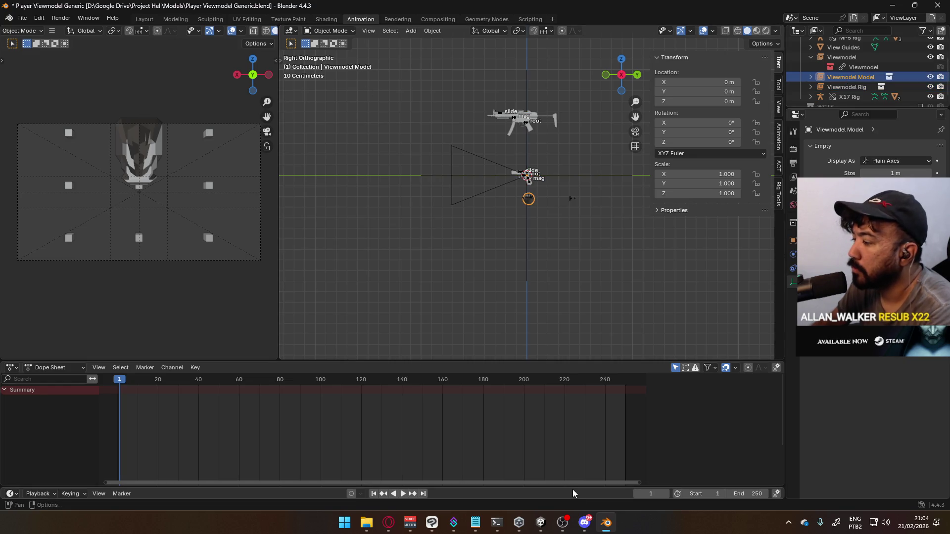
mouse_move(603, 530)
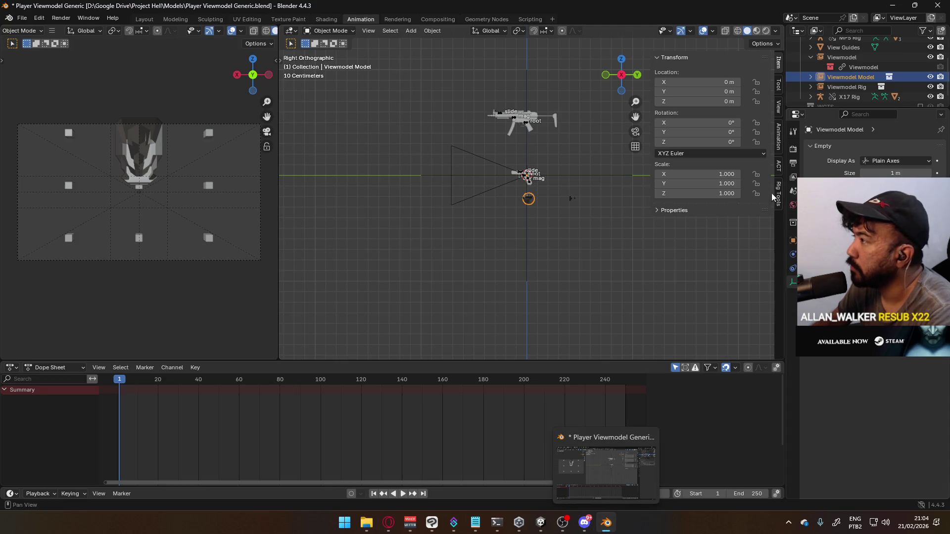
click(839, 58)
key(Delete)
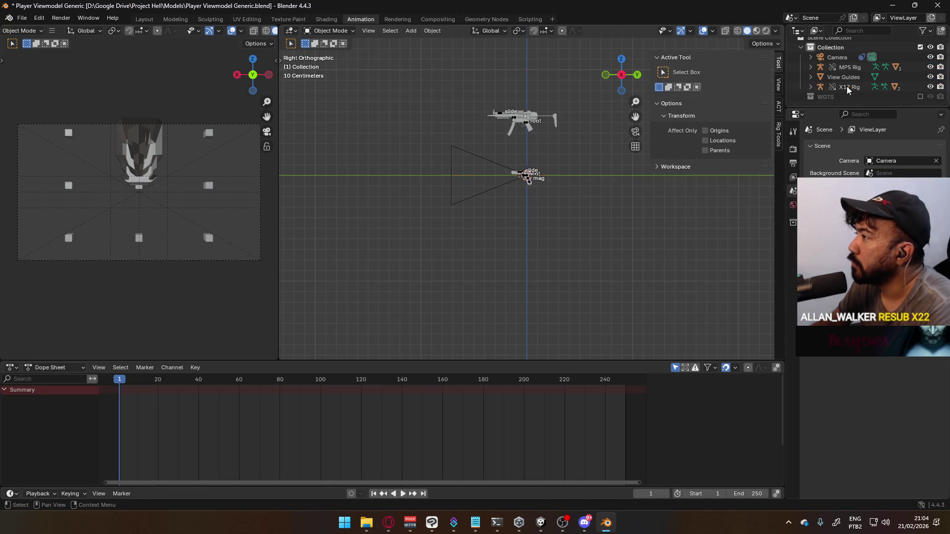
- Save Player Viewmodel Generic.blend and open Mannequin Male A.blend from recent files
middle_drag(399, 135, 475, 173)
key(ctrl+s)
click(22, 17)
mouse_move(42, 50)
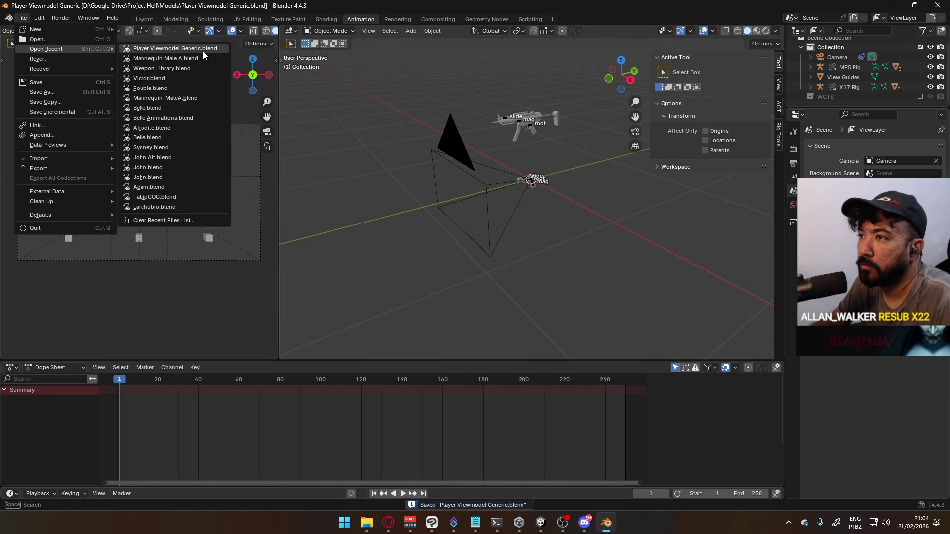
click(149, 56)
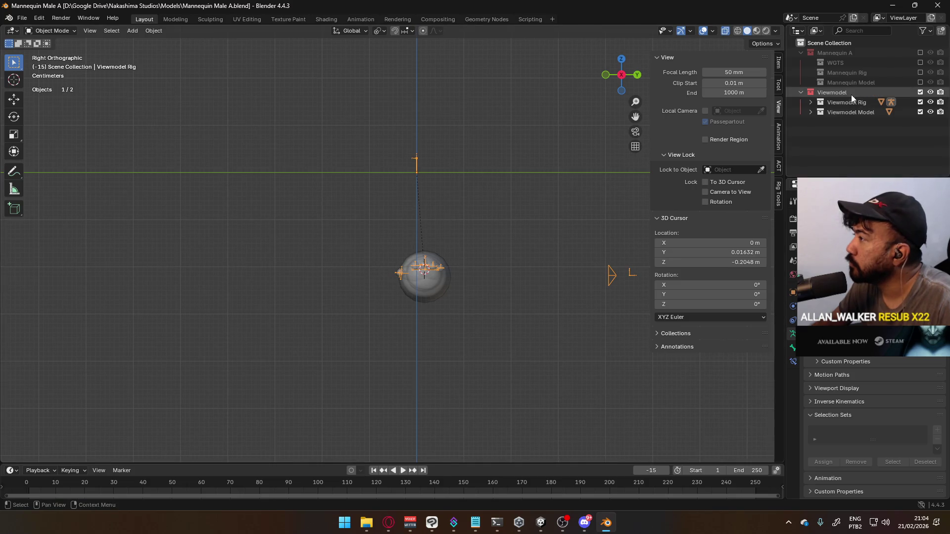
- Check the Viewmodel collection's options, then reopen Mannequin Male A.blend, saving changes when prompted
click(838, 95)
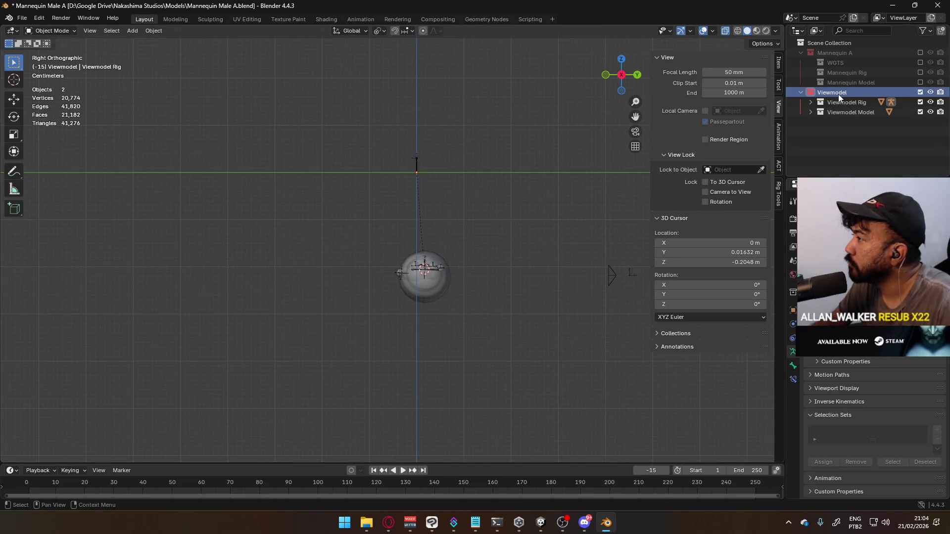
right_click(839, 94)
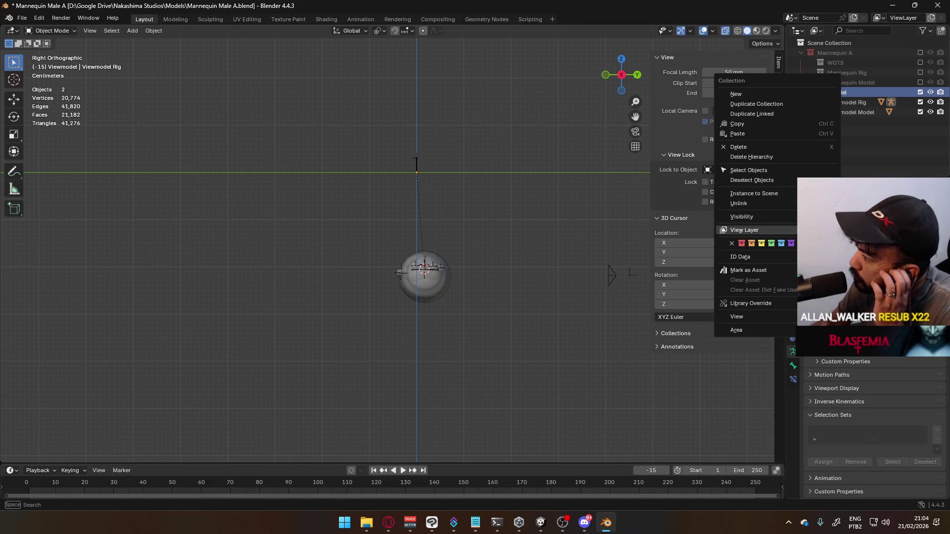
mouse_move(795, 253)
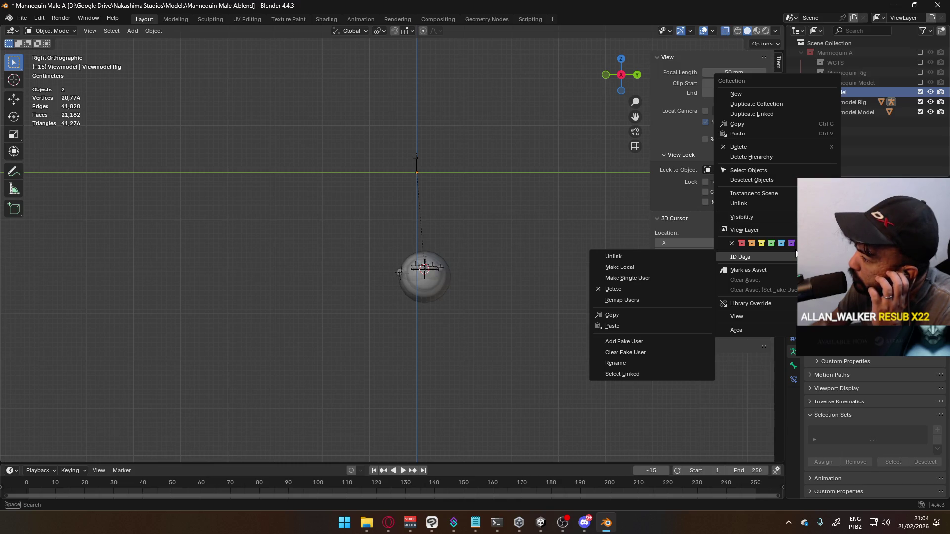
click(22, 18)
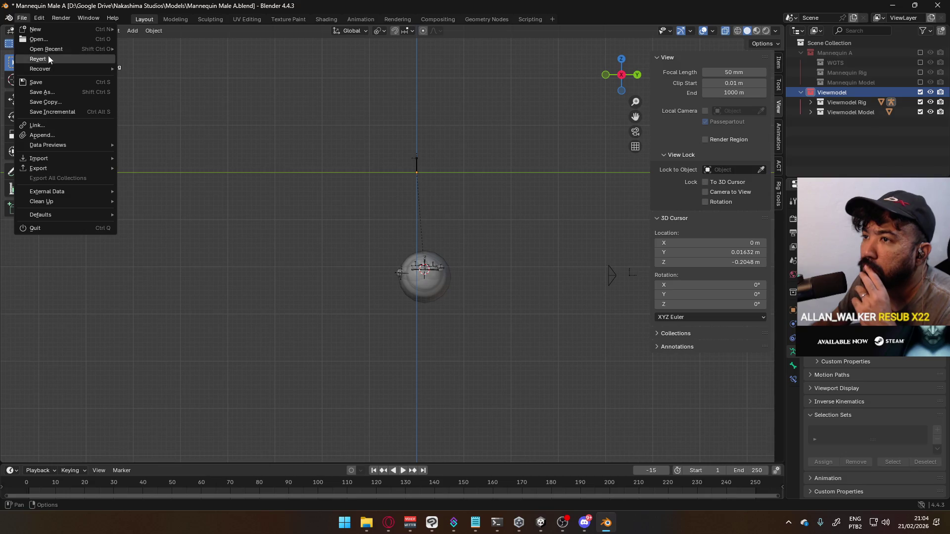
mouse_move(79, 48)
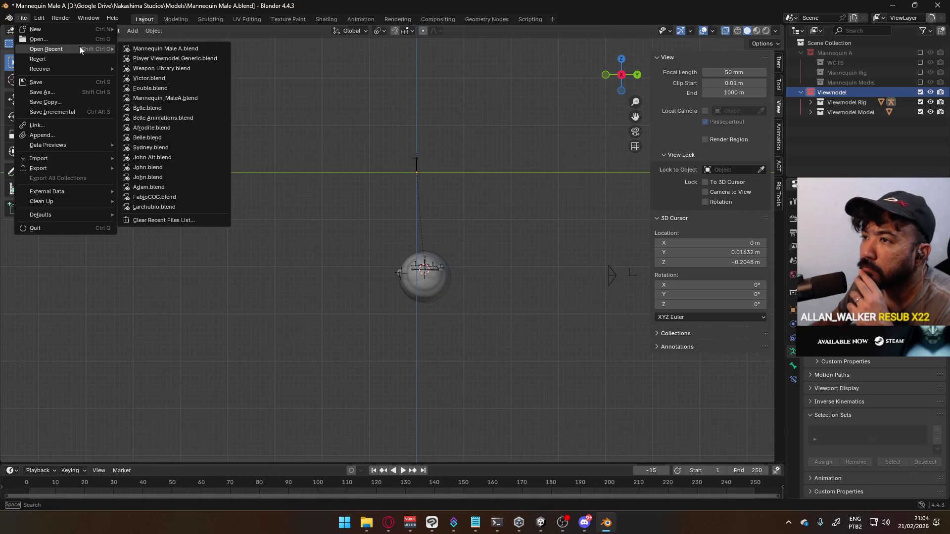
click(207, 51)
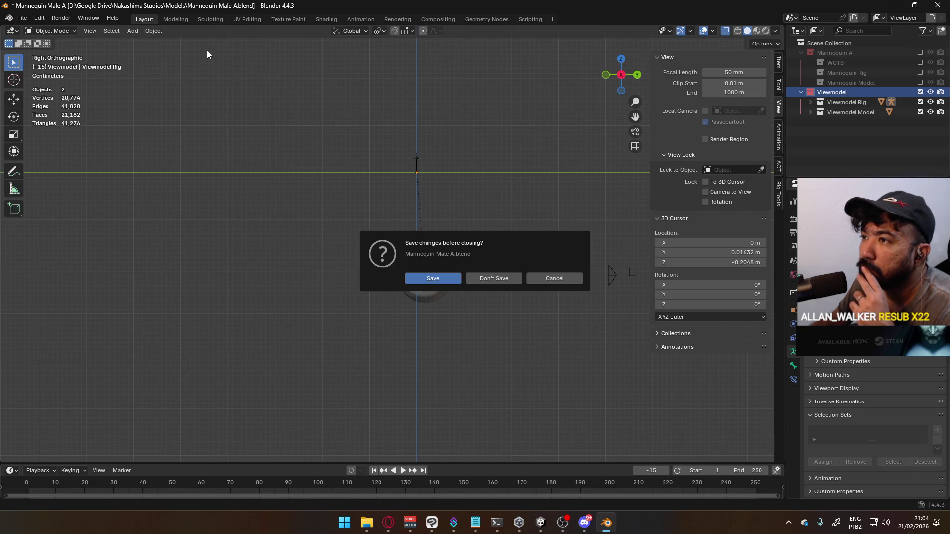
click(433, 278)
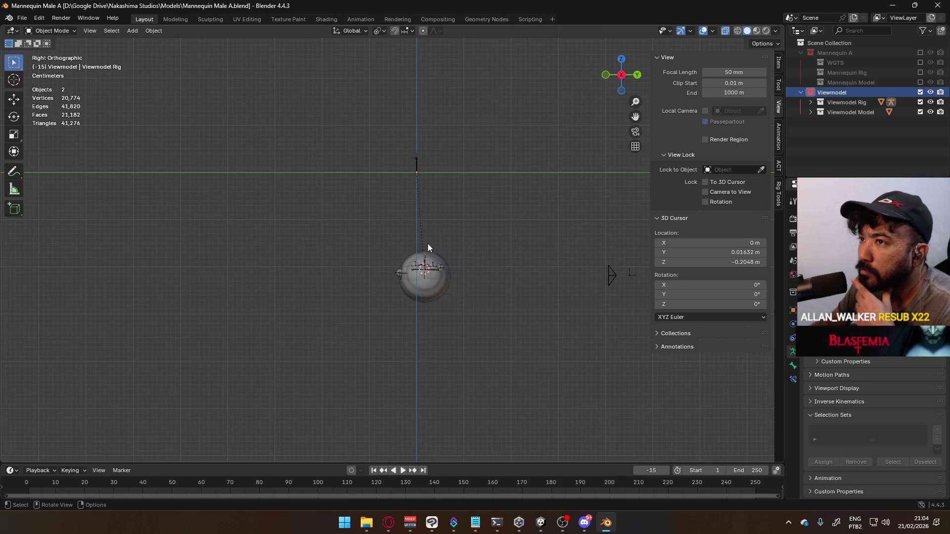
- Open Player Viewmodel Generic.blend from recent files
click(22, 19)
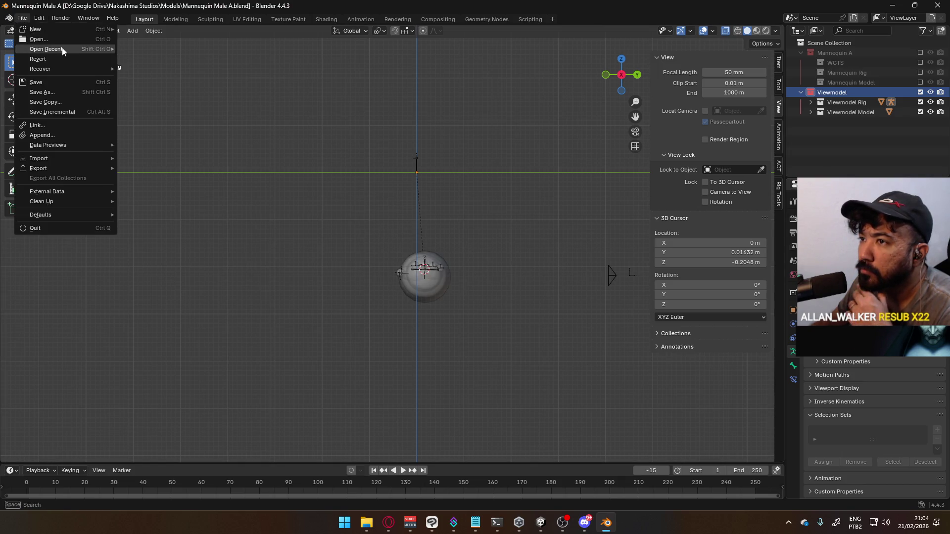
mouse_move(79, 48)
click(181, 58)
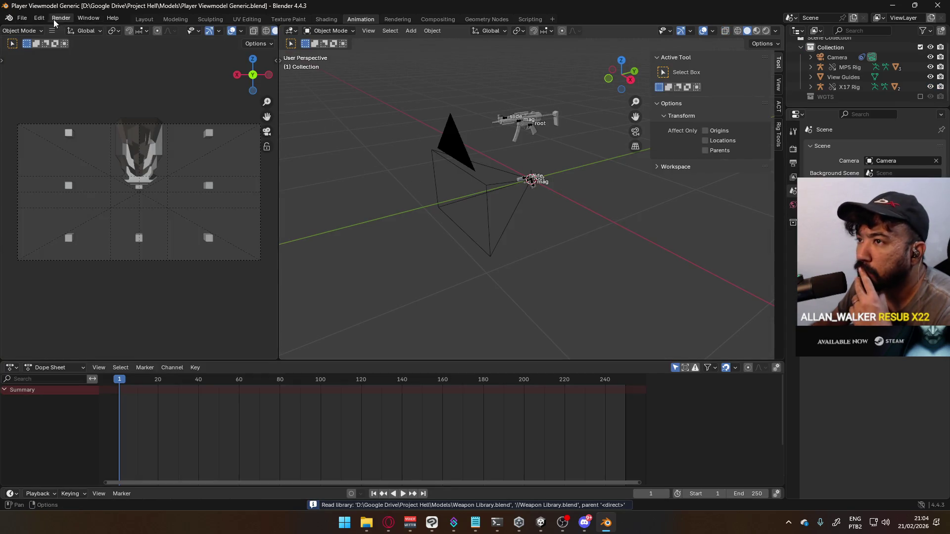
- Link the Viewmodel collection from Mannequin Male A.blend and expand it in the Outliner
click(22, 18)
click(67, 127)
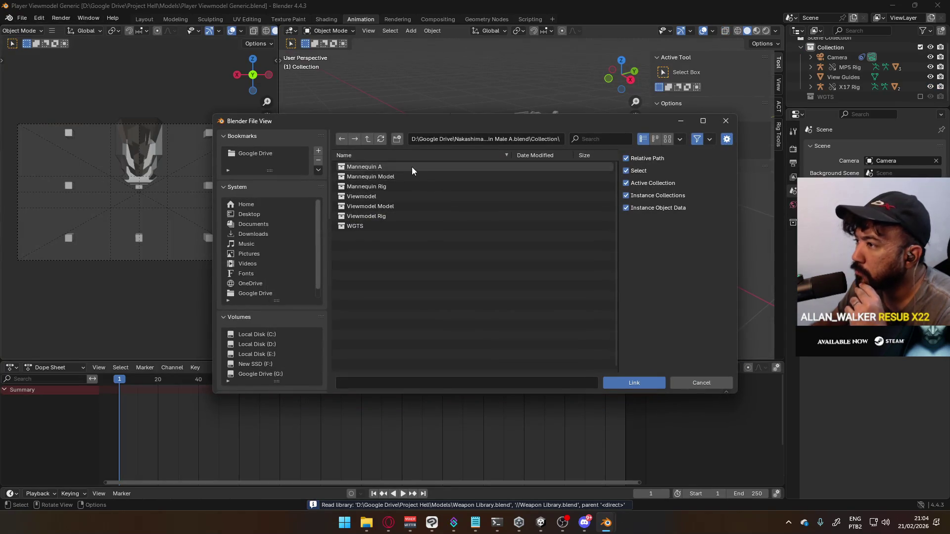
click(386, 197)
click(631, 384)
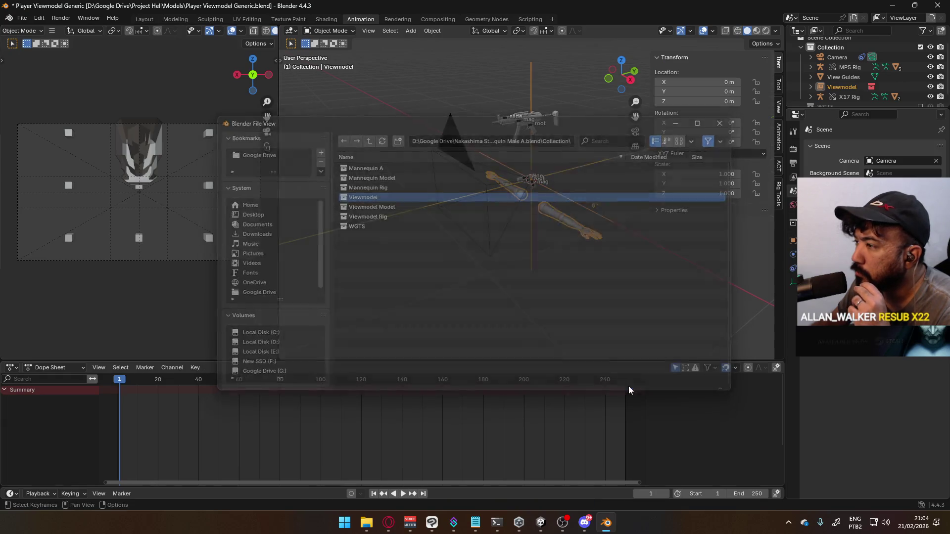
click(812, 87)
scroll(821, 77, down, 2)
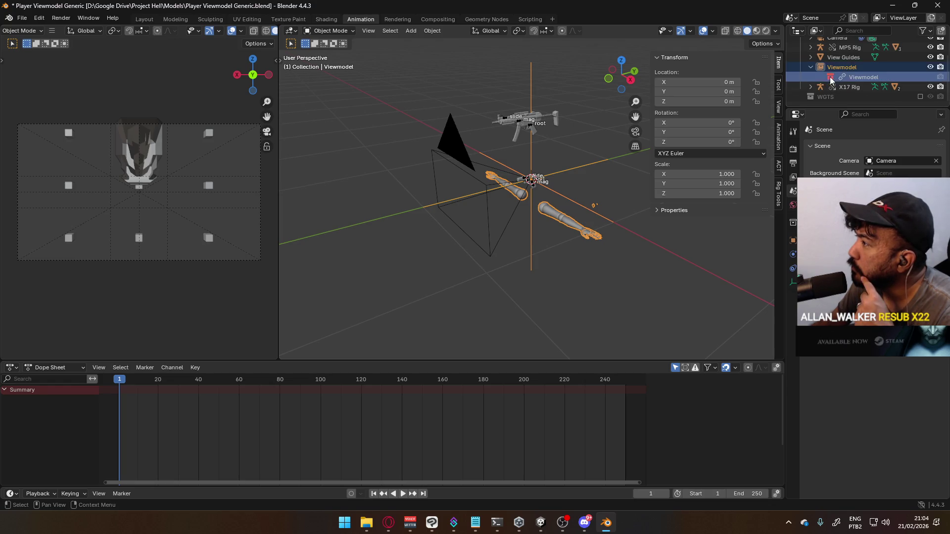
- Make the linked Viewmodel collection a library override with Selected & Content
click(855, 77)
right_click(854, 75)
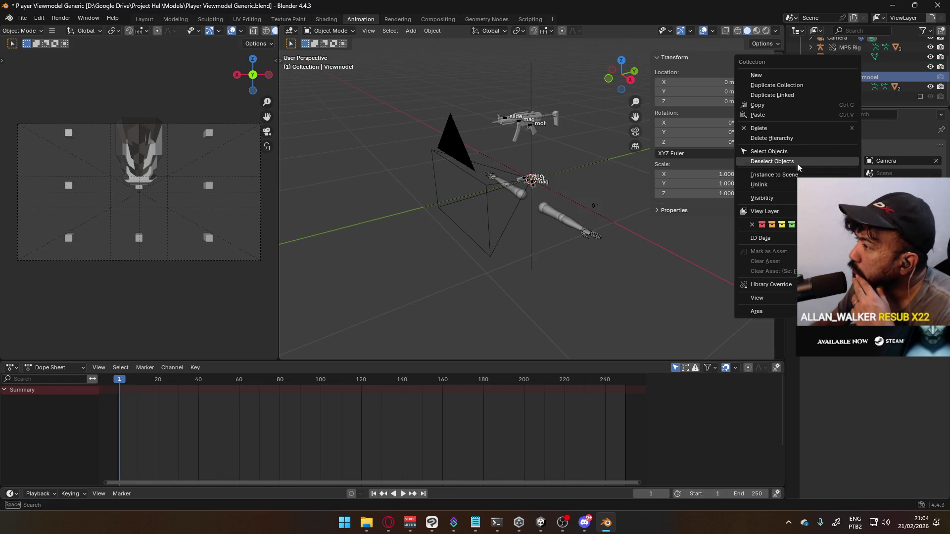
mouse_move(771, 284)
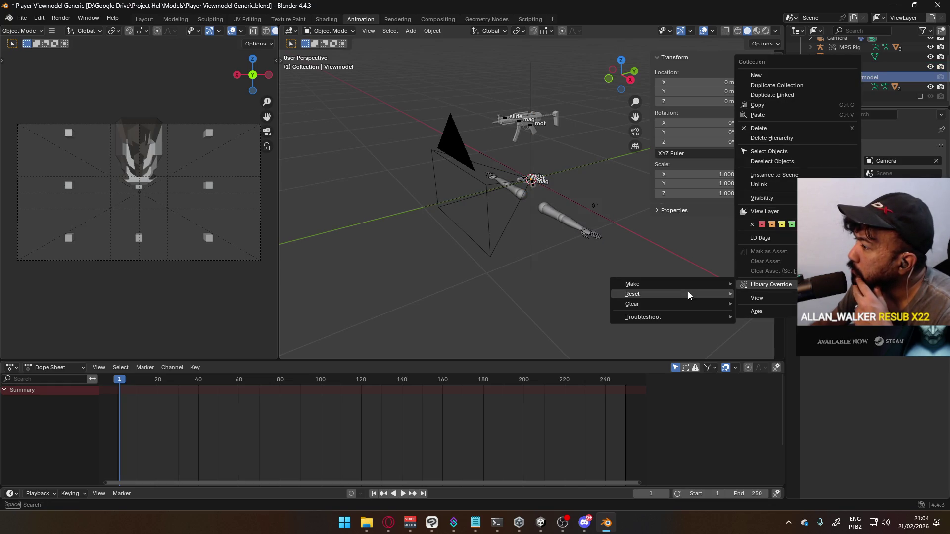
mouse_move(699, 284)
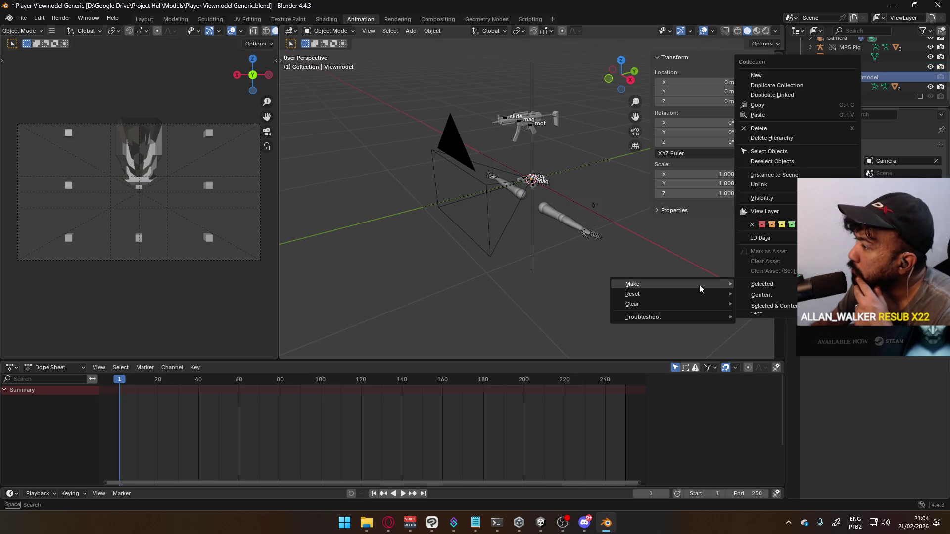
click(776, 307)
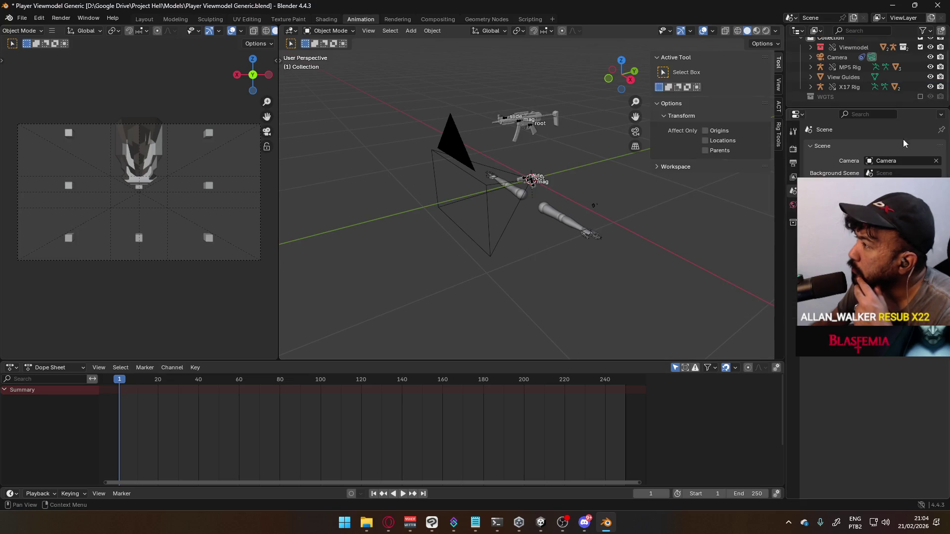
- Expand the Viewmodel Rig and Model collections, view the rig from the right, and select the Camera
click(810, 47)
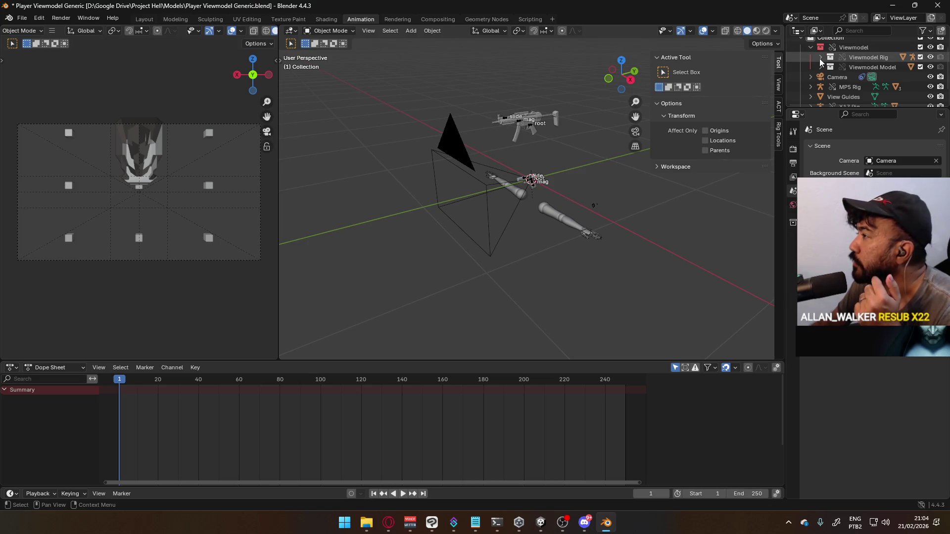
click(820, 58)
click(821, 77)
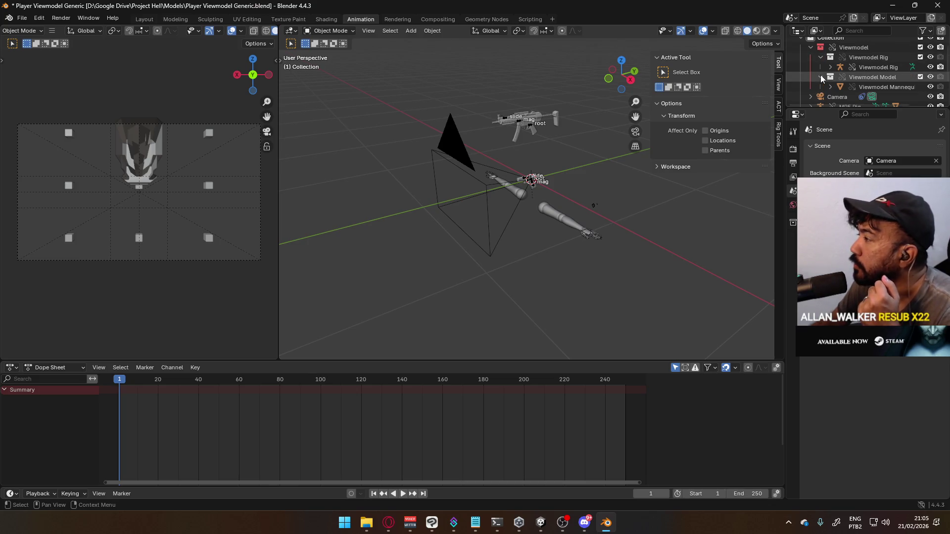
click(875, 68)
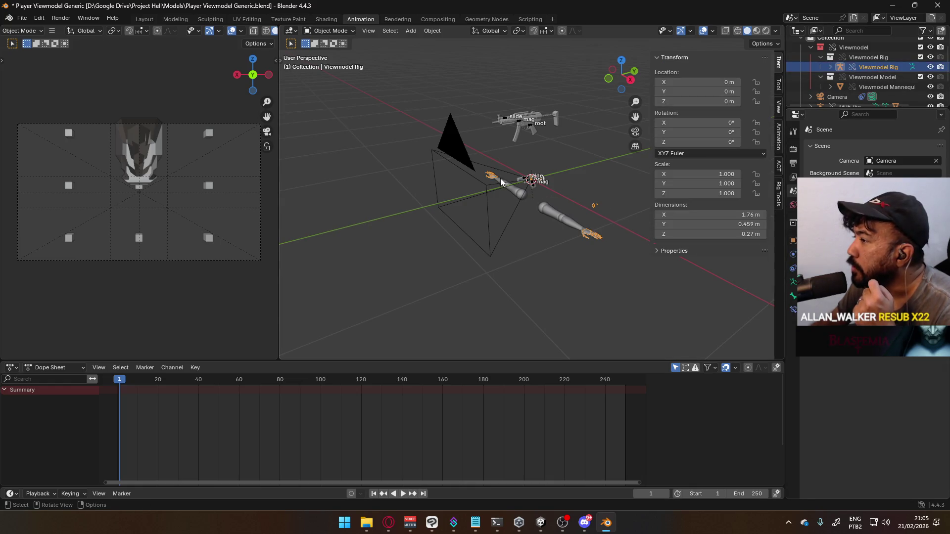
mouse_move(500, 179)
middle_down()
mouse_move(564, 134)
mouse_move(581, 171)
mouse_move(520, 155)
mouse_move(479, 164)
middle_up()
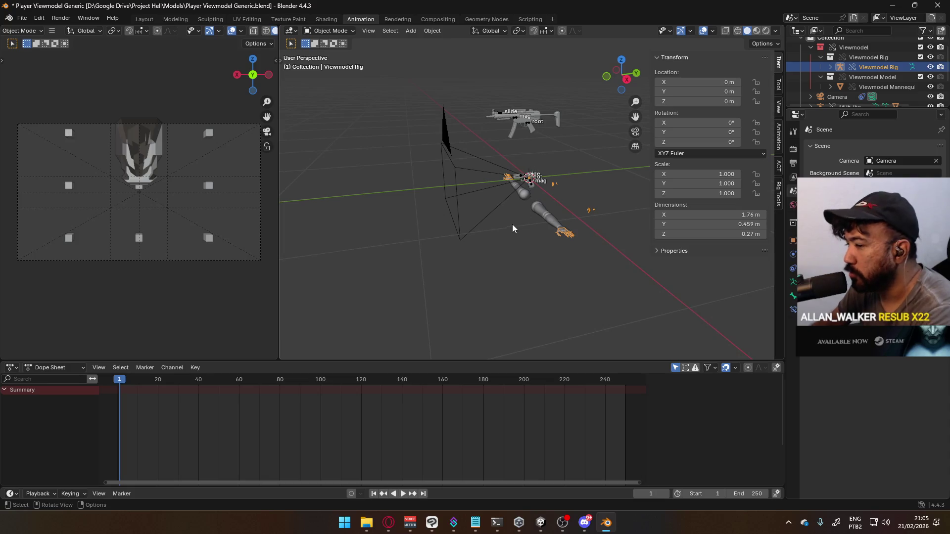
key(KP_3)
scroll(517, 226, up, 8)
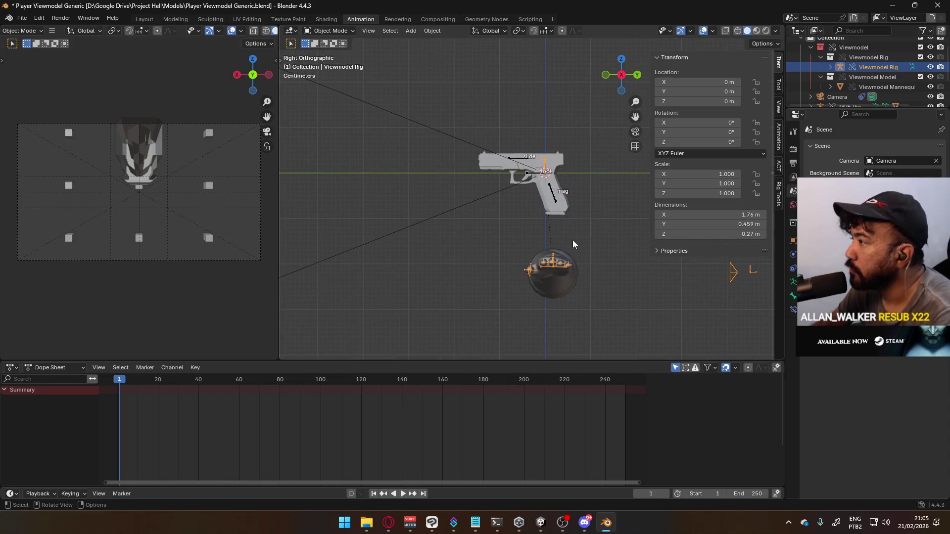
click(659, 57)
mouse_move(593, 113)
middle_down()
mouse_move(528, 227)
mouse_move(601, 221)
mouse_move(535, 251)
mouse_move(403, 212)
mouse_move(486, 229)
mouse_move(487, 219)
middle_up()
key(KP_3)
click(505, 177)
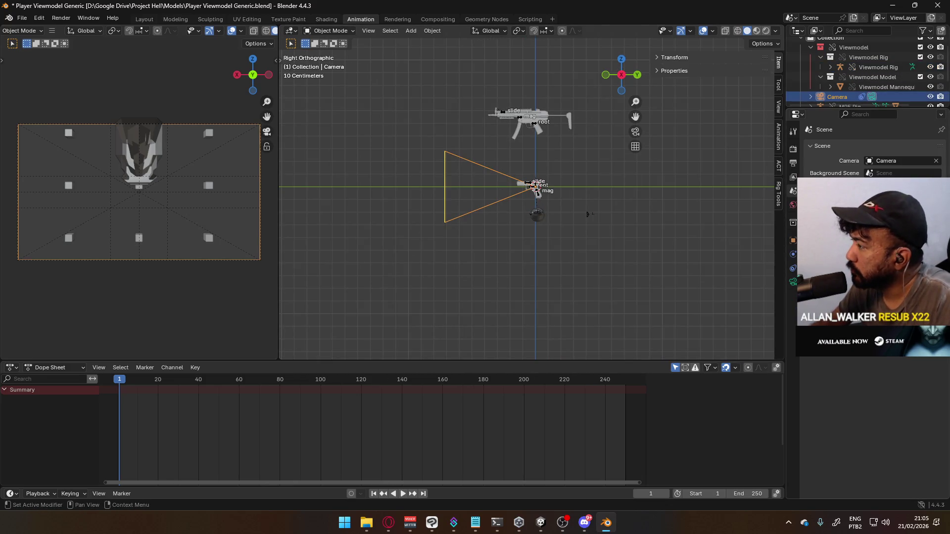
- Set the Camera's Copy Location target to Viewmodel Rig with the head bone
click(862, 96)
click(927, 178)
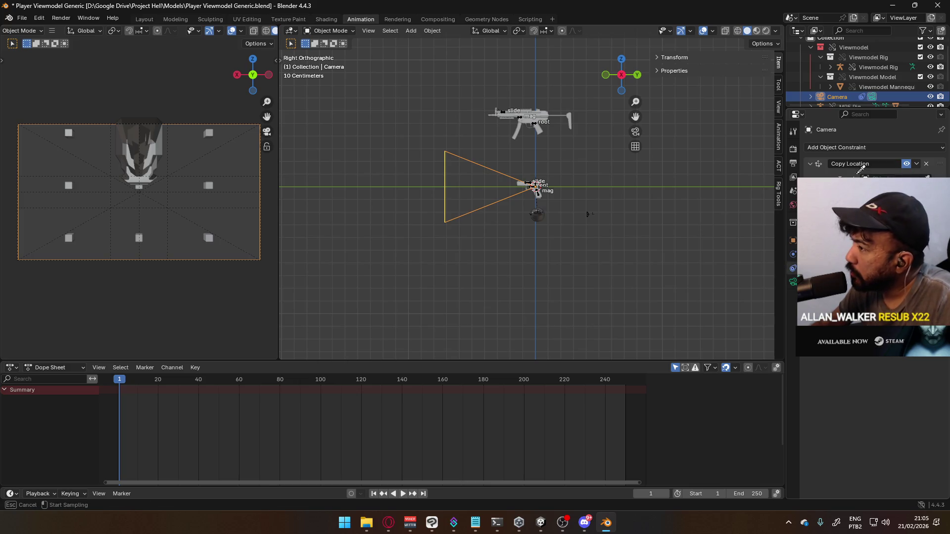
click(541, 210)
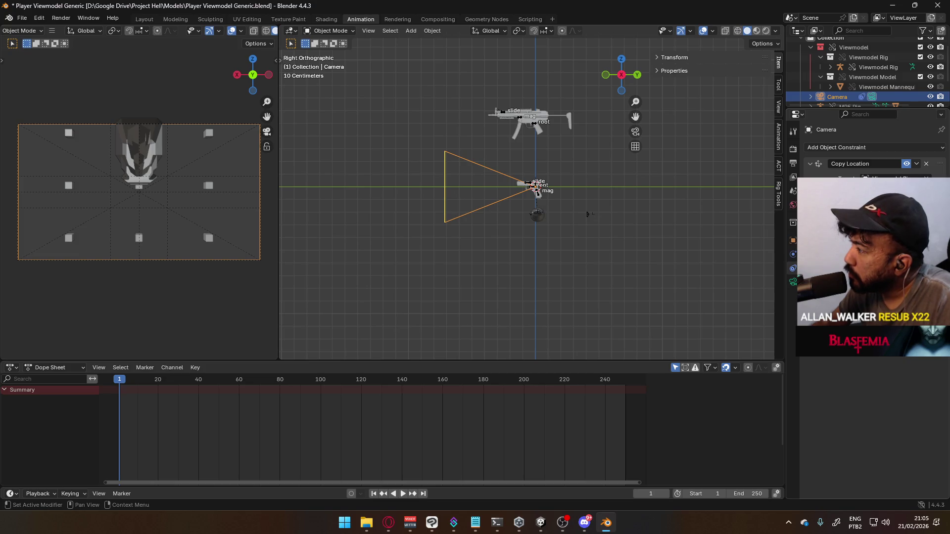
click(881, 189)
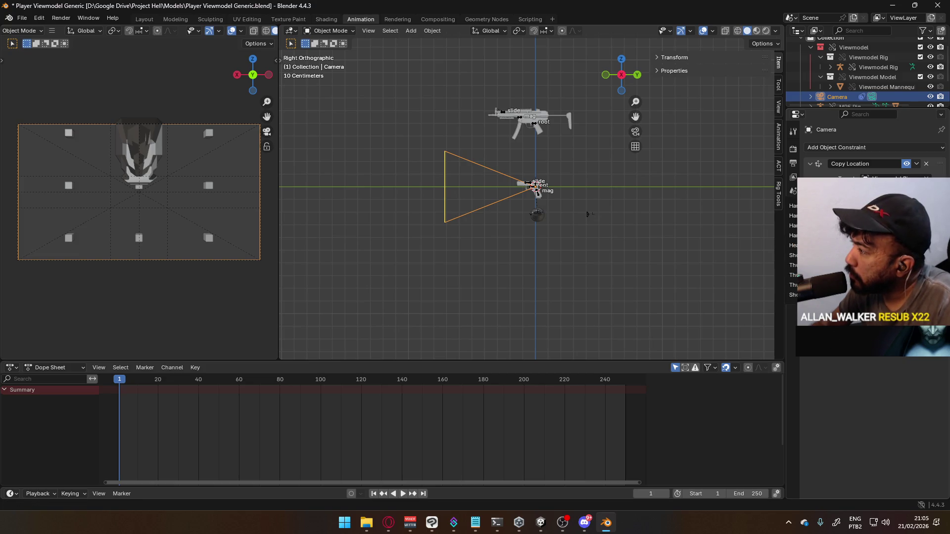
text(head)
key(Return)
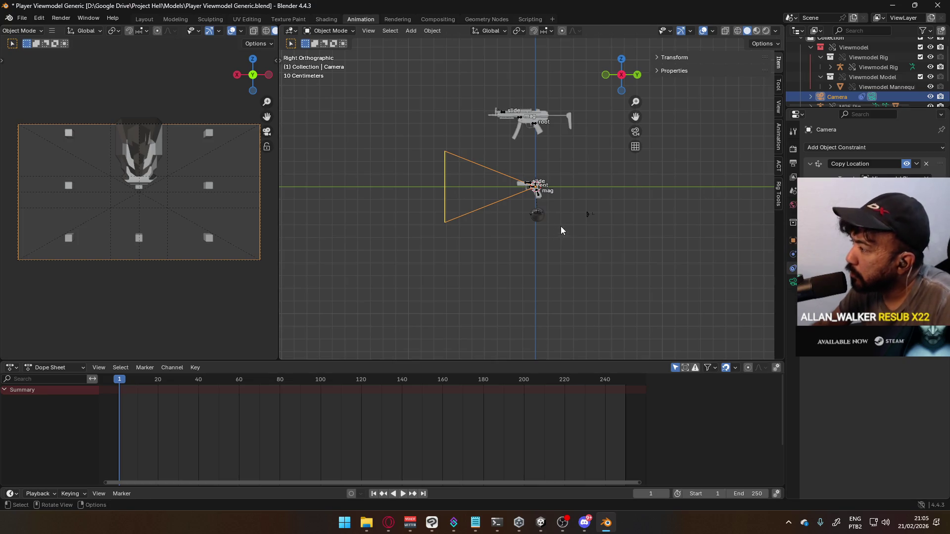
- Frame the hand and gun, and put the Viewmodel Rig into Pose Mode
mouse_move(560, 227)
middle_down()
mouse_move(551, 219)
mouse_move(602, 176)
mouse_move(629, 189)
mouse_move(569, 205)
mouse_move(518, 186)
mouse_move(529, 163)
middle_up()
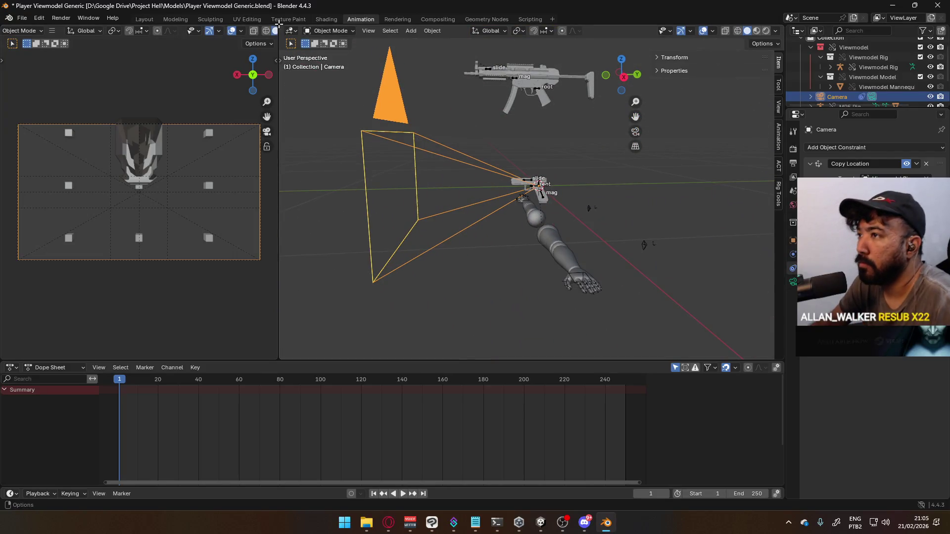
click(543, 196)
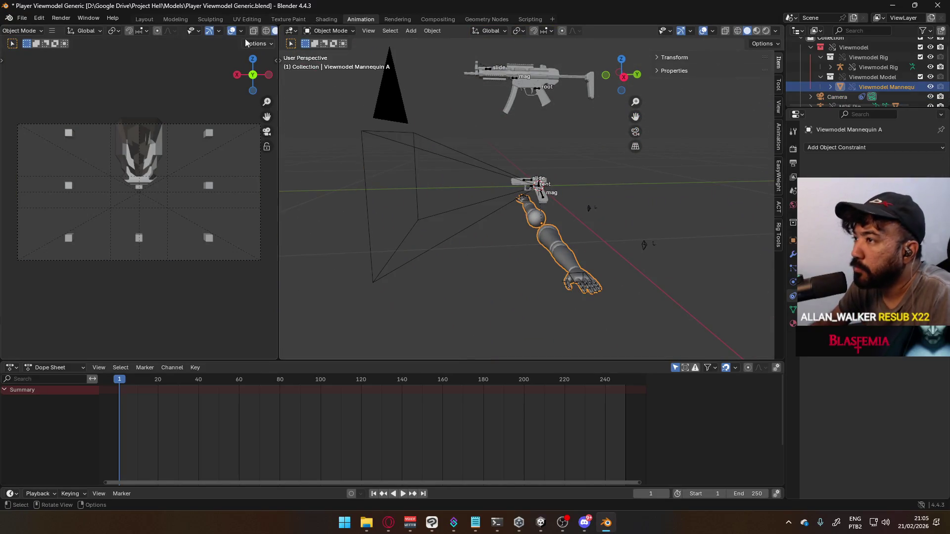
click(330, 30)
key(KP_Decimal)
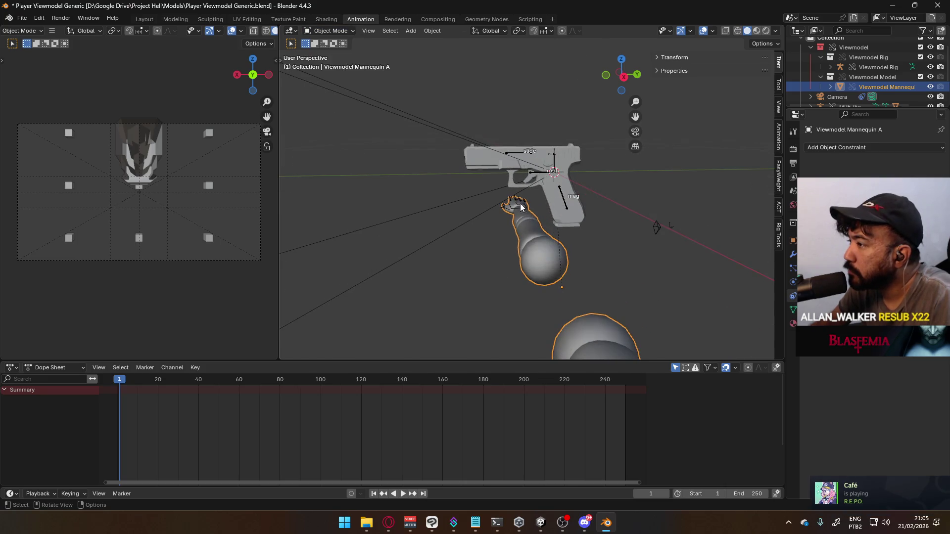
click(516, 202)
click(319, 30)
click(330, 63)
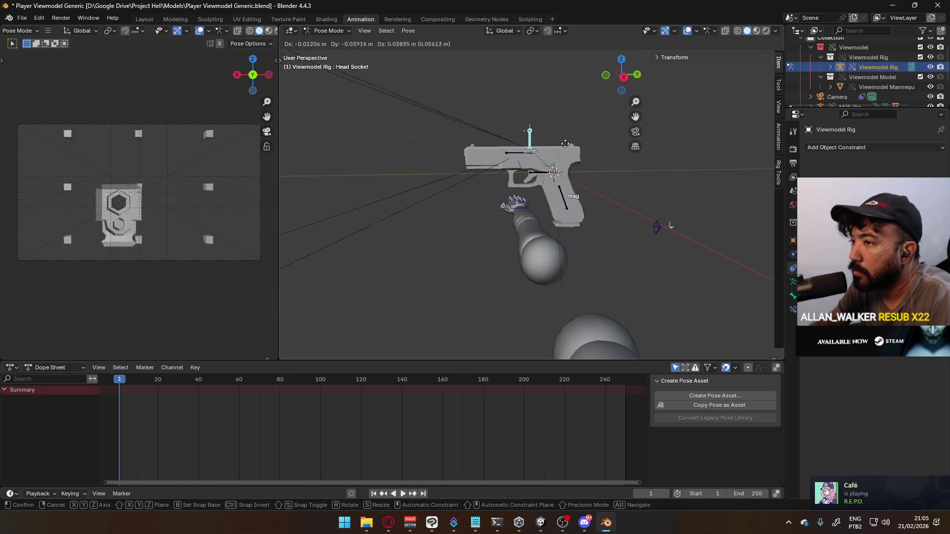
- Back in Object Mode, inspect the X17 pistol and X17 Rig, then reselect the Viewmodel Rig
key(ctrl+Tab)
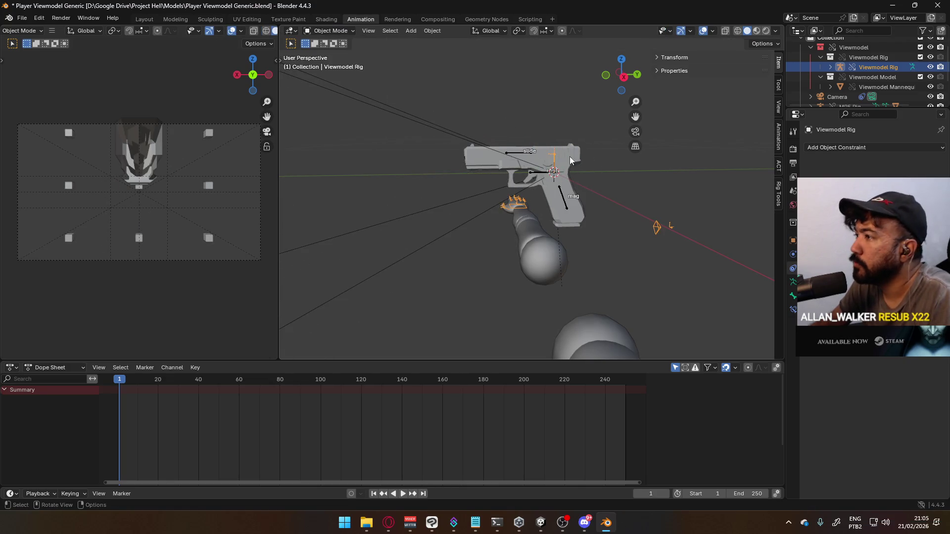
click(504, 154)
middle_drag(504, 154, 578, 188)
click(545, 176)
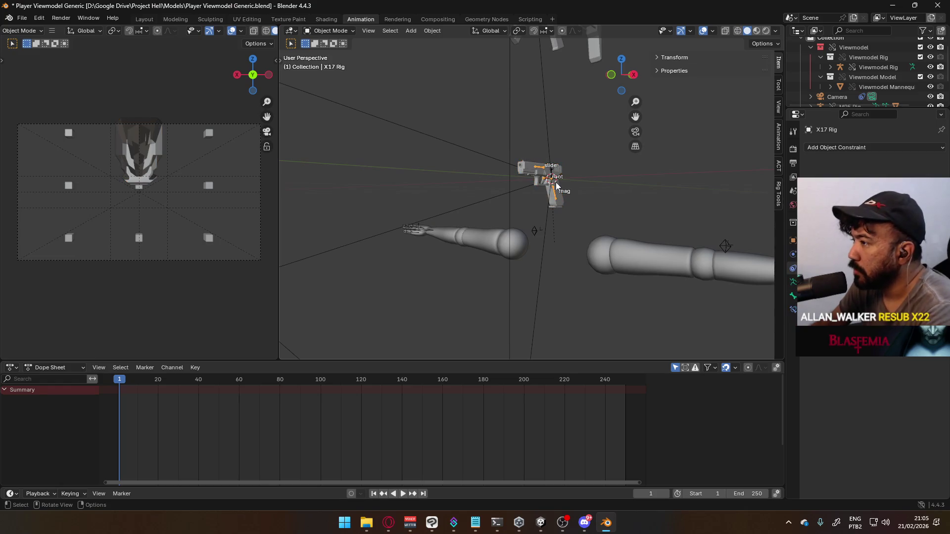
click(424, 228)
click(329, 31)
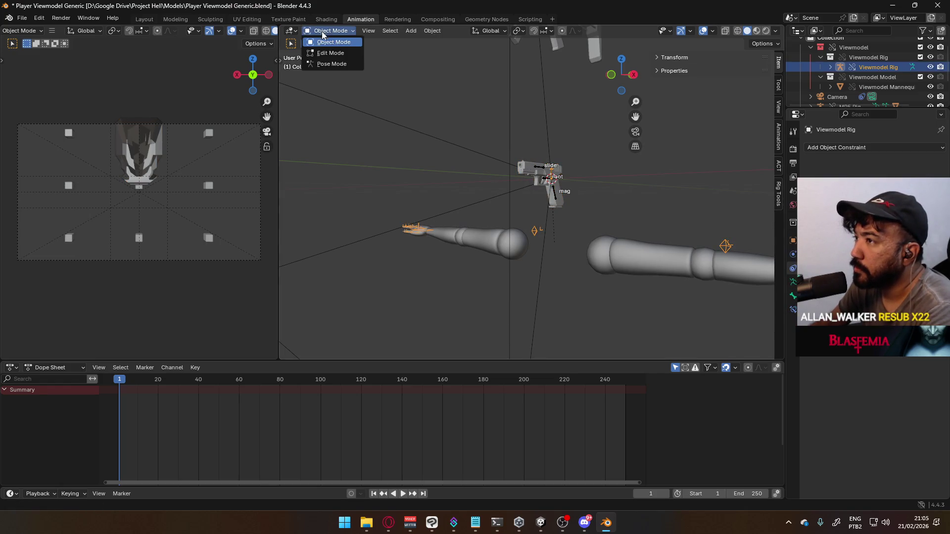
- Add an object-level Child Of constraint targeting X17 Rig, then delete it as misapplied
click(324, 61)
scroll(429, 232, down, 3)
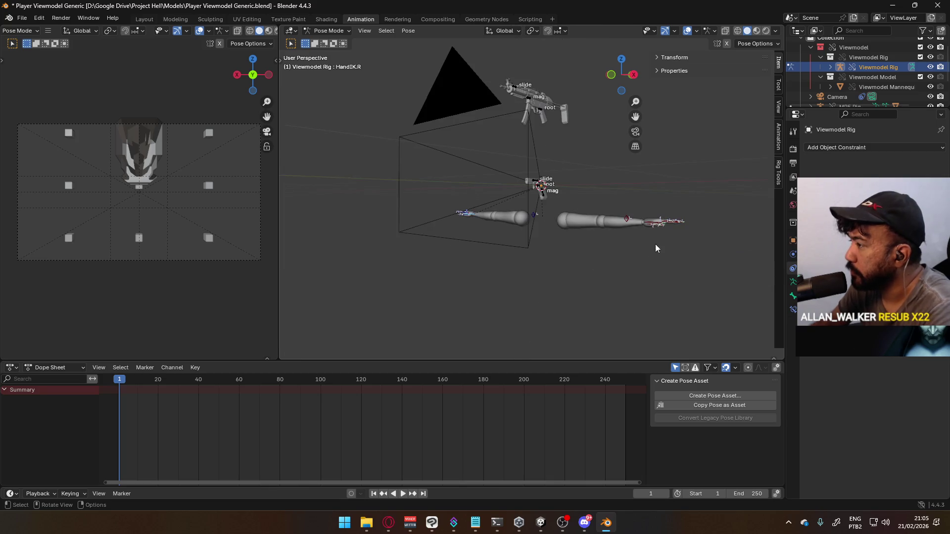
click(826, 148)
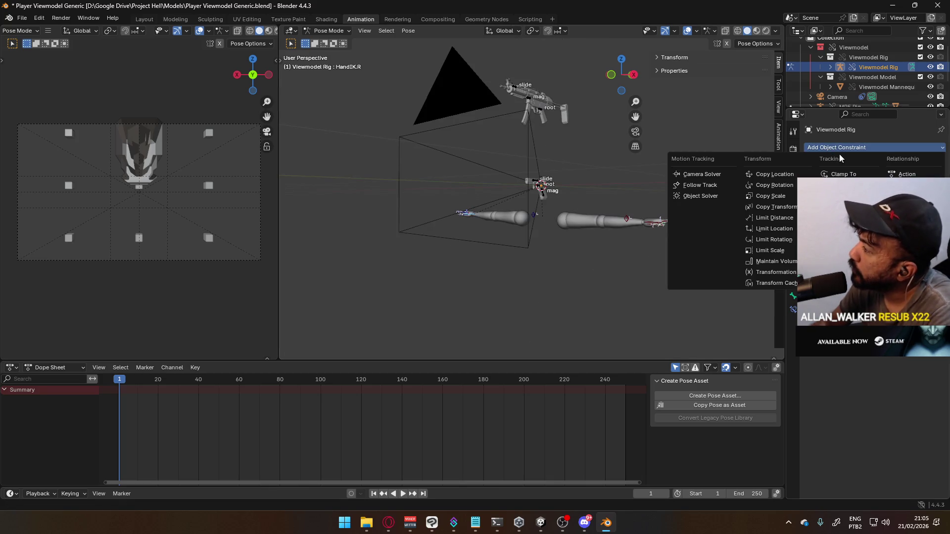
click(908, 196)
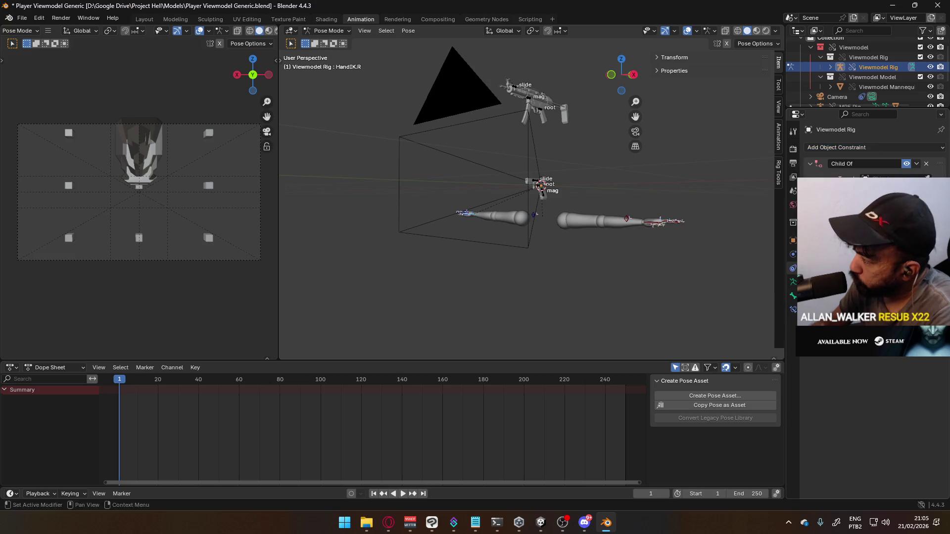
click(927, 177)
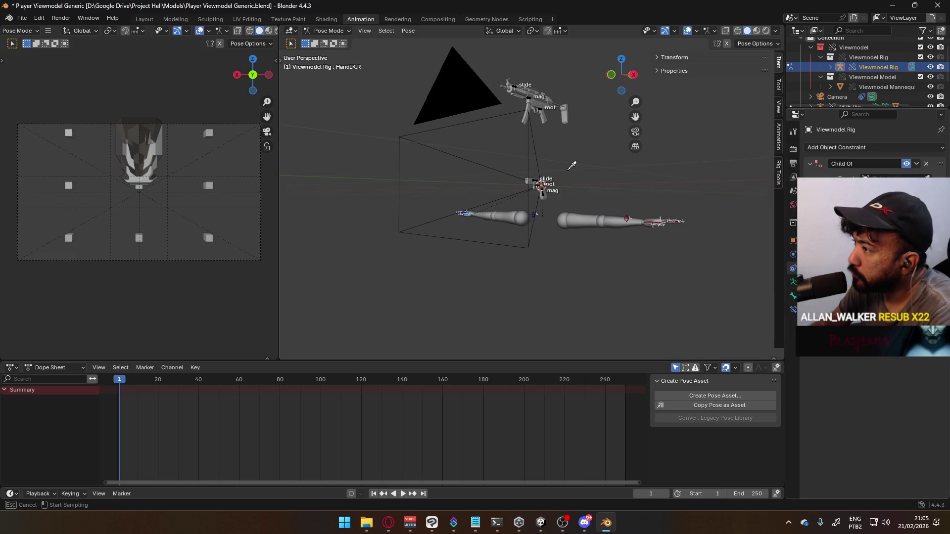
click(536, 184)
click(871, 190)
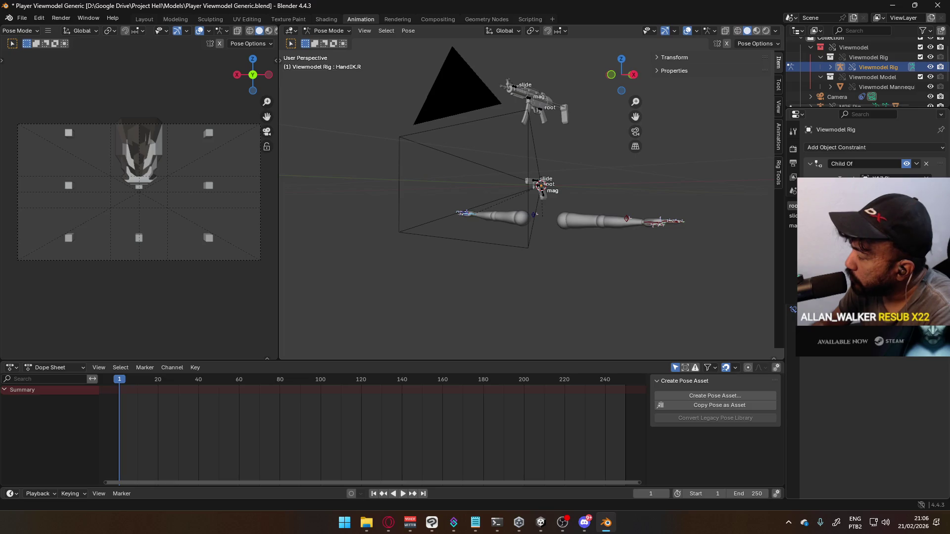
click(794, 206)
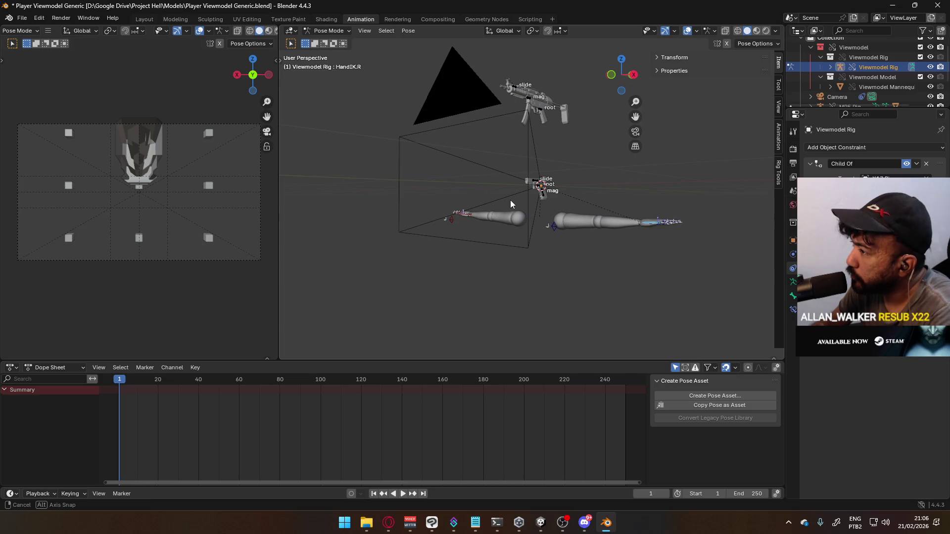
mouse_move(510, 200)
middle_down()
mouse_move(532, 236)
mouse_move(524, 242)
mouse_move(380, 242)
middle_up()
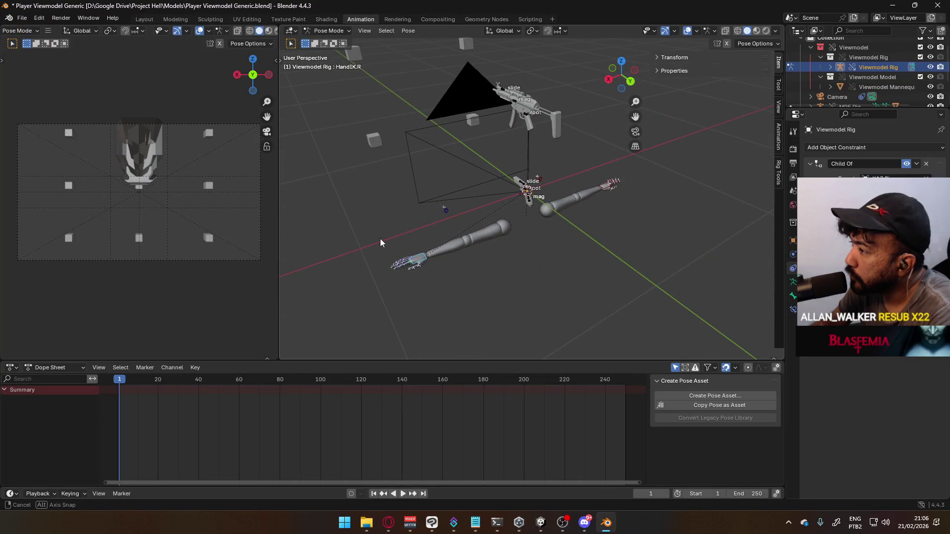
middle_drag(380, 243, 490, 227)
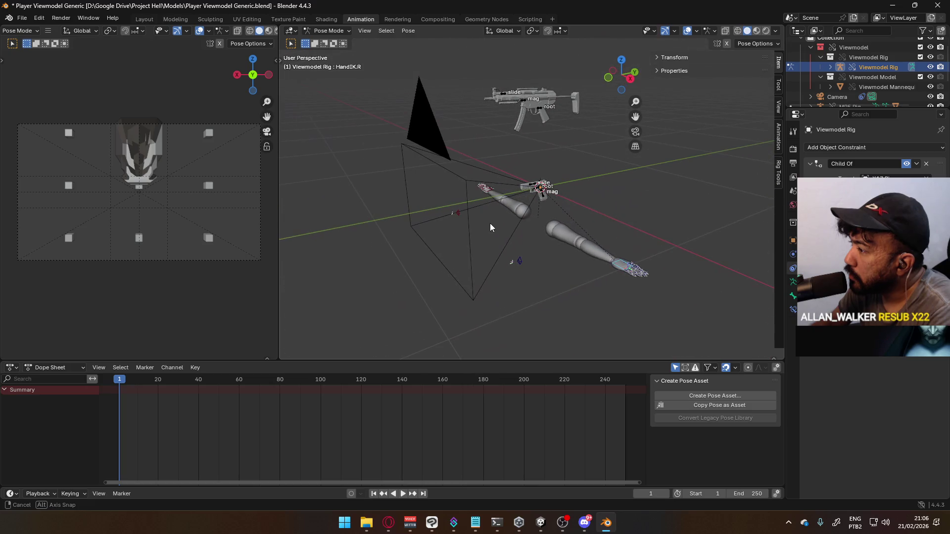
click(926, 164)
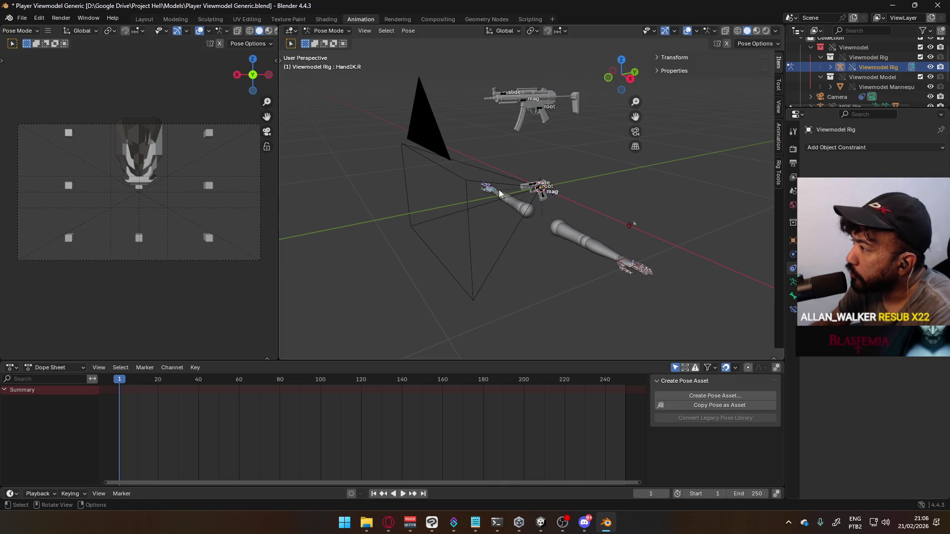
click(855, 148)
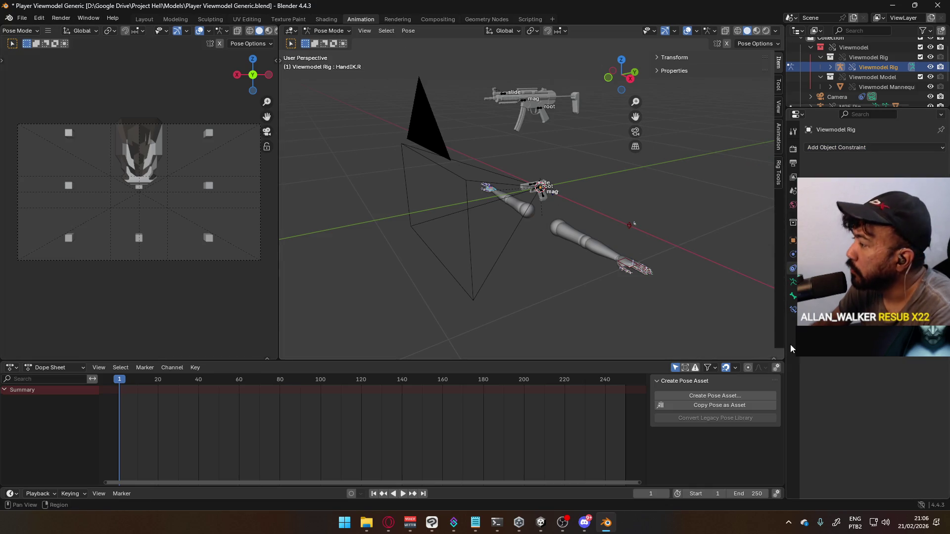
- Add a Child Of bone constraint to HandIK.R targeting X17 Rig's root bone
click(793, 309)
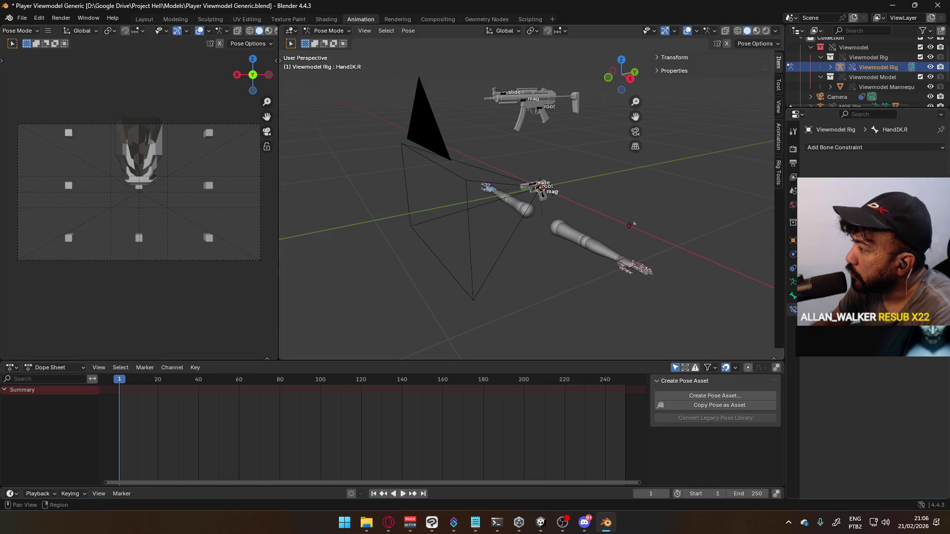
click(840, 147)
click(764, 193)
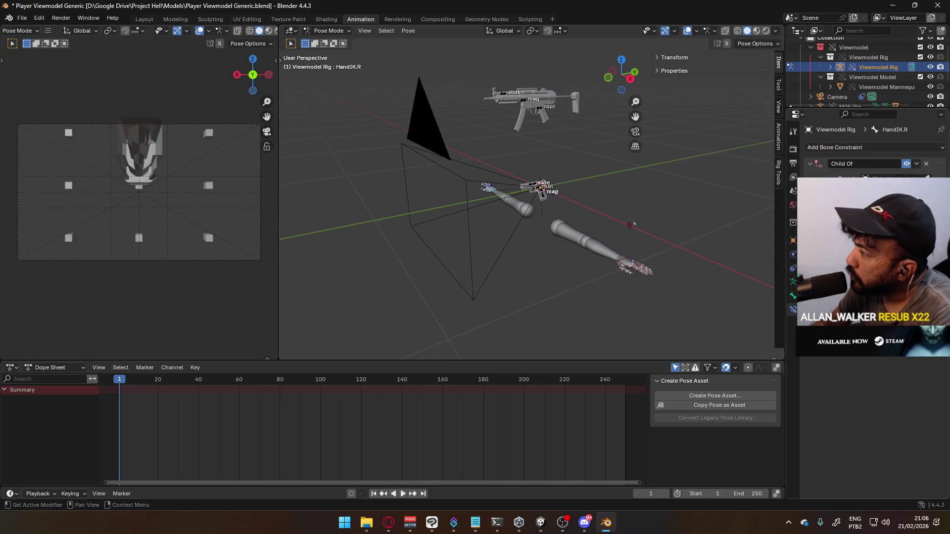
click(927, 177)
click(542, 188)
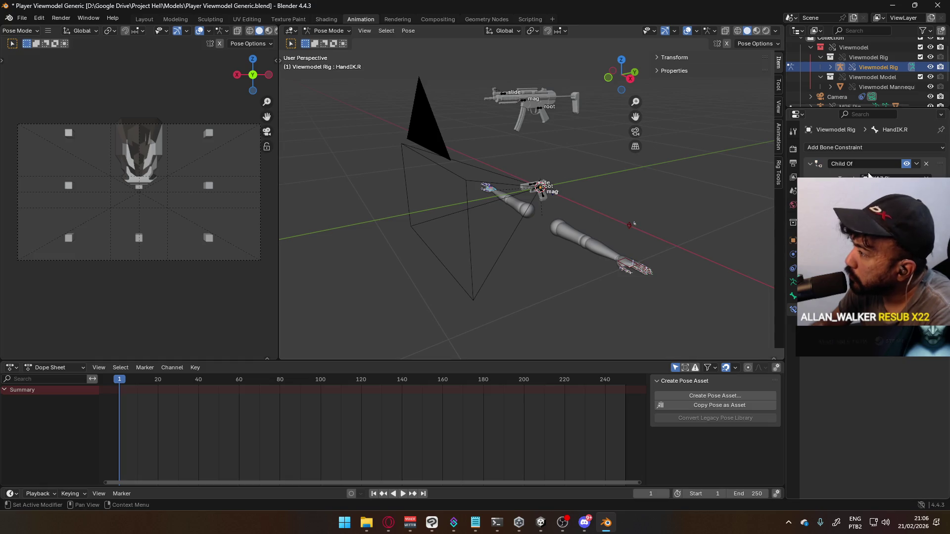
click(876, 188)
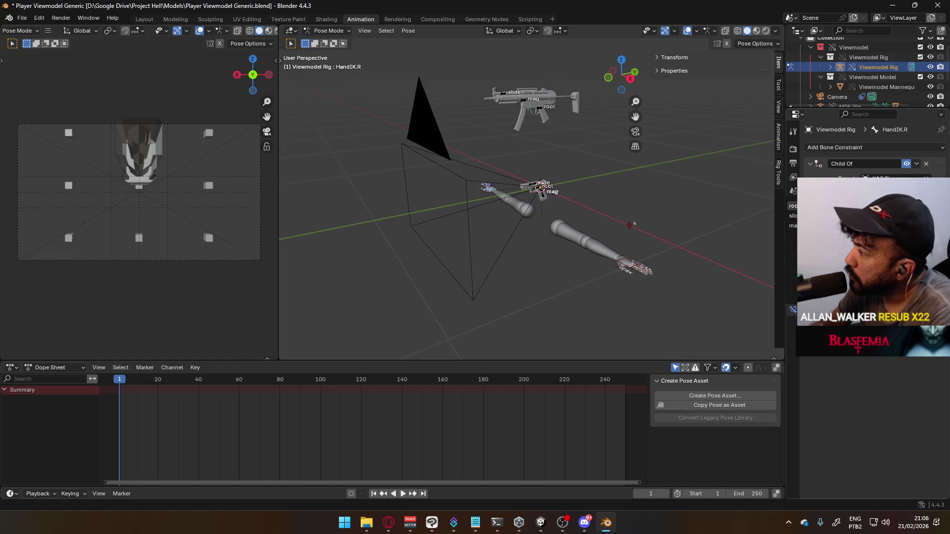
click(792, 206)
scroll(583, 270, up, 2)
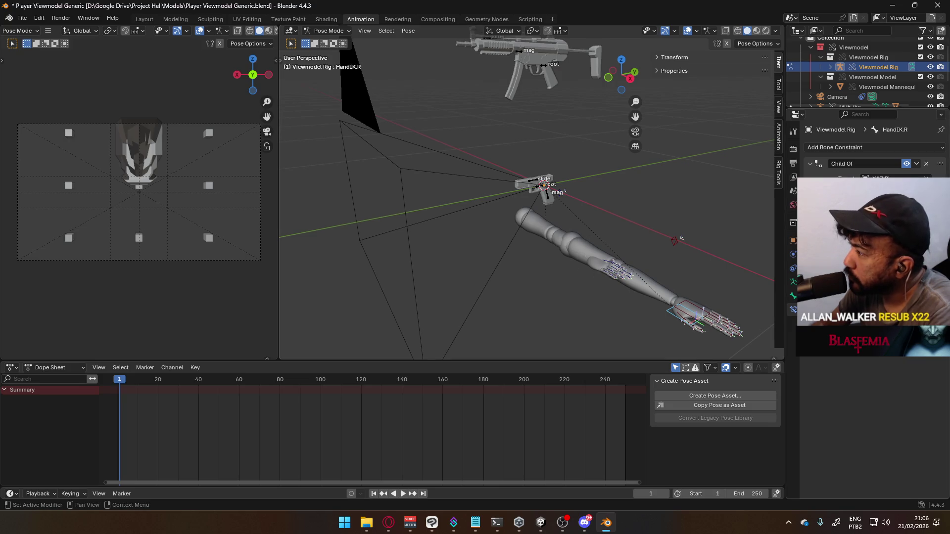
- Rotate HandIK.R about Z and Y, then move it onto the X17 grip in Right view
mouse_move(485, 204)
middle_down()
mouse_move(596, 225)
mouse_move(708, 208)
mouse_move(667, 230)
mouse_move(554, 212)
mouse_move(500, 276)
middle_up()
key(g)
click(726, 186)
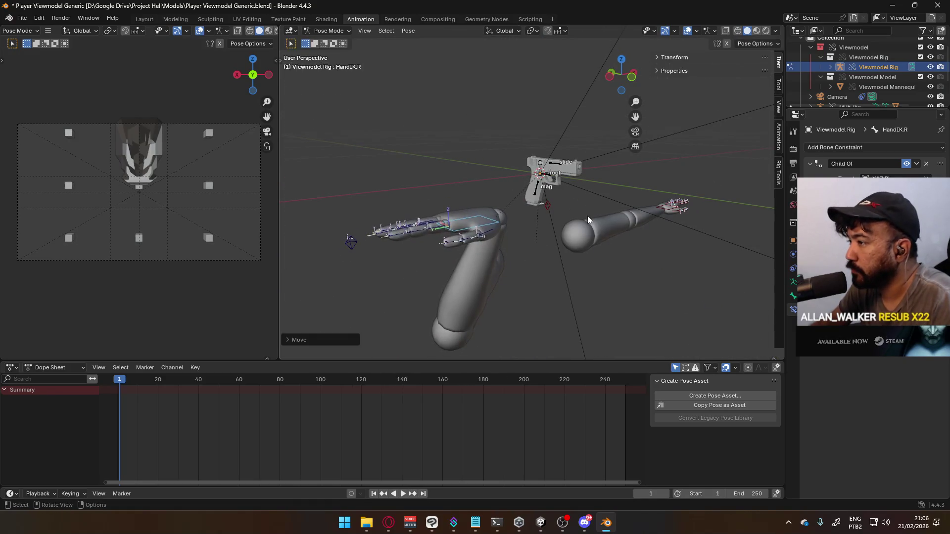
key(r)
key(z)
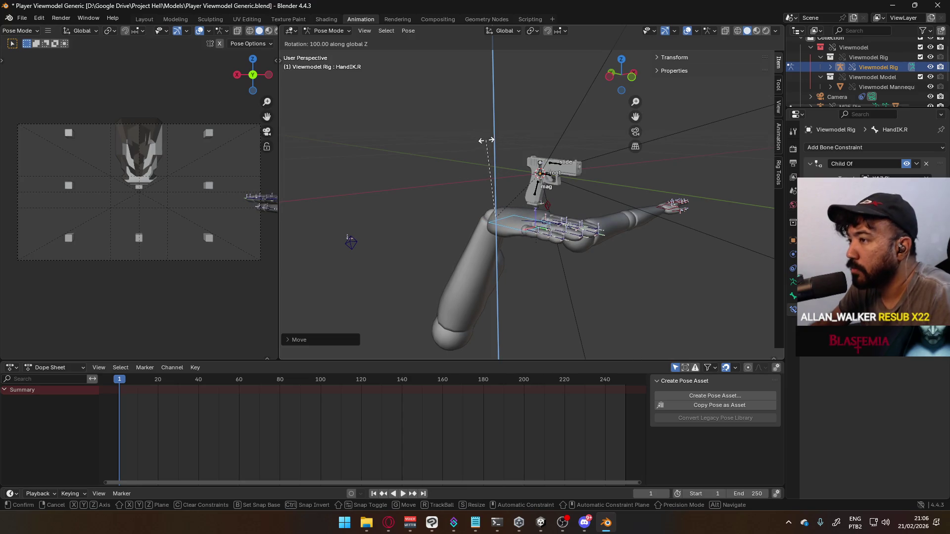
click(500, 143)
key(r)
key(y)
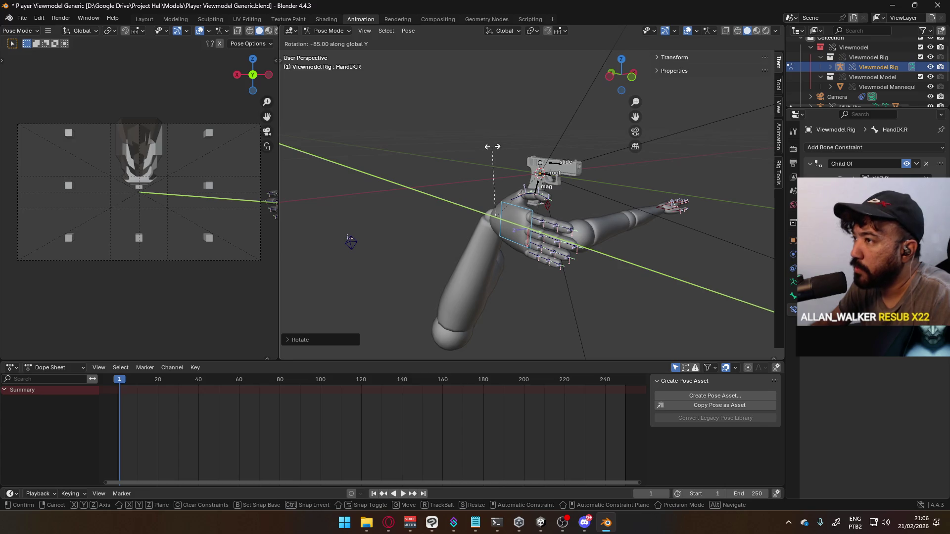
click(547, 188)
key(KP_3)
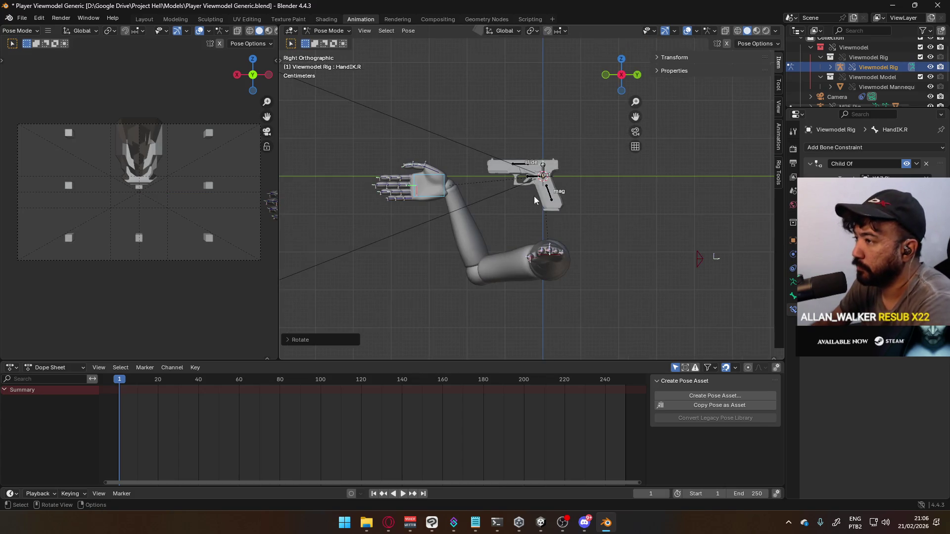
key(g)
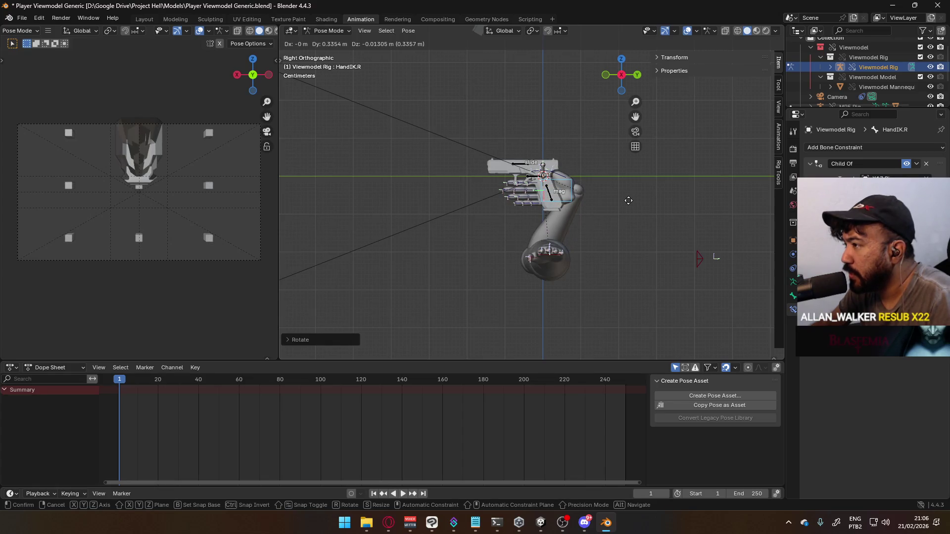
click(623, 197)
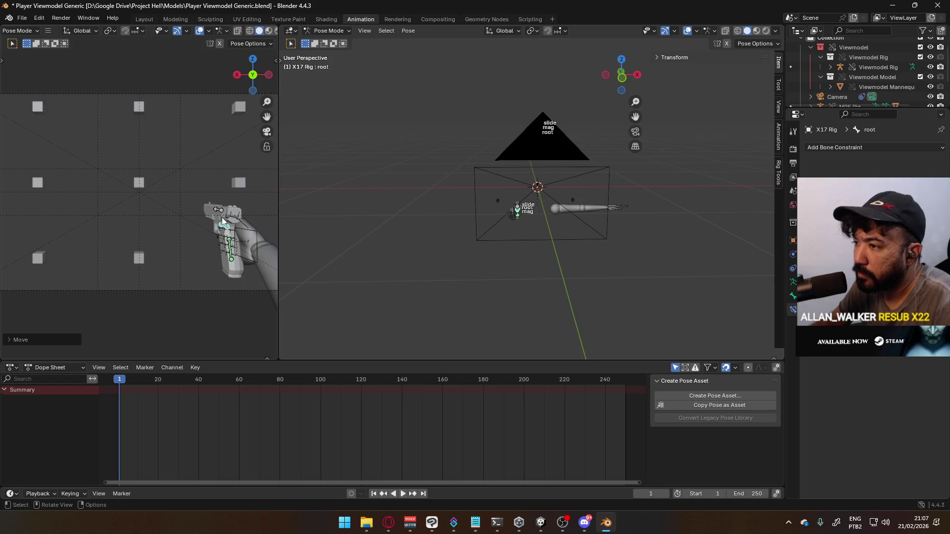
- Tilt the X17 root bone around Y and check the result through the camera
mouse_move(198, 233)
middle_down()
mouse_move(190, 229)
mouse_move(220, 222)
middle_up()
key(r)
key(y)
key(y)
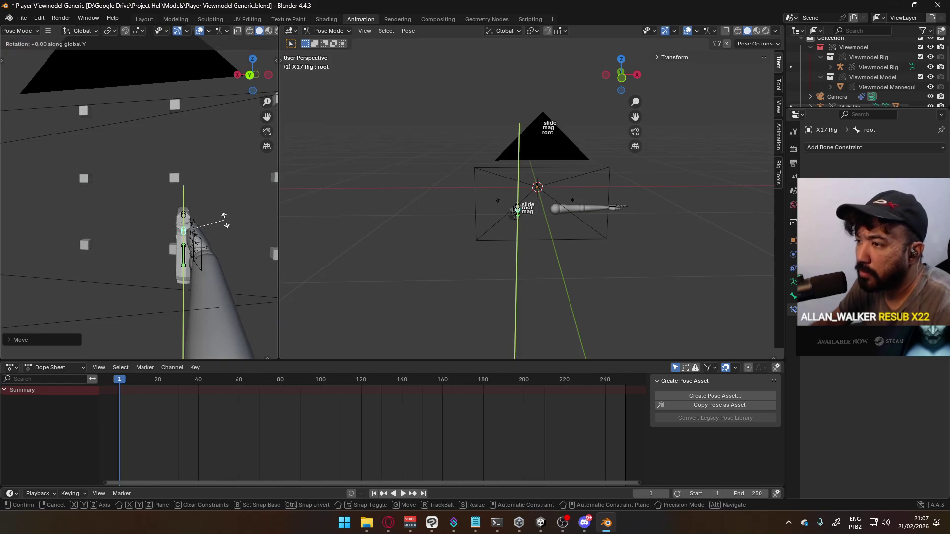
click(213, 214)
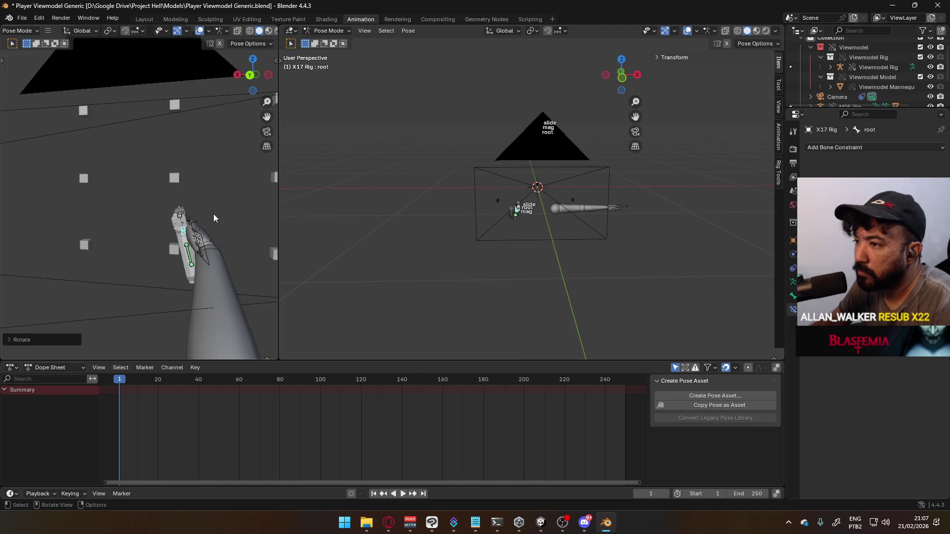
scroll(201, 225, down, 3)
scroll(200, 225, up, 10)
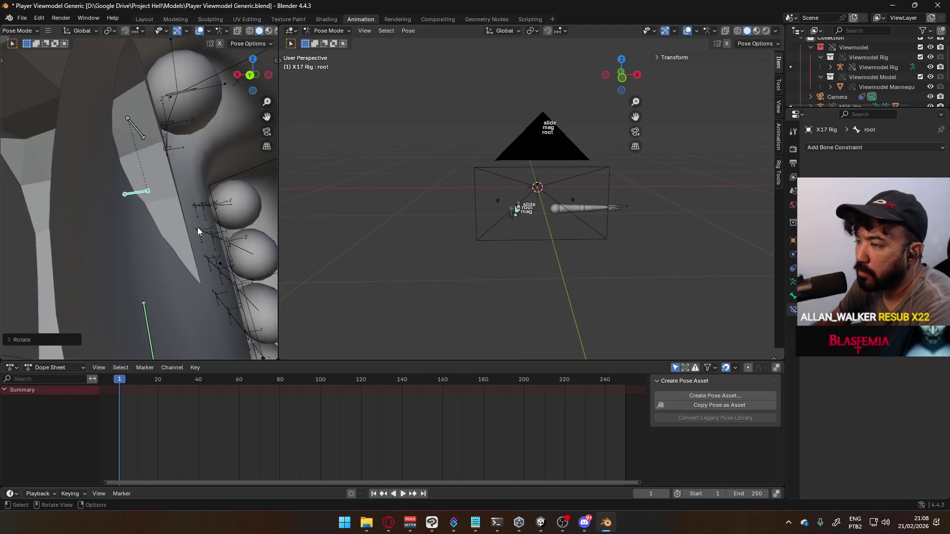
scroll(198, 227, down, 4)
key(KP_0)
scroll(177, 225, down, 1)
scroll(182, 227, up, 1)
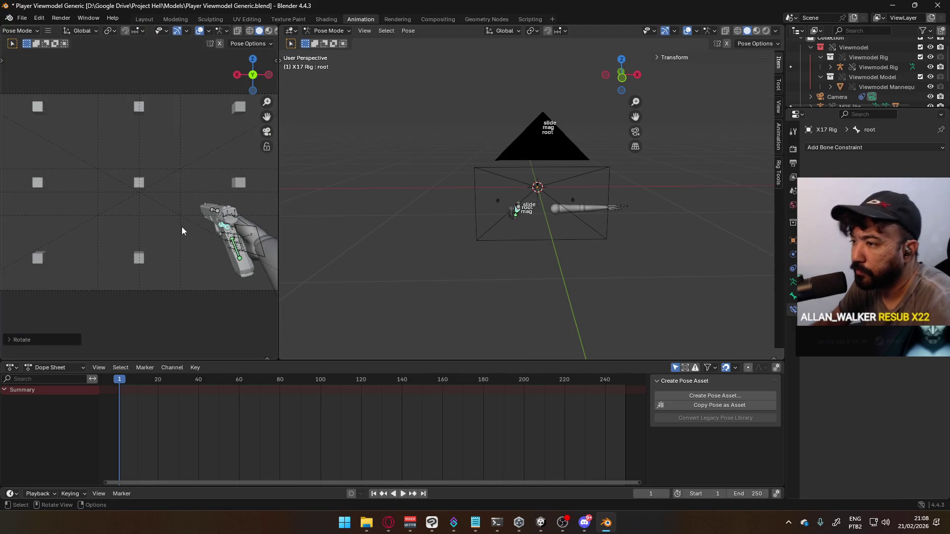
- Shift the pistol root along X and Z, inspect hand and gun, then return to Object Mode
key(g)
key(x)
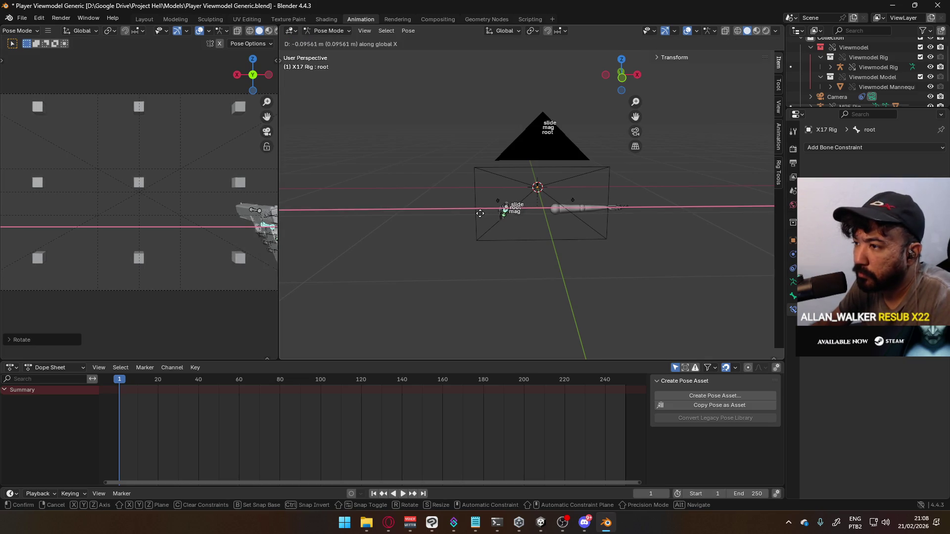
click(550, 214)
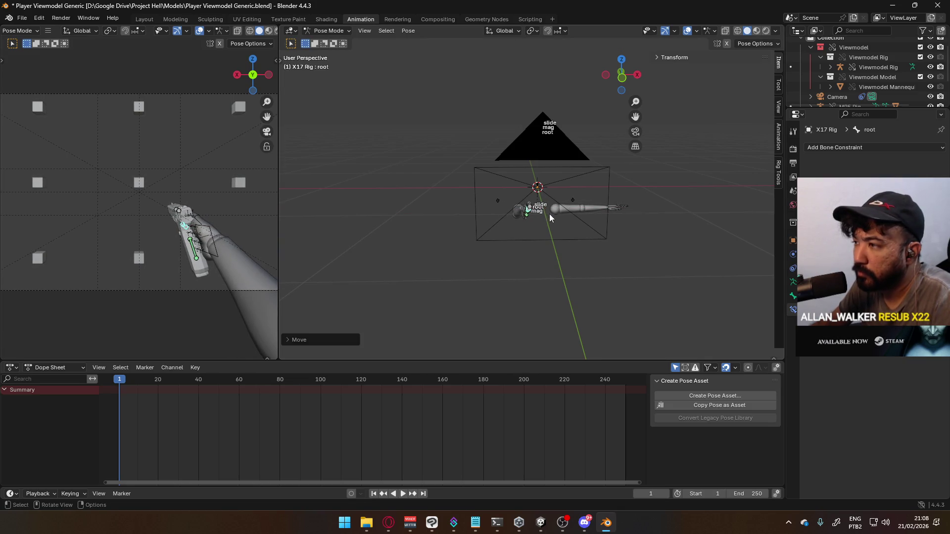
key(g)
key(z)
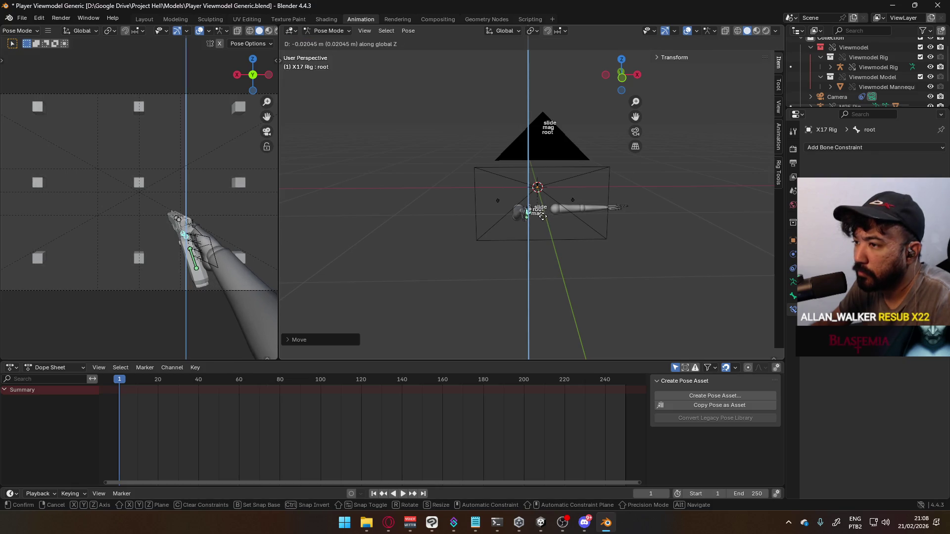
click(542, 217)
scroll(194, 256, up, 2)
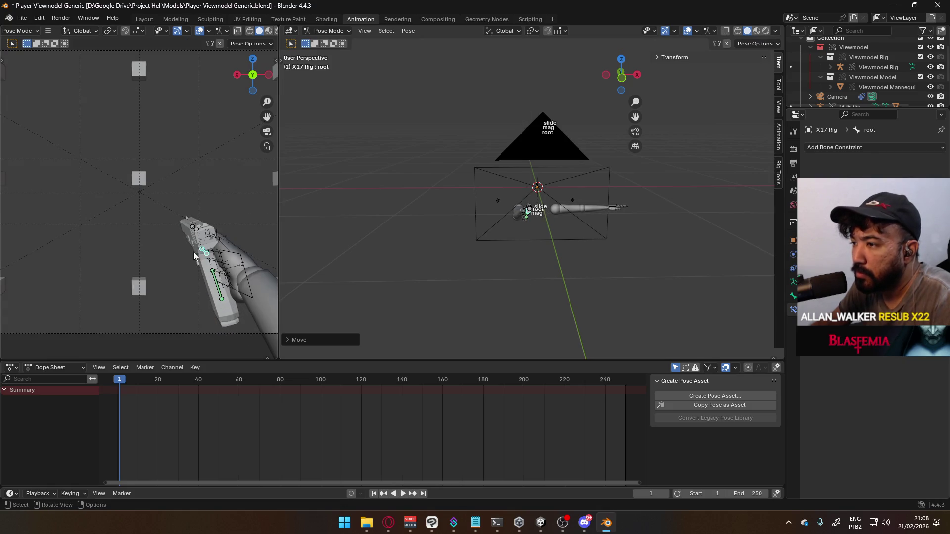
mouse_move(207, 253)
middle_down()
mouse_move(221, 238)
mouse_move(132, 240)
mouse_move(268, 256)
middle_up()
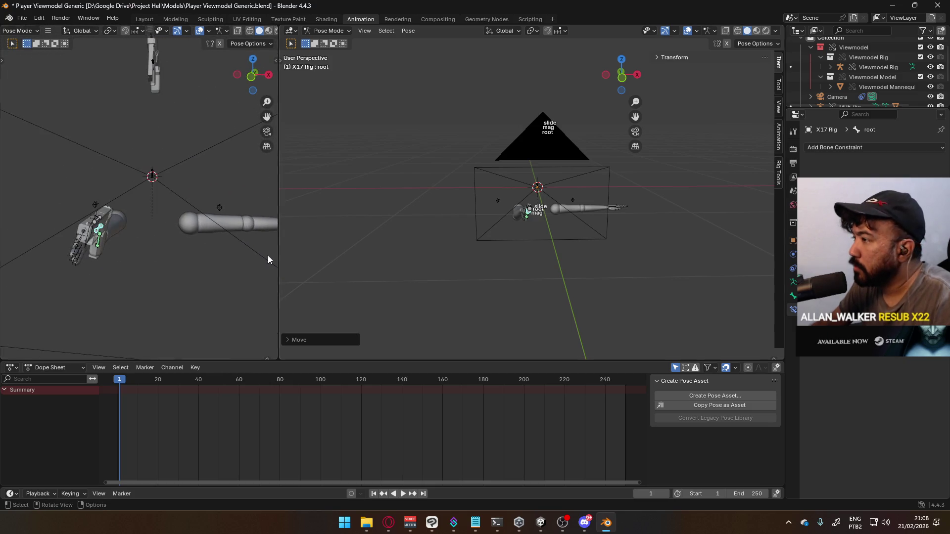
scroll(563, 242, up, 4)
scroll(599, 217, up, 3)
middle_drag(590, 214, 583, 181)
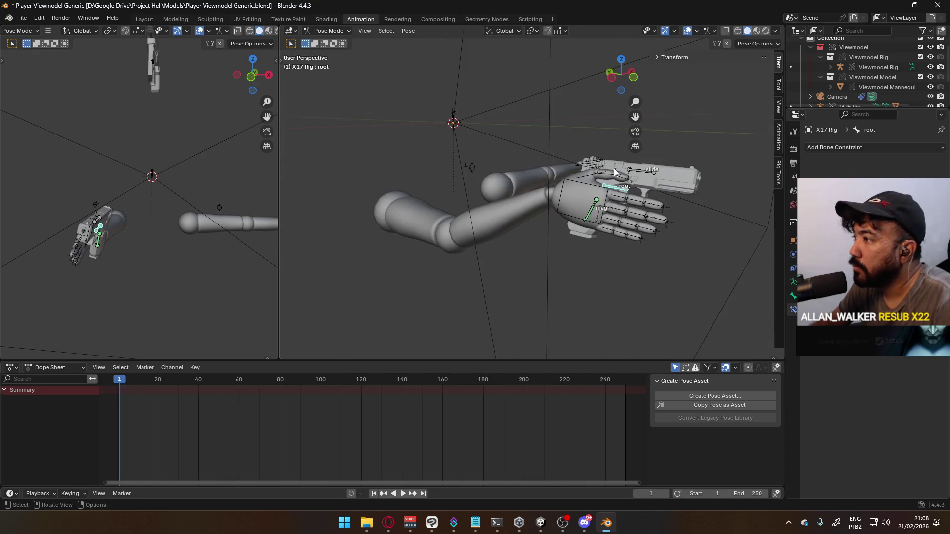
click(328, 31)
click(329, 42)
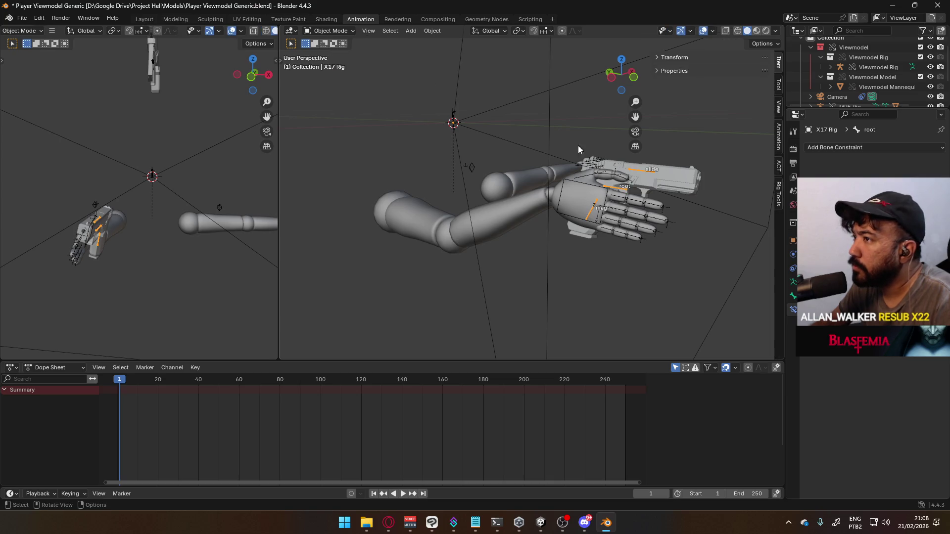
- Put the Viewmodel Rig in Pose Mode, switch the Dope Sheet to Action Editor, and start Create Pose Asset
click(586, 190)
click(328, 30)
click(341, 66)
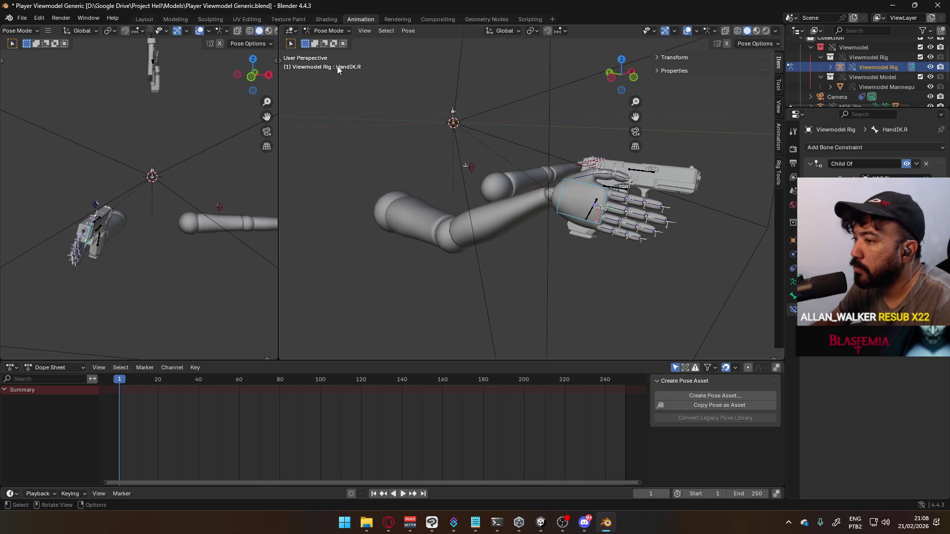
click(55, 367)
click(52, 400)
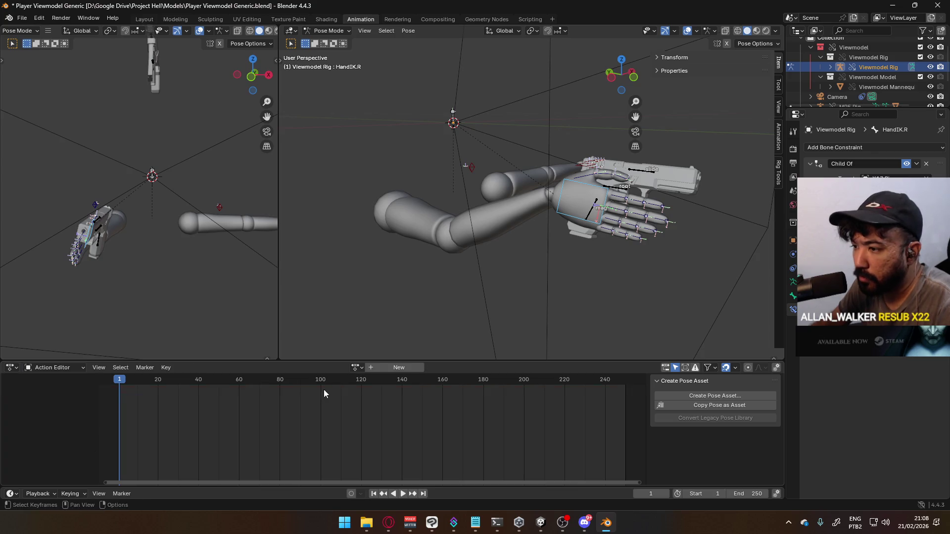
click(355, 368)
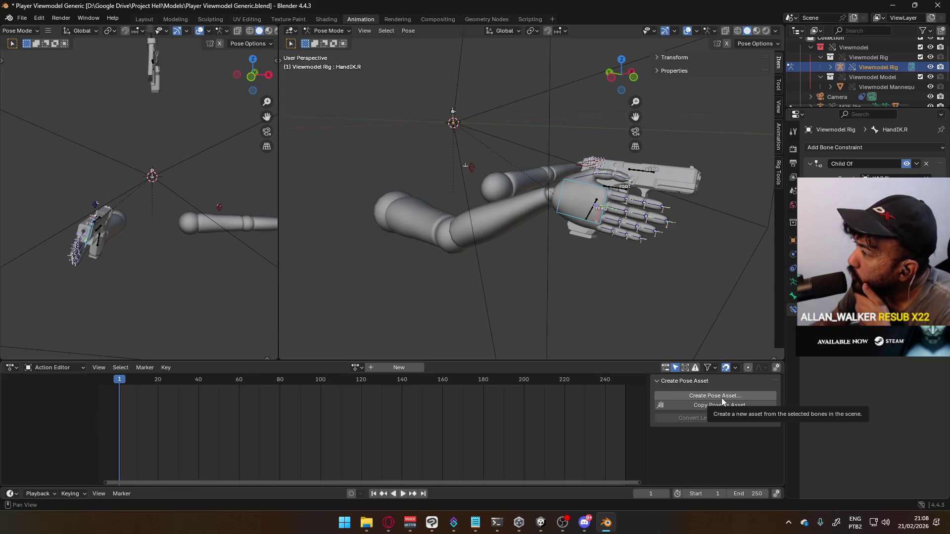
click(722, 395)
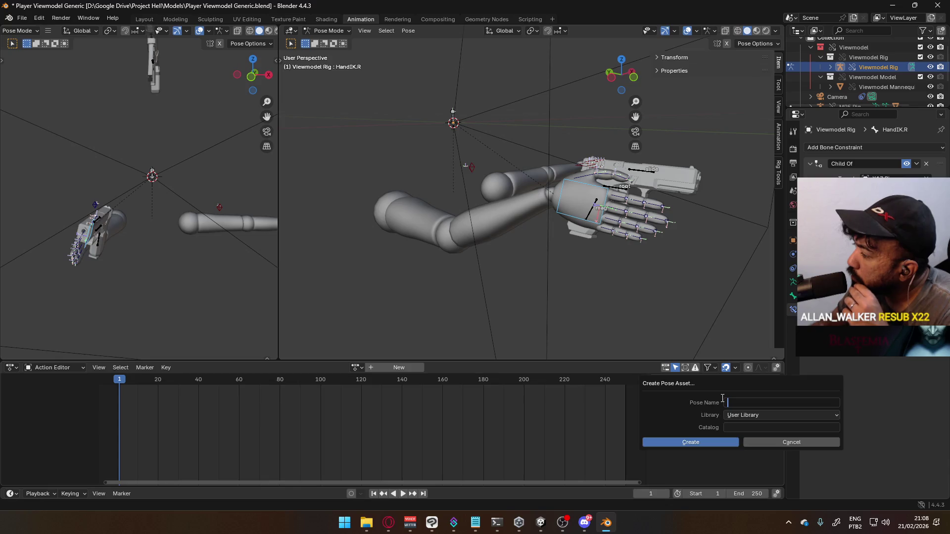
- Cancel the first pose-asset attempt and select the thumb and finger bones of the hand
click(756, 416)
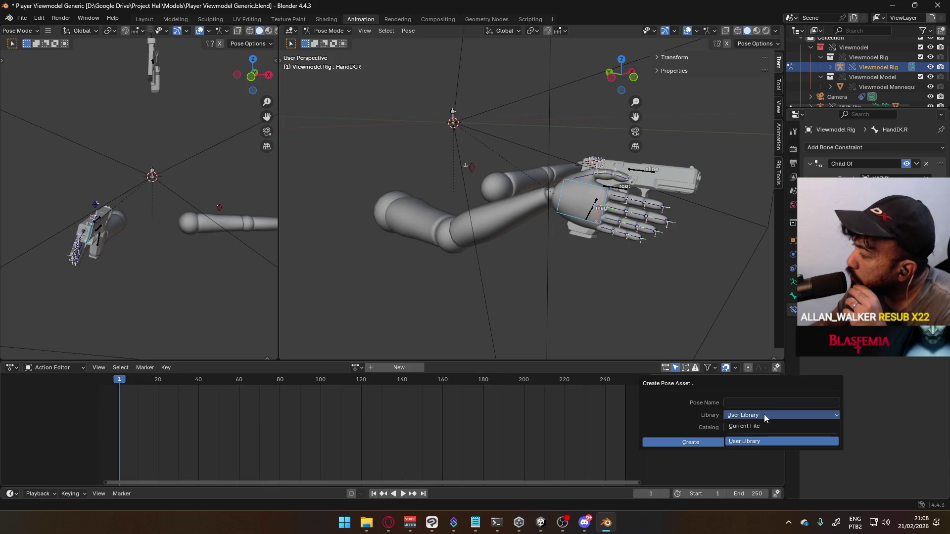
click(764, 414)
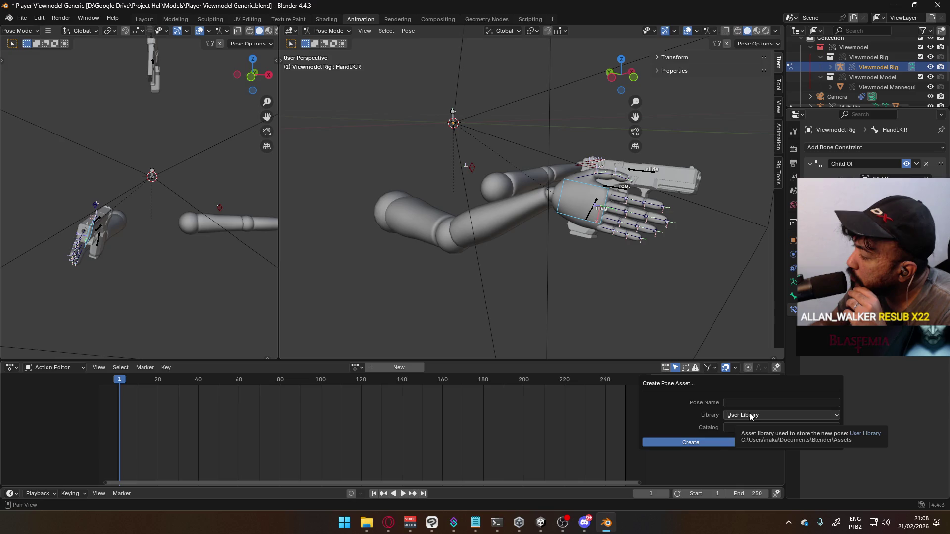
click(780, 444)
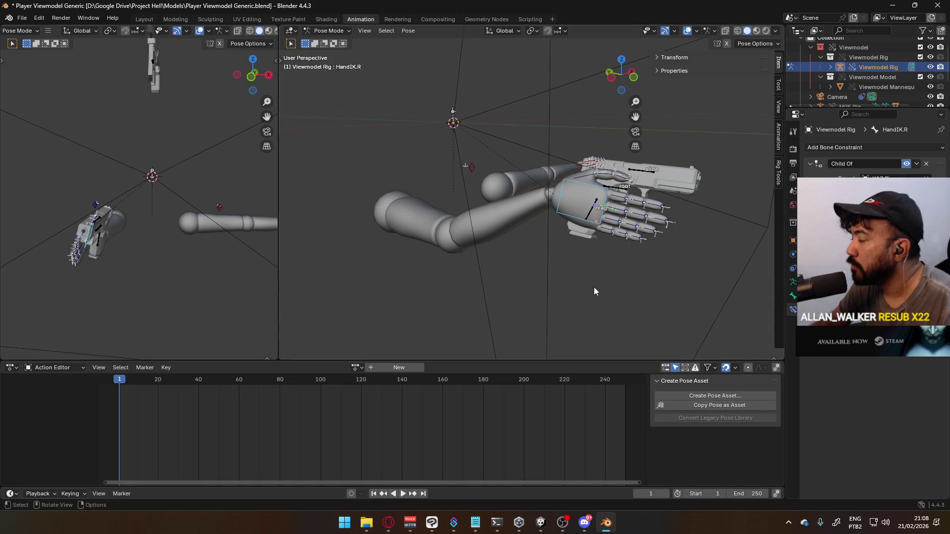
mouse_move(611, 297)
middle_down()
mouse_move(527, 257)
mouse_move(460, 199)
mouse_move(498, 206)
middle_up()
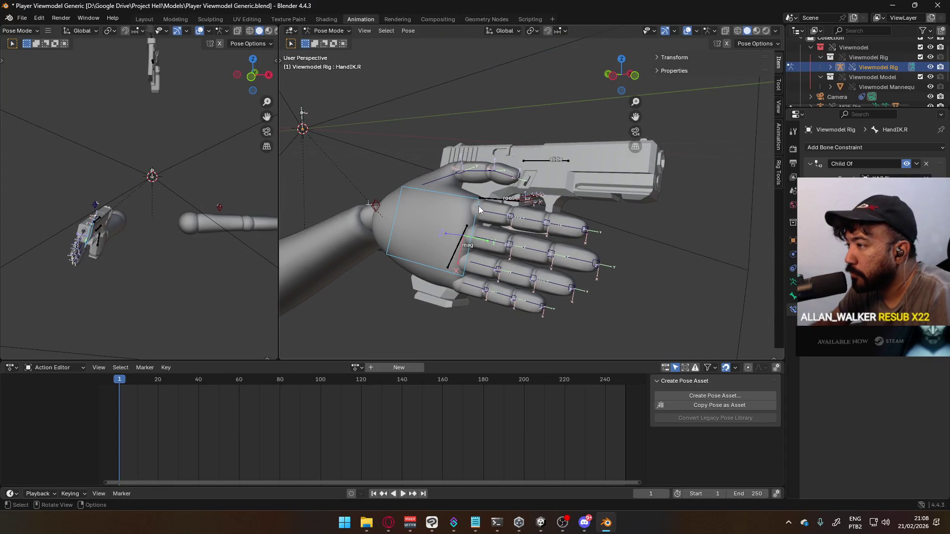
click(460, 184)
click(515, 217)
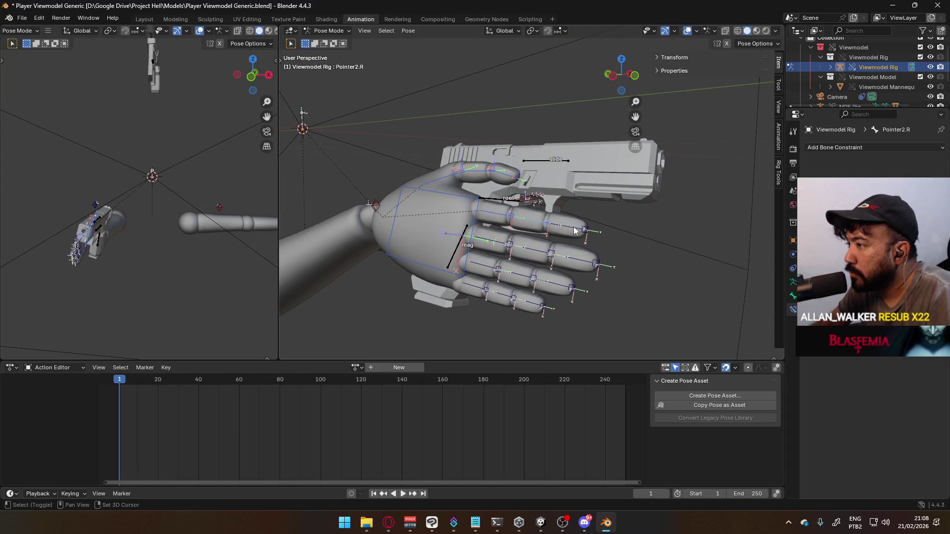
click(532, 255)
click(491, 266)
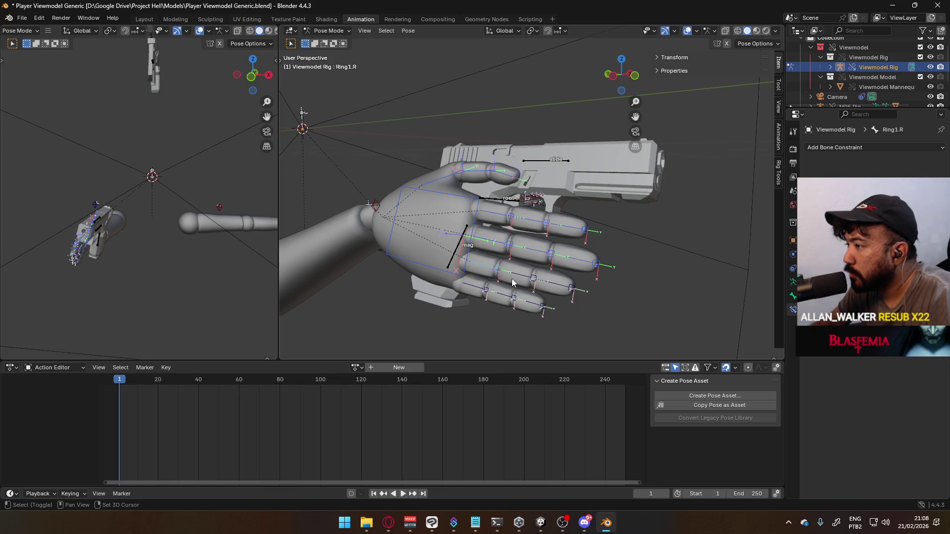
click(520, 282)
click(500, 304)
- Create the pose asset named 'Hand Default' in the User Library
click(474, 294)
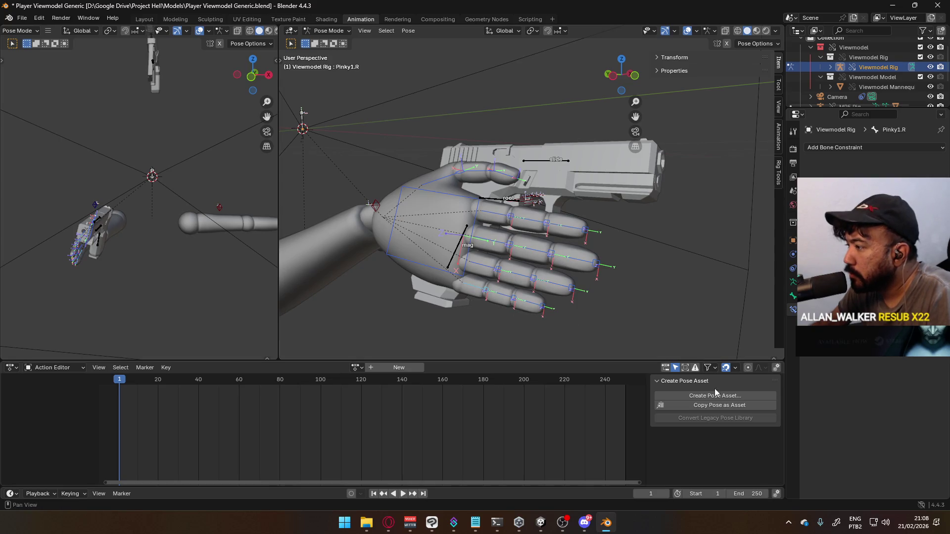
click(705, 395)
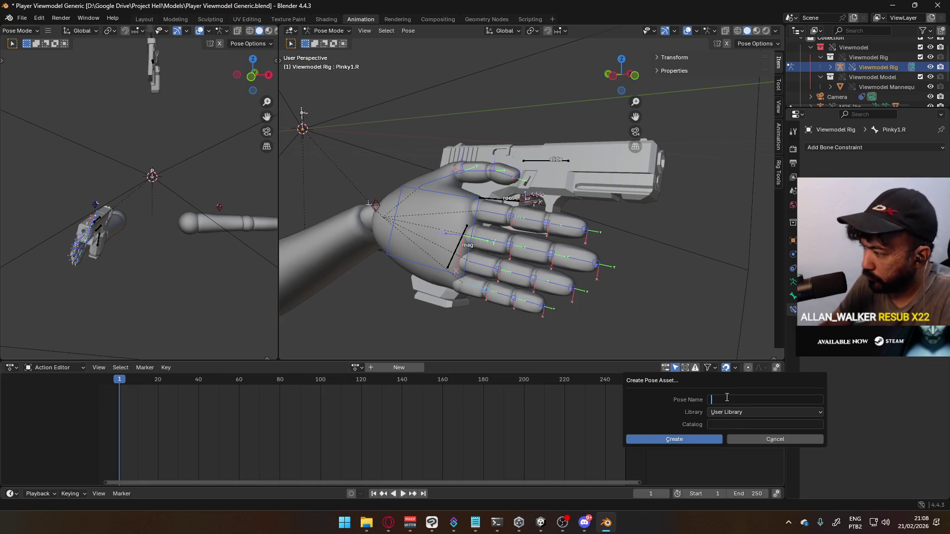
text(HandDefault)
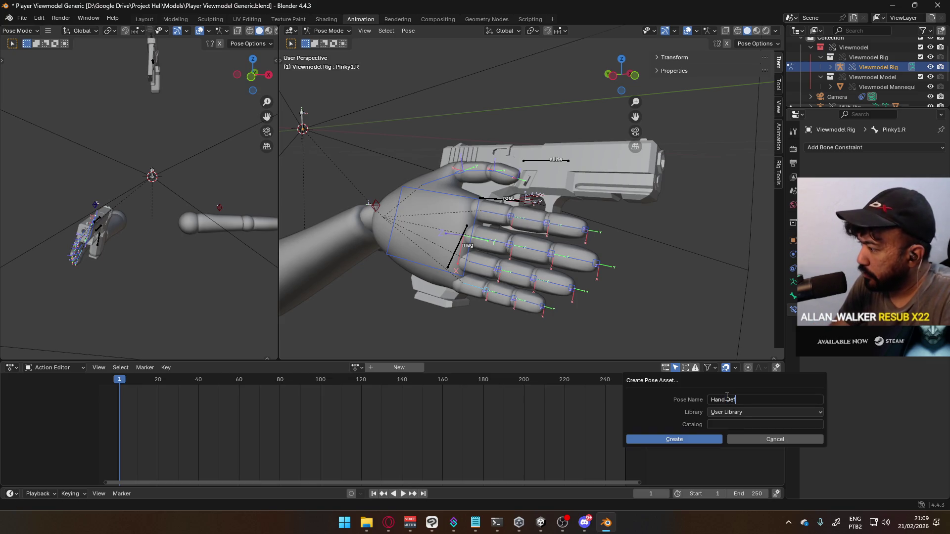
key(Return)
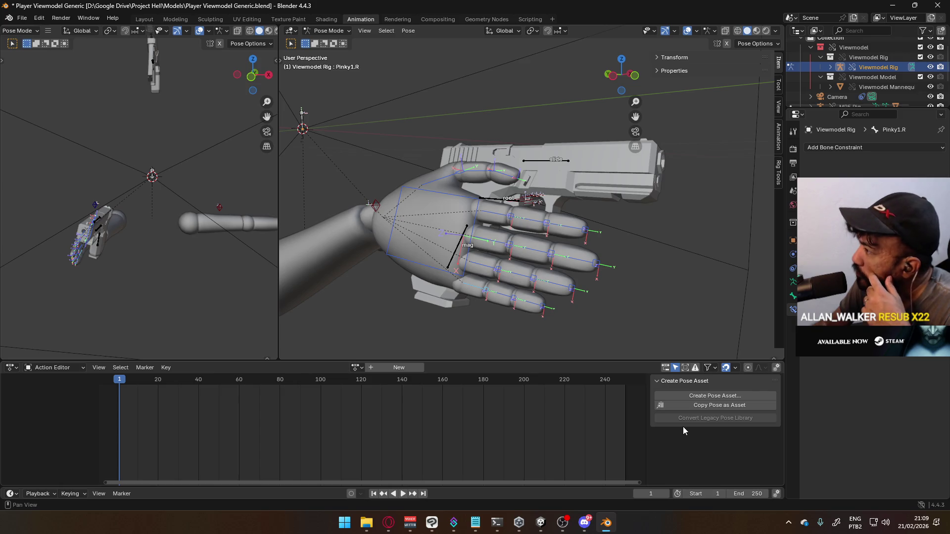
- Show the Armature Data properties, review the Pose menu and Action Editor filters, then switch to Opera
click(780, 370)
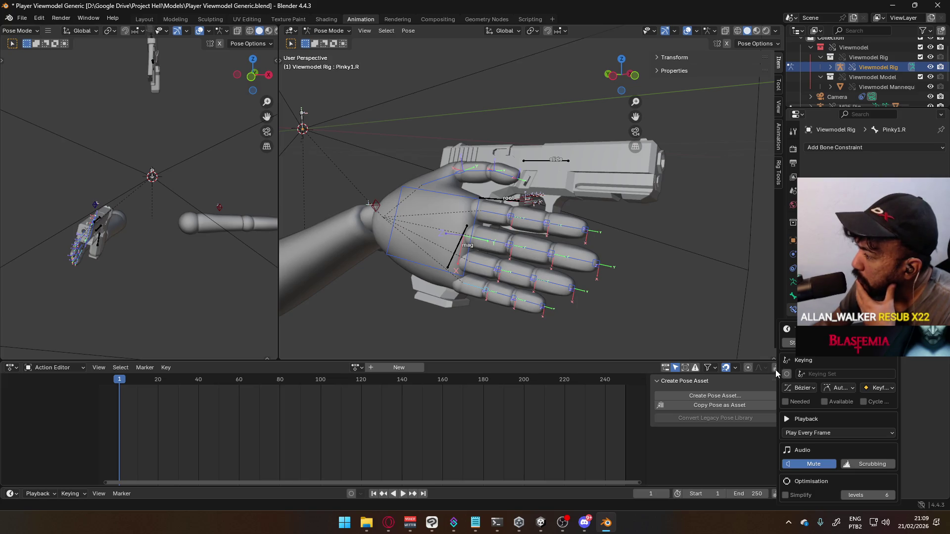
click(776, 372)
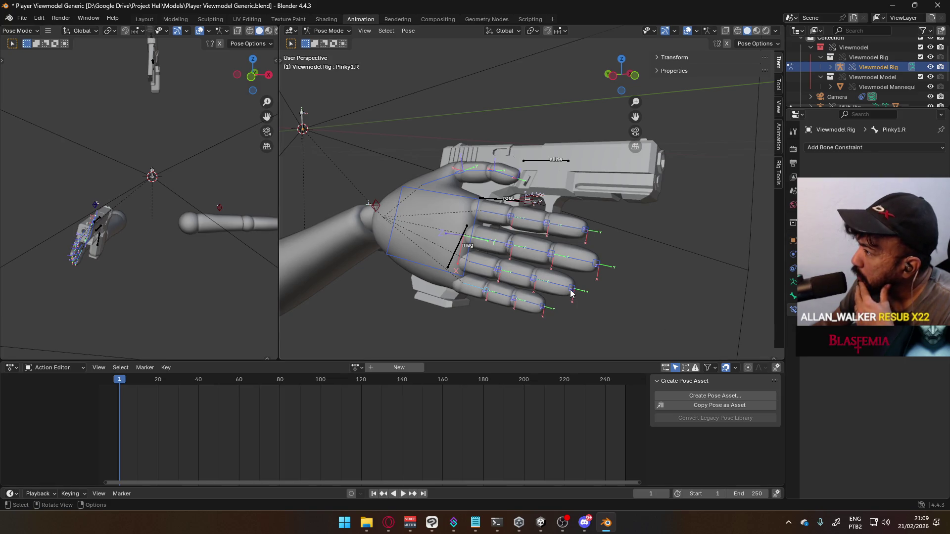
click(793, 283)
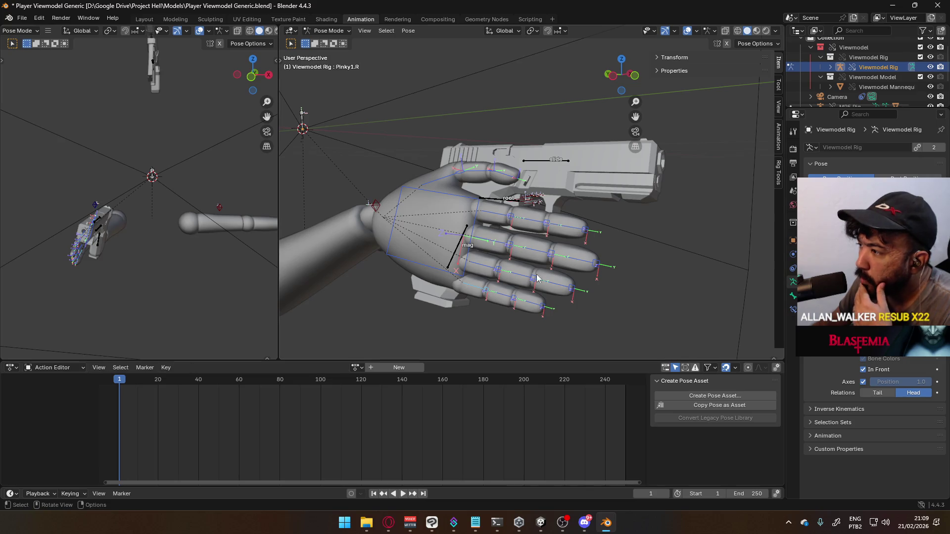
right_click(470, 225)
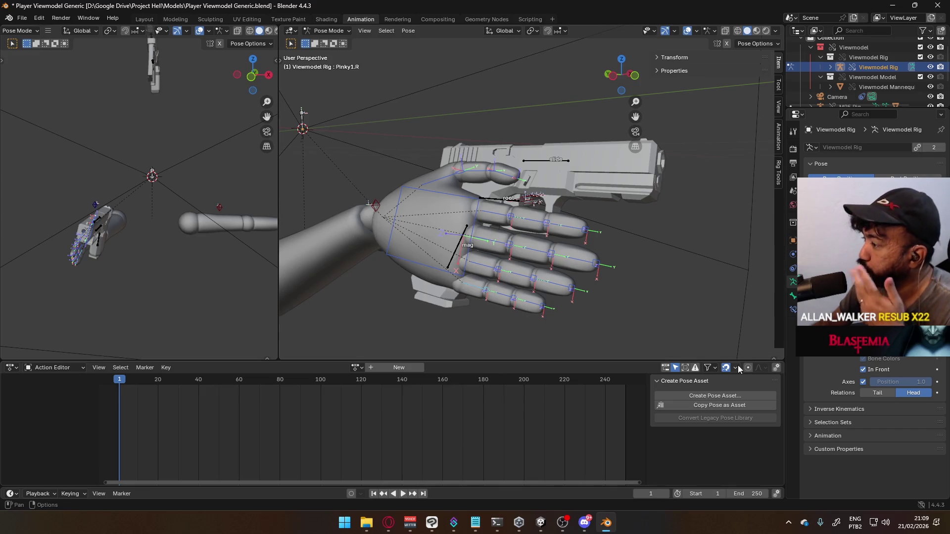
click(715, 369)
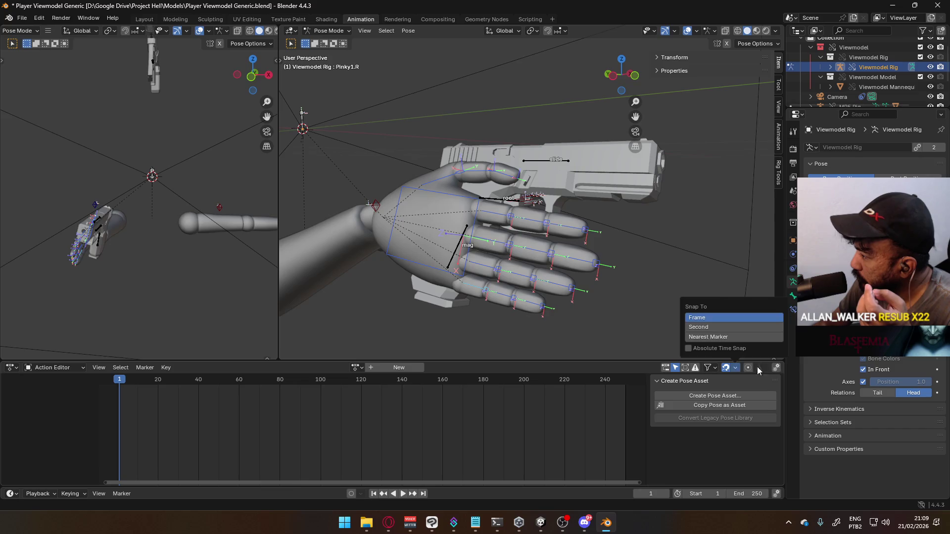
click(779, 369)
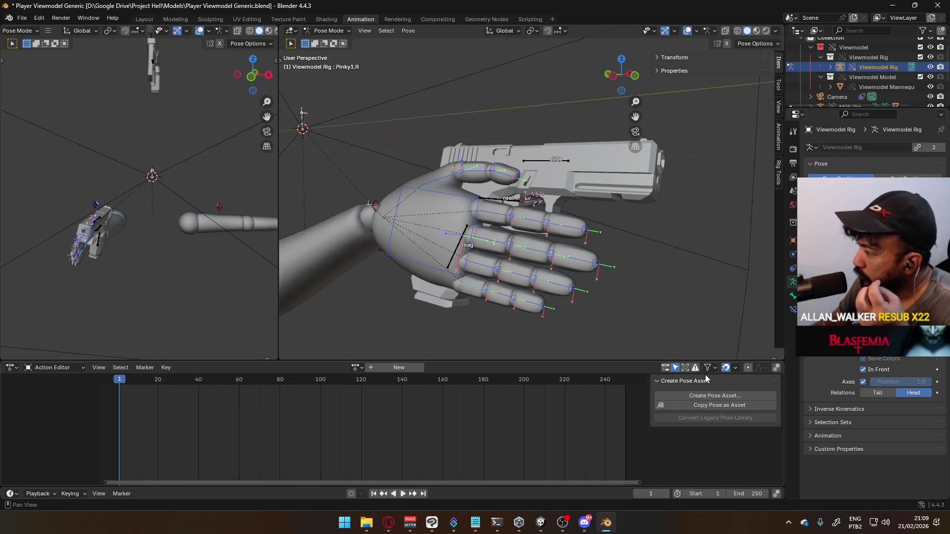
click(388, 523)
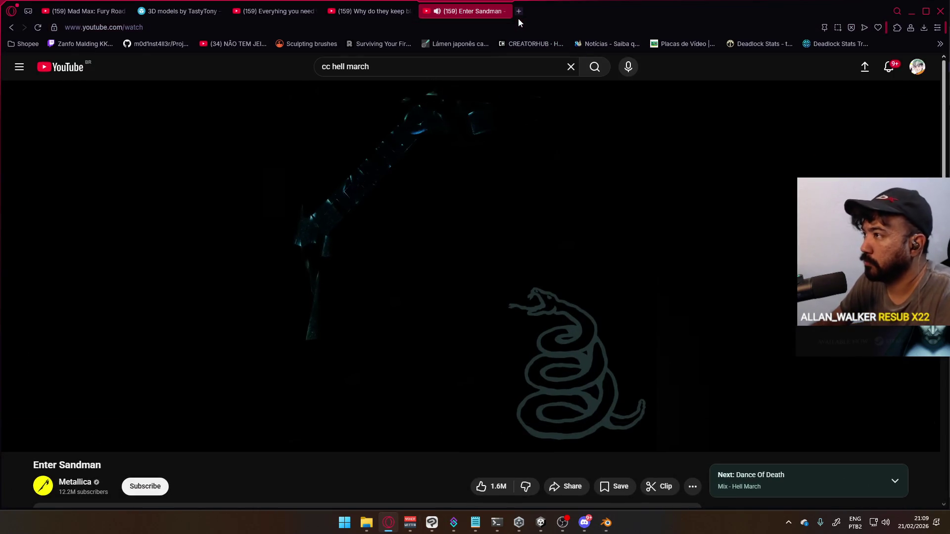
click(519, 11)
text(blende)
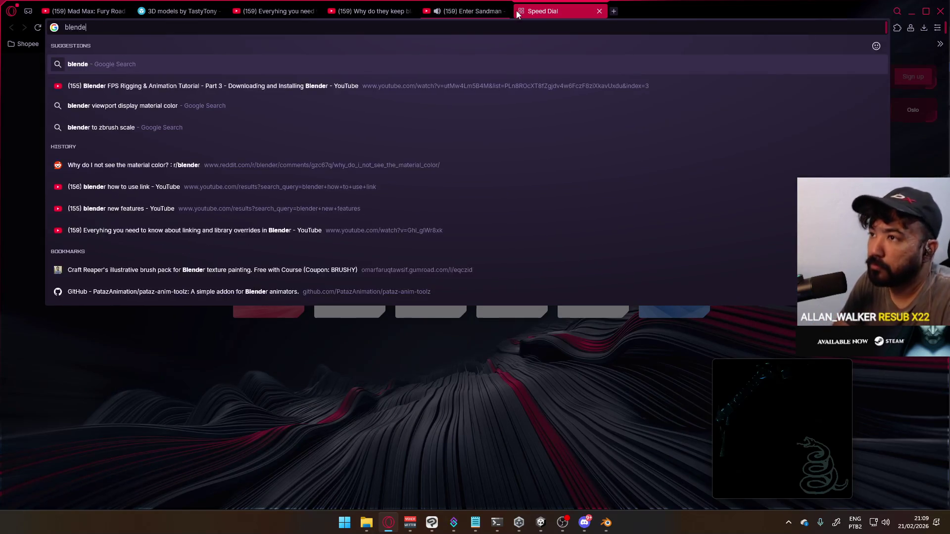
text(r 4 how to use po)
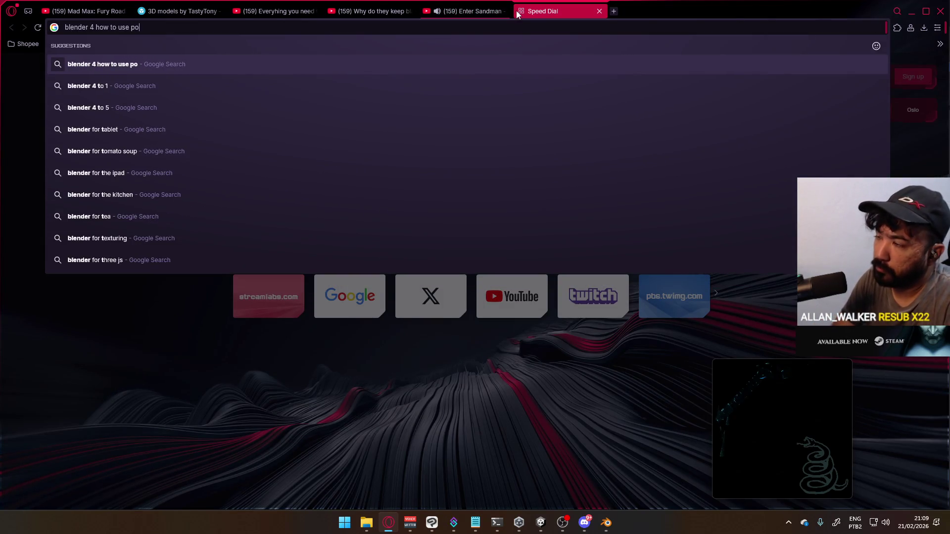
text(se asset)
key(Return)
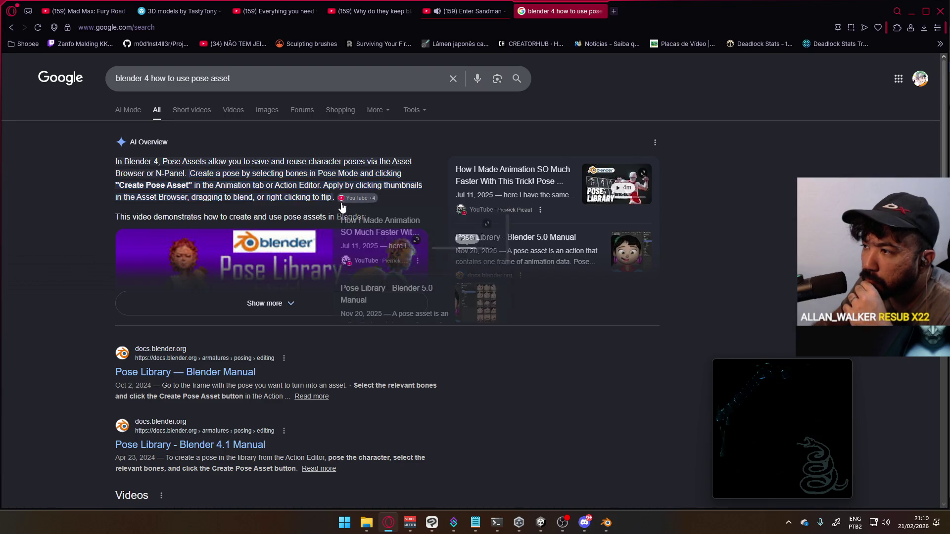
click(296, 312)
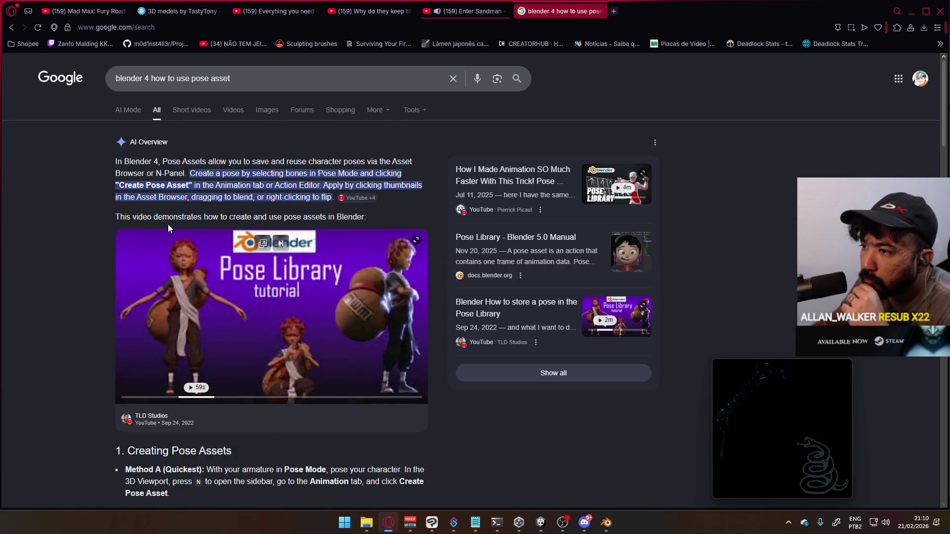
click(339, 324)
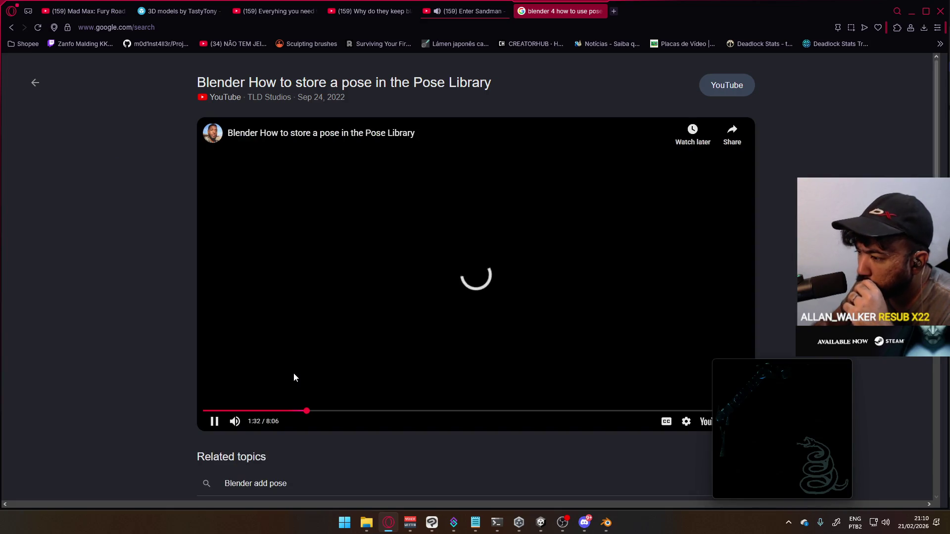
mouse_move(740, 474)
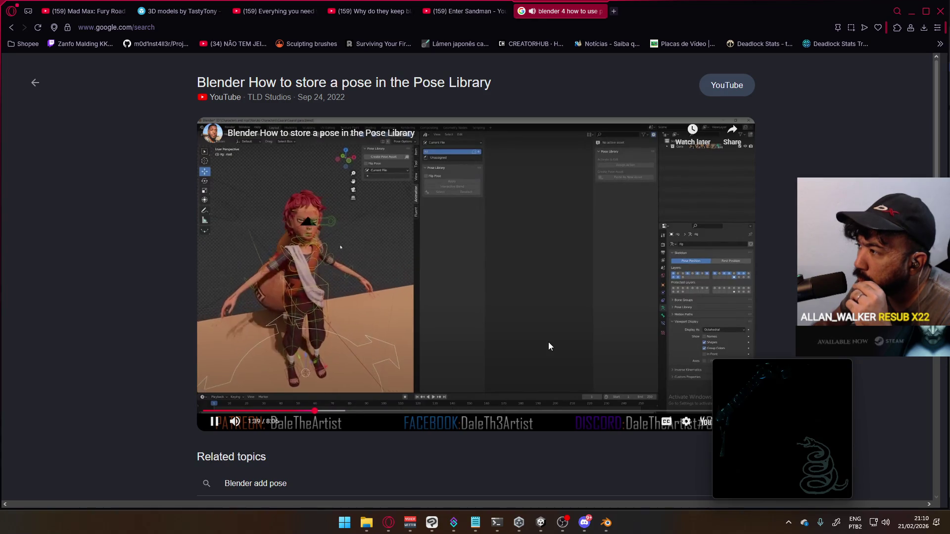
click(496, 336)
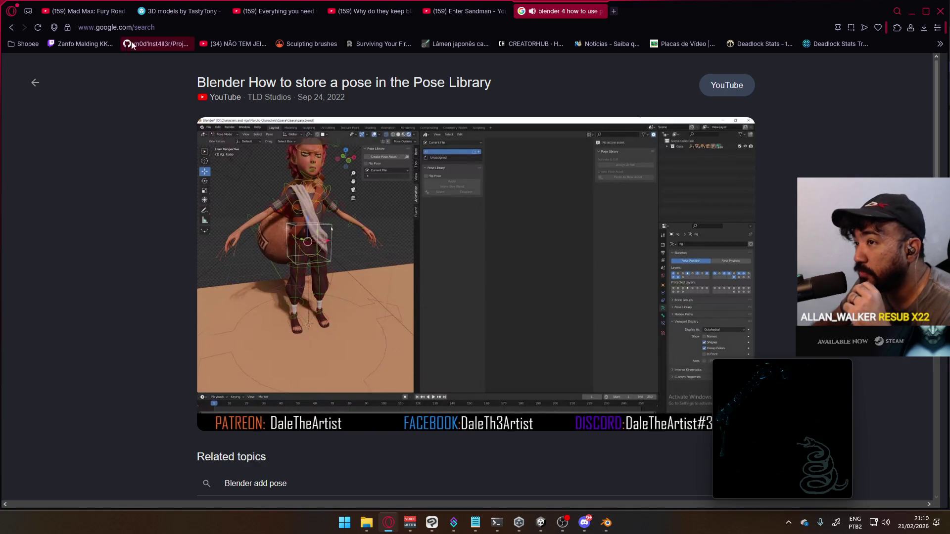
click(600, 11)
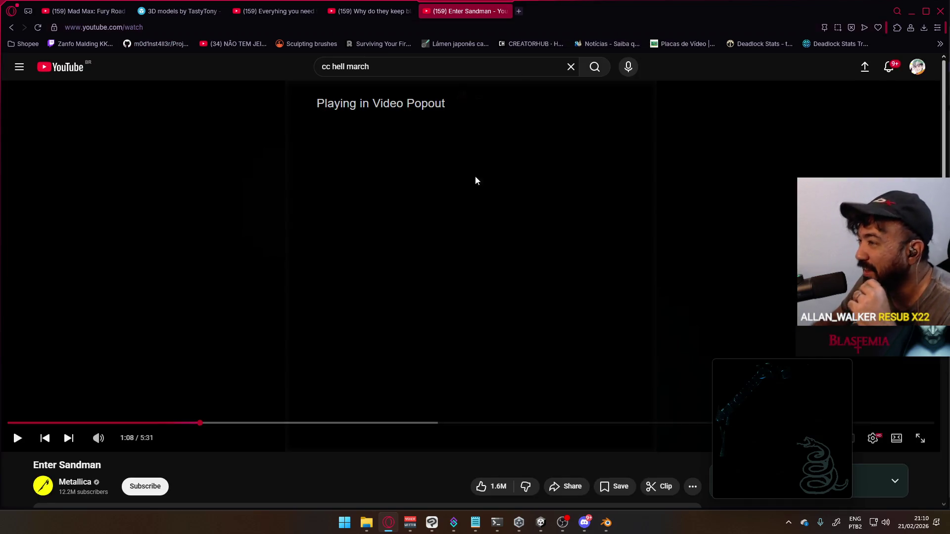
- Split the Action Editor side by side with a Dope Sheet on the right, then return to Opera
key(alt+Tab)
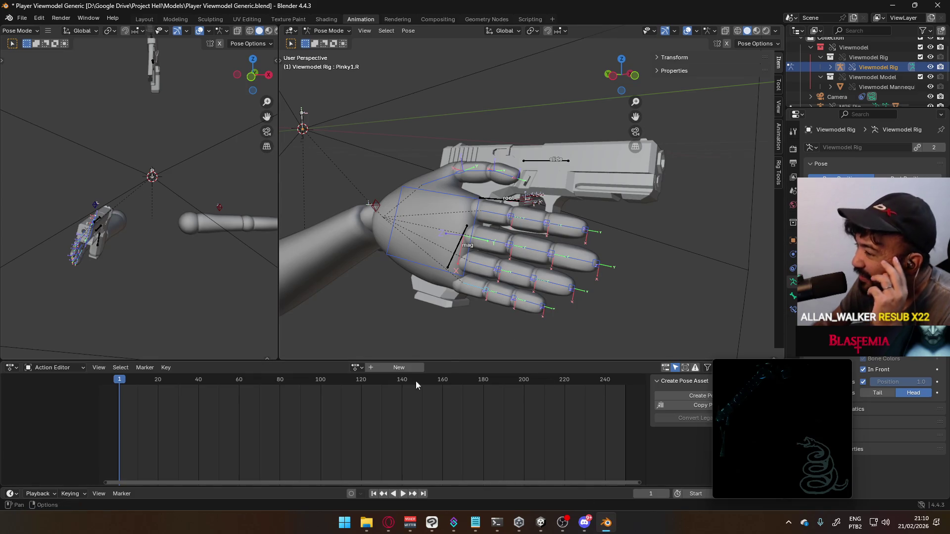
drag(737, 369, 851, 411)
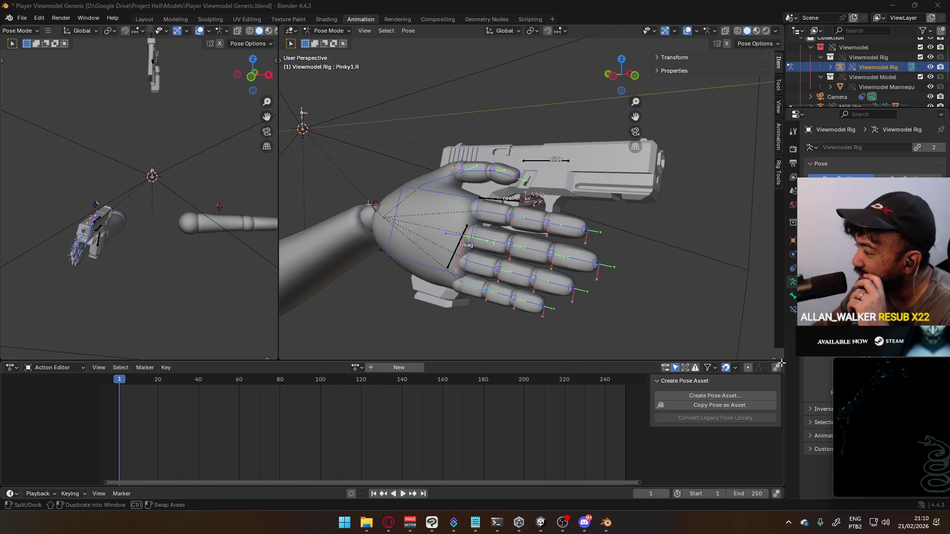
mouse_move(781, 364)
mouse_down()
mouse_move(690, 380)
mouse_move(543, 380)
mouse_up()
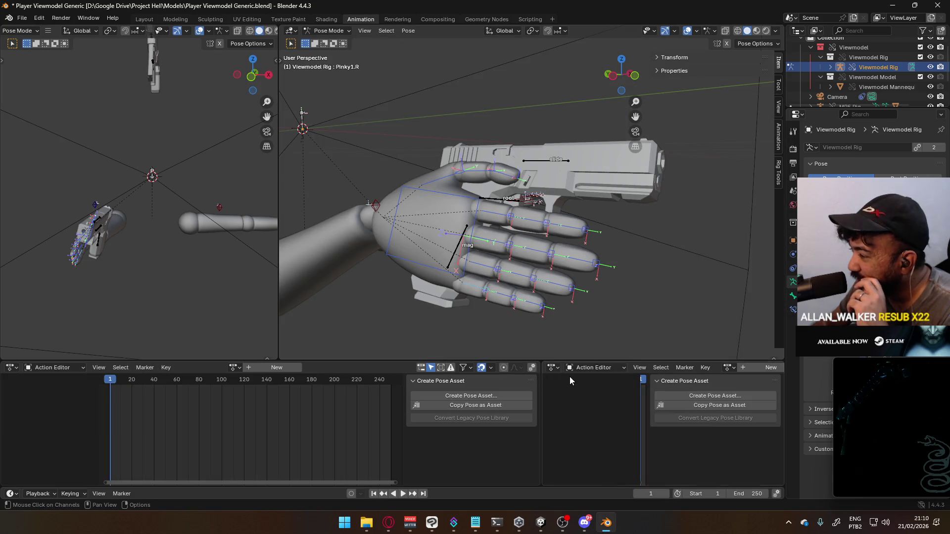
click(553, 369)
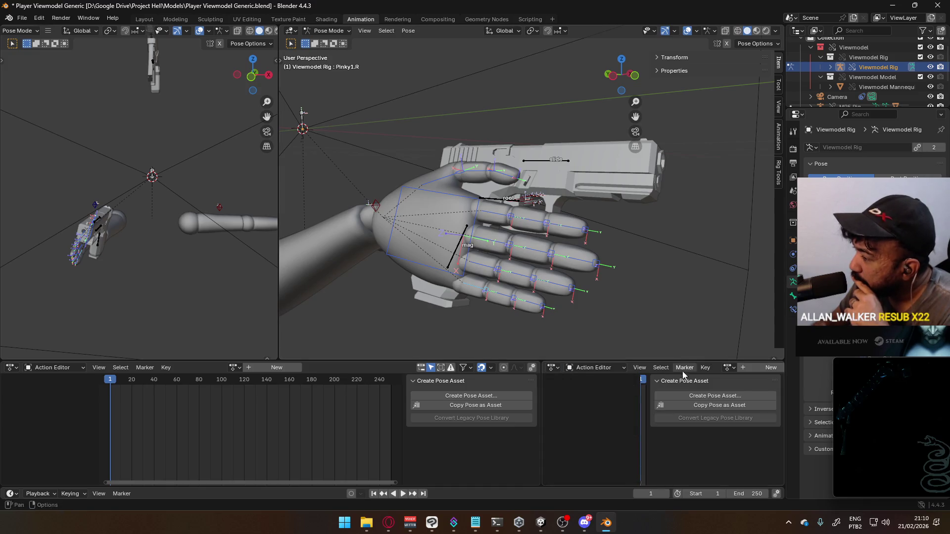
click(596, 368)
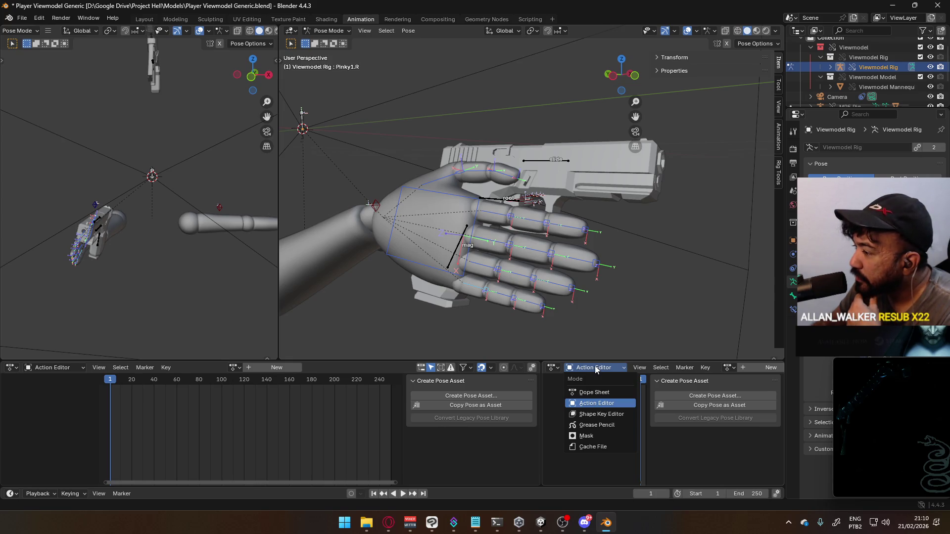
click(553, 368)
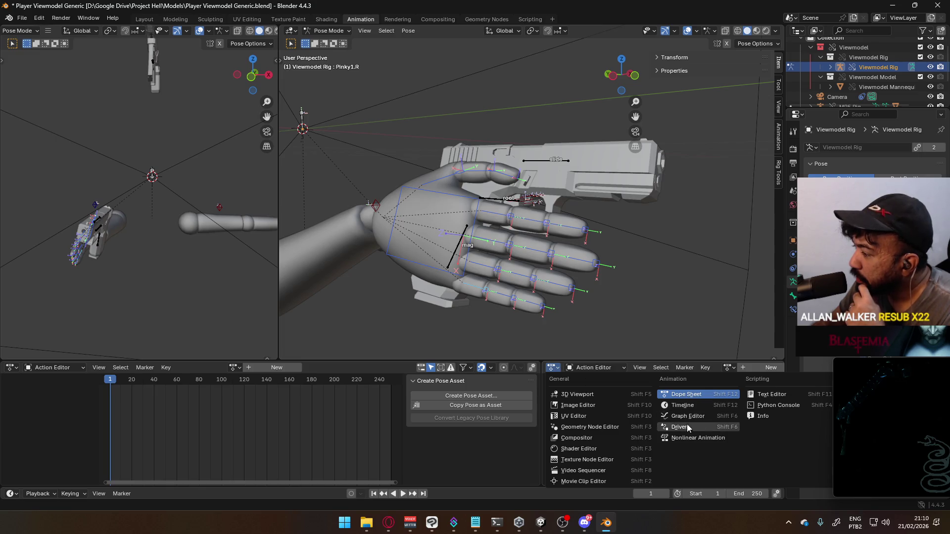
click(693, 437)
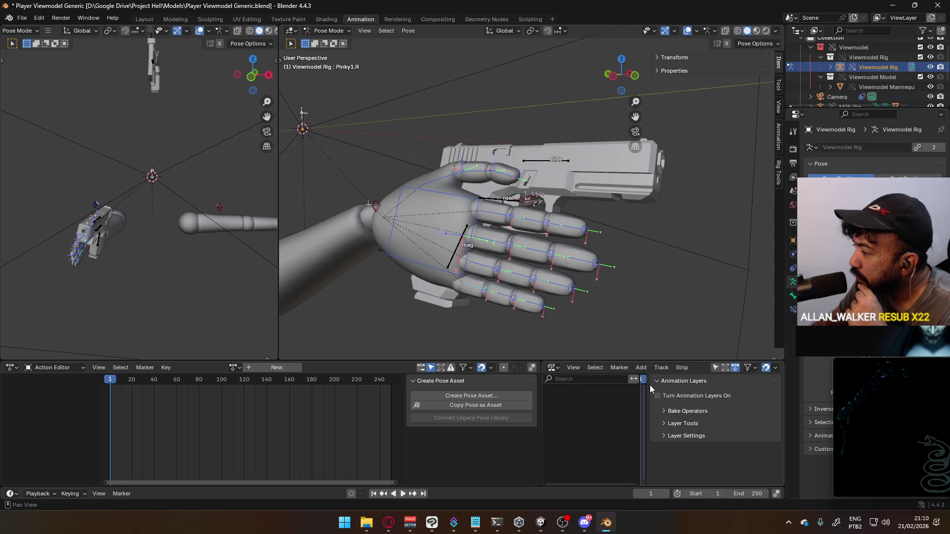
click(554, 367)
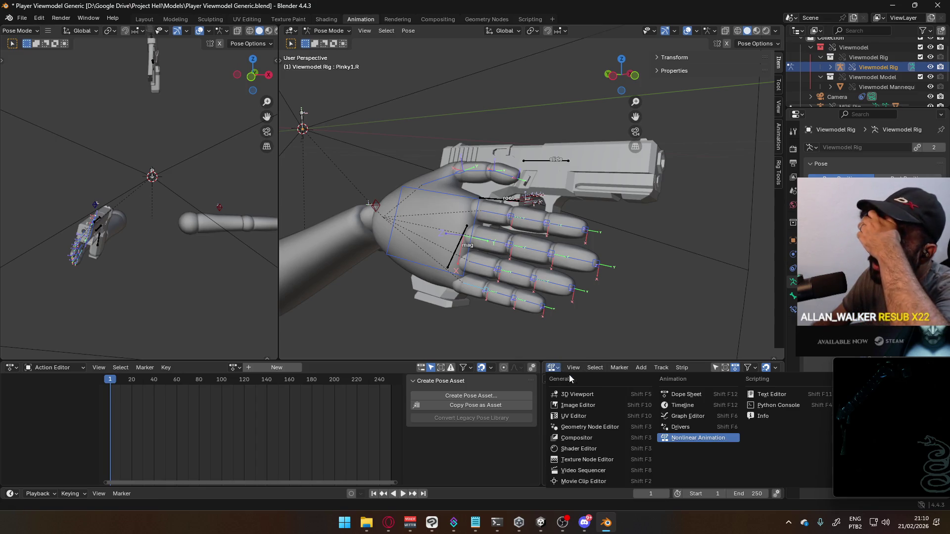
click(677, 394)
click(389, 522)
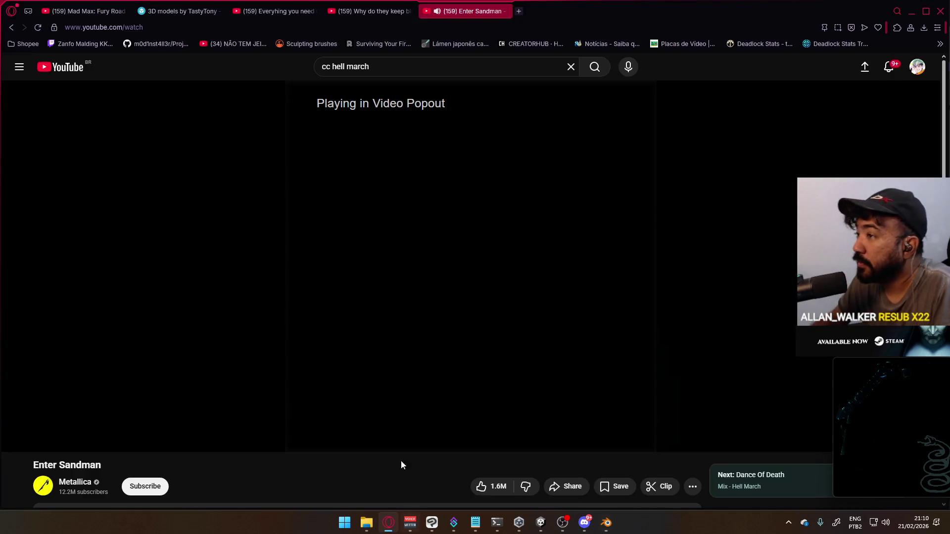
- Reopen the earlier pose asset search from Opera's browsing history
click(519, 11)
key(ctrl+j)
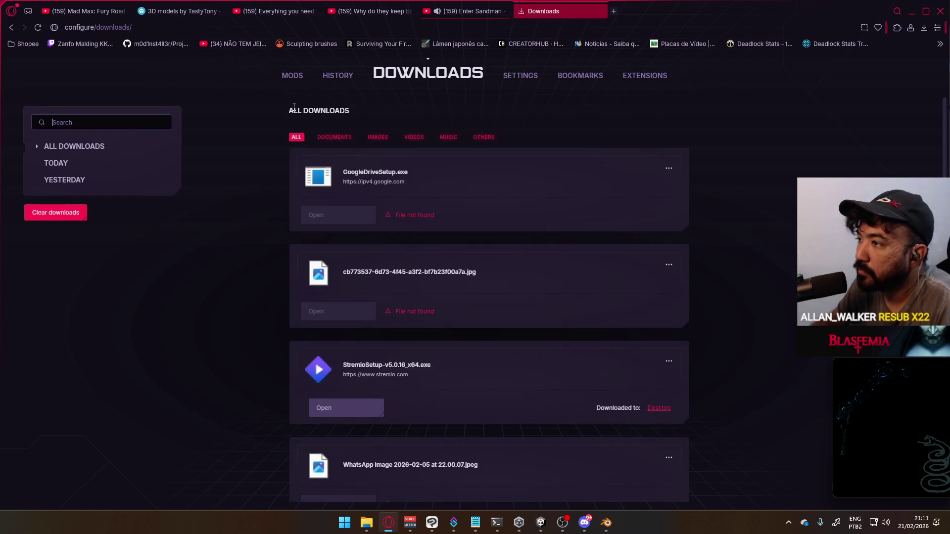
click(601, 12)
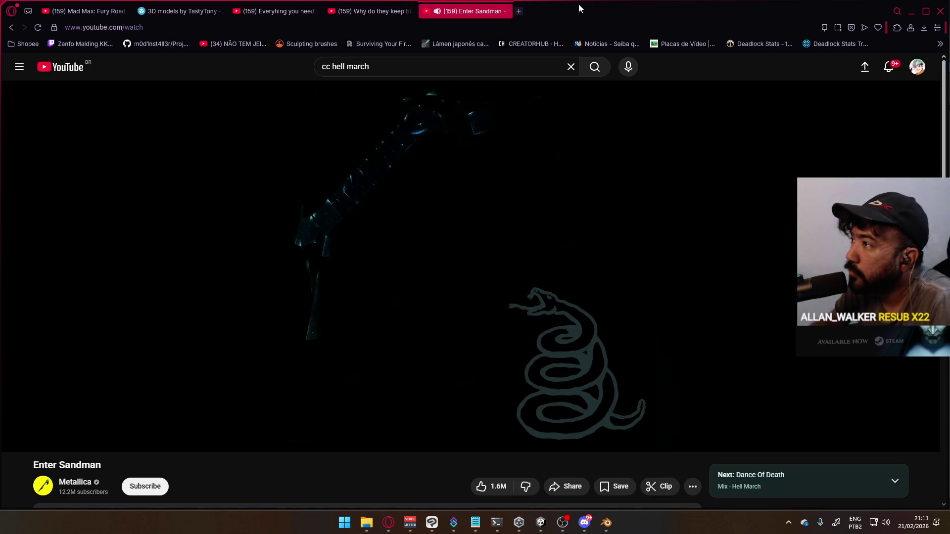
key(ctrl+h)
click(581, 170)
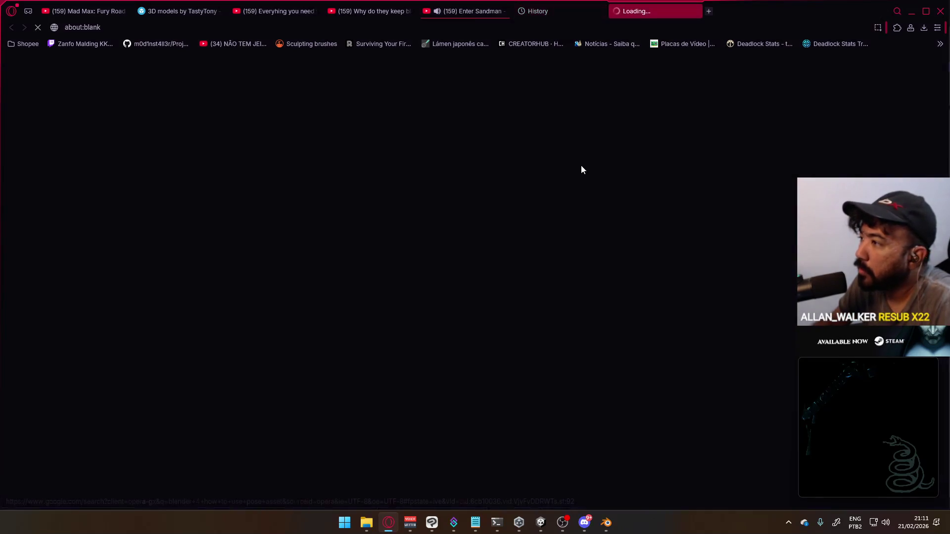
click(597, 11)
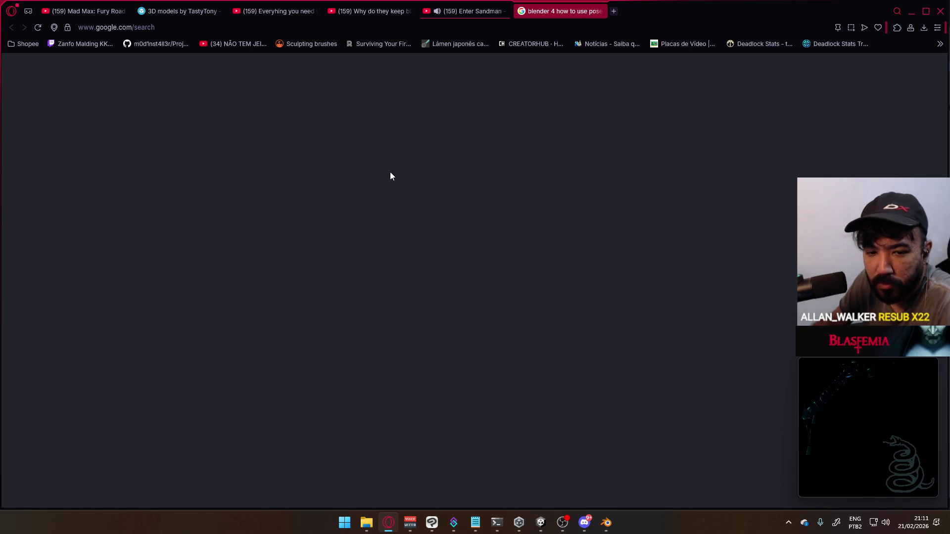
- Replace the page address with google.com to reach the Google homepage
key(ctrl+l)
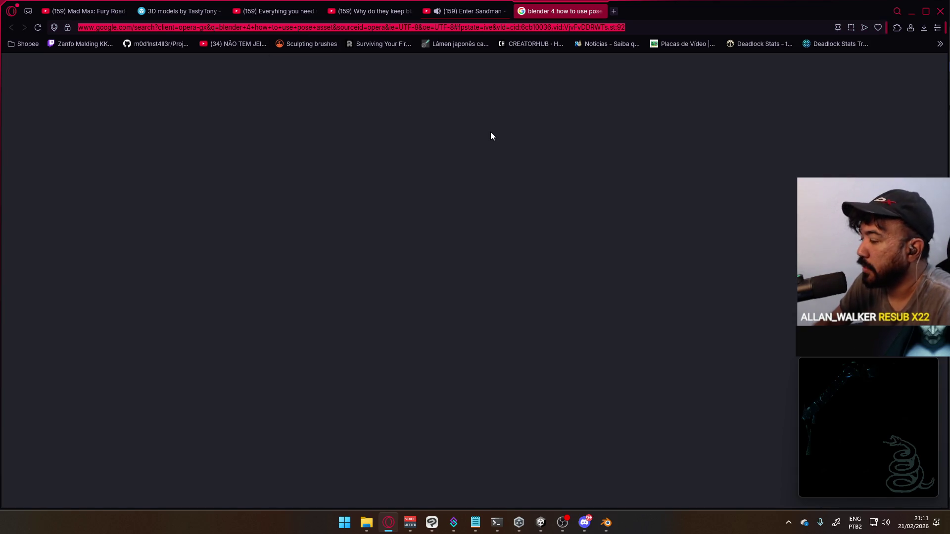
click(491, 131)
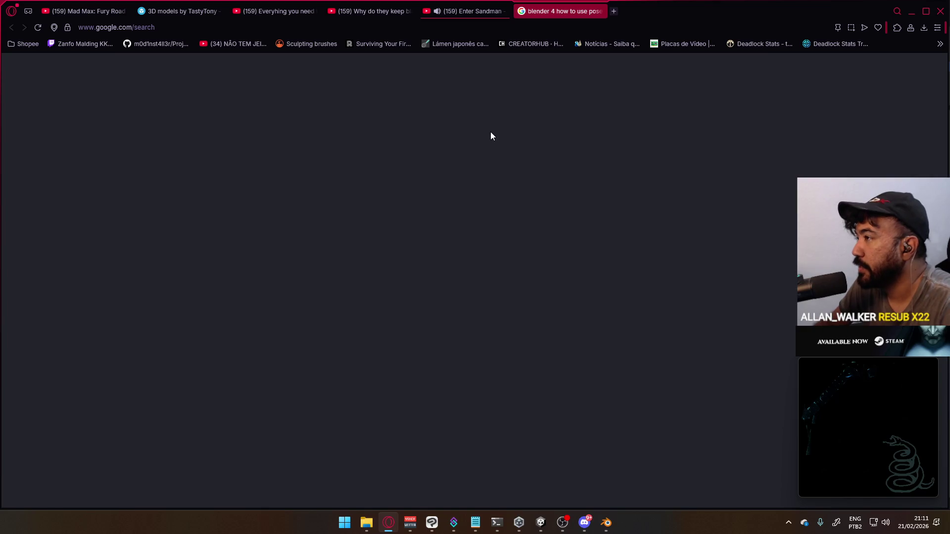
click(341, 26)
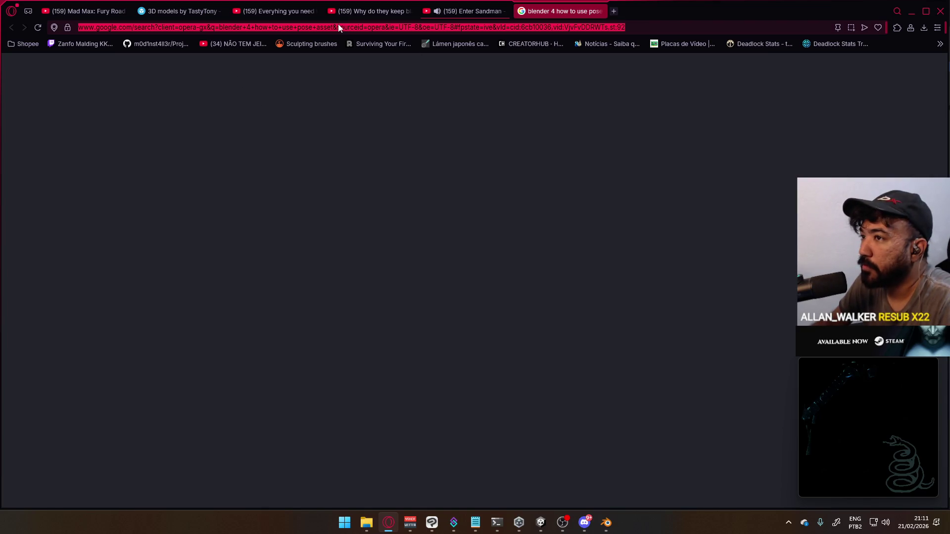
text(g)
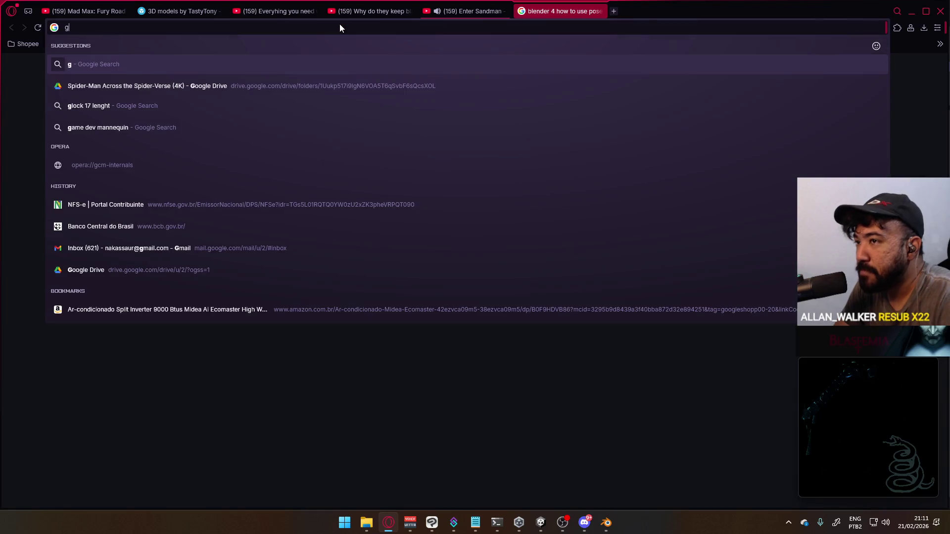
text(oogle.com)
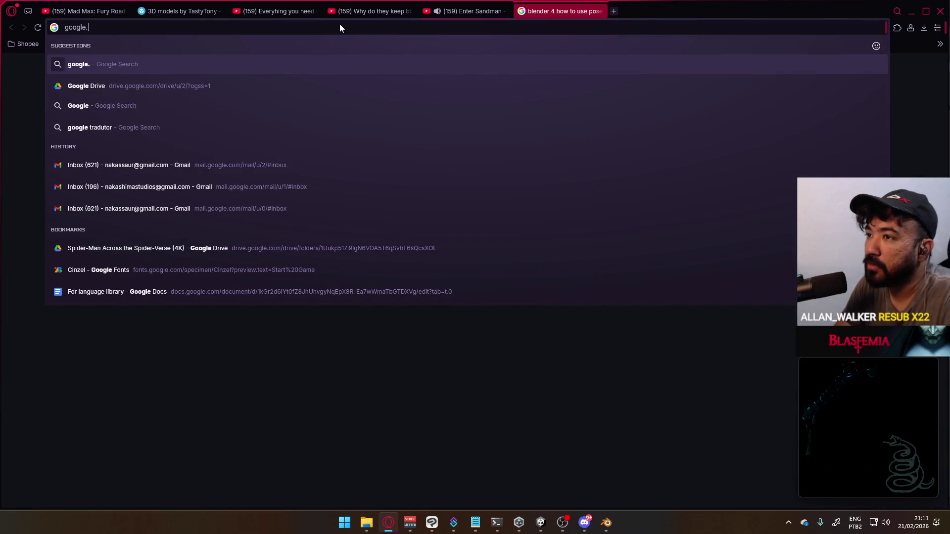
key(Return)
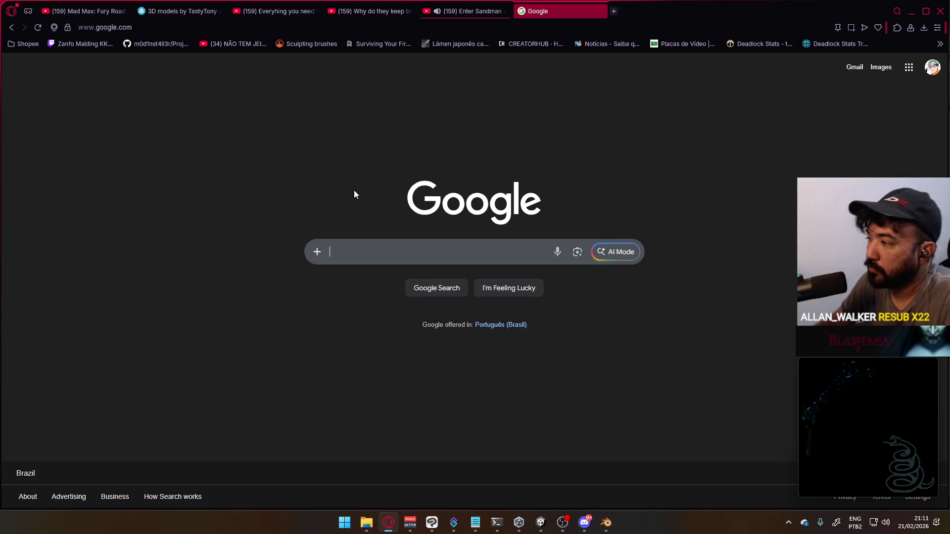
- Search Google for 'how to use pose asset blender 4', then return to Blender
text(iw)
key(BackSpace)
key(BackSpace)
text(ho)
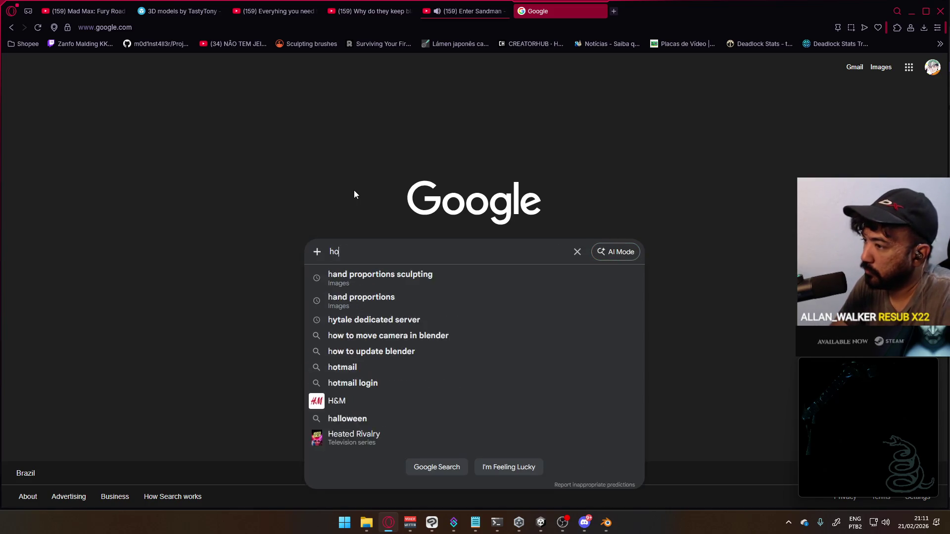
text(w to use )
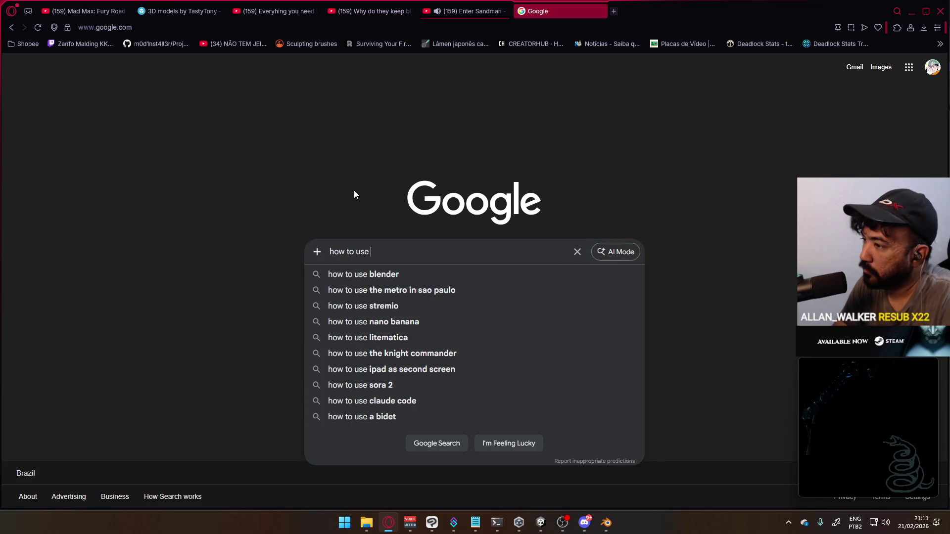
text(pose asset blender 4)
key(Return)
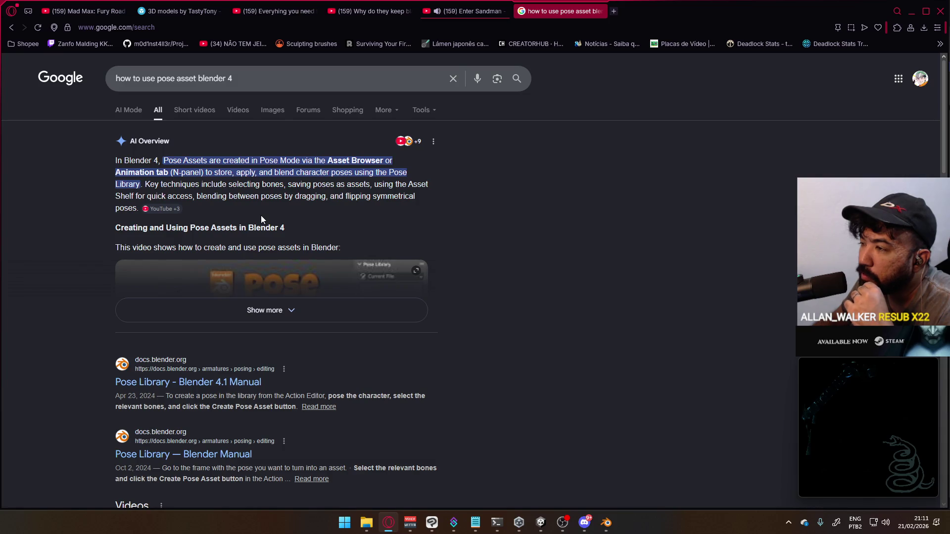
click(606, 522)
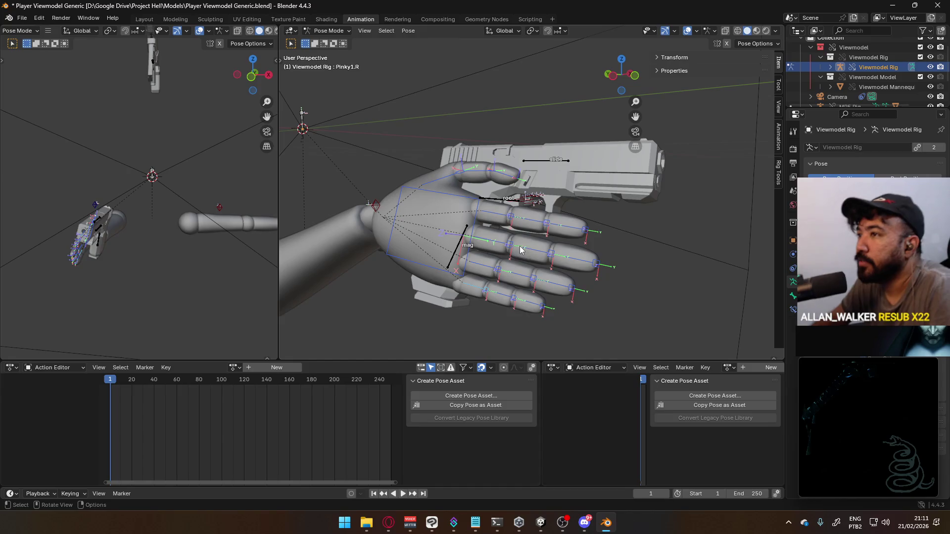
- Show the viewport sidebar and browse its Animation, View, Tool and Item tabs
key(alt+Tab)
key(alt+Tab)
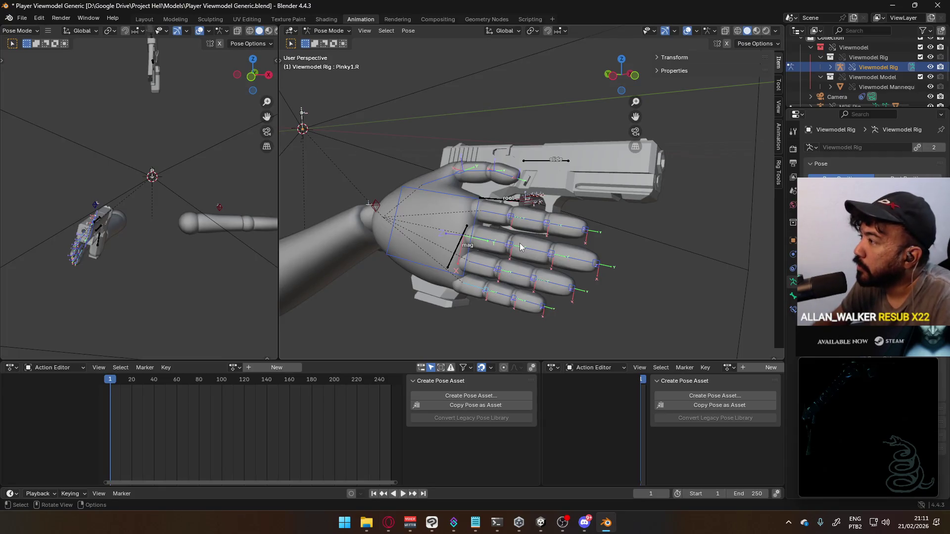
key(n)
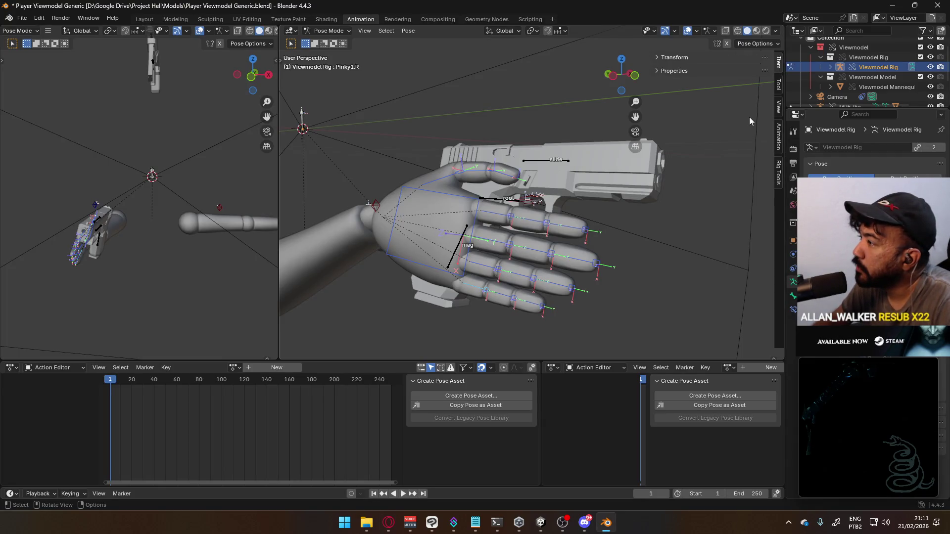
click(777, 130)
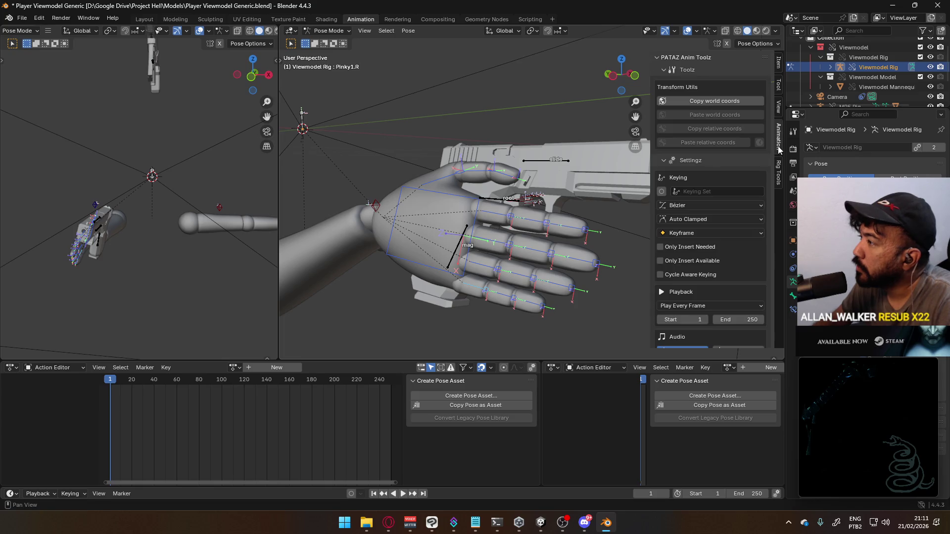
click(779, 110)
click(779, 92)
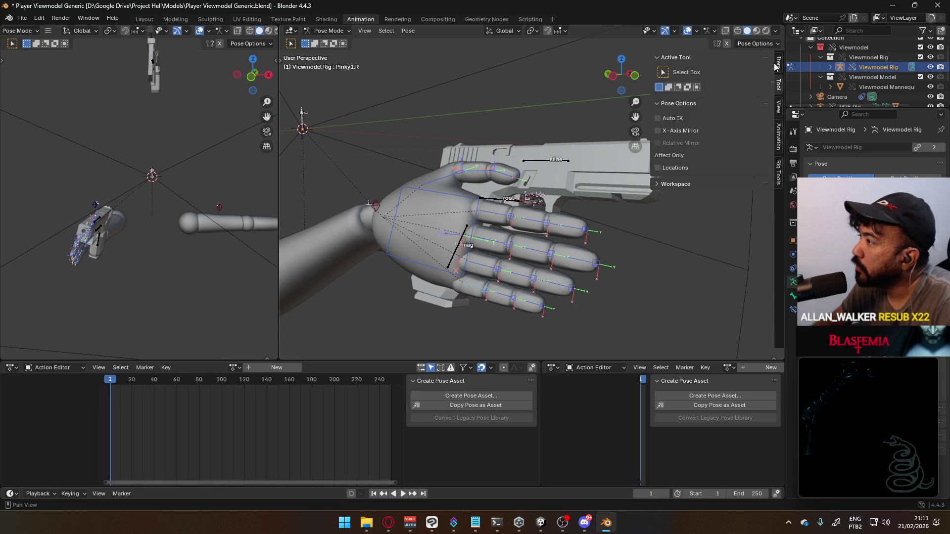
click(778, 65)
- Check the bone's custom properties and the Action Editor's available modes, then return to the browser
click(676, 70)
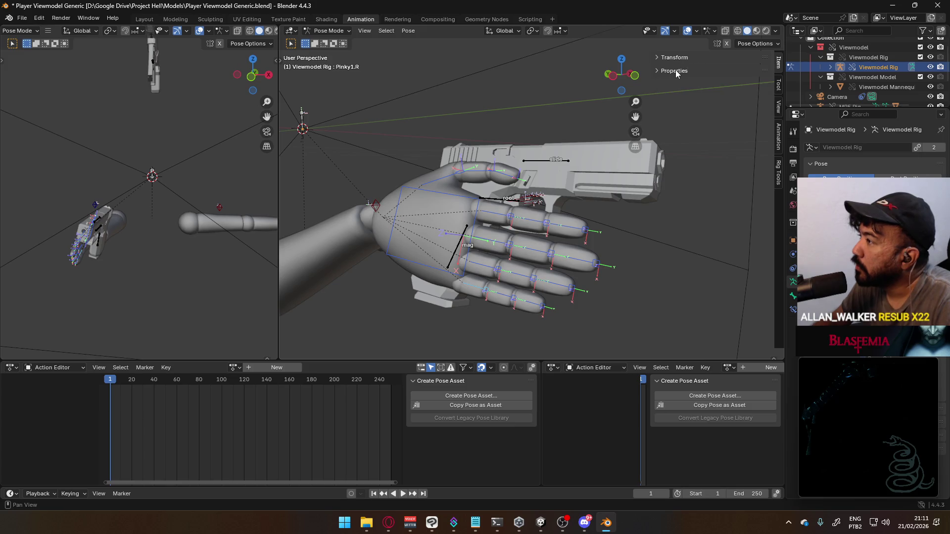
click(679, 70)
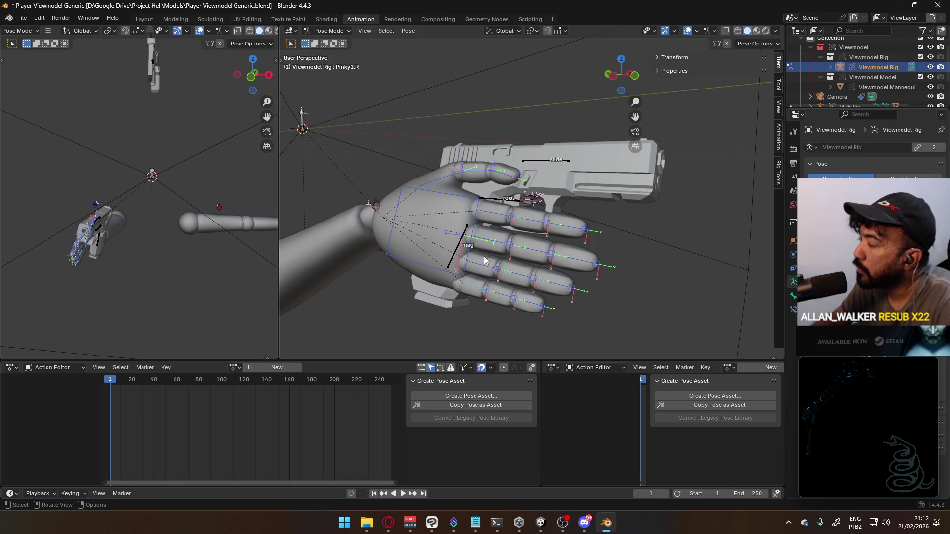
click(578, 369)
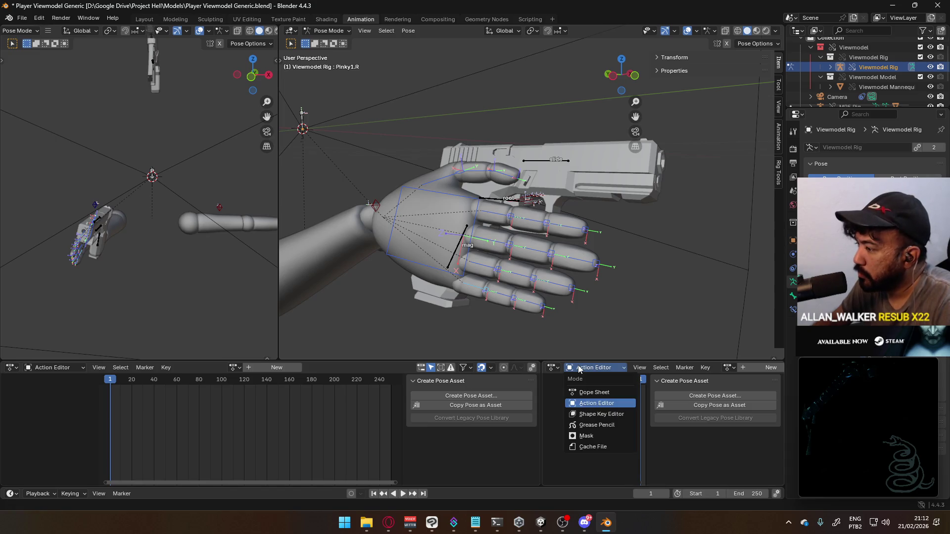
key(alt+Tab)
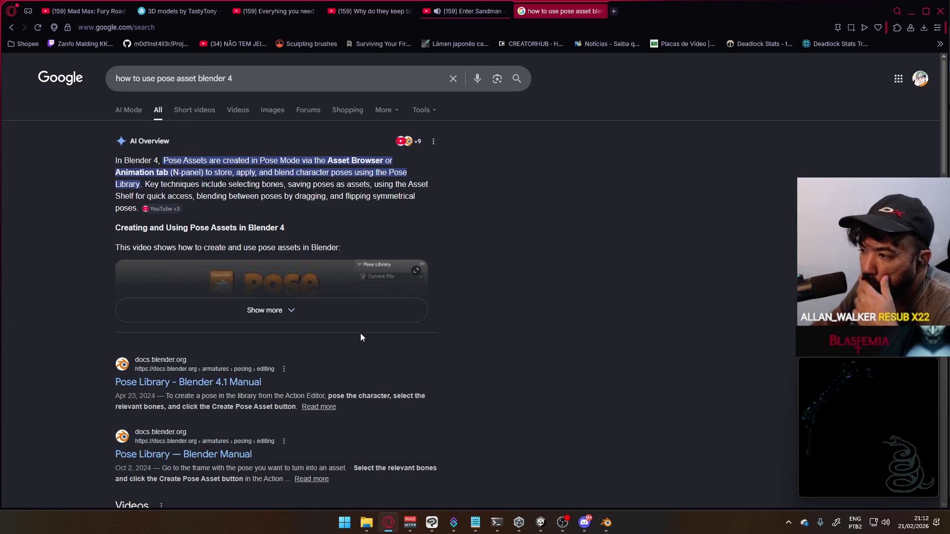
- Read 'What is a Pose Asset?' in the Pose Library manual, then list the right area's editor types in Blender
click(258, 384)
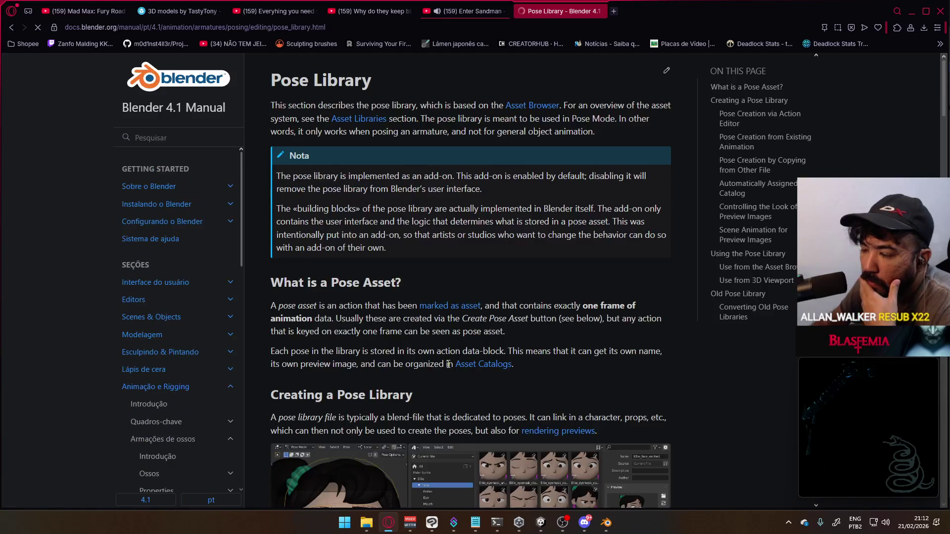
scroll(422, 346, down, 4)
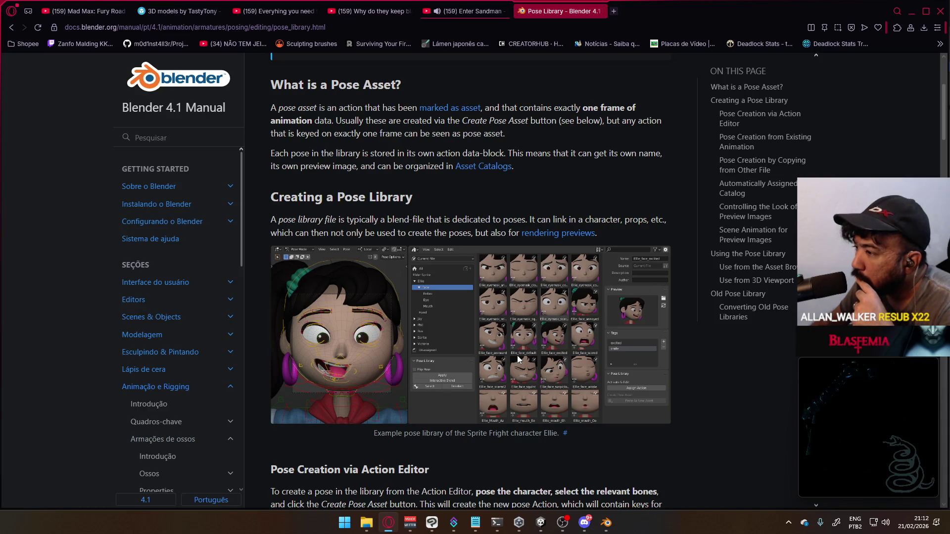
click(606, 523)
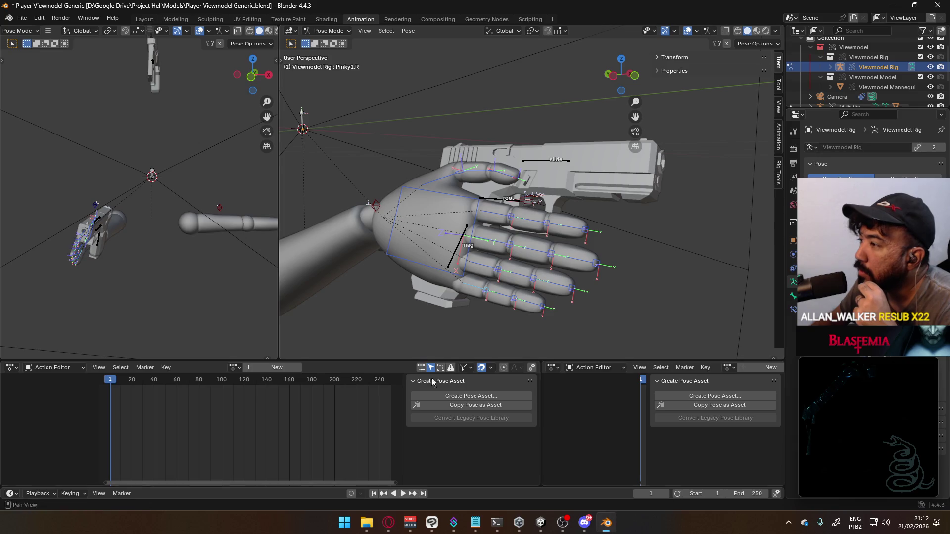
click(600, 368)
click(557, 368)
click(558, 369)
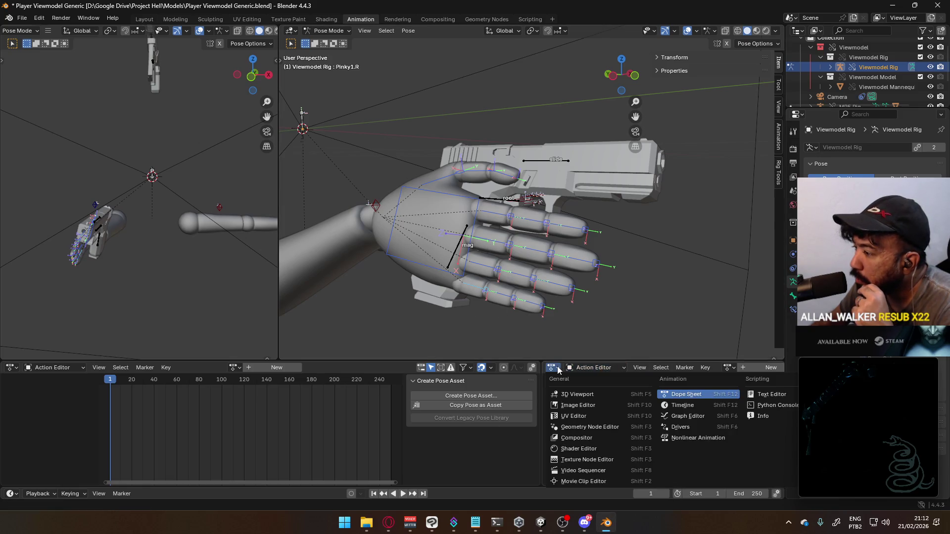
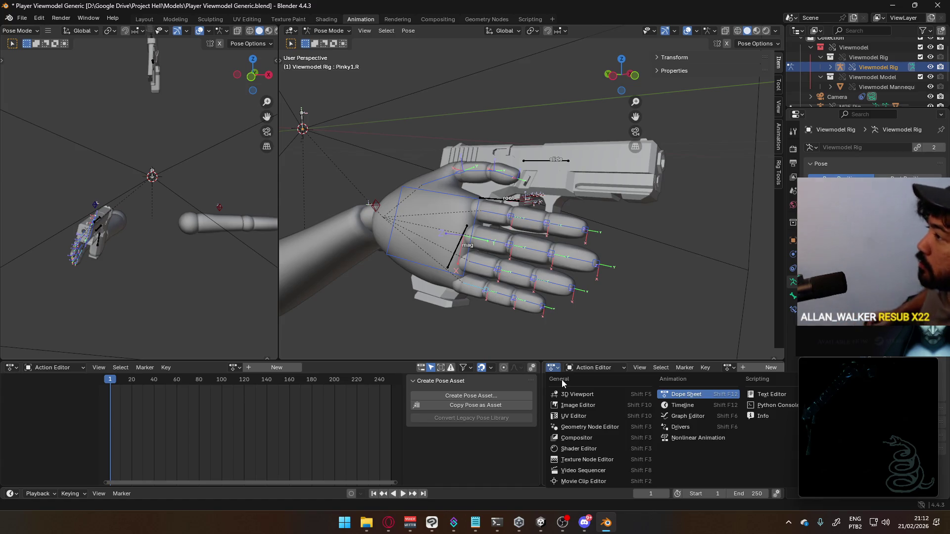
- Resize the two lower Action Editors by dragging the divider between them
click(797, 31)
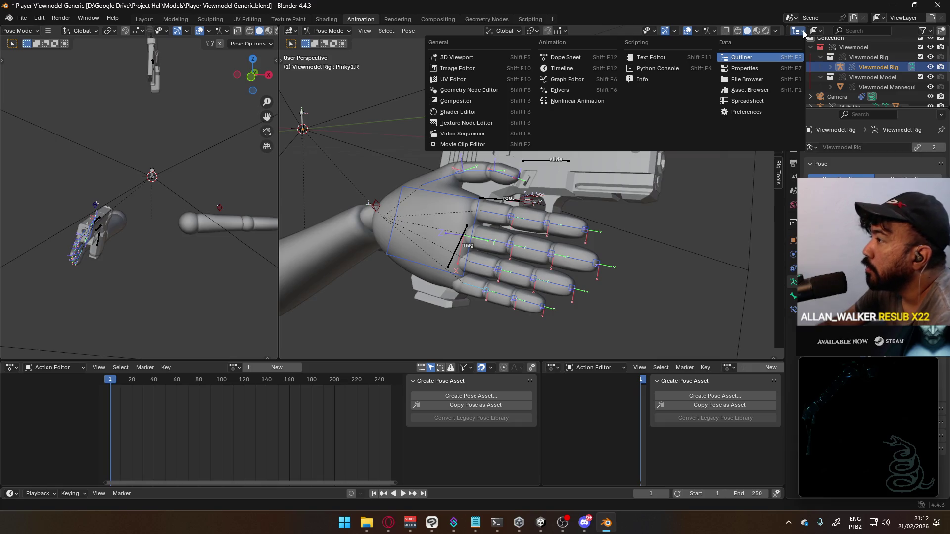
click(552, 368)
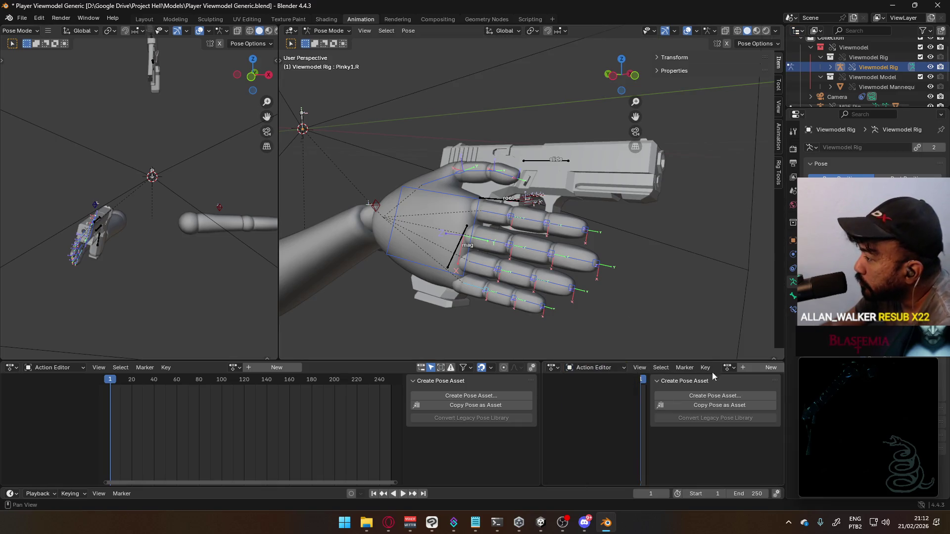
click(553, 368)
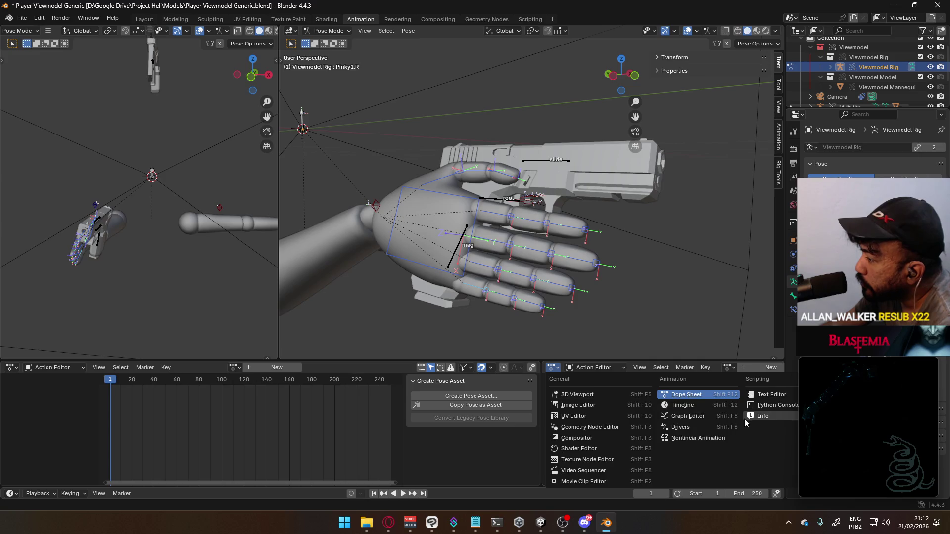
drag(542, 381, 296, 376)
click(304, 368)
click(304, 367)
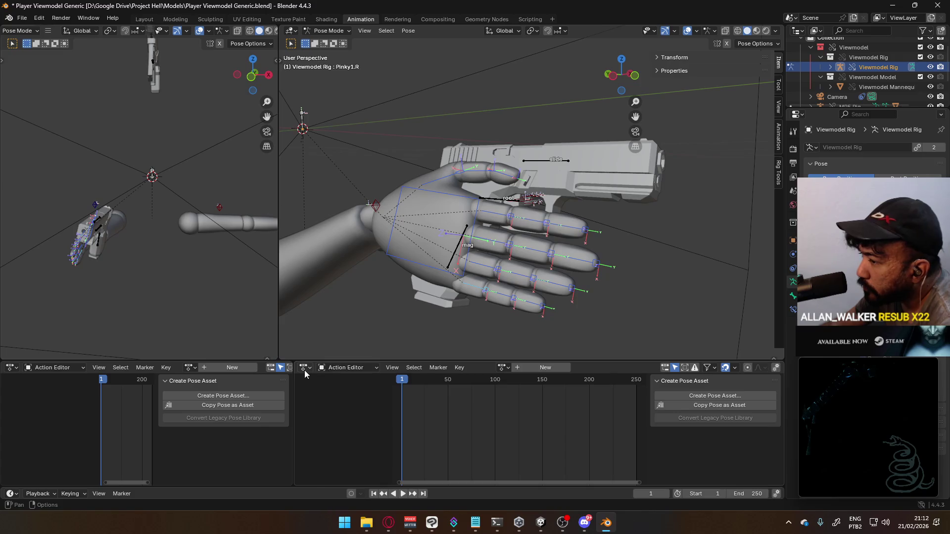
- Change the second editor to an Asset Browser and widen the Action Editor beside it
click(305, 370)
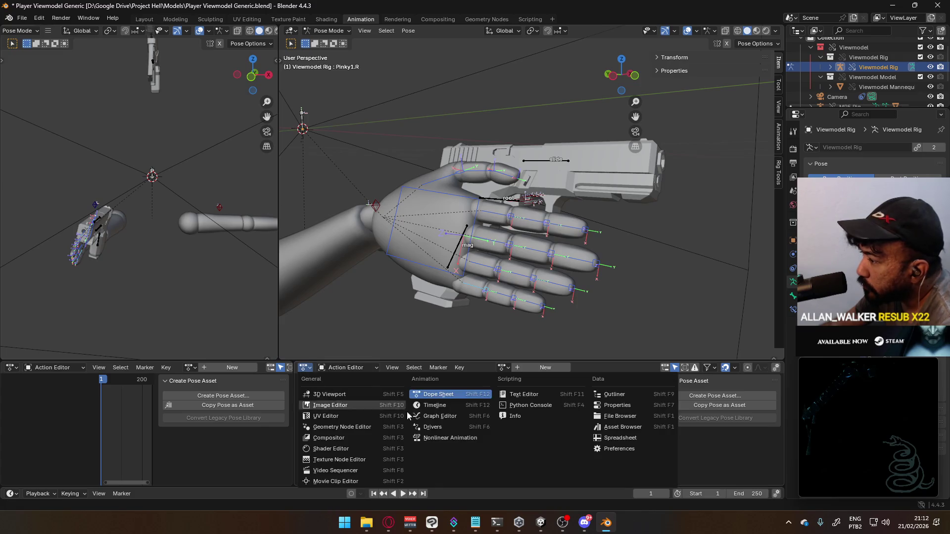
click(639, 427)
drag(295, 377, 463, 377)
click(477, 401)
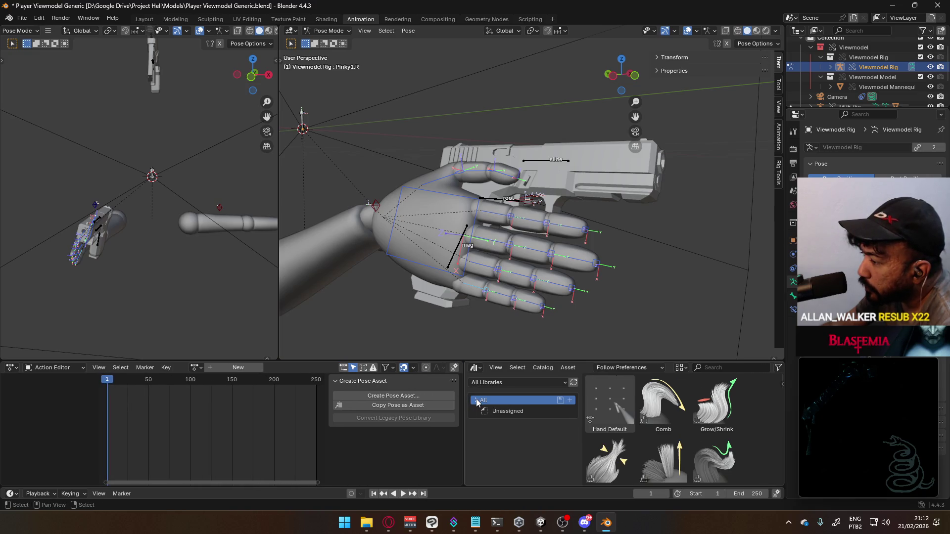
- Filter the Asset Browser to Unassigned, then switch the library to Current File and back to All Libraries
click(477, 401)
click(477, 400)
click(503, 414)
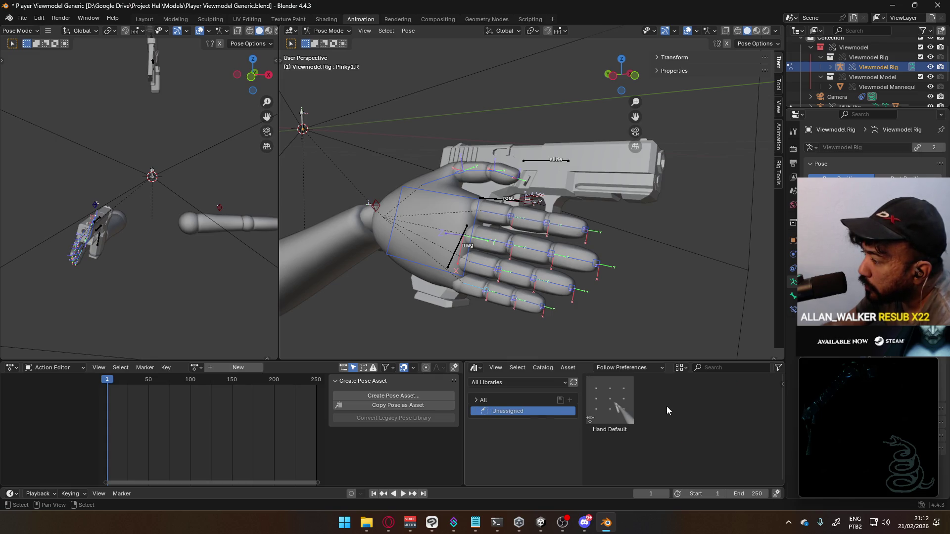
click(622, 414)
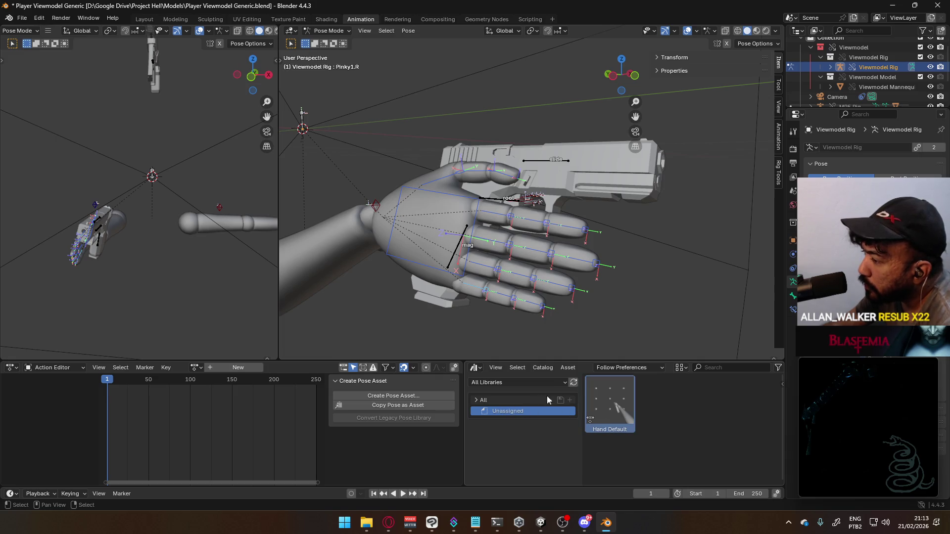
click(560, 385)
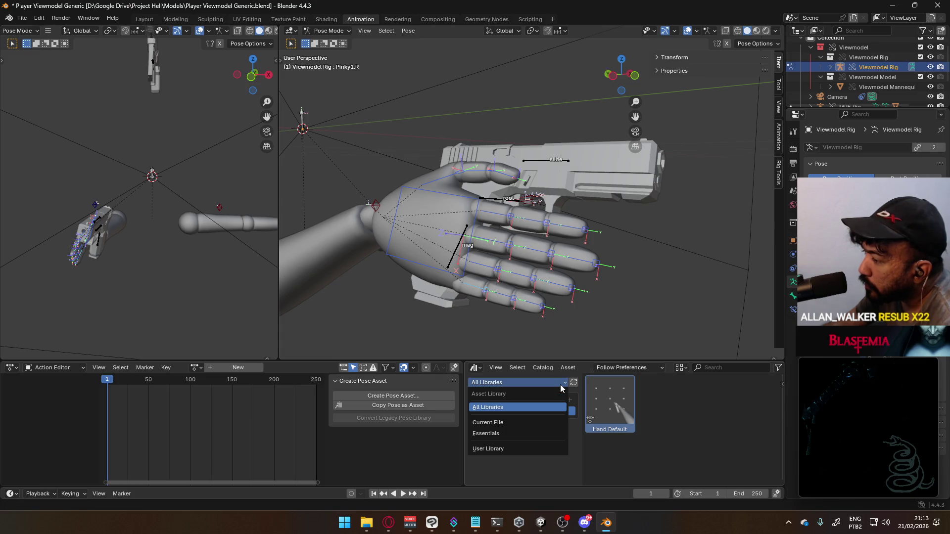
click(539, 421)
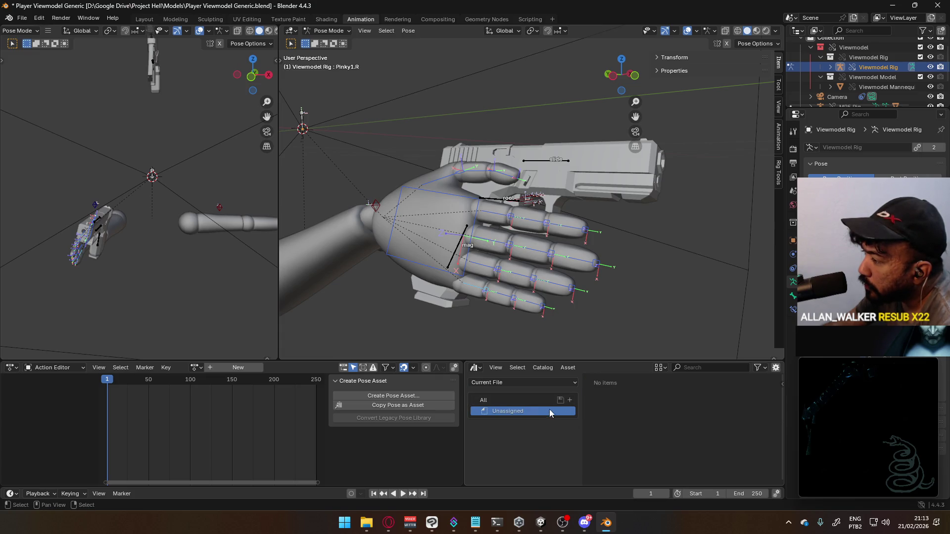
click(546, 384)
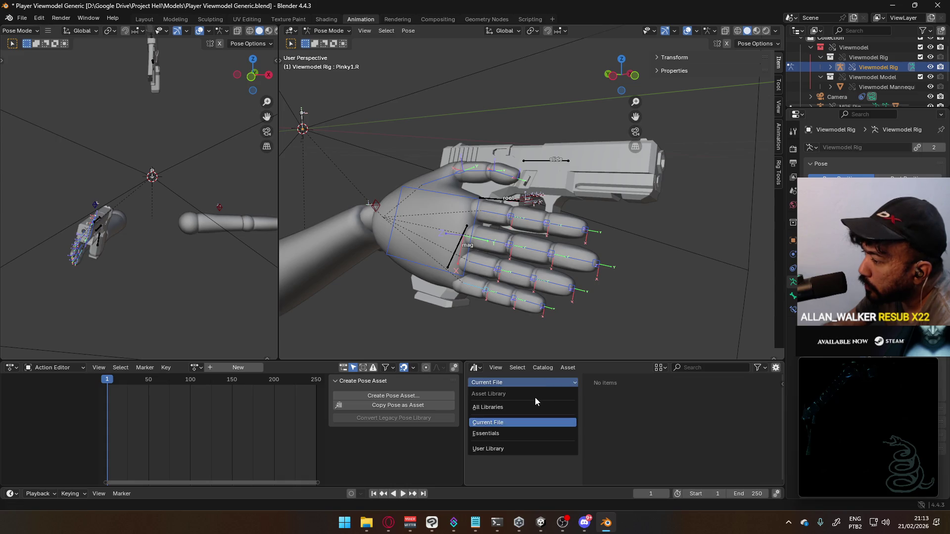
click(517, 409)
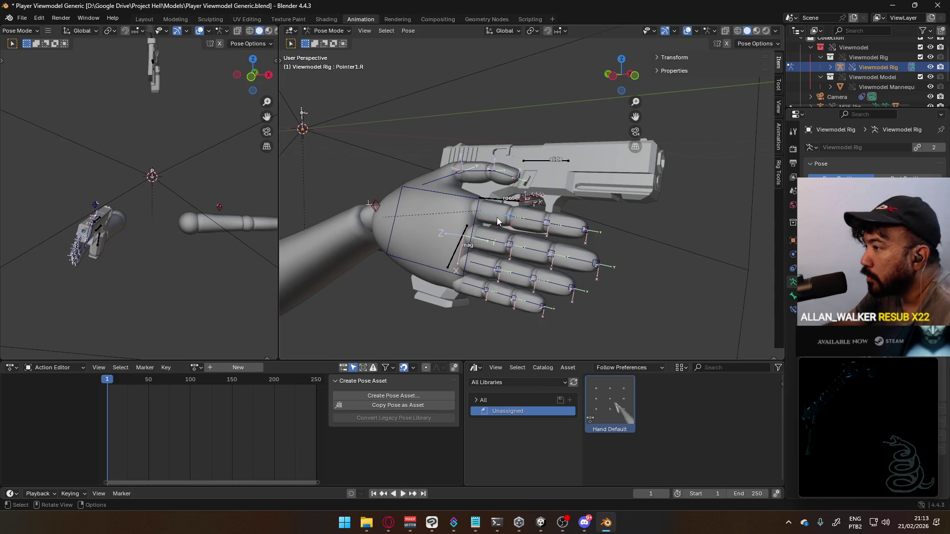
- Curl the pinky base bone by rotating it along local X
shift+click(478, 287)
key(r)
key(x)
key(x)
click(526, 356)
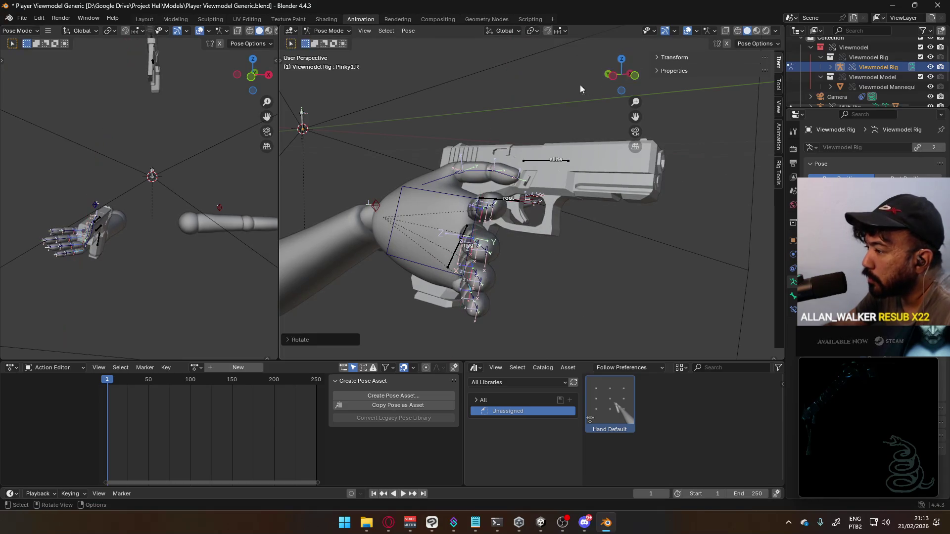
- Apply the Hand Default pose to the rig to straighten the fingers
right_click(607, 407)
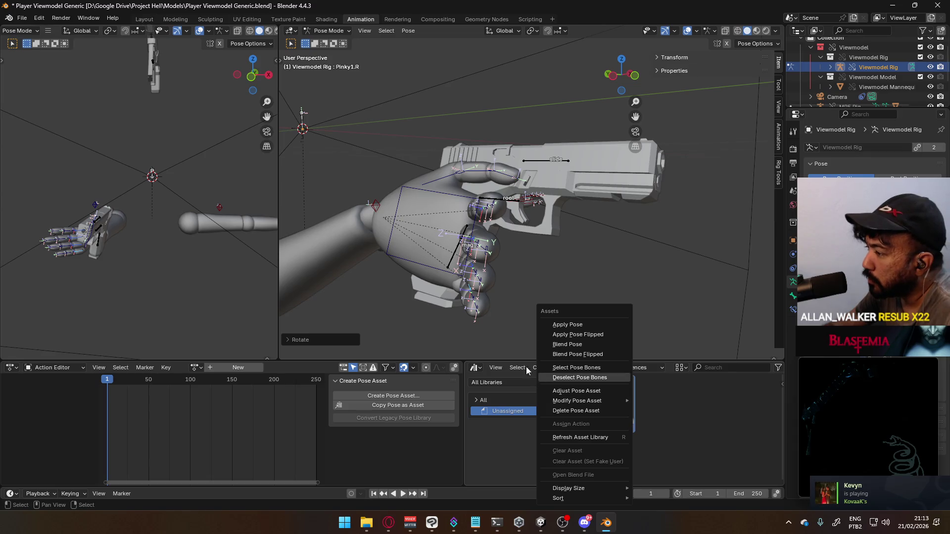
click(592, 328)
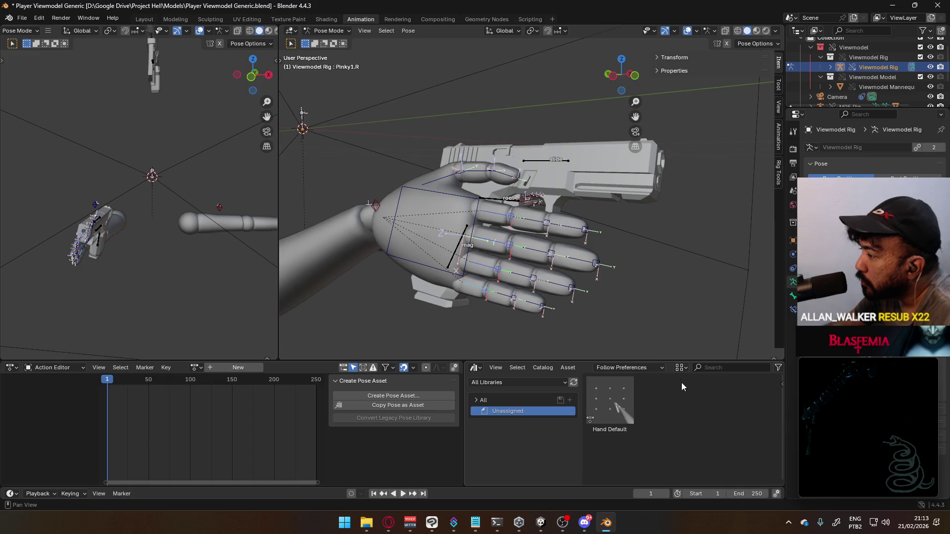
middle_drag(687, 369, 577, 369)
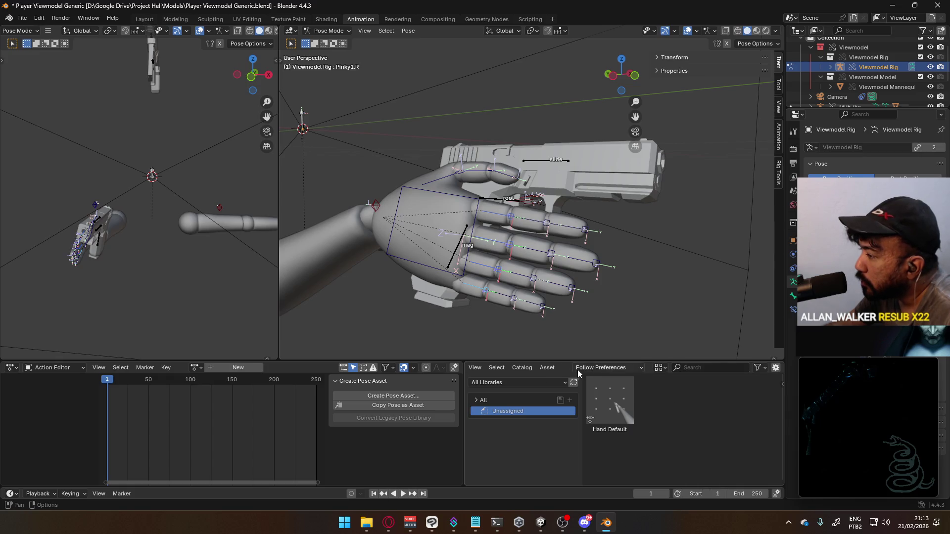
click(606, 369)
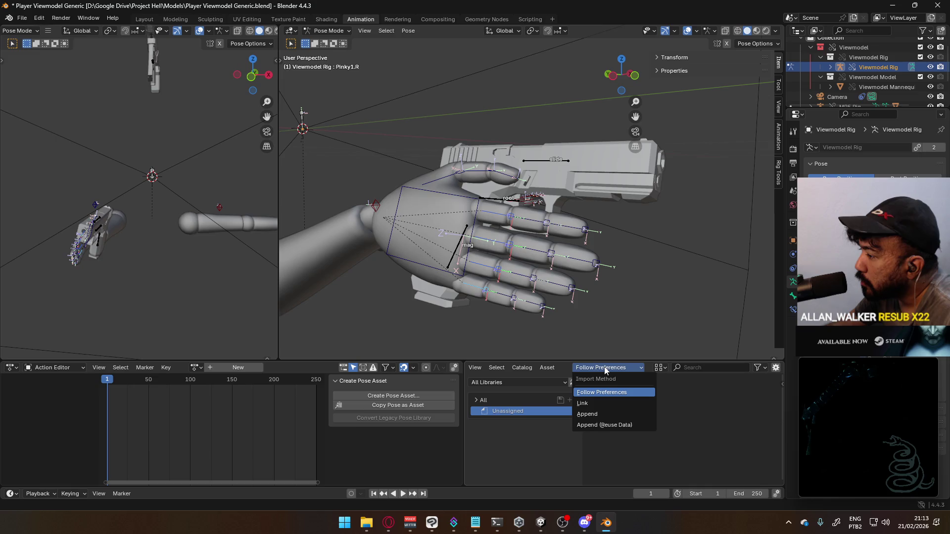
click(602, 392)
mouse_move(594, 415)
mouse_down()
mouse_move(489, 292)
mouse_move(563, 238)
mouse_up()
mouse_move(564, 241)
middle_down()
mouse_move(534, 200)
mouse_move(526, 218)
mouse_move(460, 184)
mouse_move(494, 199)
mouse_move(530, 181)
mouse_move(593, 229)
mouse_move(503, 159)
mouse_move(488, 162)
middle_up()
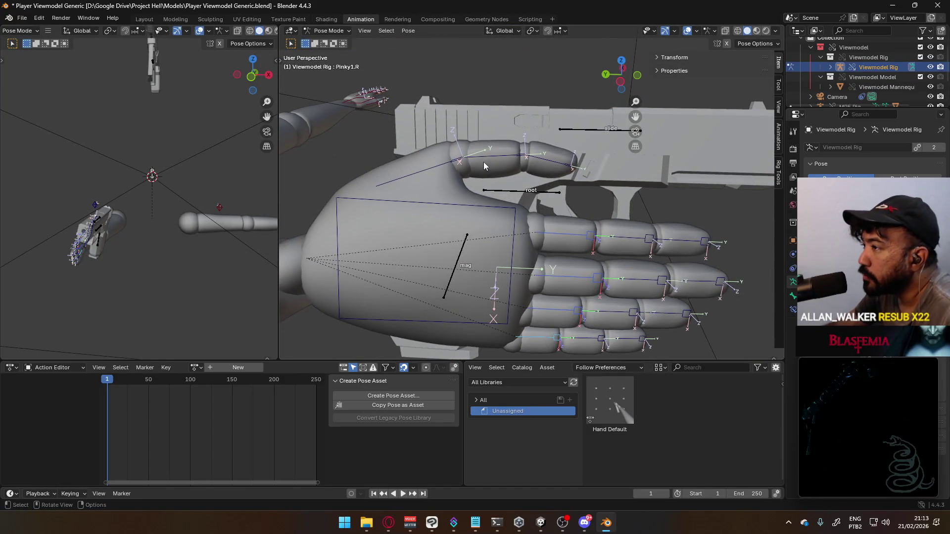
- Rotate the Thumb0.R bone and slide the hand along the Y axis onto the pistol
click(424, 168)
mouse_move(424, 169)
middle_down()
mouse_move(595, 203)
mouse_move(485, 208)
mouse_move(539, 198)
mouse_move(533, 211)
middle_up()
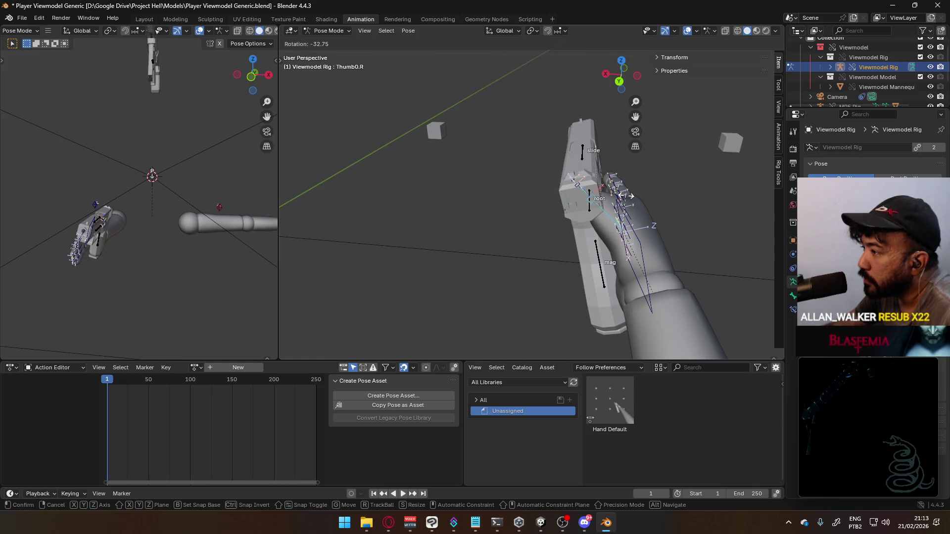
click(627, 196)
middle_drag(664, 211, 493, 198)
key(y)
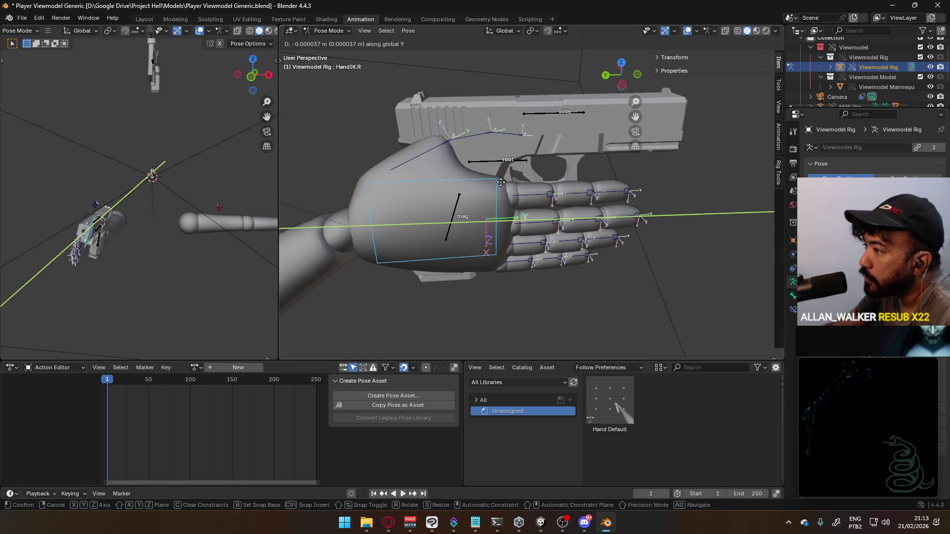
click(468, 186)
mouse_move(468, 186)
middle_down()
mouse_move(430, 170)
mouse_move(514, 149)
mouse_move(653, 201)
middle_up()
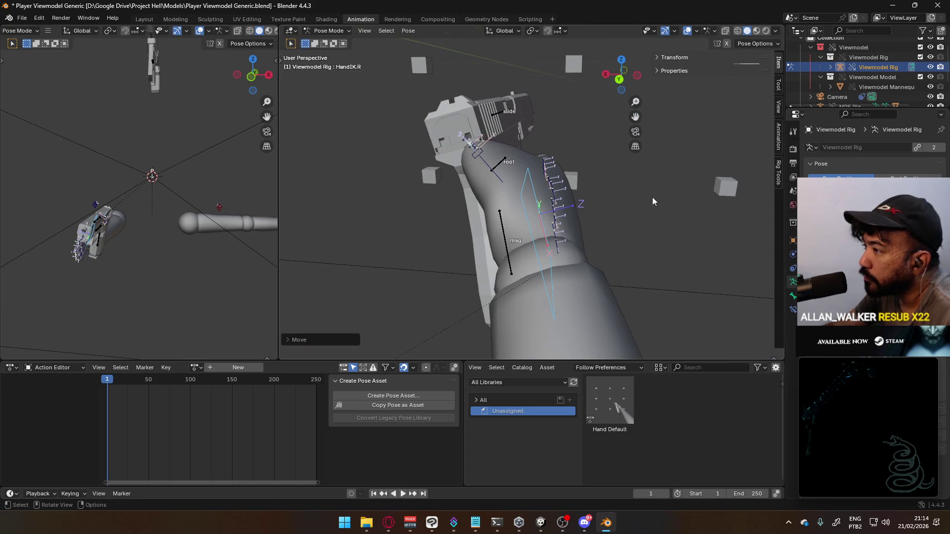
- Curl the finger bones around the grip by rotating them along local X
key(r)
key(y)
key(y)
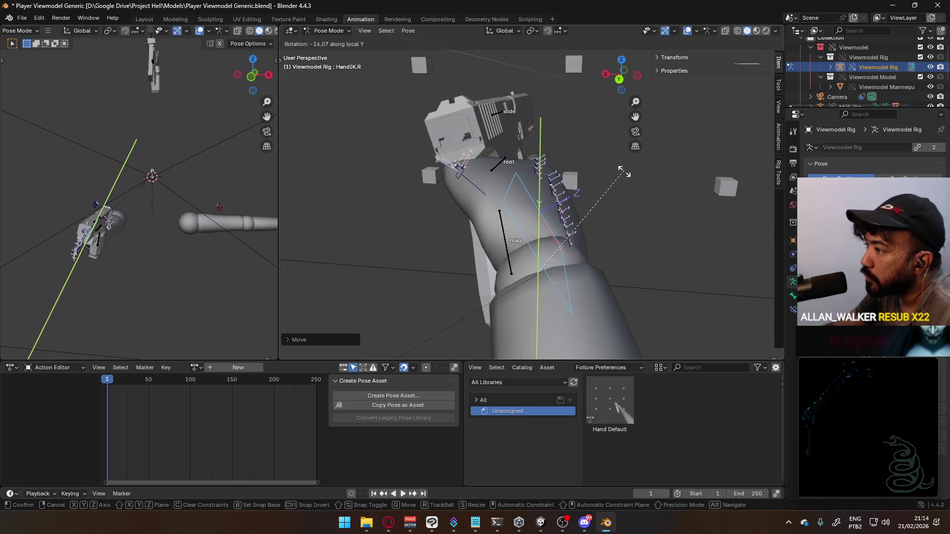
right_click(624, 187)
mouse_move(624, 187)
middle_down()
mouse_move(545, 198)
mouse_move(462, 138)
mouse_move(586, 206)
mouse_move(419, 212)
middle_up()
middle_drag(489, 159, 569, 176)
key(r)
key(x)
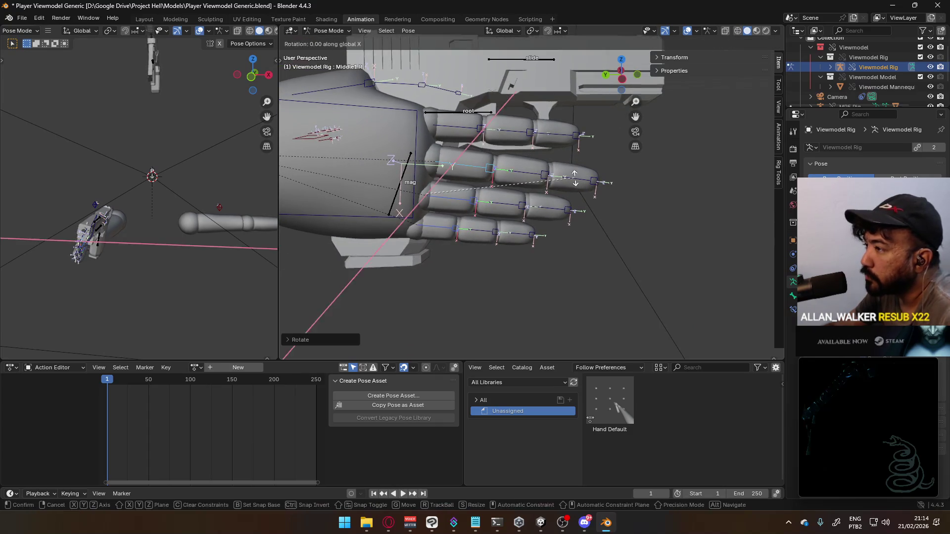
key(x)
click(486, 122)
- Curl the selected finger bones inward around the grip along local X
middle_drag(486, 121, 518, 219)
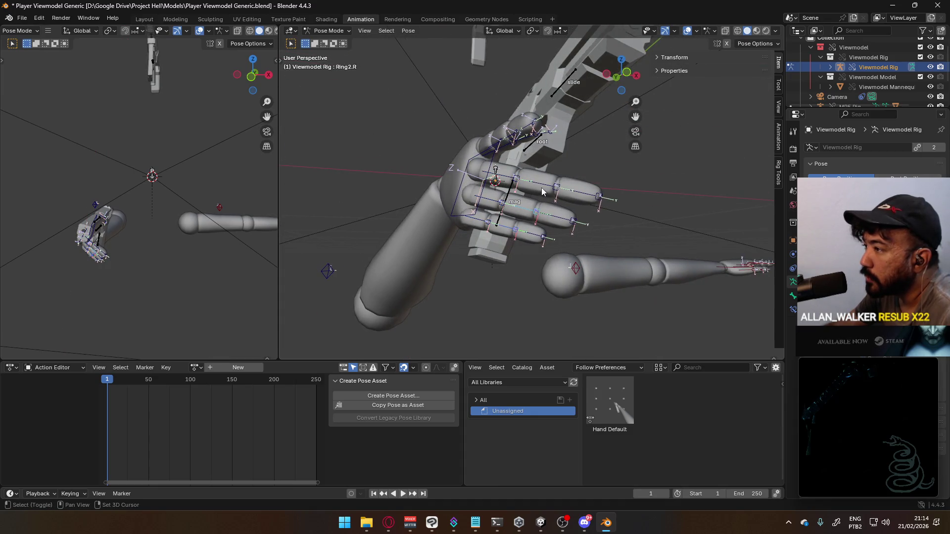
key(x)
key(x)
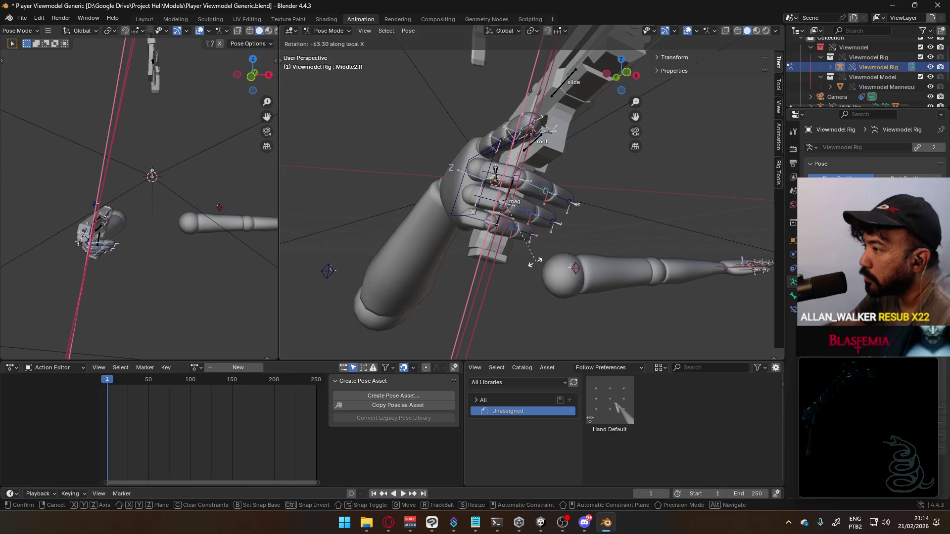
click(538, 258)
mouse_move(538, 258)
middle_down()
mouse_move(588, 254)
mouse_move(461, 255)
mouse_move(399, 280)
mouse_move(619, 238)
middle_up()
key(r)
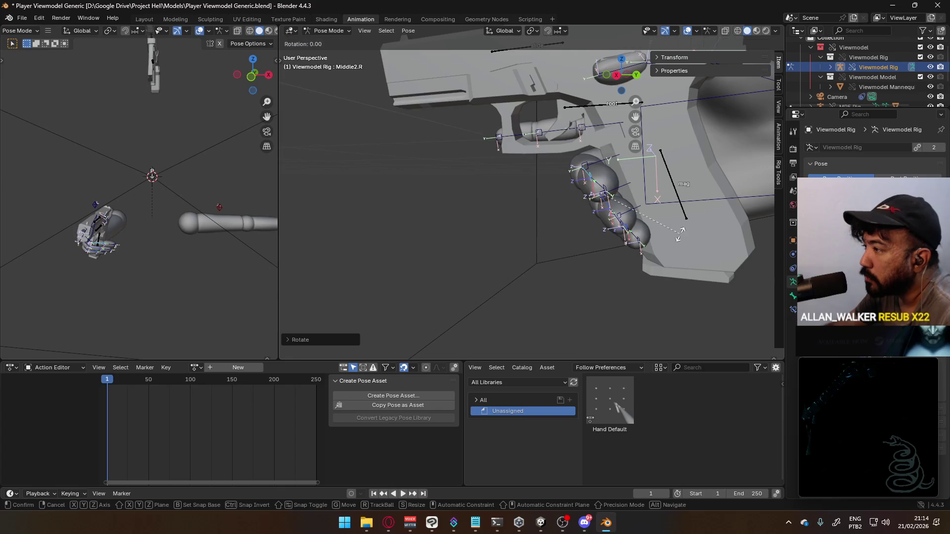
key(x)
key(x)
click(620, 212)
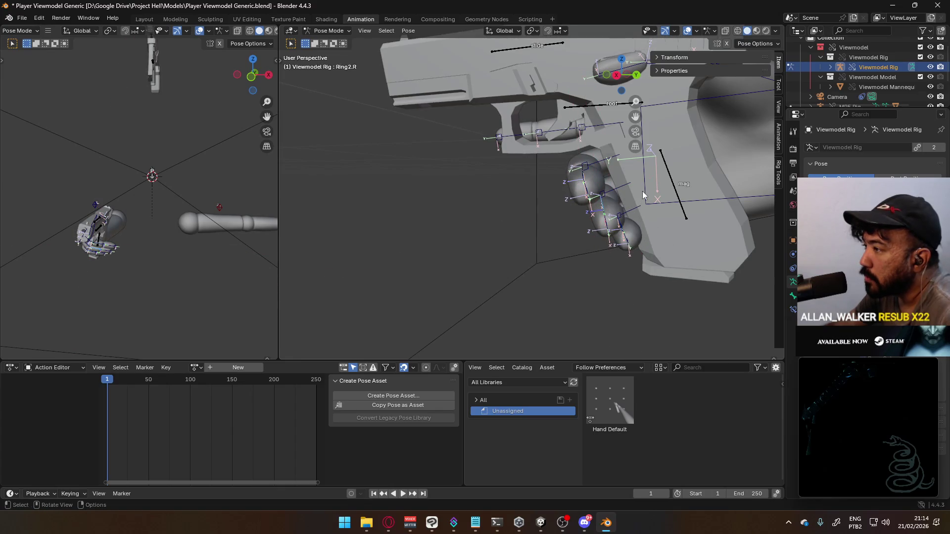
- Rotate further finger joints, including the pinky tip, inward along local X
middle_drag(643, 192, 527, 213)
key(r)
key(x)
key(x)
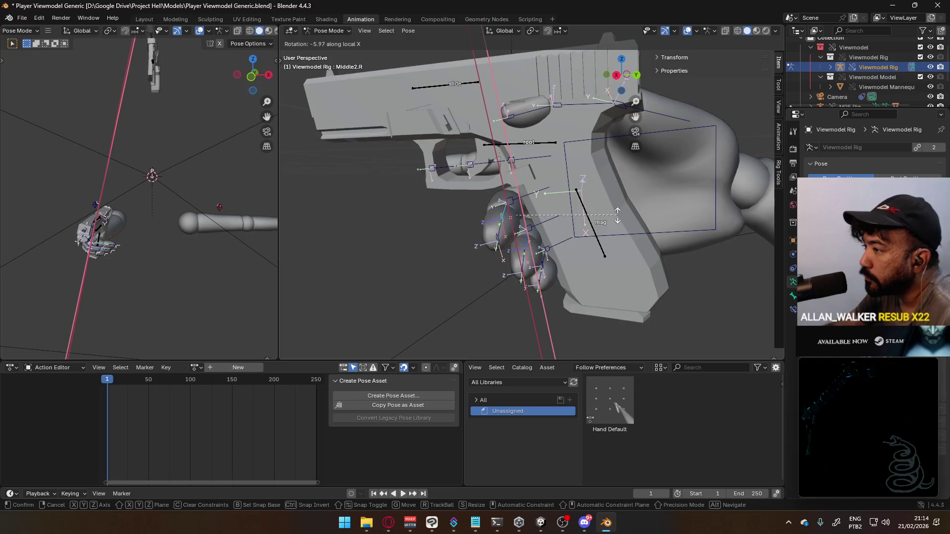
click(618, 216)
key(r)
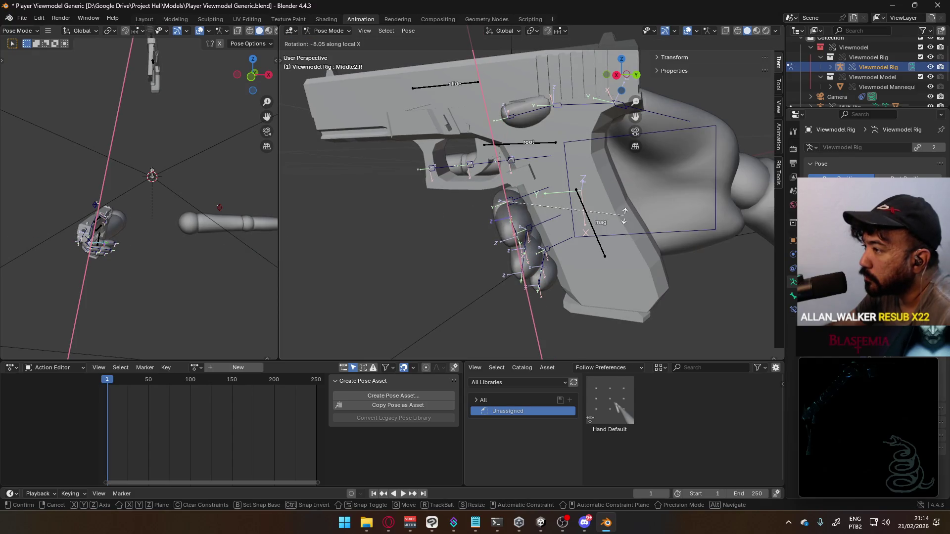
click(624, 216)
mouse_move(624, 216)
middle_down()
mouse_move(578, 196)
mouse_move(594, 191)
middle_up()
click(594, 190)
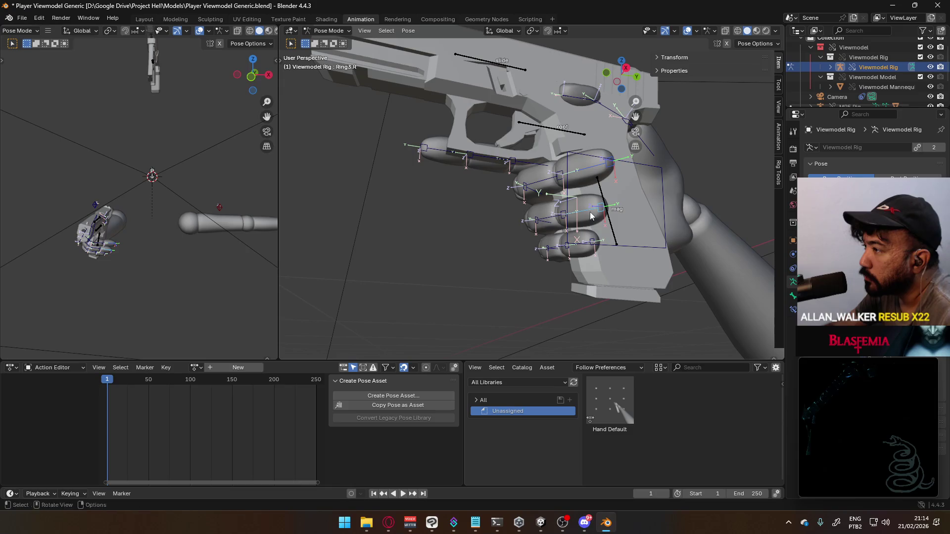
key(r)
key(x)
key(x)
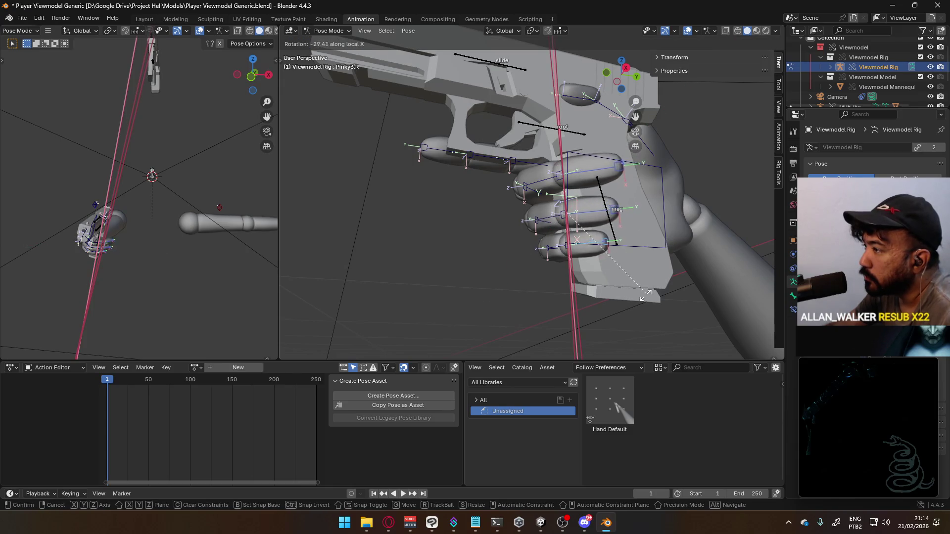
click(579, 349)
mouse_move(579, 350)
middle_down()
mouse_move(621, 310)
mouse_move(537, 328)
mouse_move(643, 289)
mouse_move(616, 254)
mouse_move(561, 232)
middle_up()
- Curl Pinky1.R, Pinky2.R and Pinky3.R in turn along local X to wrap the grip
click(534, 227)
key(r)
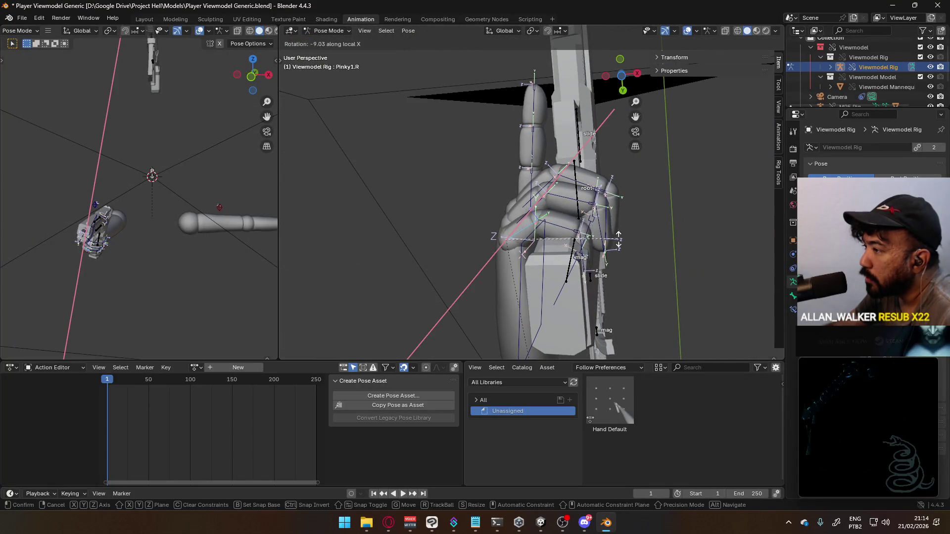
click(568, 232)
key(x)
key(x)
click(621, 225)
click(595, 244)
key(r)
key(x)
click(601, 237)
mouse_move(602, 238)
middle_down()
mouse_move(623, 218)
mouse_move(515, 274)
mouse_move(461, 341)
mouse_move(616, 320)
mouse_move(627, 348)
mouse_move(626, 42)
mouse_move(532, 92)
mouse_move(563, 134)
mouse_move(546, 131)
middle_up()
- Move the HandIK.R control bone along its local Z axis toward the grip
key(r)
key(x)
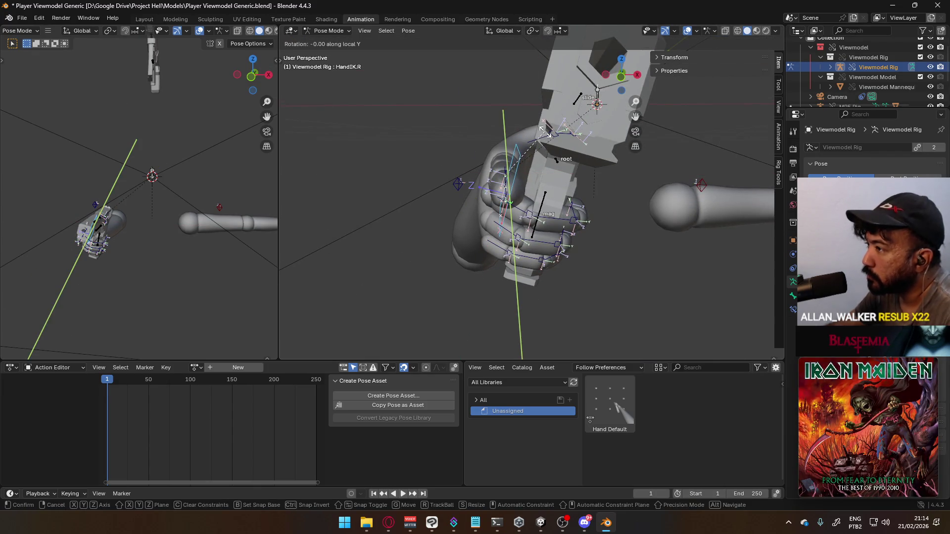
key(y)
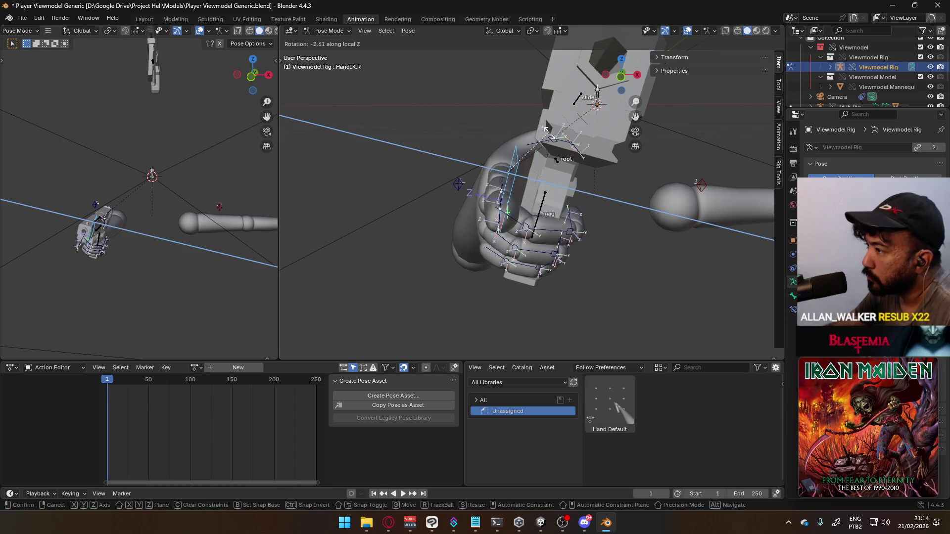
key(Escape)
key(r)
key(g)
key(z)
key(z)
key(z)
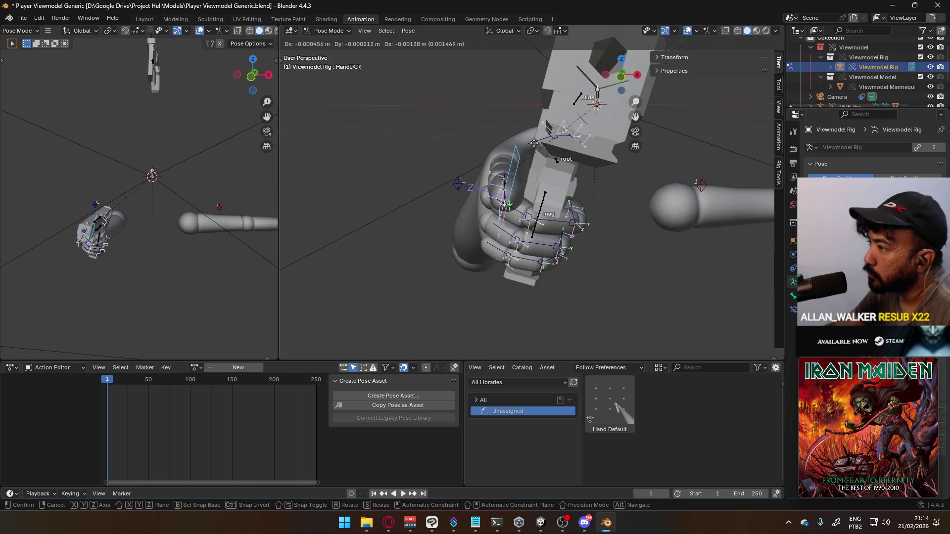
key(z)
key(z)
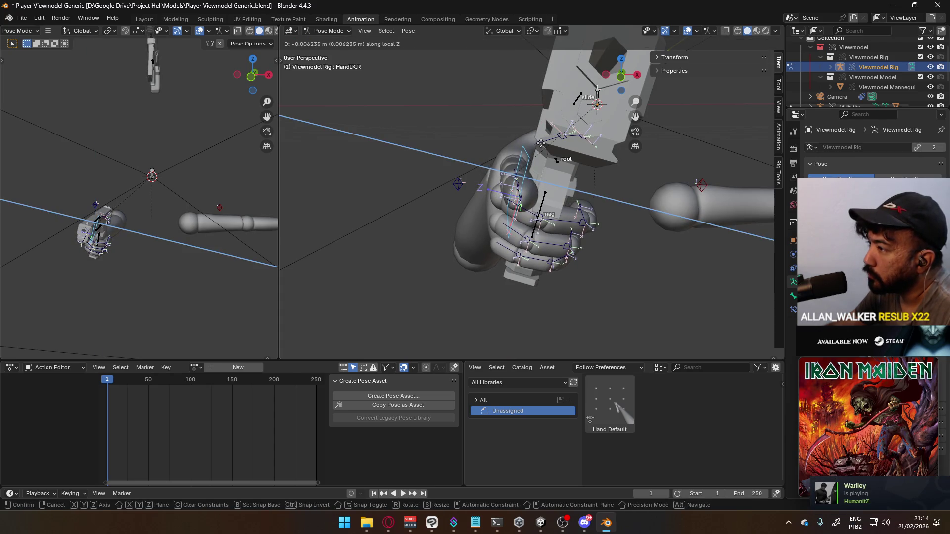
click(528, 144)
mouse_move(529, 144)
middle_down()
mouse_move(639, 178)
mouse_move(749, 149)
mouse_move(765, 127)
mouse_move(307, 118)
mouse_move(760, 142)
middle_up()
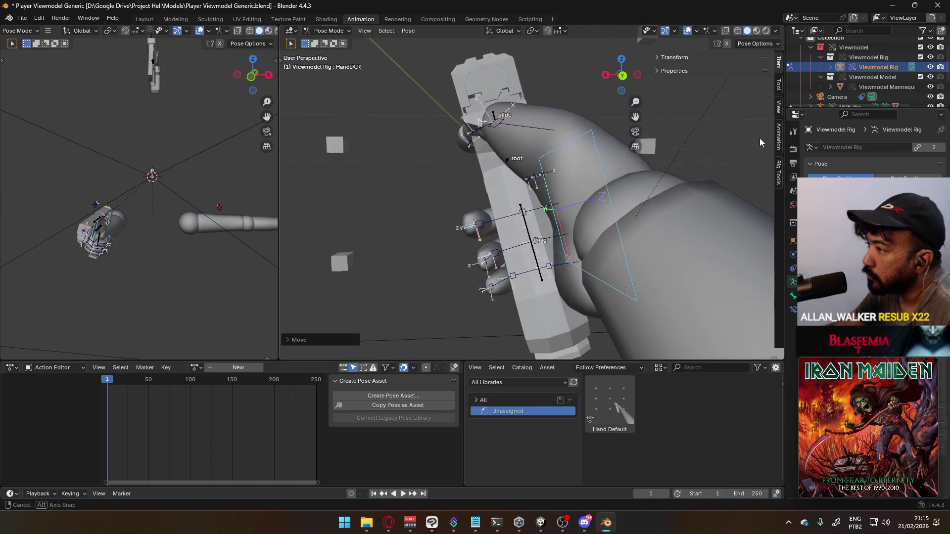
mouse_move(571, 173)
middle_down()
mouse_move(769, 145)
mouse_move(296, 160)
mouse_move(309, 99)
mouse_move(733, 85)
mouse_move(638, 217)
mouse_move(569, 215)
mouse_move(582, 185)
mouse_move(515, 173)
mouse_move(526, 161)
middle_up()
- Bend the thumb by rotating the Thumb0.R bone
click(542, 182)
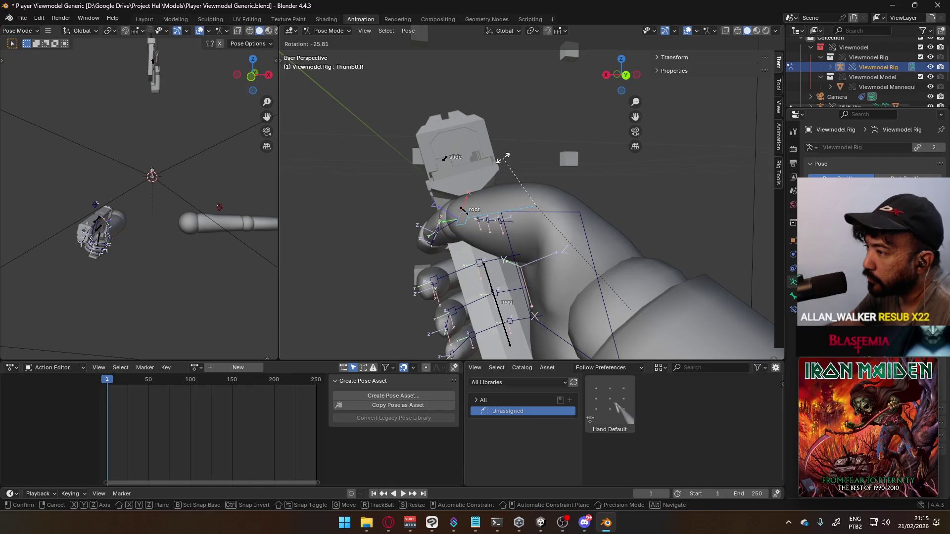
click(507, 154)
mouse_move(506, 155)
middle_down()
mouse_move(562, 182)
mouse_move(672, 154)
mouse_move(491, 193)
mouse_move(580, 133)
middle_up()
mouse_move(607, 170)
middle_down()
mouse_move(622, 154)
mouse_move(594, 188)
mouse_move(615, 177)
middle_up()
- Rotate and shift the hand control bone to seat the hand on the grip
key(r)
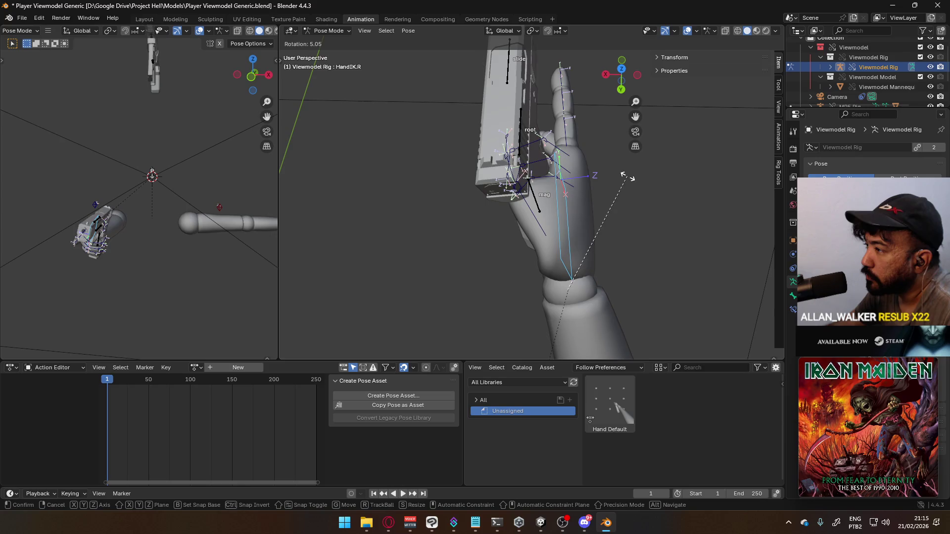
click(643, 179)
key(g)
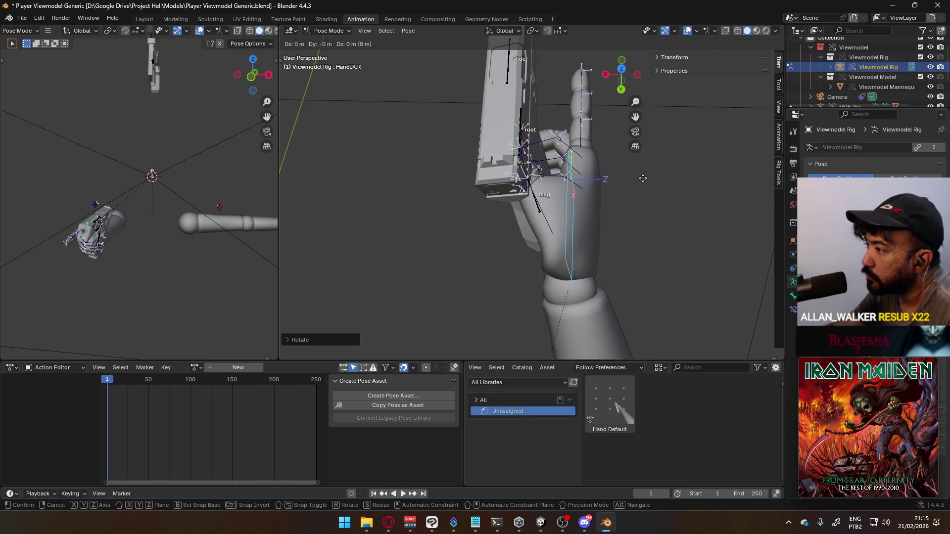
click(610, 180)
mouse_move(610, 180)
middle_down()
mouse_move(600, 175)
mouse_move(663, 106)
mouse_move(653, 99)
mouse_move(607, 114)
mouse_move(605, 153)
middle_up()
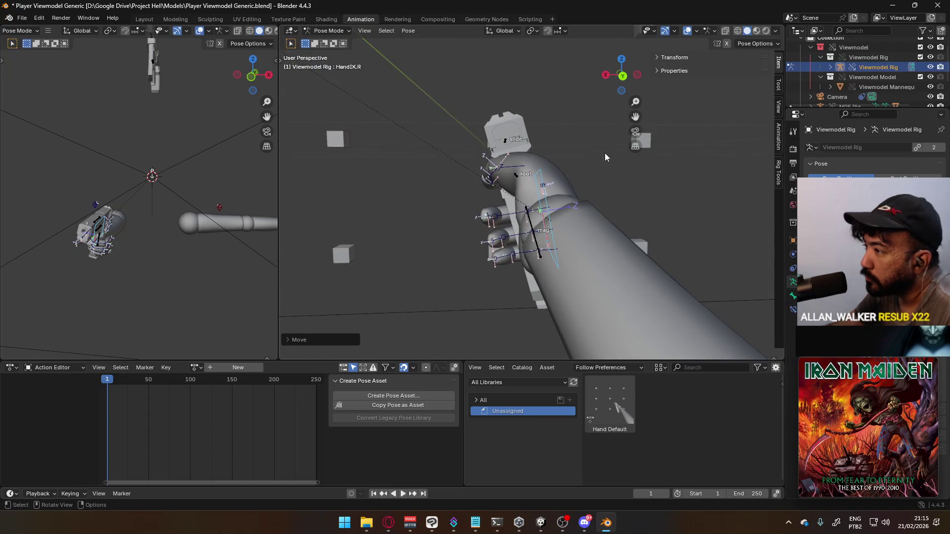
- Rotate the hand bone around the global X axis
key(r)
key(y)
key(y)
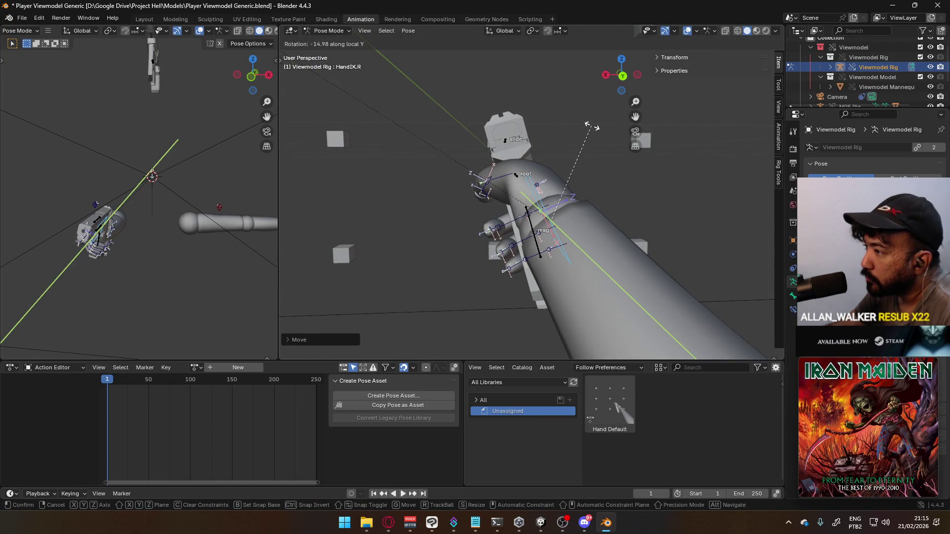
key(Escape)
mouse_move(591, 148)
middle_down()
mouse_move(583, 170)
mouse_move(616, 187)
middle_up()
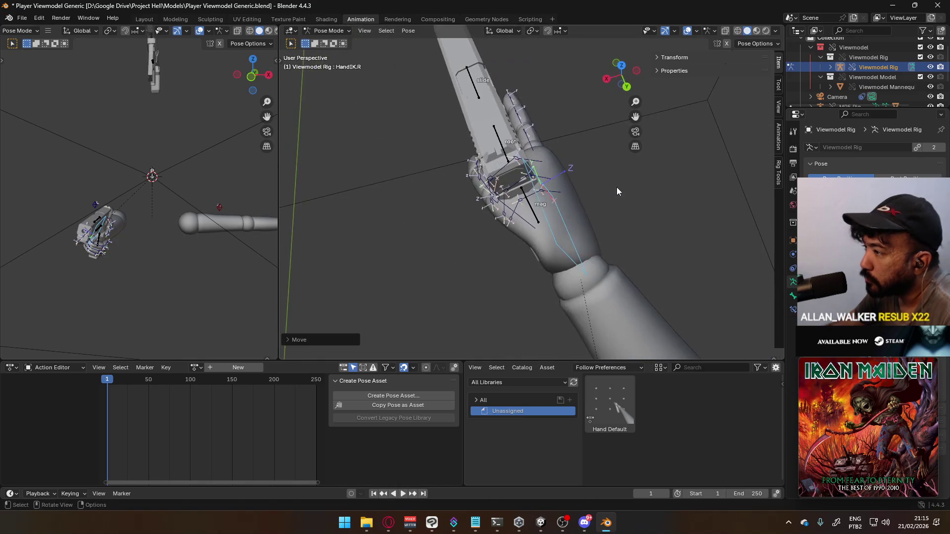
key(r)
key(z)
key(z)
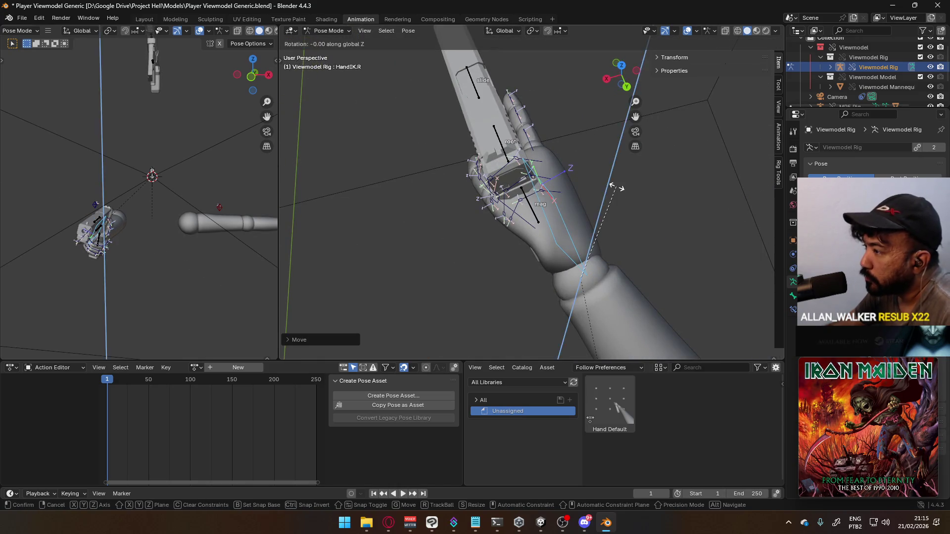
key(x)
click(602, 186)
- Nudge the hand bone into its final position on the pistol grip
mouse_move(603, 186)
middle_down()
mouse_move(653, 109)
mouse_move(594, 125)
mouse_move(576, 165)
mouse_move(575, 210)
mouse_move(521, 267)
mouse_move(528, 229)
mouse_move(571, 163)
mouse_move(602, 73)
mouse_move(569, 71)
middle_up()
key(Escape)
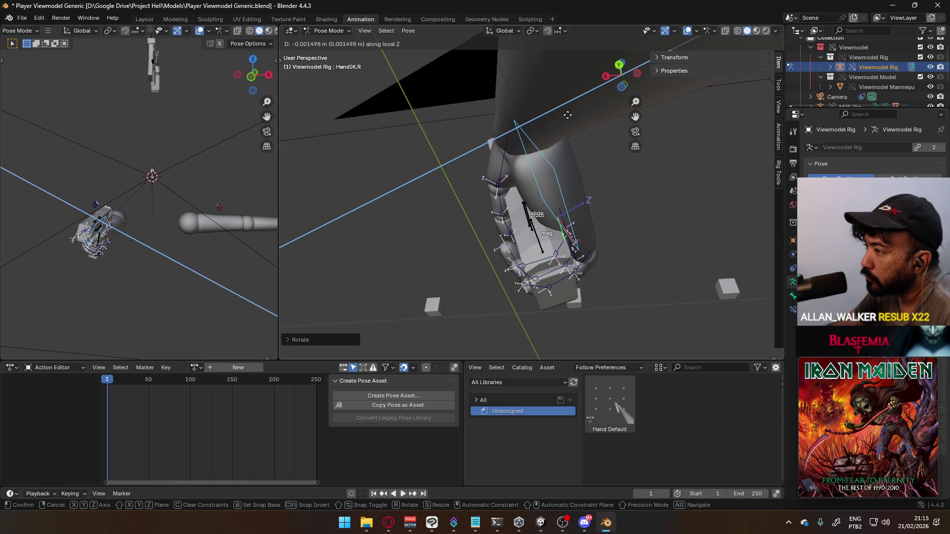
click(568, 115)
mouse_move(568, 114)
middle_down()
mouse_move(459, 112)
mouse_move(588, 147)
mouse_move(702, 153)
mouse_move(520, 198)
mouse_move(595, 213)
middle_up()
click(522, 207)
- Rotate the middle finger base, ring and pinky joints slightly toward the pistol grip
key(r)
click(500, 236)
middle_drag(565, 241, 596, 234)
key(r)
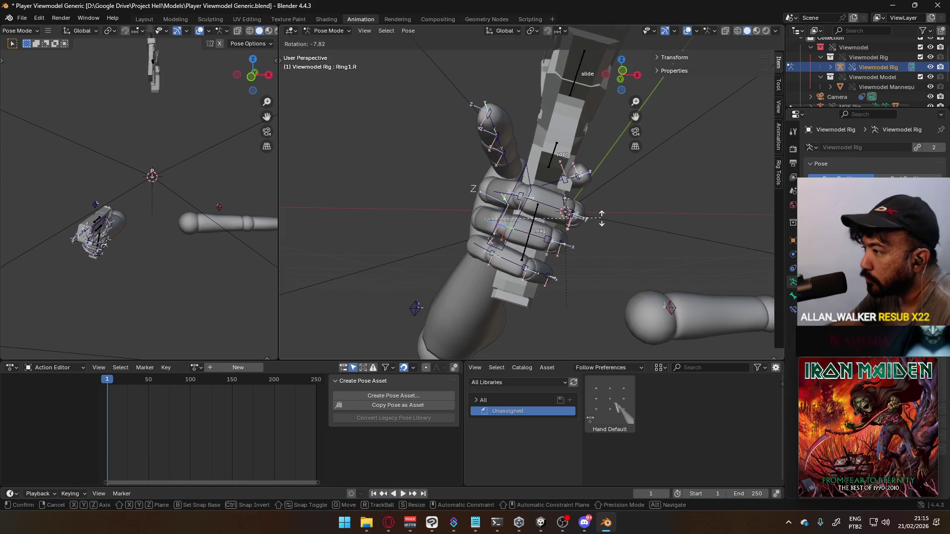
click(603, 217)
key(r)
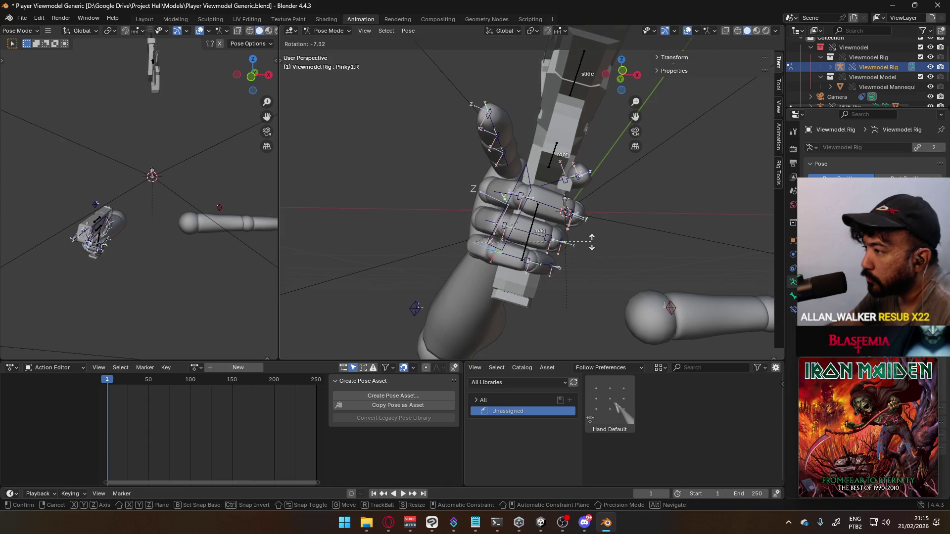
click(603, 242)
mouse_move(603, 241)
middle_down()
mouse_move(442, 251)
mouse_move(570, 205)
mouse_move(619, 171)
mouse_move(526, 147)
mouse_move(532, 179)
mouse_move(556, 185)
middle_up()
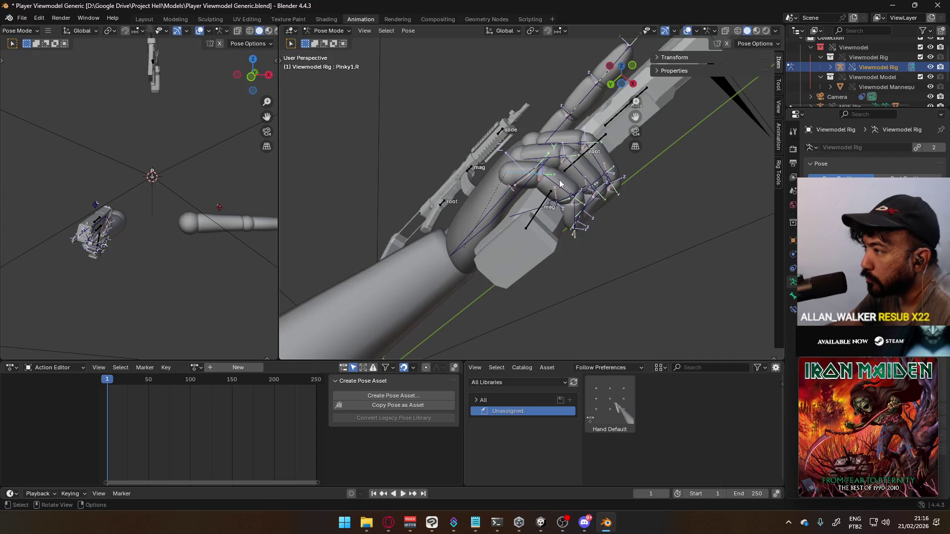
- Curl Pinky1.R and Pinky2.R along their local X axis
key(r)
key(x)
key(x)
click(582, 200)
mouse_move(582, 200)
middle_down()
mouse_move(526, 237)
mouse_move(526, 165)
middle_up()
click(588, 199)
key(r)
key(x)
key(x)
click(596, 193)
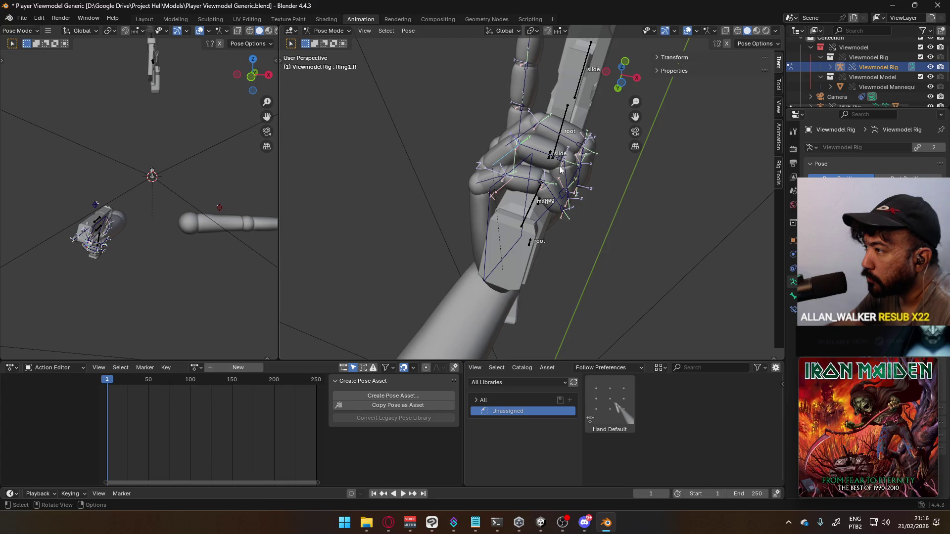
- Bend two ring finger joints, including Ring2.R, along local X
key(r)
key(x)
key(x)
click(565, 187)
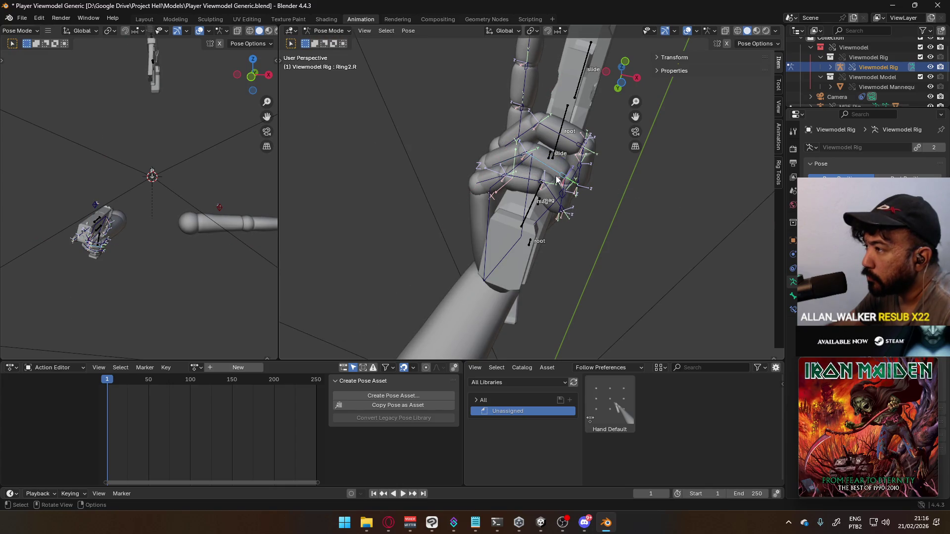
key(r)
key(x)
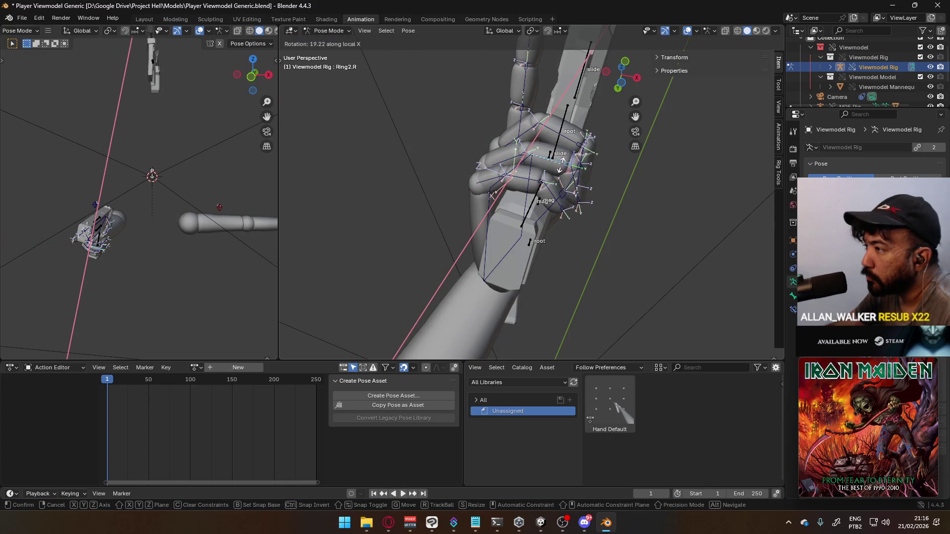
click(558, 174)
mouse_move(557, 174)
middle_down()
mouse_move(435, 206)
mouse_move(386, 250)
mouse_move(471, 242)
mouse_move(556, 186)
middle_up()
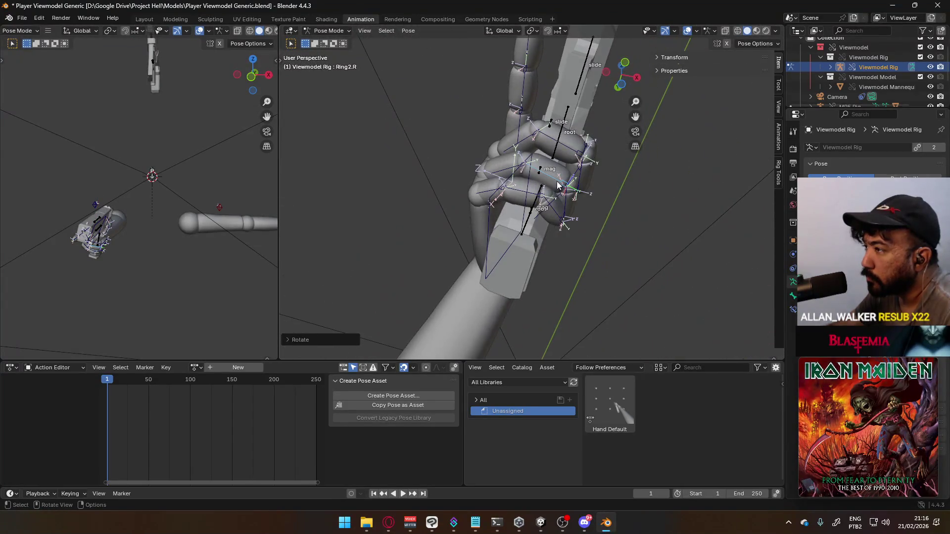
- Rotate Middle1.R, then select Ring1.R and start rotating it while checking from the side
click(519, 146)
key(r)
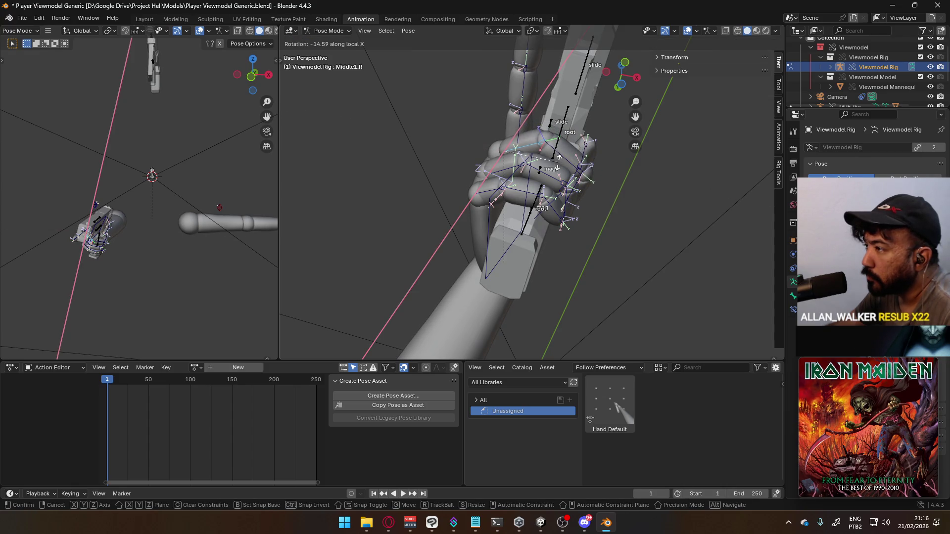
click(559, 161)
mouse_move(560, 161)
middle_down()
mouse_move(545, 245)
mouse_move(444, 249)
mouse_move(382, 234)
mouse_move(501, 200)
mouse_move(613, 200)
mouse_move(618, 161)
mouse_move(569, 163)
middle_up()
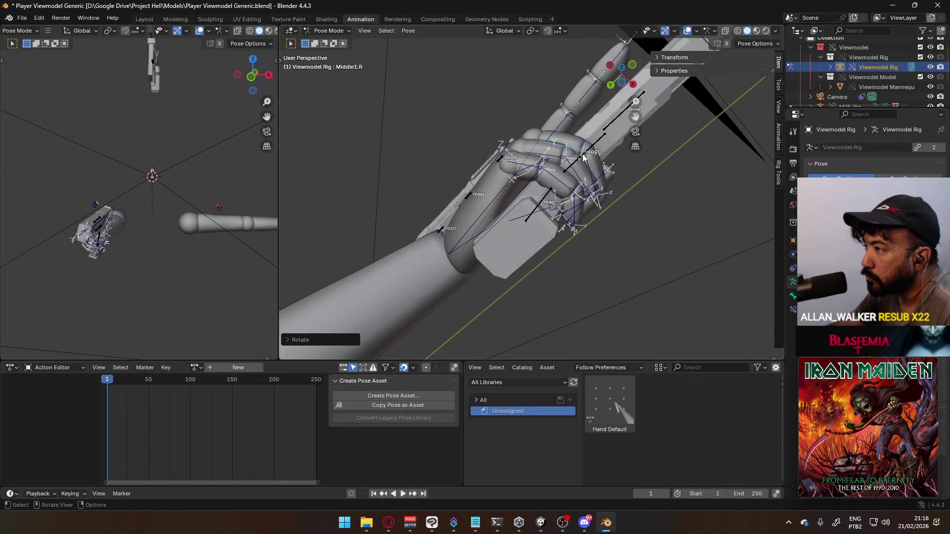
click(567, 164)
key(r)
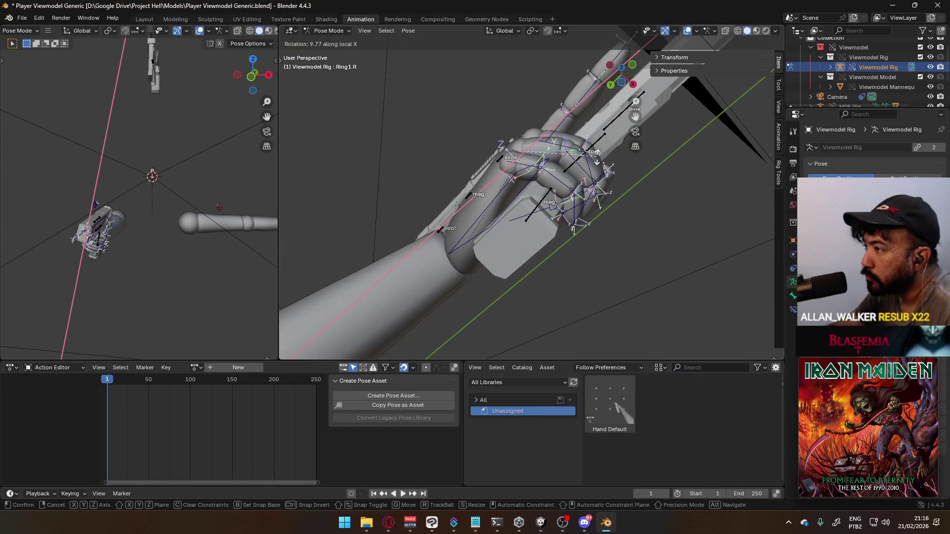
mouse_move(603, 165)
middle_down()
mouse_move(402, 249)
mouse_move(524, 244)
middle_up()
mouse_move(471, 225)
middle_down()
mouse_move(530, 219)
mouse_move(496, 230)
mouse_move(483, 175)
mouse_move(544, 151)
middle_up()
- Bend the Middle2.R joint along its local X axis
click(537, 217)
click(514, 224)
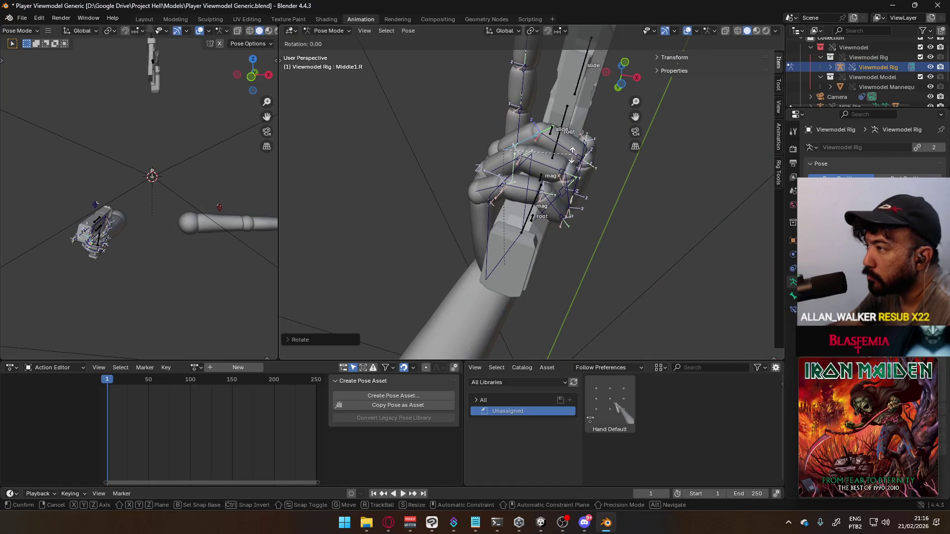
click(586, 153)
key(r)
key(x)
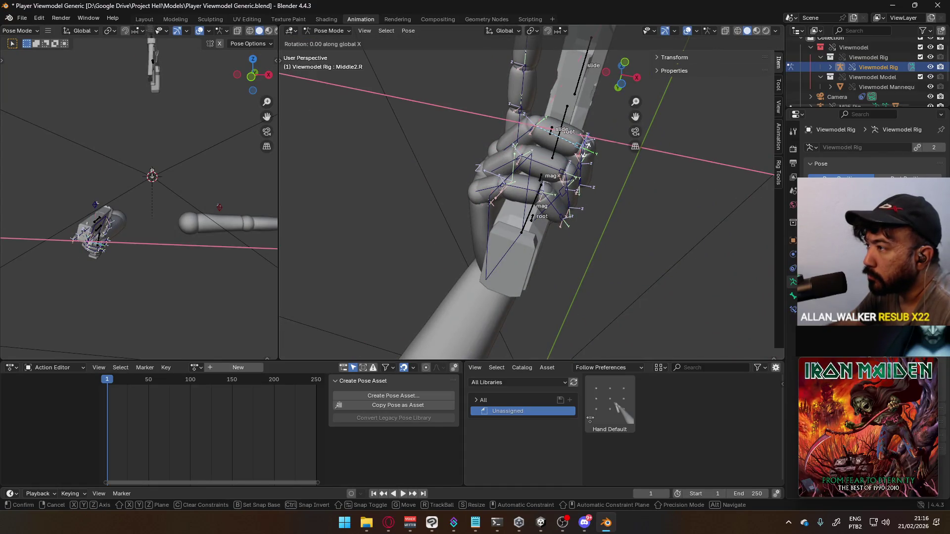
click(586, 175)
mouse_move(586, 174)
middle_down()
mouse_move(483, 219)
mouse_move(507, 278)
mouse_move(513, 252)
middle_up()
- Curl the middle fingertip joint Middle3.R along local X, then zoom in on the hand
click(514, 253)
key(r)
key(x)
key(x)
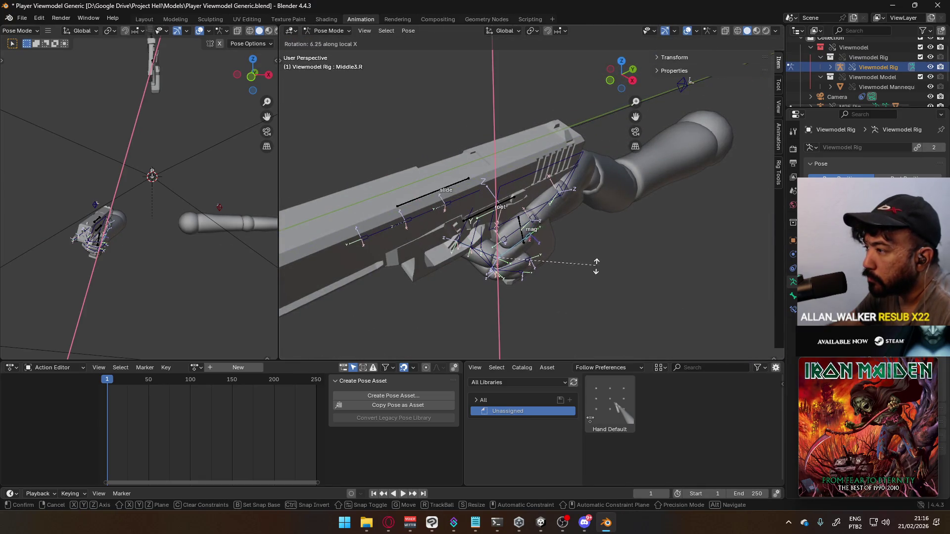
click(589, 274)
mouse_move(589, 274)
middle_down()
mouse_move(640, 212)
mouse_move(547, 209)
mouse_move(434, 230)
mouse_move(442, 223)
middle_up()
middle_drag(498, 241, 521, 189)
scroll(522, 188, up, 3)
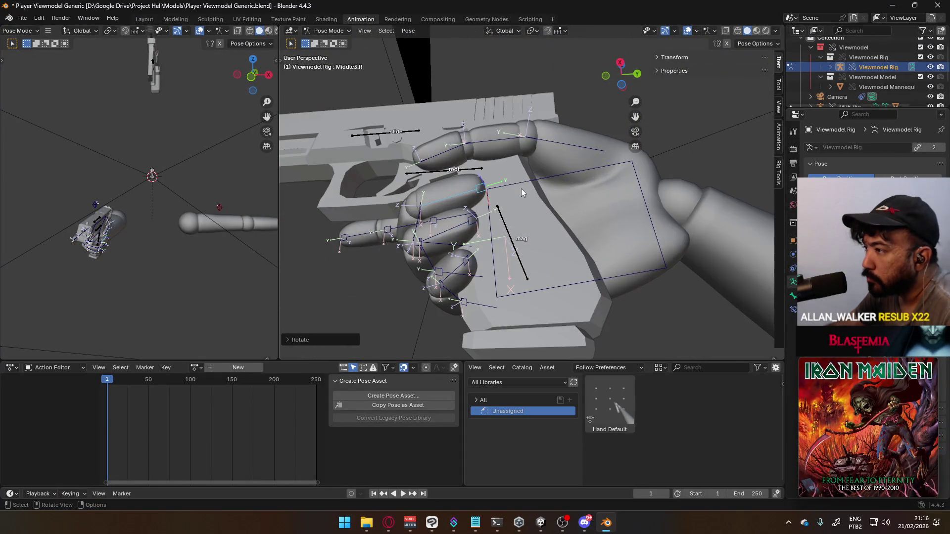
- Curl Ring3.R and the remaining ring finger joints along local X around the grip
click(472, 224)
key(r)
key(x)
key(x)
click(538, 240)
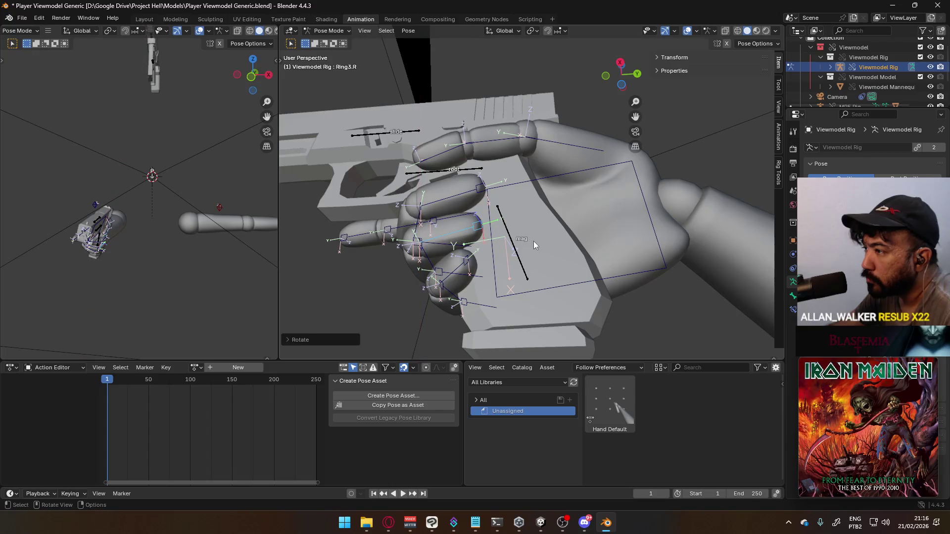
key(r)
click(512, 246)
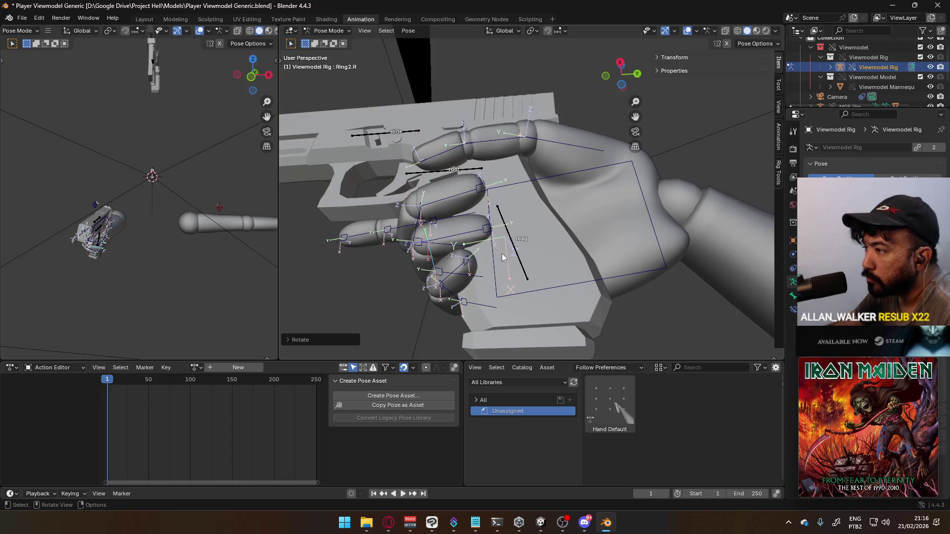
key(r)
key(x)
click(514, 229)
mouse_move(514, 230)
middle_down()
mouse_move(622, 220)
mouse_move(588, 238)
mouse_move(584, 250)
mouse_move(603, 266)
mouse_move(593, 283)
middle_up()
click(506, 189)
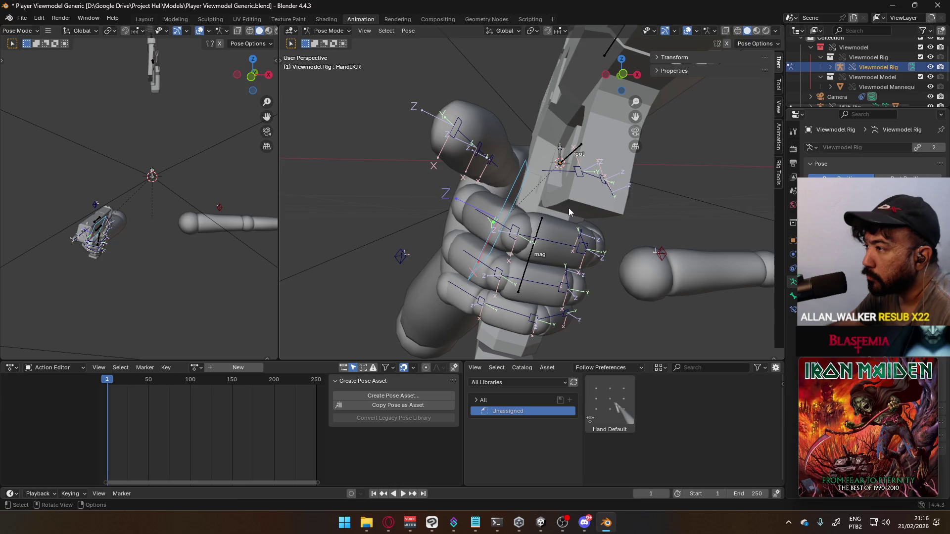
- Tilt the right hand by rotating HandIK.R around its local Y axis
key(r)
key(y)
key(y)
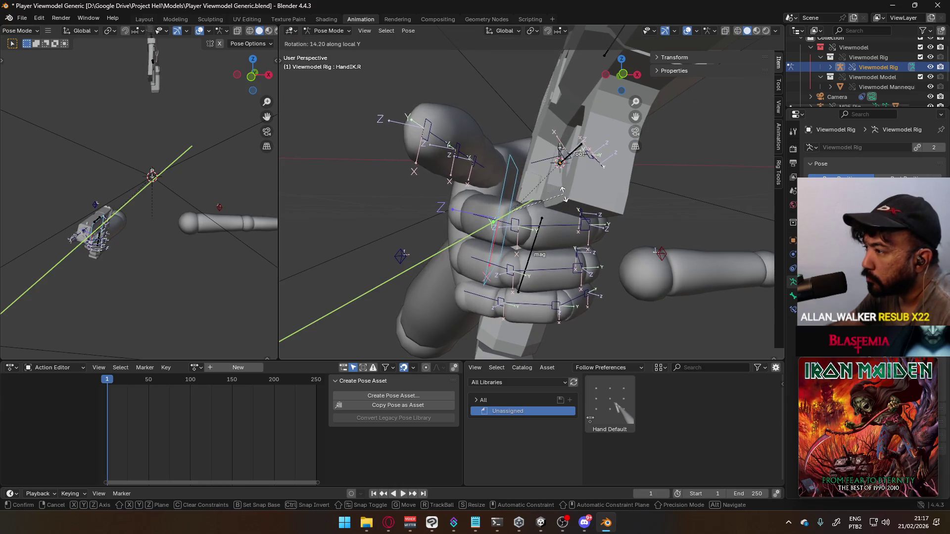
click(565, 198)
mouse_move(565, 198)
middle_down()
mouse_move(610, 211)
mouse_move(399, 229)
mouse_move(414, 202)
mouse_move(381, 243)
middle_up()
- Reposition the thumb base Thumb0.R by moving it and rotating it around local Y
click(525, 194)
key(g)
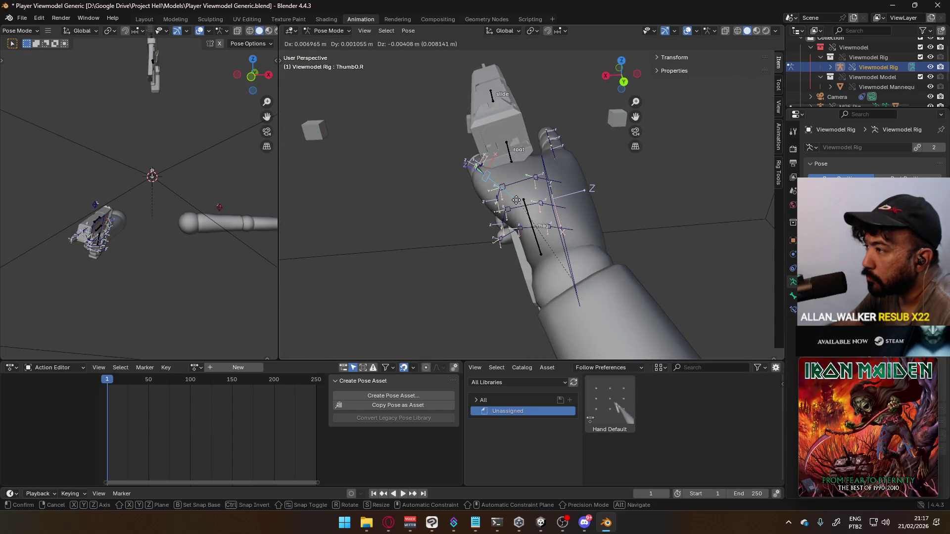
click(522, 198)
mouse_move(522, 198)
middle_down()
mouse_move(528, 160)
mouse_move(658, 147)
mouse_move(619, 136)
mouse_move(560, 183)
mouse_move(587, 164)
mouse_move(587, 131)
mouse_move(599, 118)
mouse_move(582, 132)
mouse_move(625, 108)
mouse_move(771, 127)
mouse_move(642, 167)
mouse_move(610, 161)
mouse_move(598, 94)
mouse_move(575, 44)
mouse_move(586, 129)
middle_up()
key(r)
key(y)
key(y)
click(569, 144)
key(g)
click(595, 129)
click(606, 163)
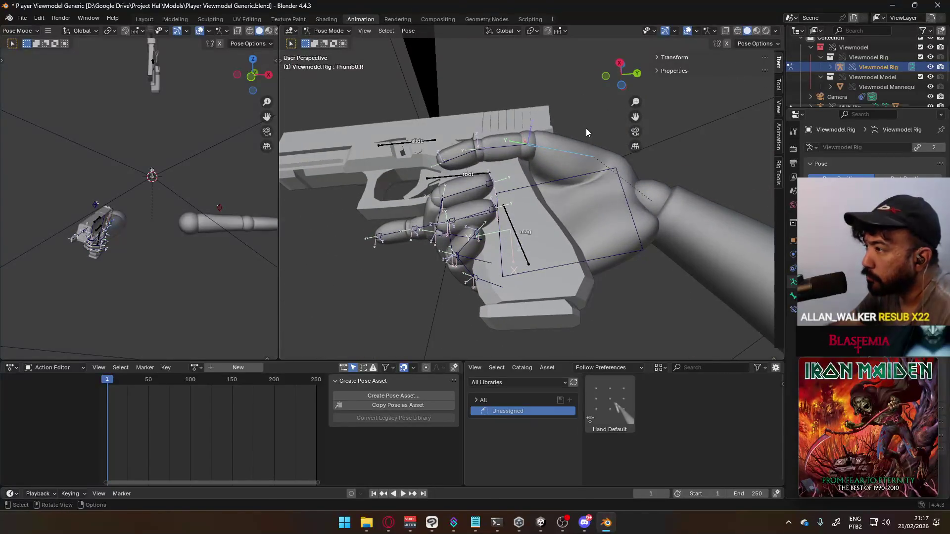
- Rotate the thumb base along local X so it closes toward the gun
key(r)
key(x)
key(x)
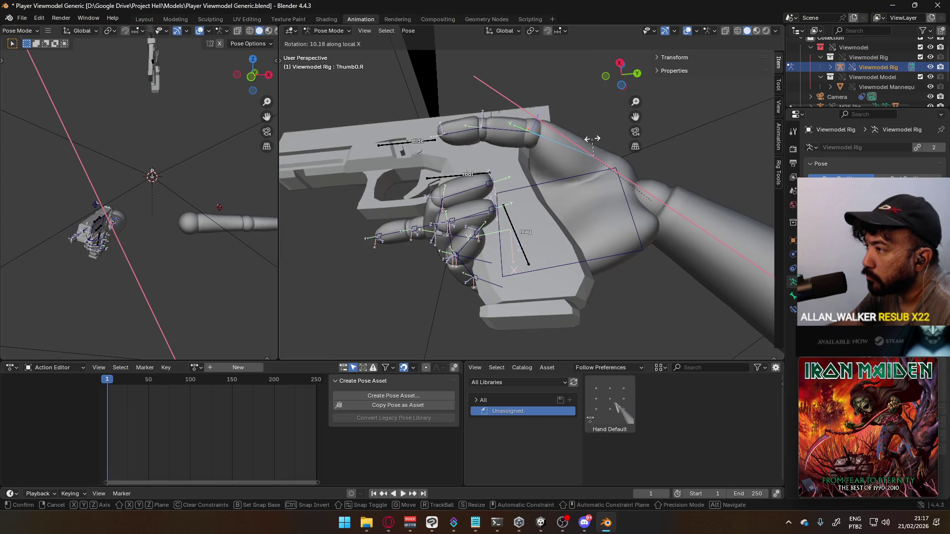
click(612, 107)
mouse_move(612, 108)
middle_down()
mouse_move(527, 181)
mouse_move(571, 224)
middle_up()
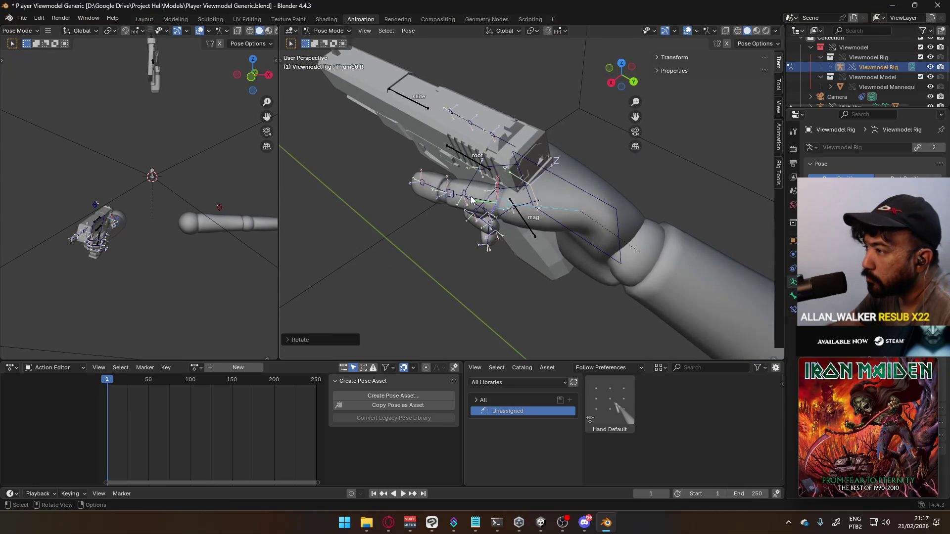
middle_drag(471, 199, 657, 165)
- Bend Thumb1.R and Thumb2.R along local X to wrap the thumb around the pistol
click(574, 191)
key(r)
key(x)
key(x)
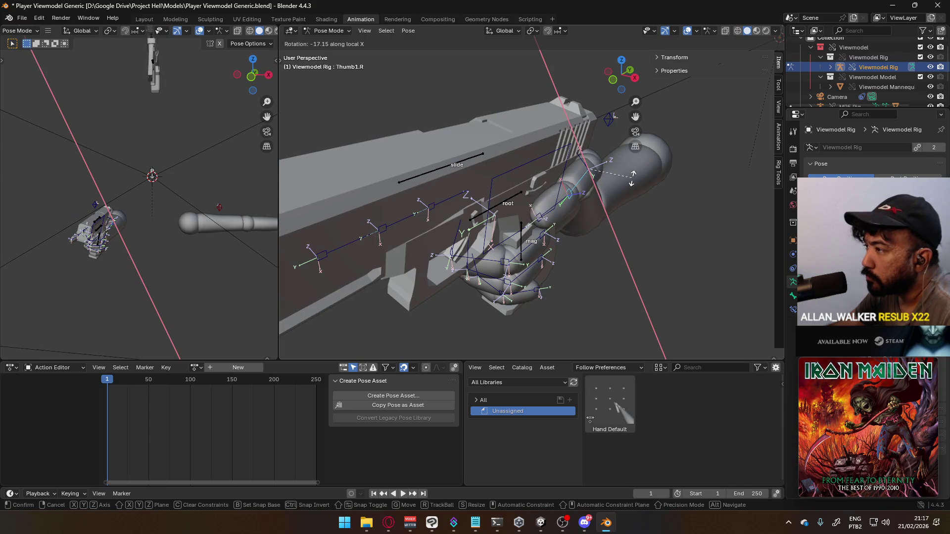
click(632, 177)
click(587, 198)
key(r)
key(x)
key(x)
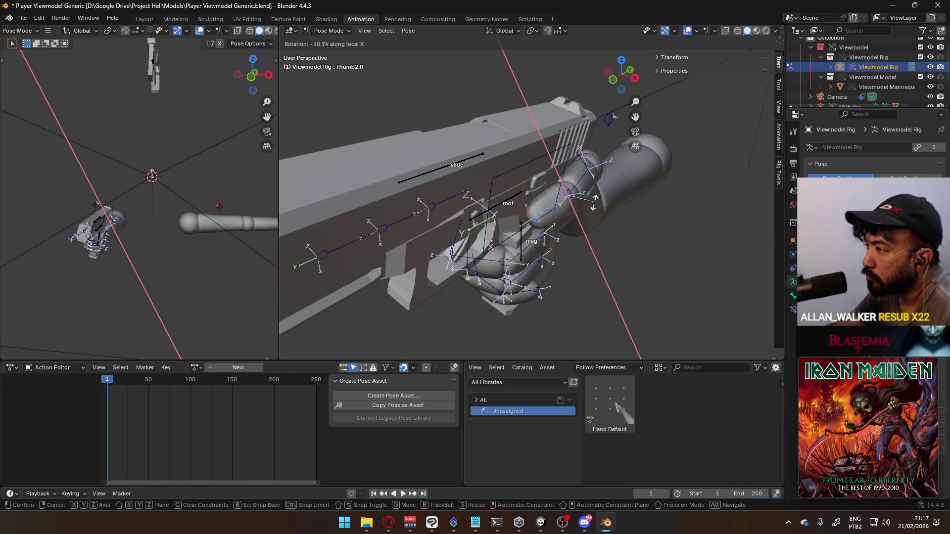
click(617, 197)
mouse_move(616, 198)
middle_down()
mouse_move(545, 150)
mouse_move(578, 125)
mouse_move(463, 178)
middle_up()
- Rotate the hand IK control around Y again to refine the hand's tilt
click(587, 174)
middle_drag(589, 179, 572, 182)
key(r)
key(y)
key(y)
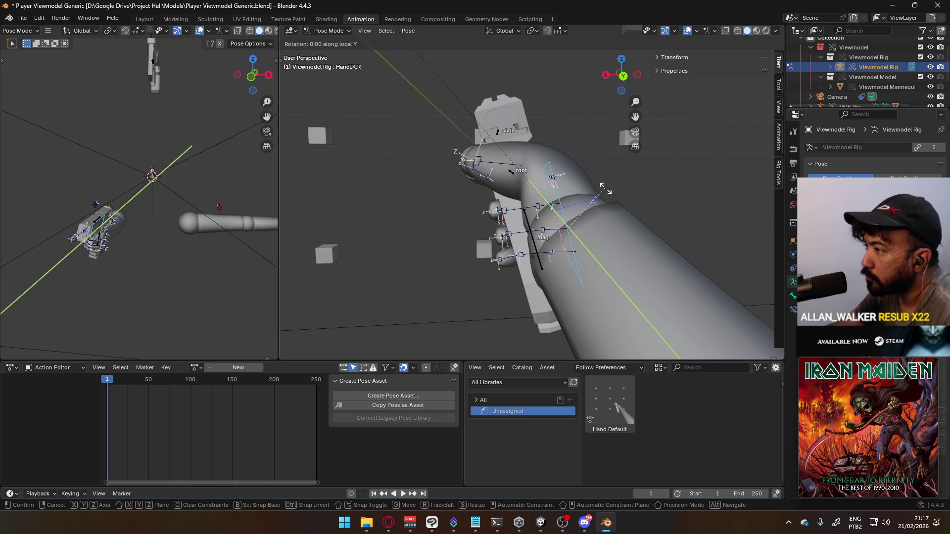
click(602, 178)
mouse_move(602, 179)
middle_down()
mouse_move(554, 206)
mouse_move(503, 180)
mouse_move(619, 131)
mouse_move(712, 138)
mouse_move(728, 190)
mouse_move(373, 188)
mouse_move(351, 204)
mouse_move(476, 187)
mouse_move(522, 142)
mouse_move(599, 124)
mouse_move(664, 133)
mouse_move(646, 205)
mouse_move(608, 262)
mouse_move(503, 256)
mouse_move(502, 236)
mouse_move(514, 245)
mouse_move(664, 124)
mouse_move(735, 149)
mouse_move(711, 191)
mouse_move(682, 198)
mouse_move(516, 194)
mouse_move(439, 173)
mouse_move(456, 170)
mouse_move(440, 186)
mouse_move(441, 205)
mouse_move(492, 226)
mouse_move(429, 229)
mouse_move(419, 218)
mouse_move(456, 200)
mouse_move(536, 187)
mouse_move(615, 178)
mouse_move(689, 196)
mouse_move(663, 223)
mouse_move(595, 236)
mouse_move(552, 271)
mouse_move(483, 257)
middle_up()
click(552, 206)
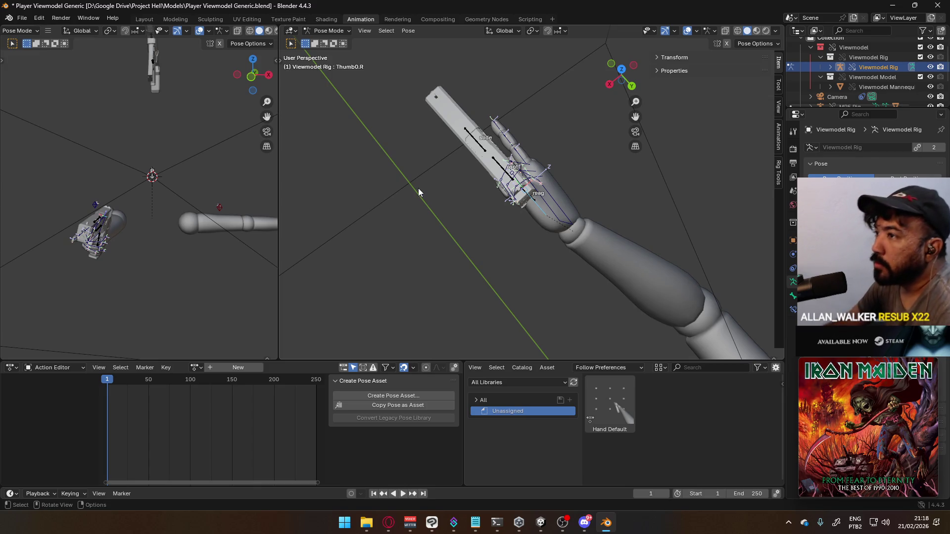
- Save the posed file with Ctrl+S and switch from Pose Mode to Object Mode
mouse_move(419, 189)
middle_down()
mouse_move(521, 168)
mouse_move(661, 111)
mouse_move(668, 202)
mouse_move(587, 198)
middle_up()
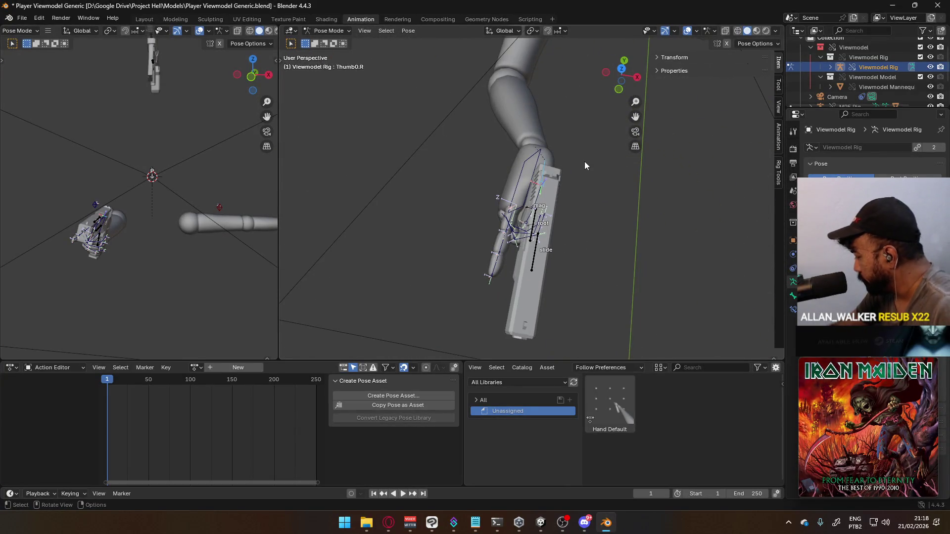
key(ctrl+s)
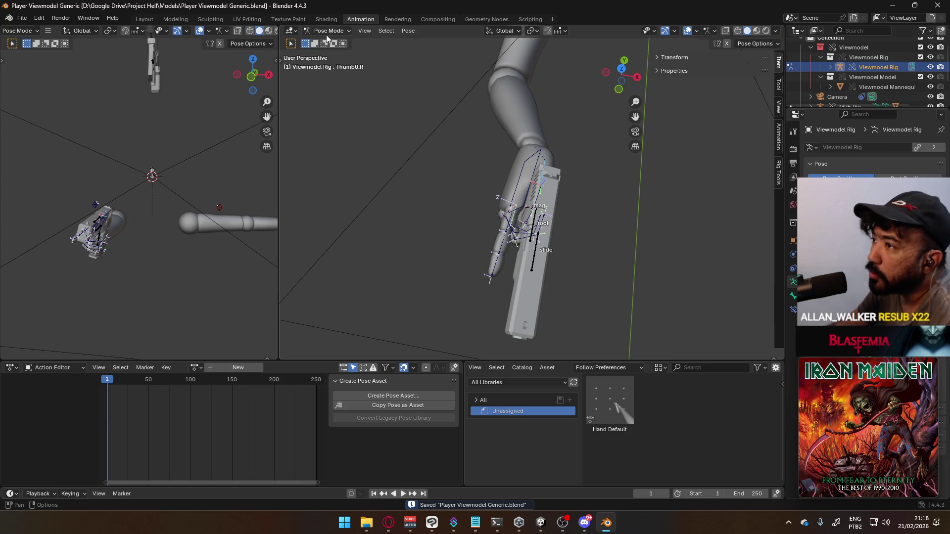
click(325, 34)
click(328, 42)
- Select the camera object and save Player Viewmodel Generic.blend again
mouse_move(602, 200)
middle_down()
mouse_move(532, 93)
mouse_move(658, 93)
mouse_move(476, 114)
middle_up()
click(500, 65)
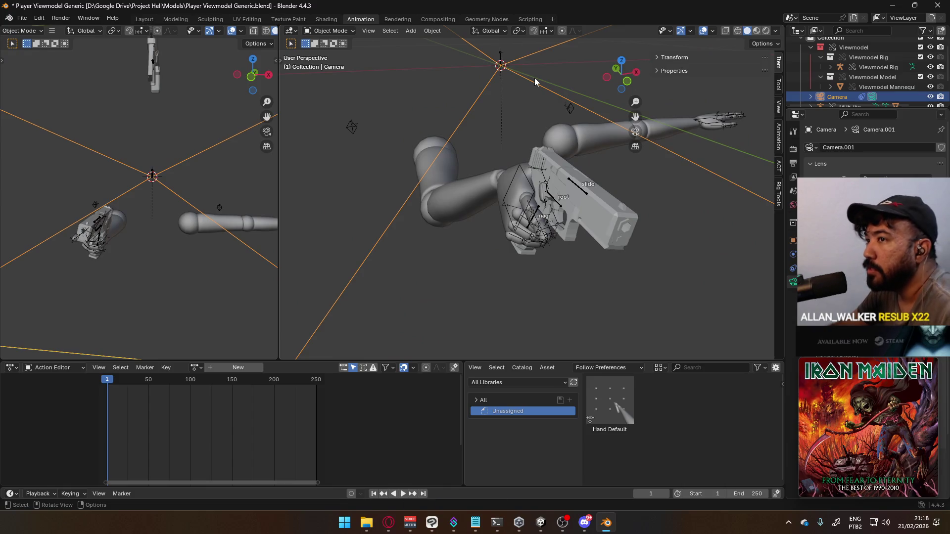
key(ctrl+s)
click(30, 19)
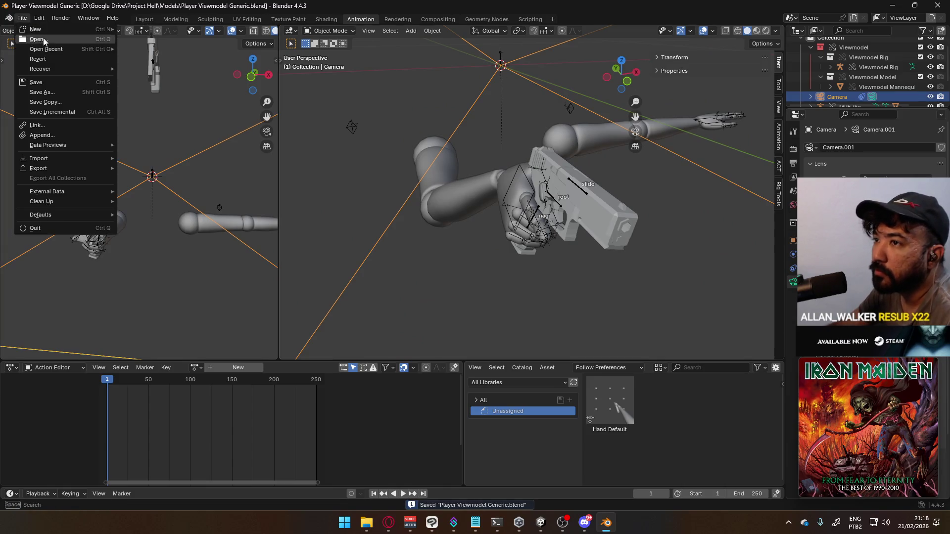
- Open Mannequin Male A.blend from recent files, hide Viewmodel and show the Mannequin A collection
mouse_move(50, 51)
click(187, 60)
mouse_move(458, 199)
middle_down()
mouse_move(541, 219)
mouse_move(524, 220)
middle_up()
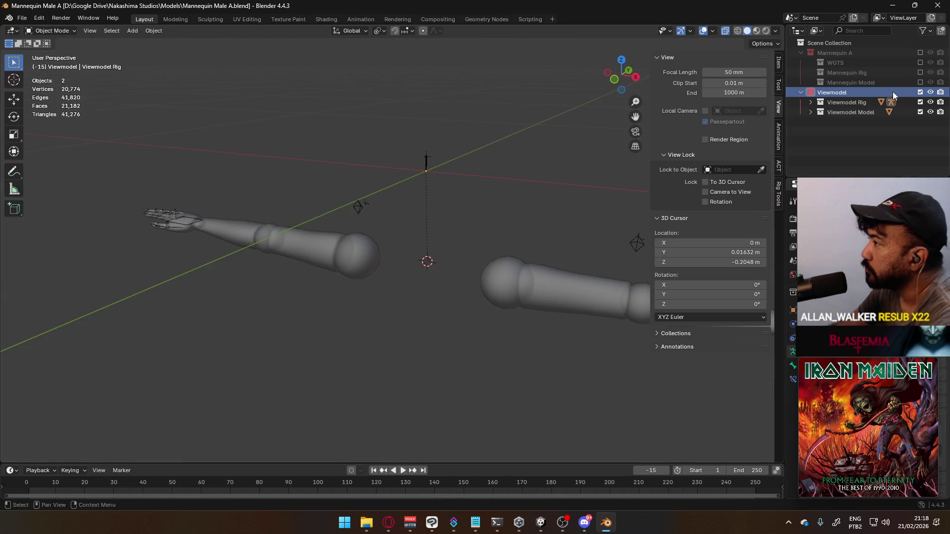
click(920, 92)
click(920, 52)
- Frame the right arm in front view, select the arm mesh and enter Edit Mode
middle_drag(515, 141, 528, 135)
scroll(528, 140, down, 5)
scroll(524, 147, up, 2)
key(KP_1)
scroll(490, 121, up, 4)
scroll(445, 139, down, 4)
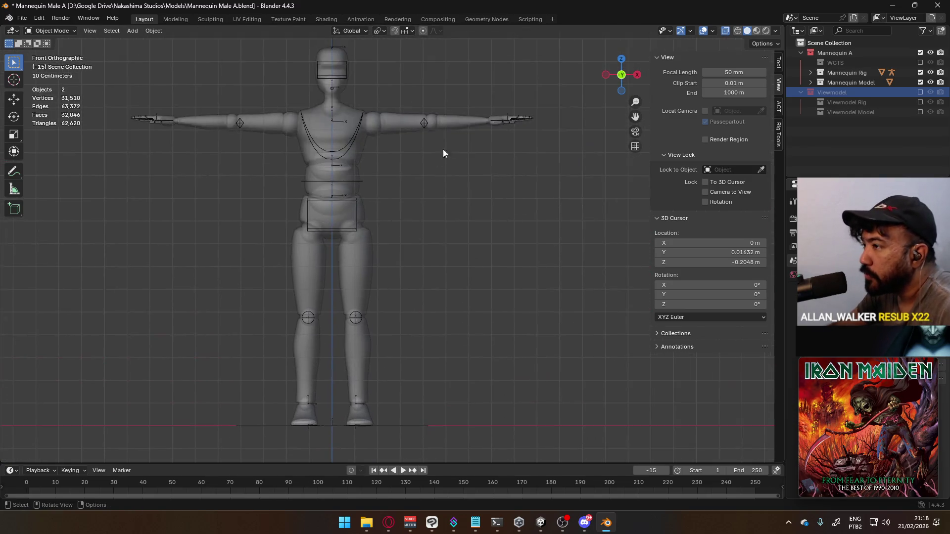
scroll(503, 110, up, 8)
shift+middle_drag(492, 164, 355, 214)
click(444, 241)
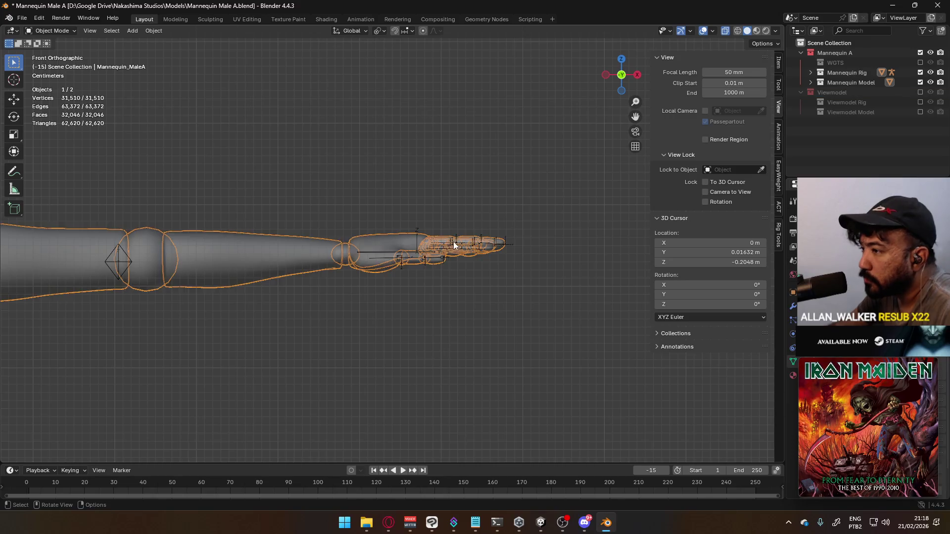
key(Tab)
mouse_move(464, 222)
middle_down()
mouse_move(426, 253)
mouse_move(544, 273)
mouse_move(429, 231)
mouse_move(611, 208)
mouse_move(596, 221)
middle_up()
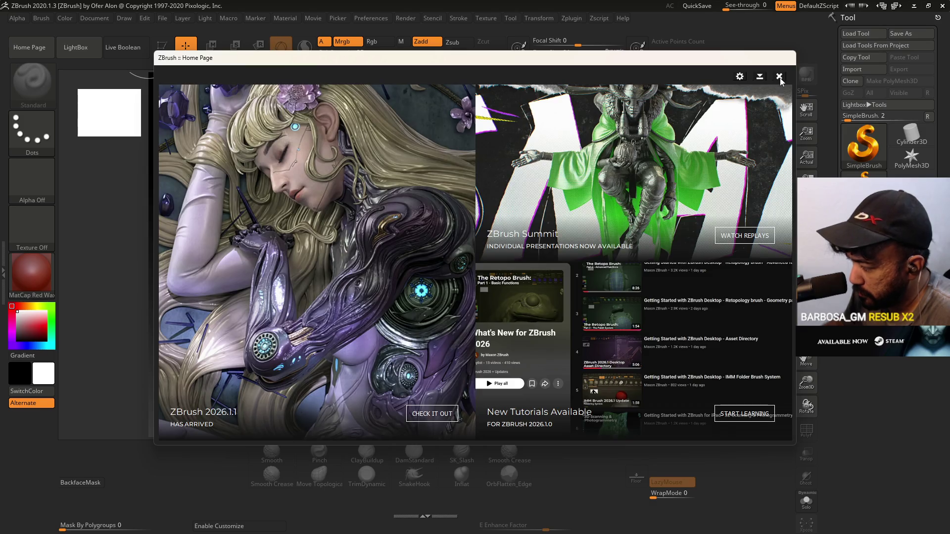
- Load the Mannequin Male A project, turn to a top view and zoom onto the arm and hand
click(779, 76)
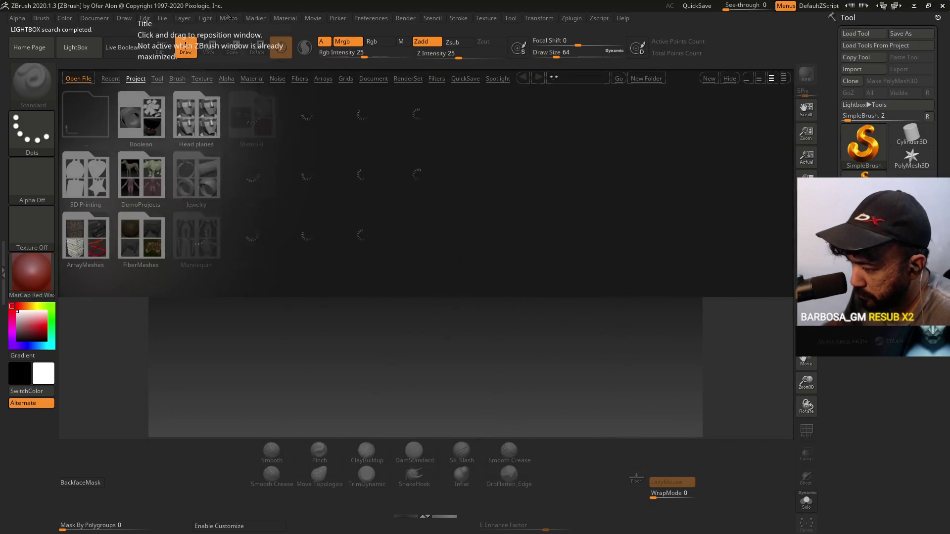
click(162, 18)
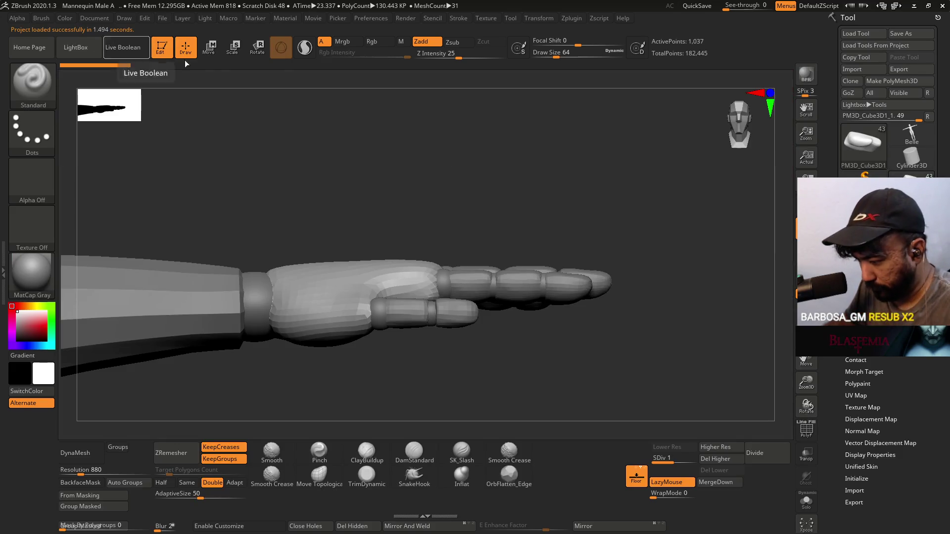
mouse_move(525, 181)
mouse_down()
mouse_move(495, 186)
mouse_move(514, 183)
mouse_up()
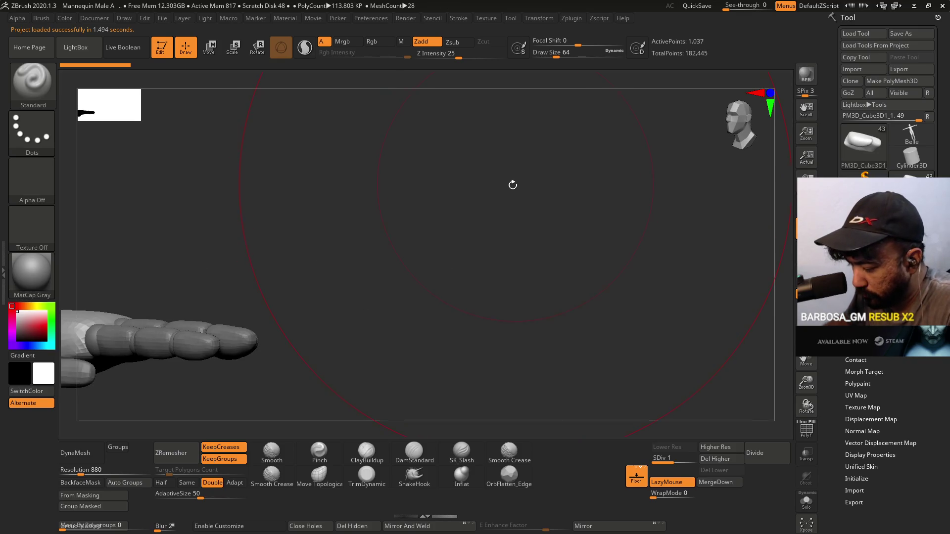
mouse_move(389, 209)
mouse_down()
mouse_move(471, 205)
mouse_move(452, 201)
mouse_move(611, 148)
mouse_move(485, 162)
mouse_move(474, 172)
mouse_up()
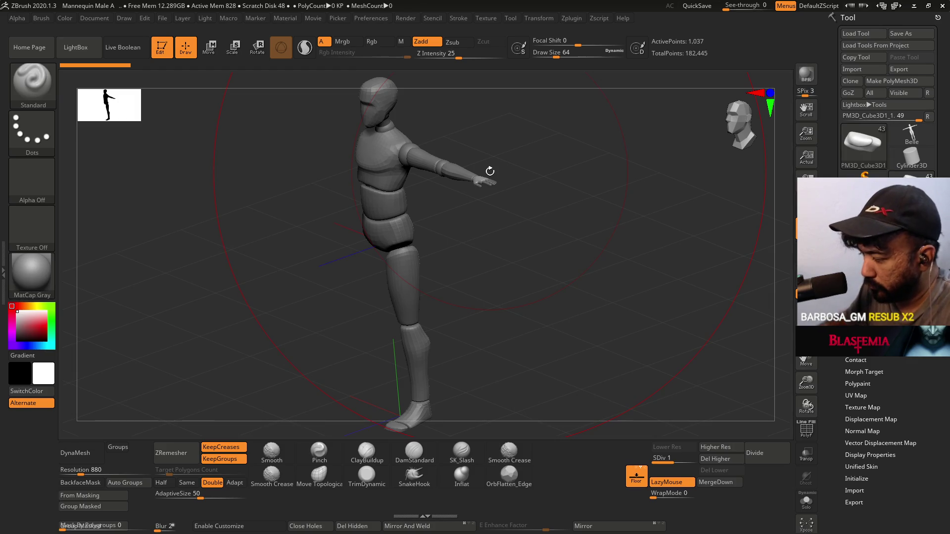
mouse_move(486, 178)
mouse_down()
mouse_move(566, 195)
mouse_move(587, 211)
mouse_up()
mouse_move(562, 201)
ctrl+right_down()
mouse_move(553, 188)
mouse_move(536, 303)
ctrl+right_up()
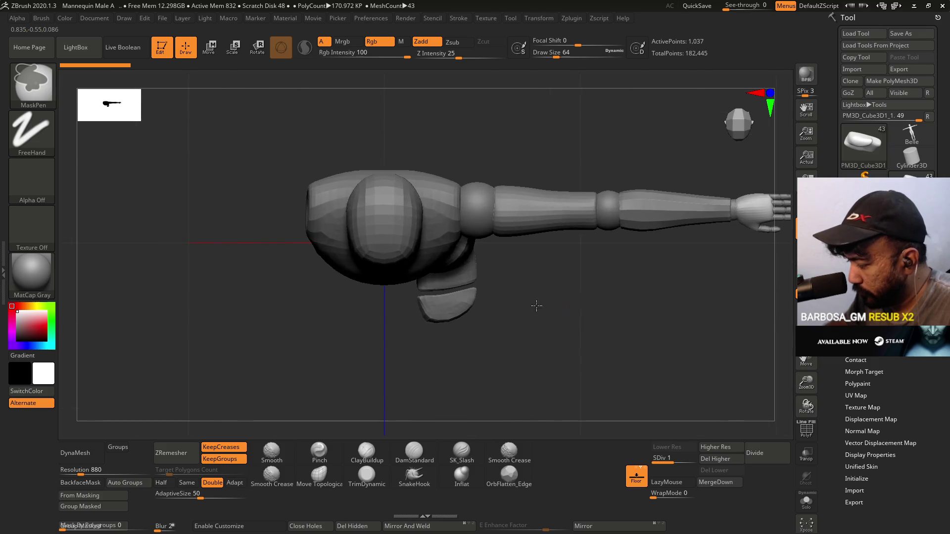
mouse_move(571, 162)
ctrl+right_down()
mouse_move(372, 167)
mouse_move(500, 152)
mouse_move(495, 222)
mouse_move(659, 219)
ctrl+right_up()
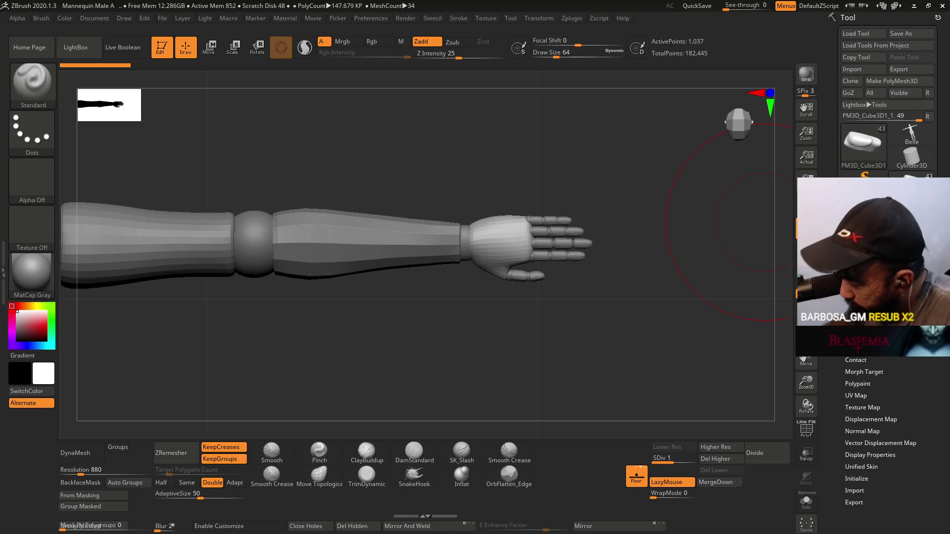
scroll(888, 445, up, 3)
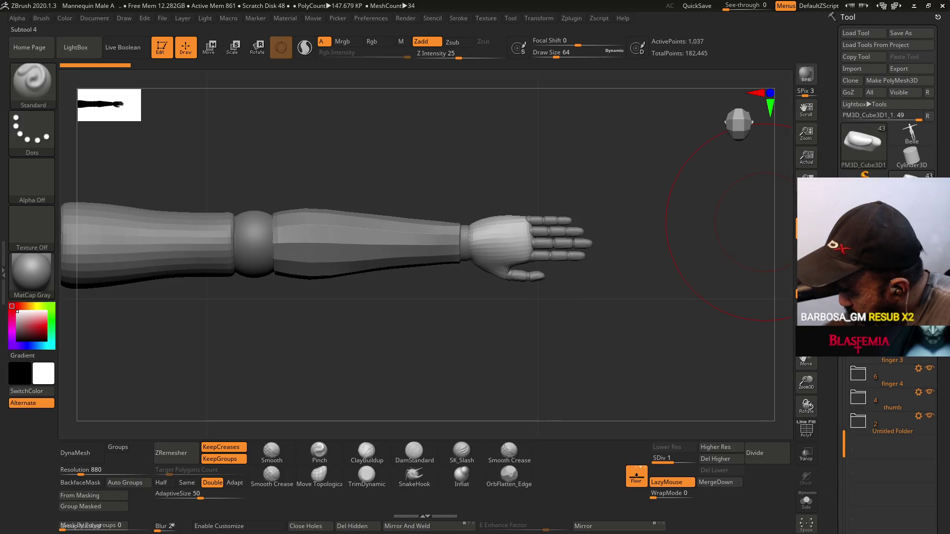
- Expand and collapse the Untitled Folder, toggle Sculptris Pro, and scroll the SubTool list
click(856, 421)
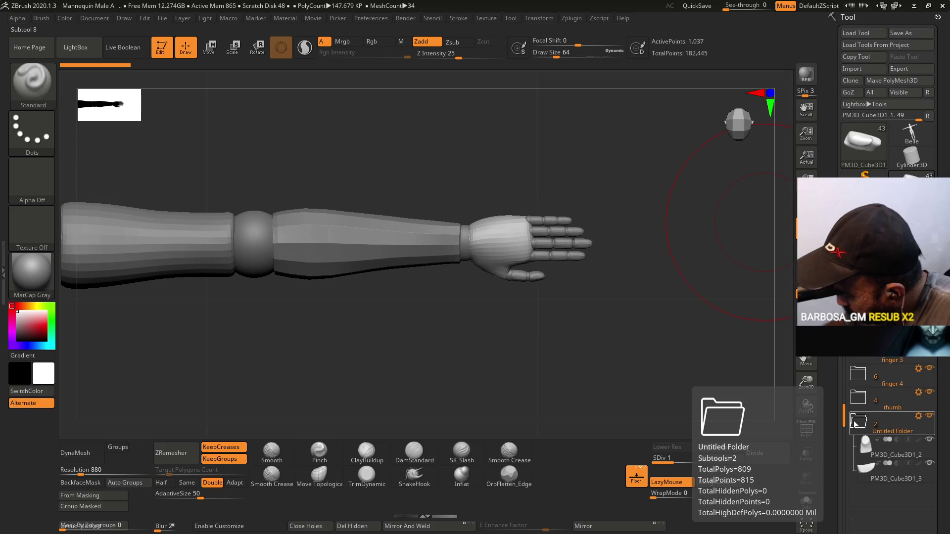
click(856, 423)
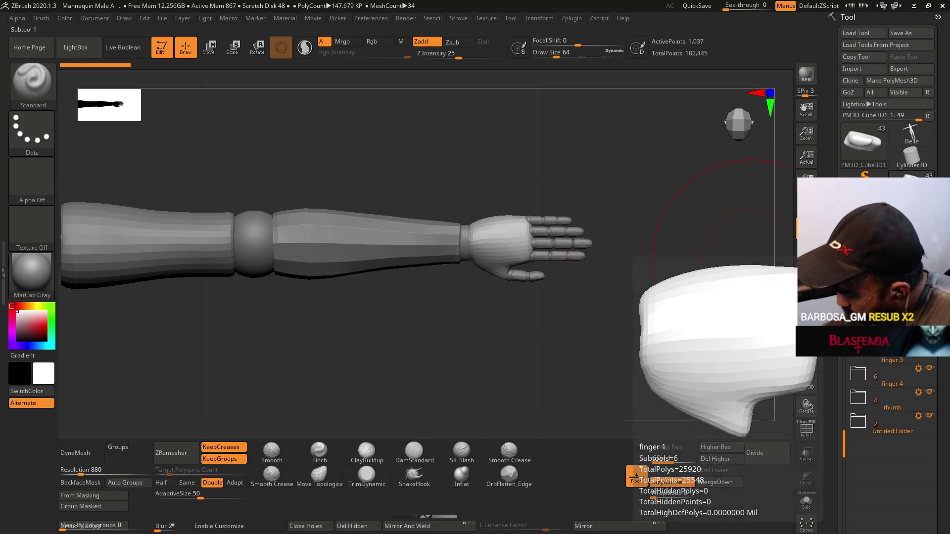
click(301, 55)
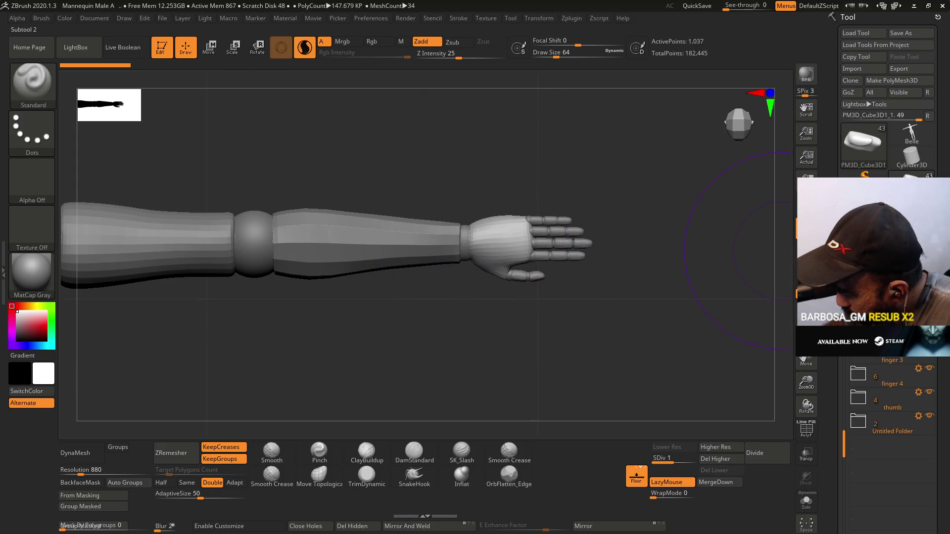
drag(844, 444, 843, 342)
- Step through the palm, PM3D_Cube3D2 and PM3D_Cube3D1_1 subtools, then activate PM3D_Sphere3D1 with the Move gizmo
click(886, 341)
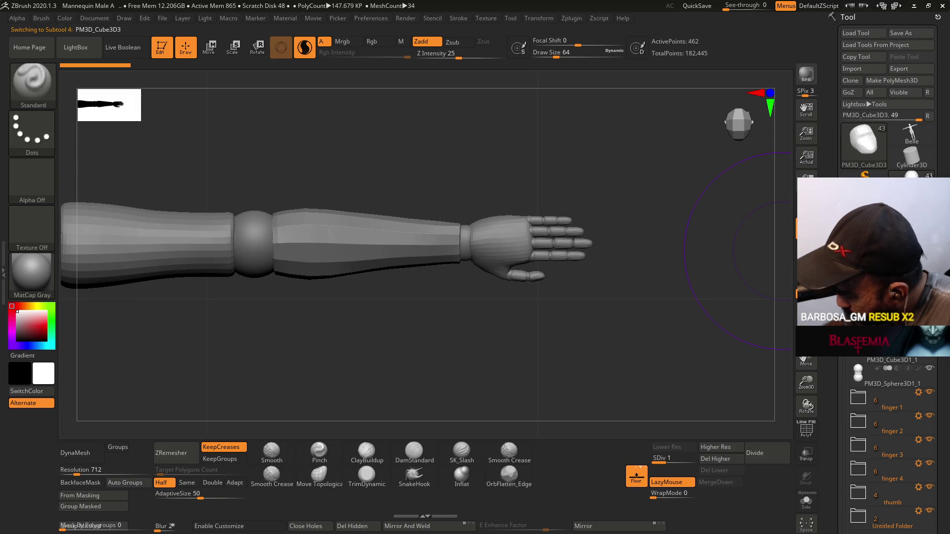
key(Up)
scroll(855, 374, down, 3)
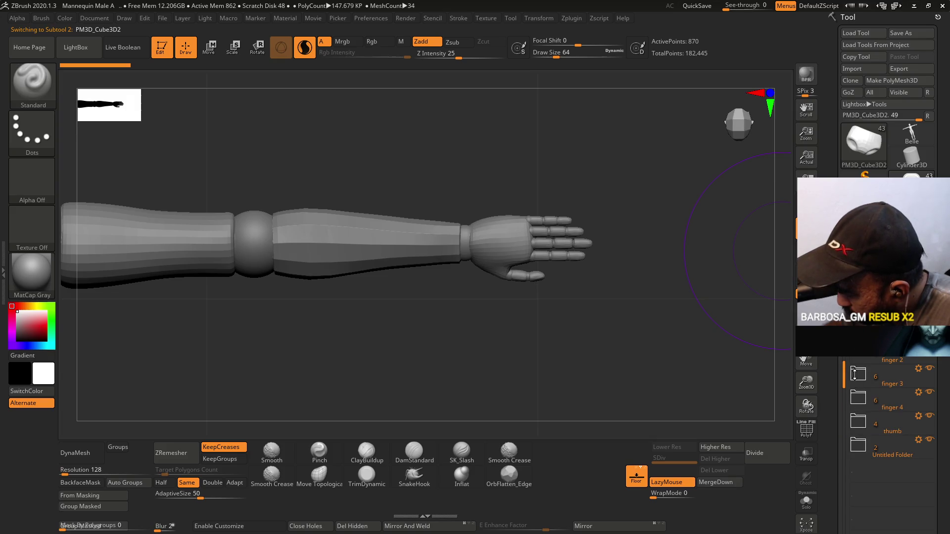
alt+click(500, 248)
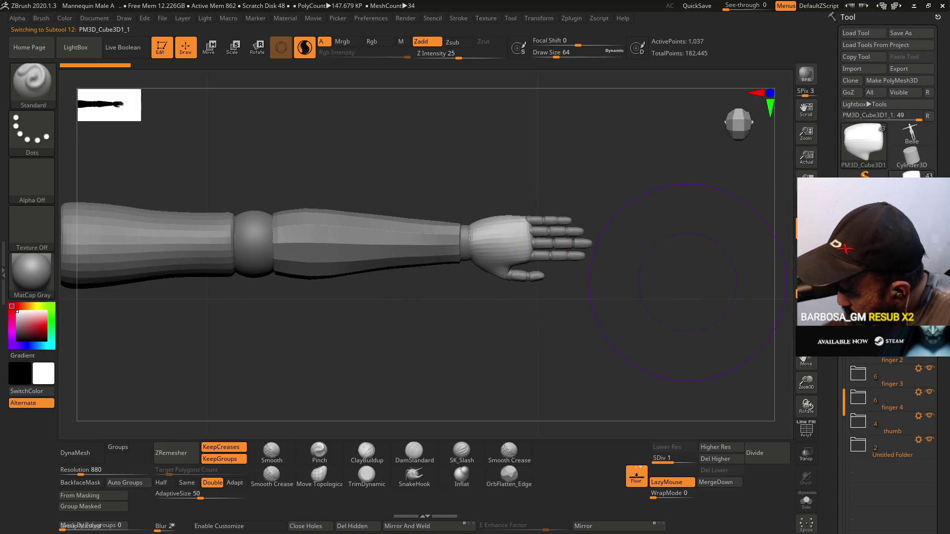
scroll(867, 412, up, 5)
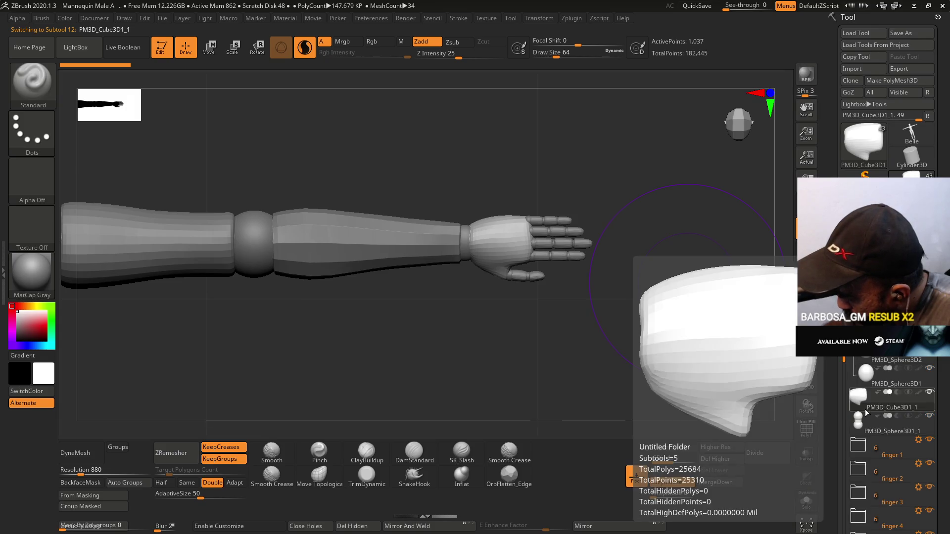
click(863, 376)
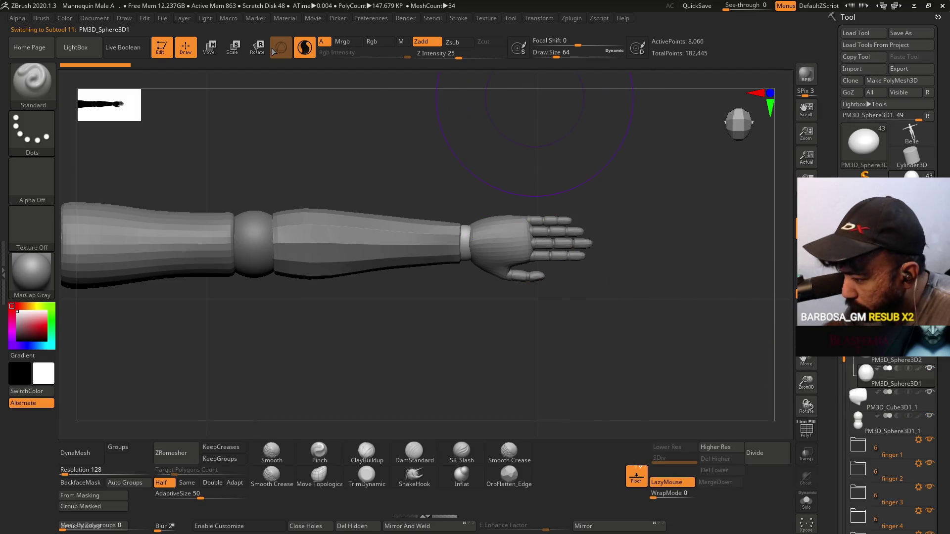
click(208, 47)
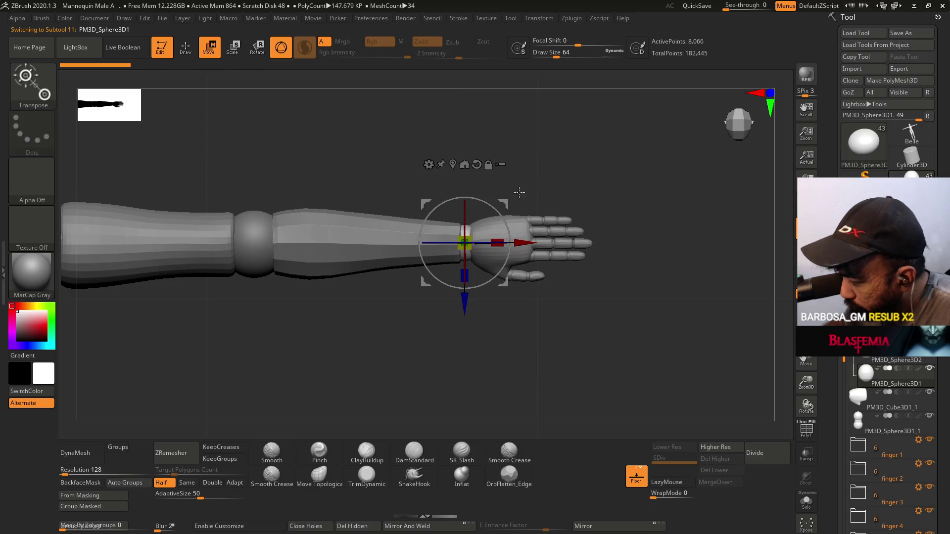
- Hide the forearm, elbow, upper arm and shoulder pieces and select hand subtool PM3D_Cube3D1_1
shift+drag(634, 269, 634, 163)
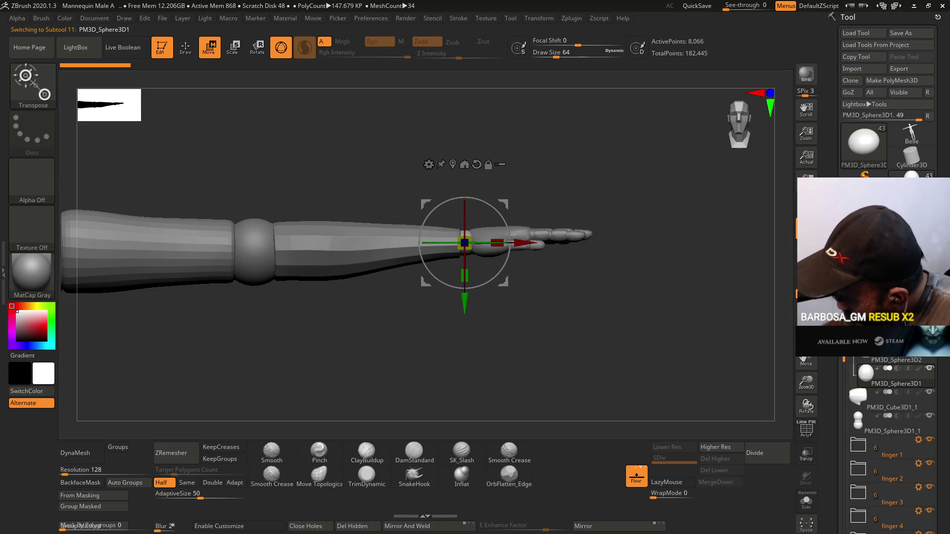
click(919, 440)
click(862, 372)
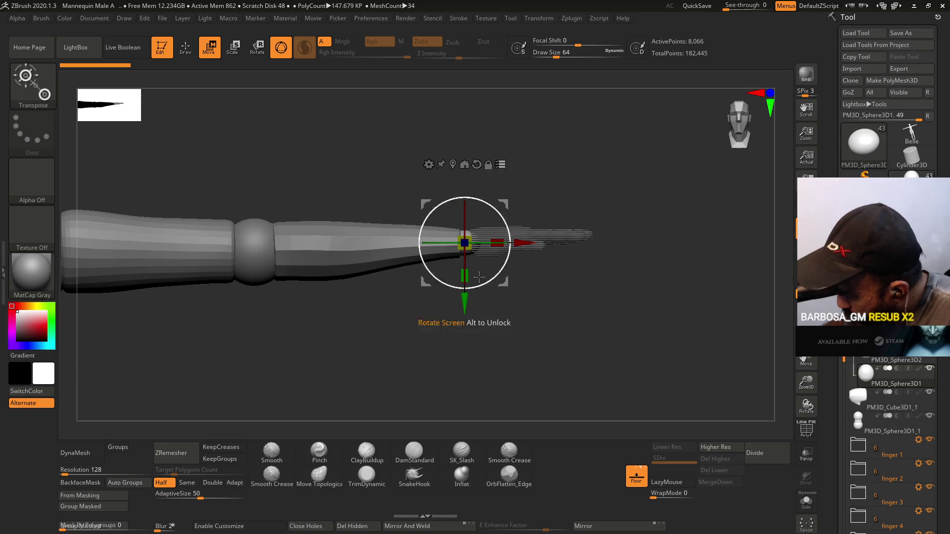
ctrl+shift+click(264, 249)
ctrl+shift+click(264, 249)
ctrl+shift+click(180, 247)
ctrl+shift+click(155, 236)
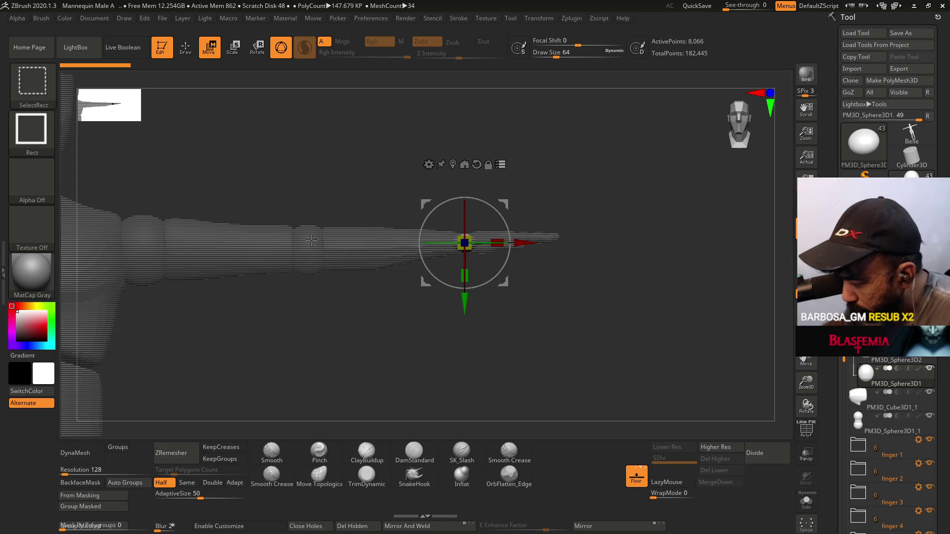
click(888, 398)
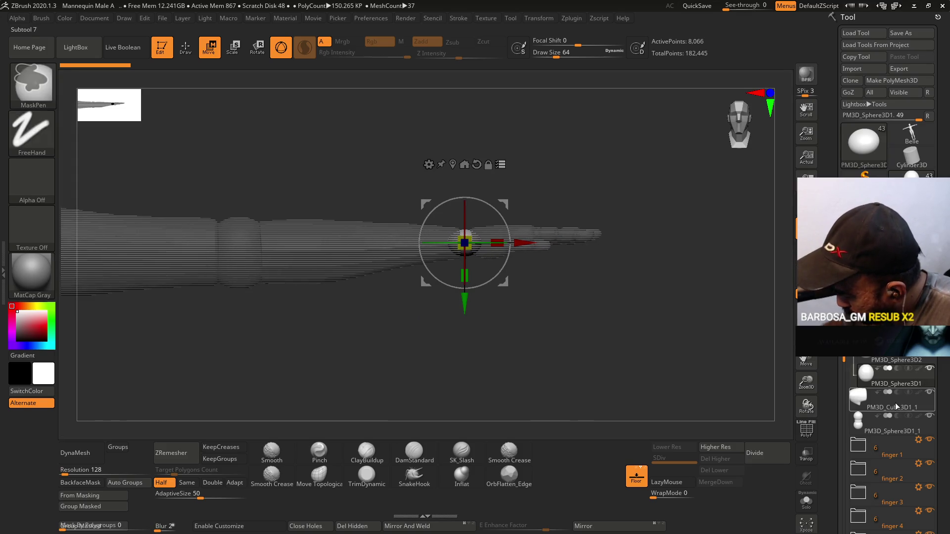
- Frame the hand edge-on up close and hide the palm piece near the wrist
mouse_move(593, 264)
mouse_down()
mouse_move(609, 250)
mouse_move(601, 290)
mouse_move(584, 275)
mouse_up()
alt+click(530, 241)
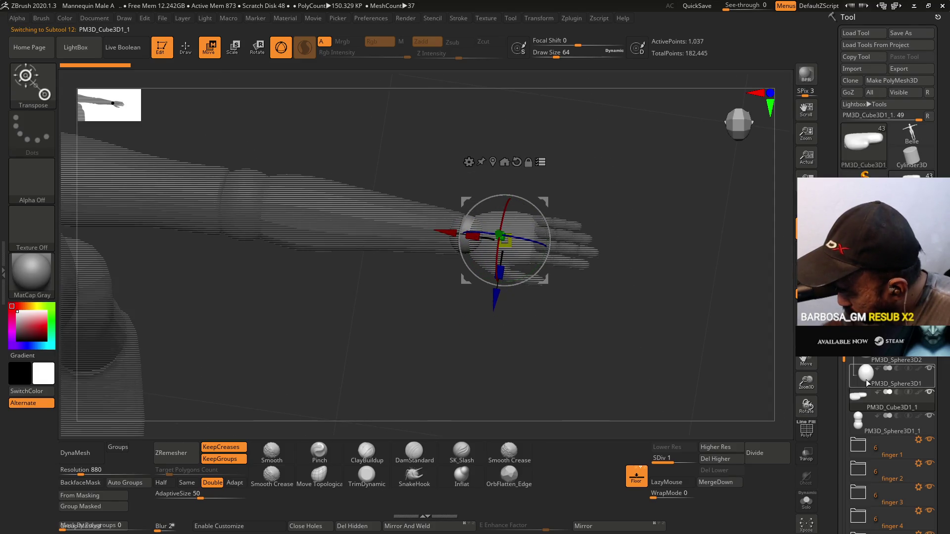
mouse_move(539, 238)
alt+mouse_down()
mouse_move(554, 282)
mouse_move(643, 329)
alt+mouse_up()
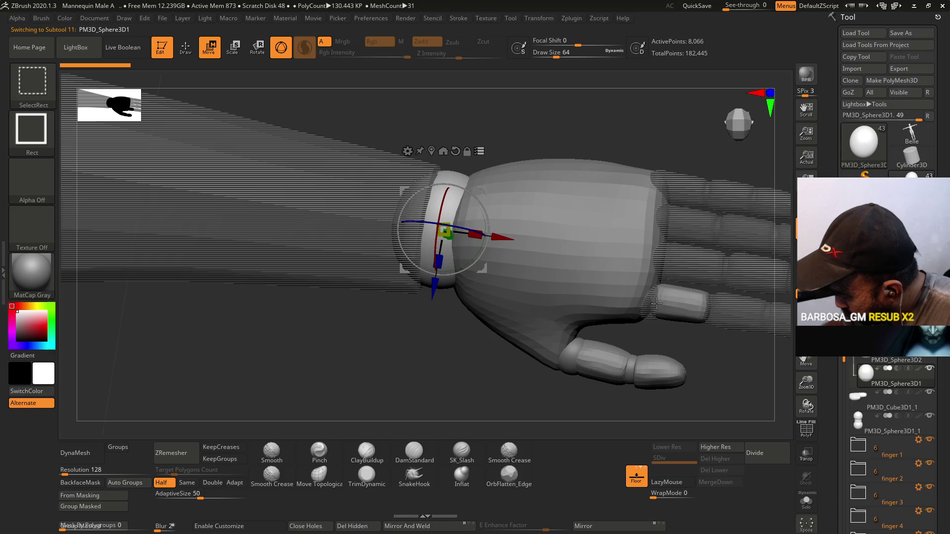
alt+drag(661, 196, 524, 190)
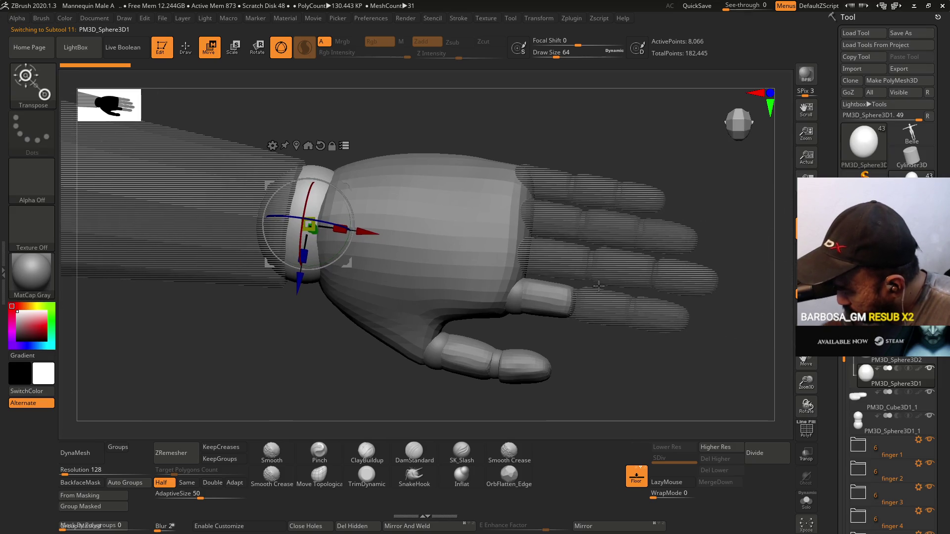
key(ctrl+shift)
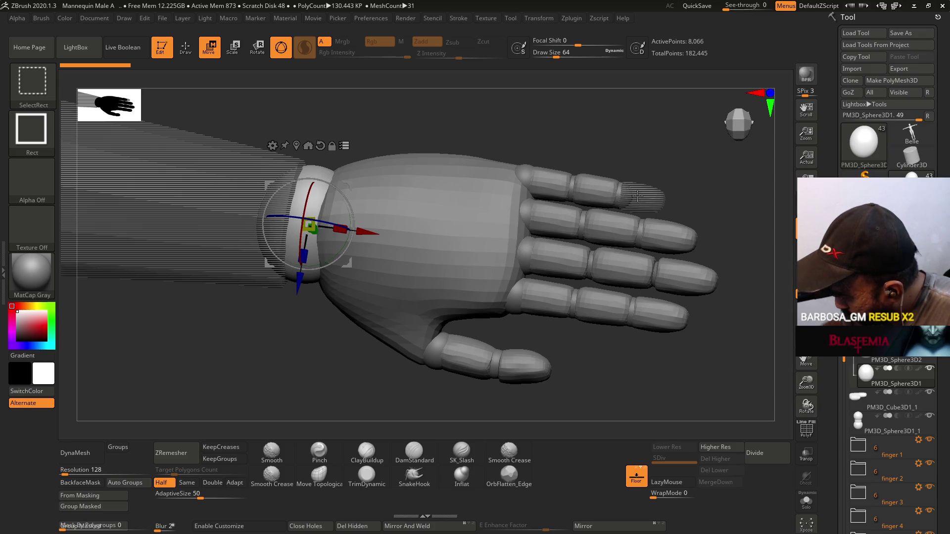
mouse_move(658, 347)
mouse_down()
mouse_move(663, 267)
mouse_move(622, 263)
mouse_up()
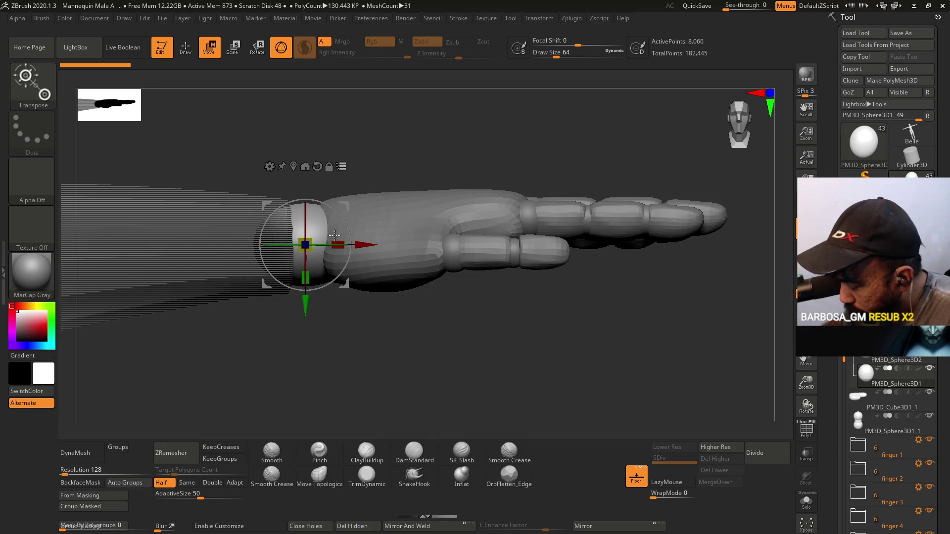
ctrl+shift+click(315, 217)
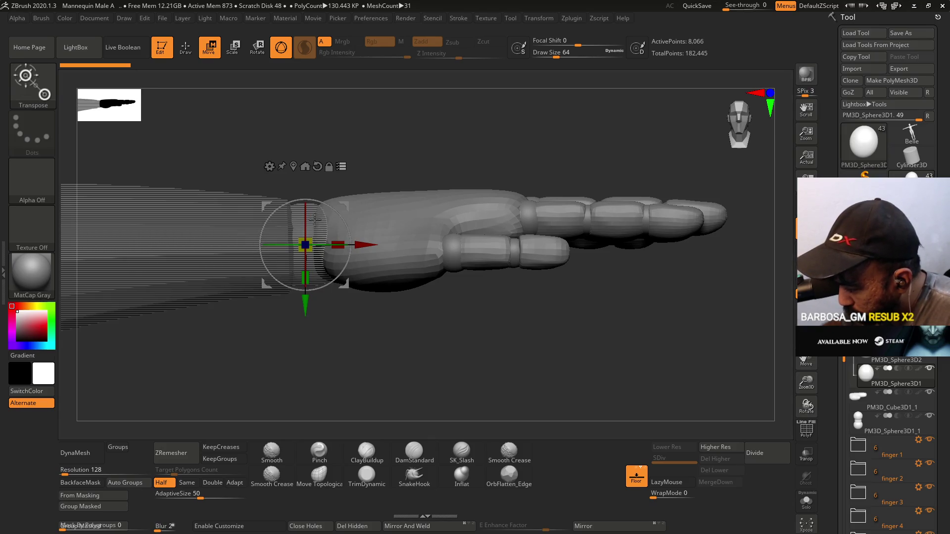
- Scale the hand up to about 1.1 and nudge it slightly down
mouse_move(305, 244)
mouse_down()
mouse_move(346, 208)
mouse_move(336, 228)
mouse_up()
key(ctrl+z)
drag(306, 303, 306, 310)
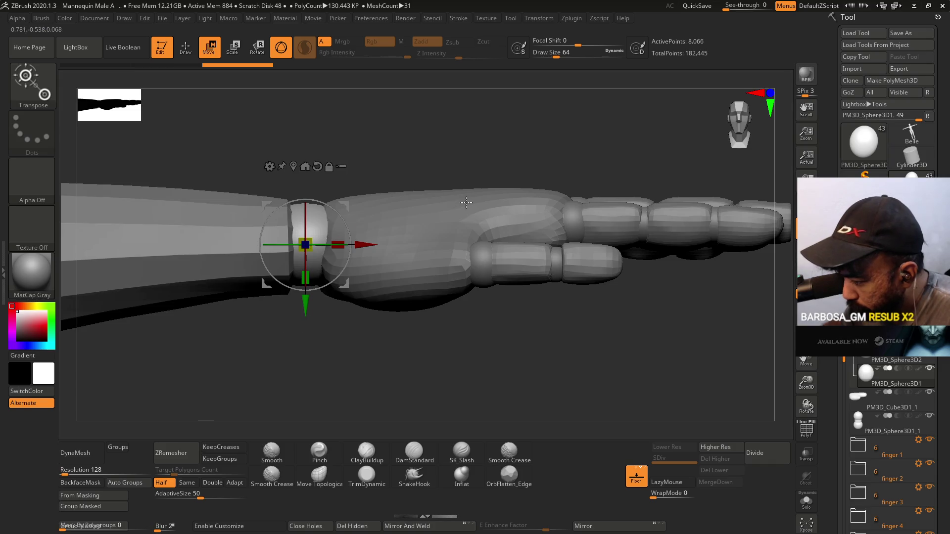
- Show all the hidden parts of the model again
ctrl+shift+click(548, 322)
key(ctrl+z)
key(ctrl+z)
key(ctrl+z)
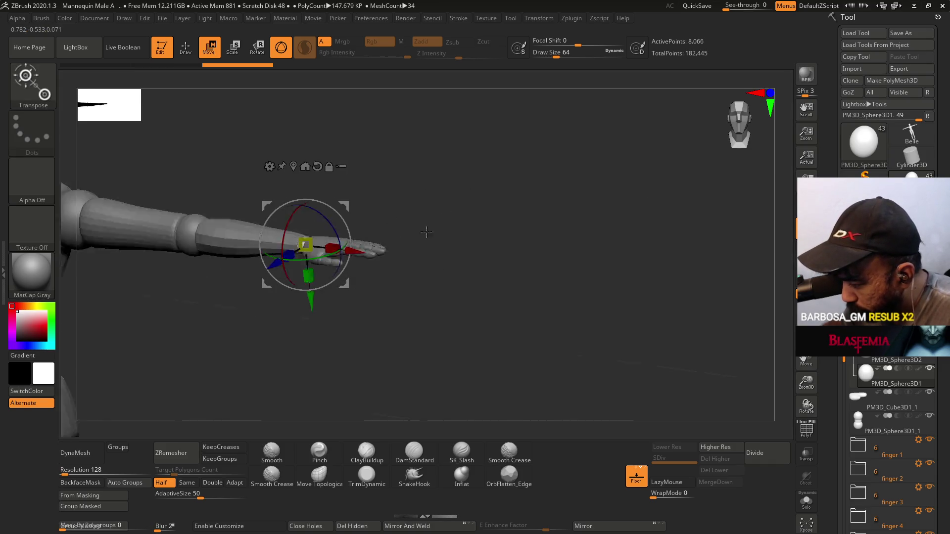
key(ctrl+z)
key(ctrl+z)
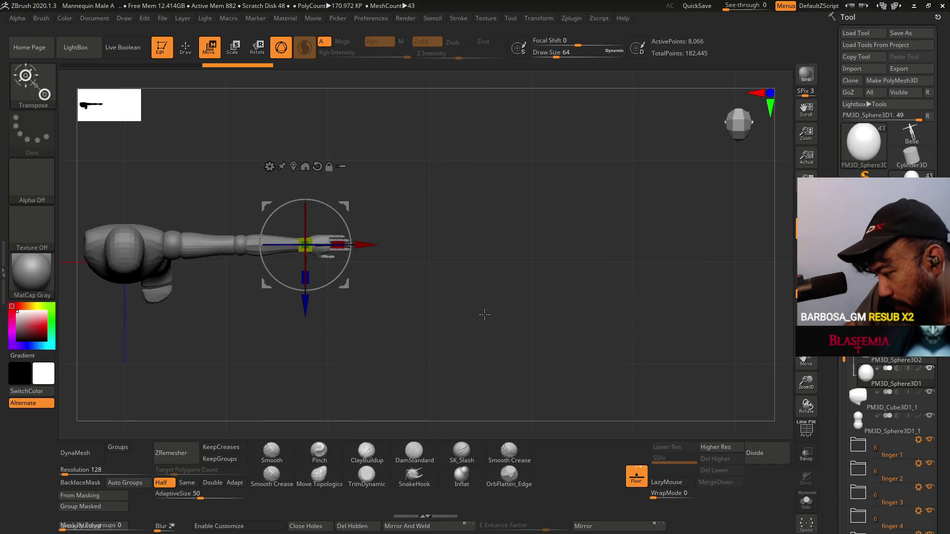
- Zoom in on the hand and orbit to a side view of where it meets the wrist
mouse_move(422, 238)
ctrl+right_down()
mouse_move(384, 284)
mouse_move(445, 312)
mouse_move(458, 300)
ctrl+right_up()
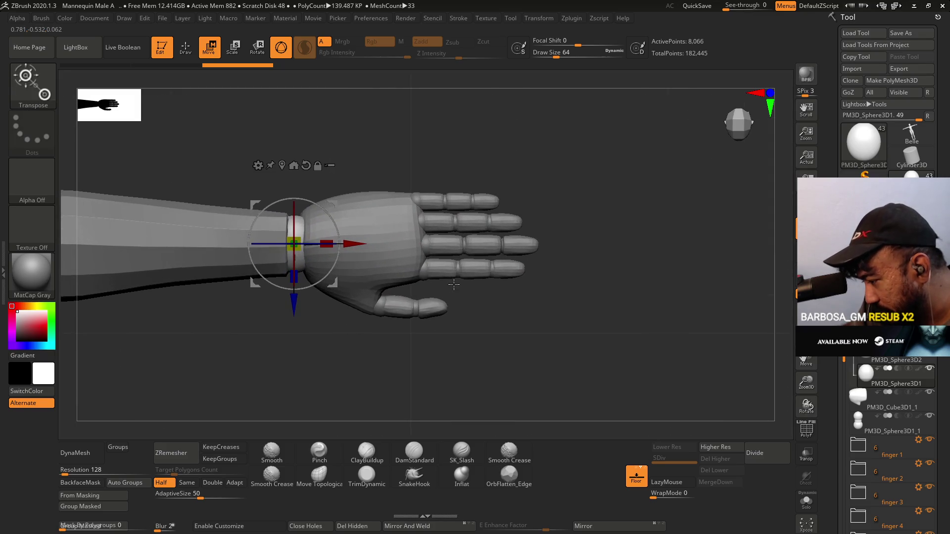
drag(488, 339, 494, 232)
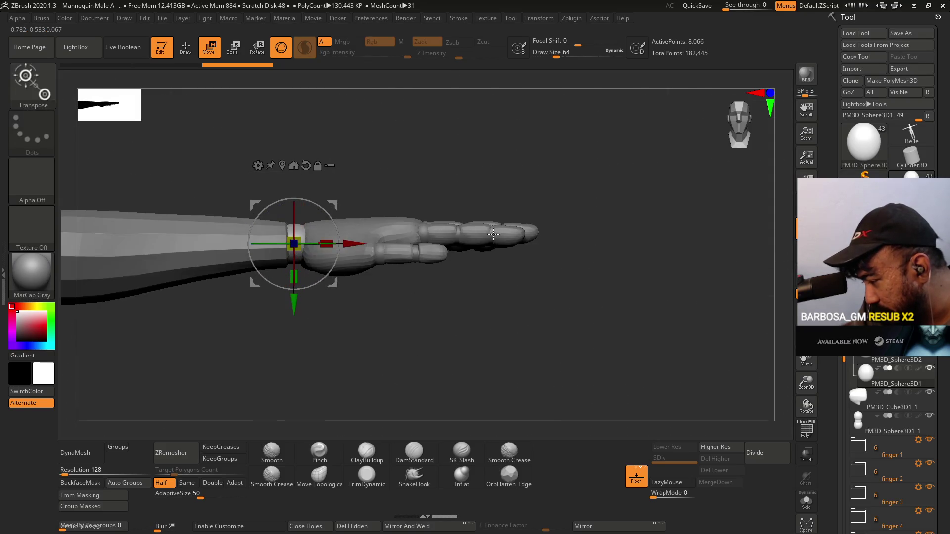
mouse_move(529, 278)
mouse_down()
mouse_move(481, 293)
mouse_move(543, 282)
mouse_move(534, 293)
mouse_up()
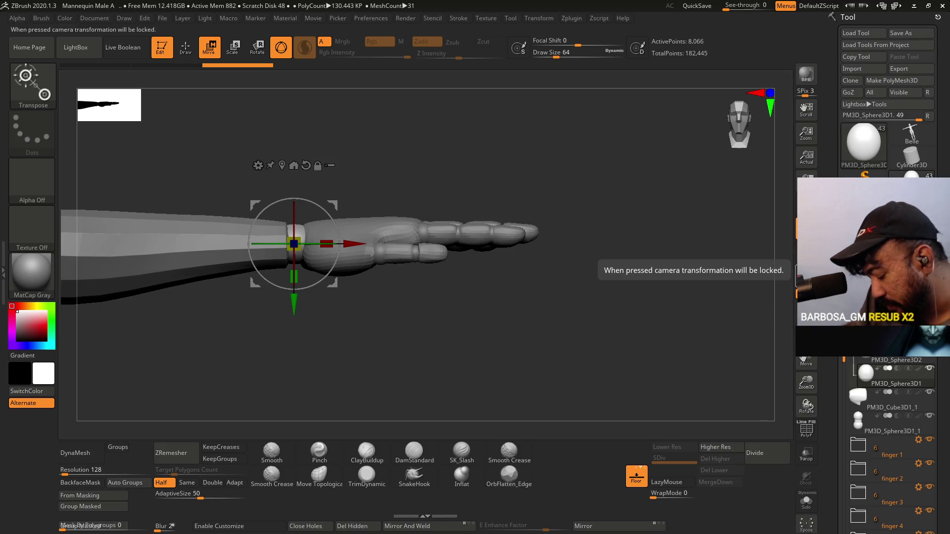
mouse_move(871, 529)
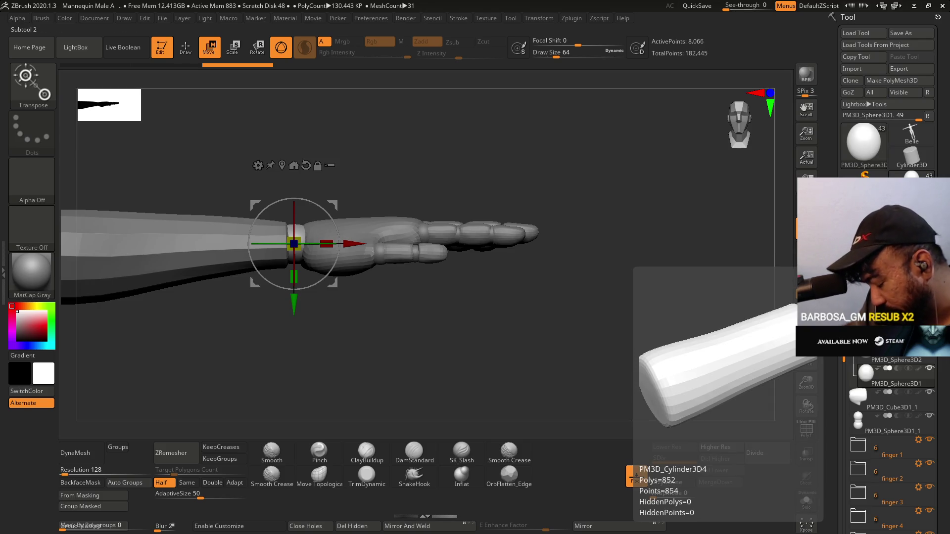
mouse_move(865, 425)
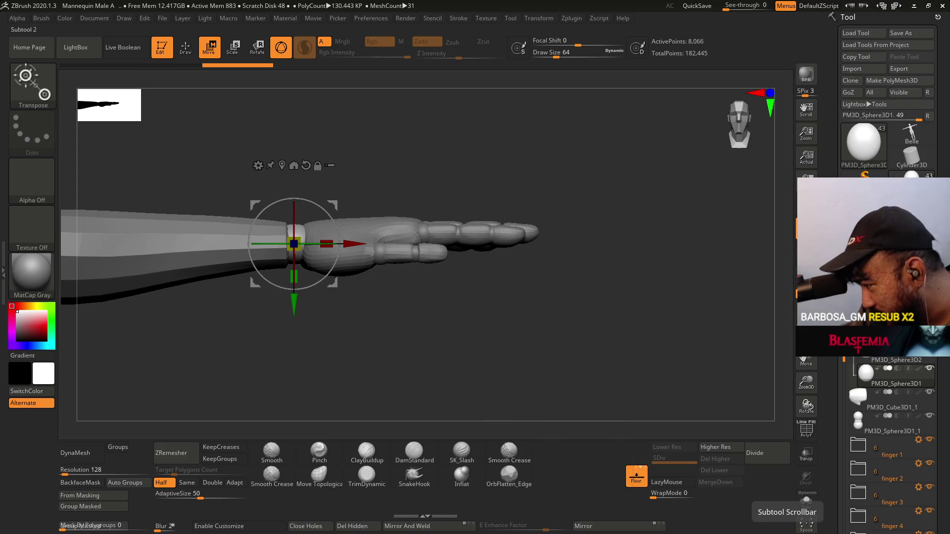
drag(843, 366, 858, 437)
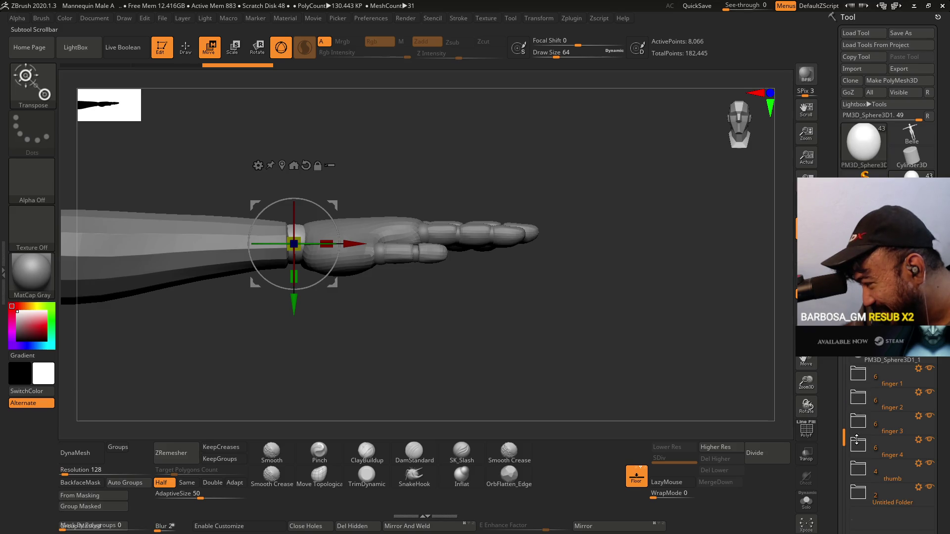
click(857, 442)
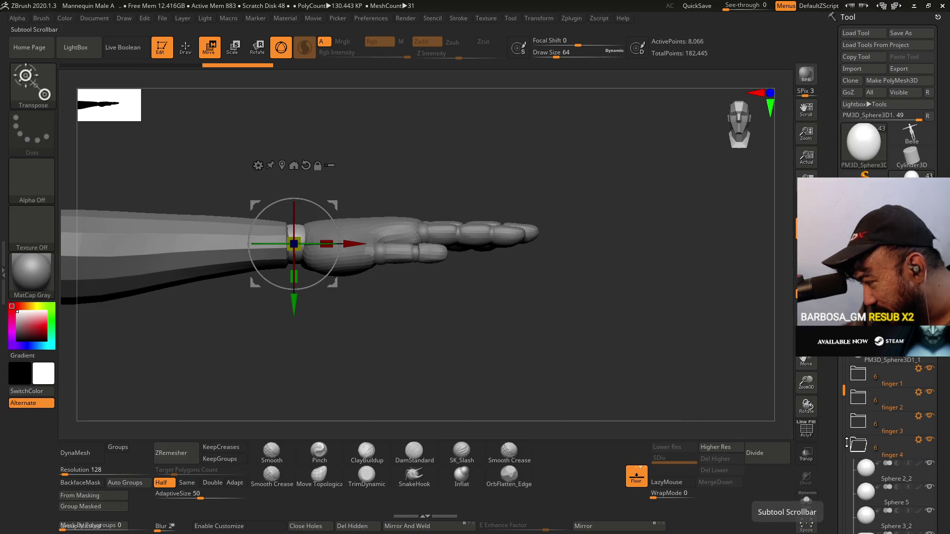
mouse_move(855, 432)
click(897, 427)
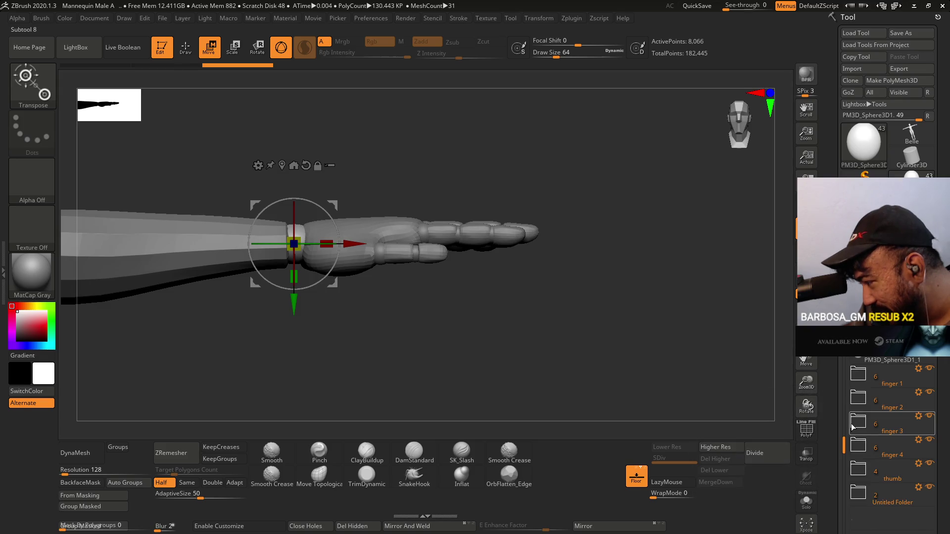
click(890, 405)
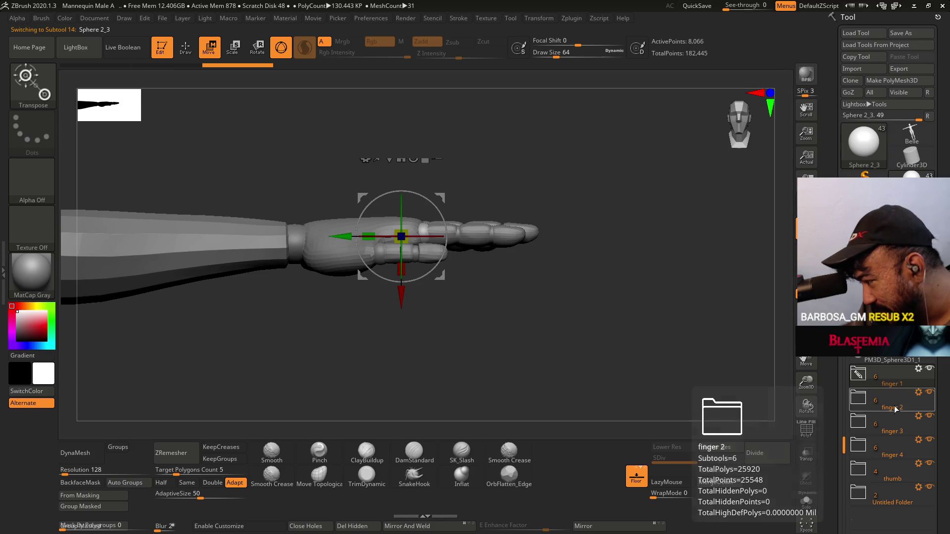
click(899, 454)
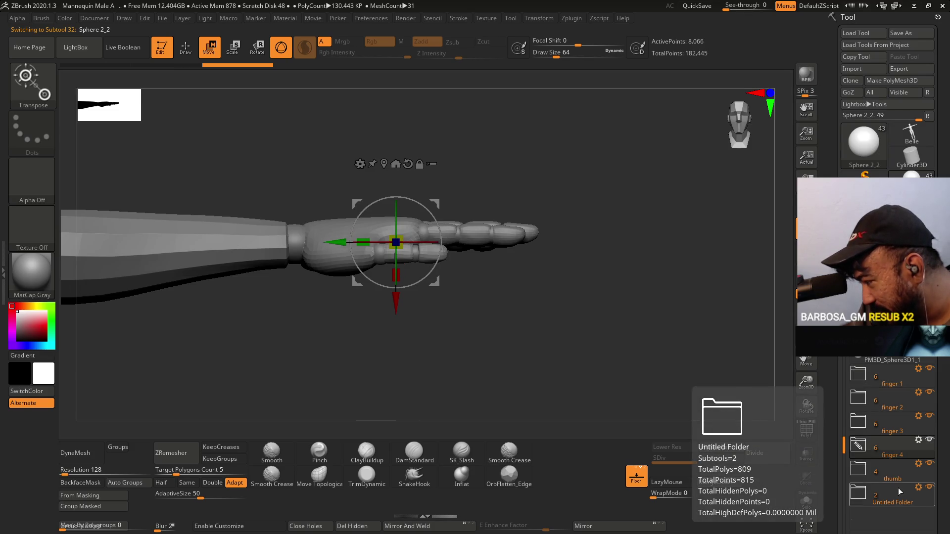
click(886, 475)
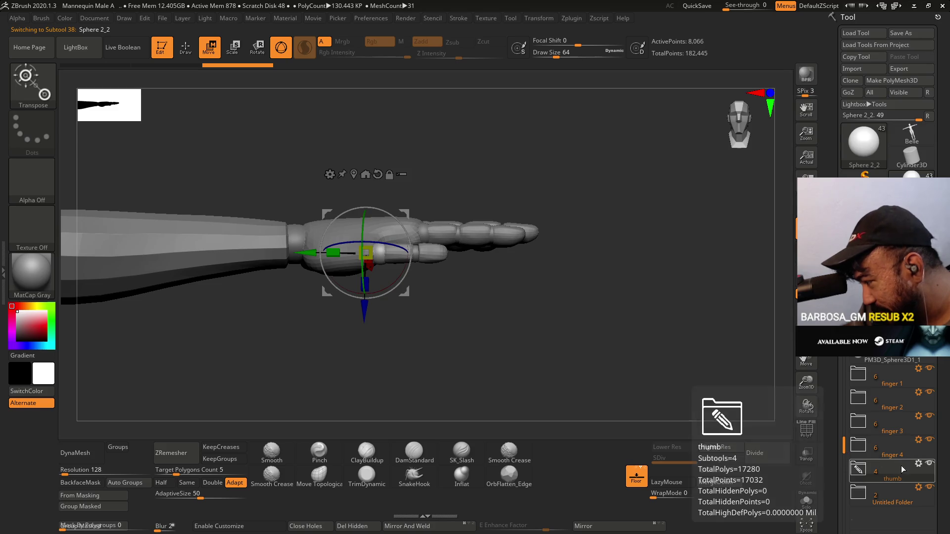
click(919, 463)
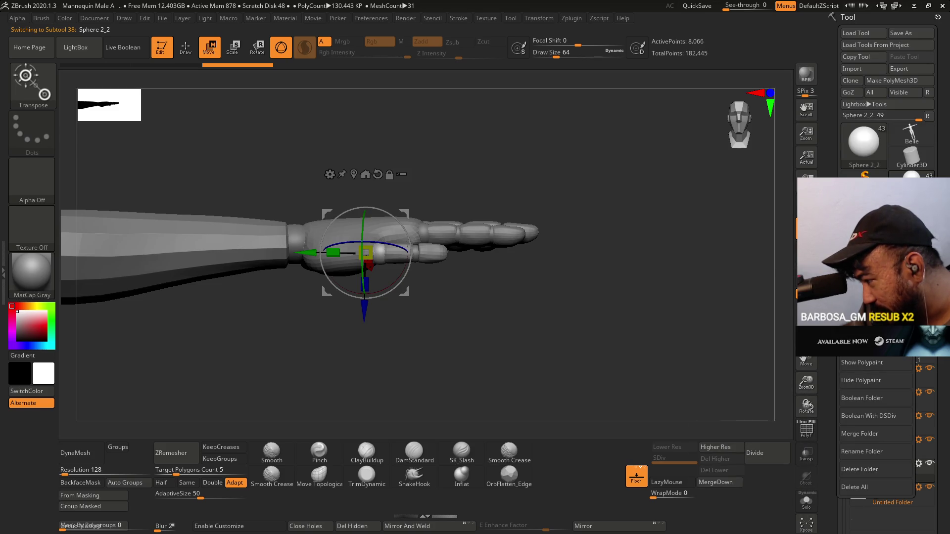
drag(365, 310, 370, 332)
key(ctrl+z)
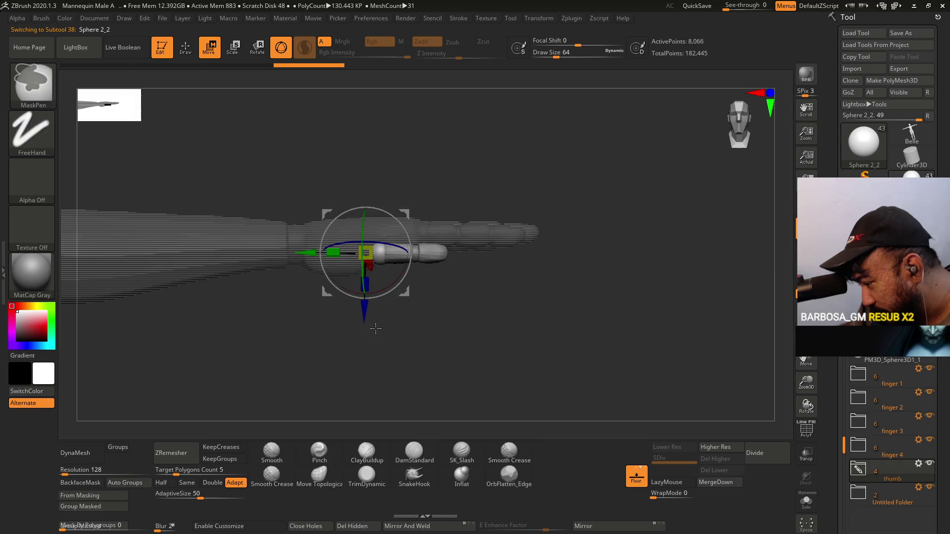
- Draw a Transpose line along the thumb and view it from several angles before returning to the gizmo
mouse_move(540, 280)
mouse_down()
mouse_move(480, 293)
mouse_move(521, 301)
mouse_up()
drag(443, 255, 452, 283)
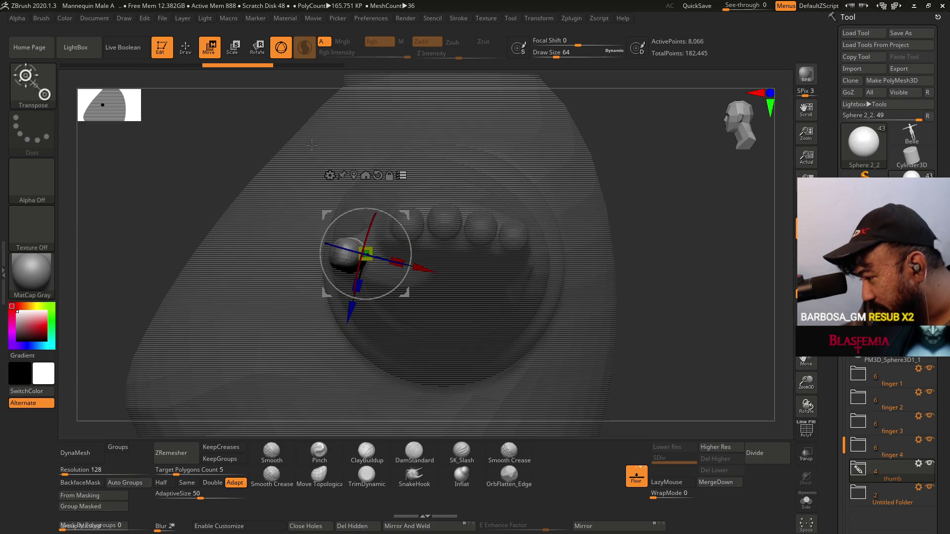
mouse_move(450, 165)
mouse_down()
mouse_move(466, 163)
mouse_move(389, 166)
mouse_up()
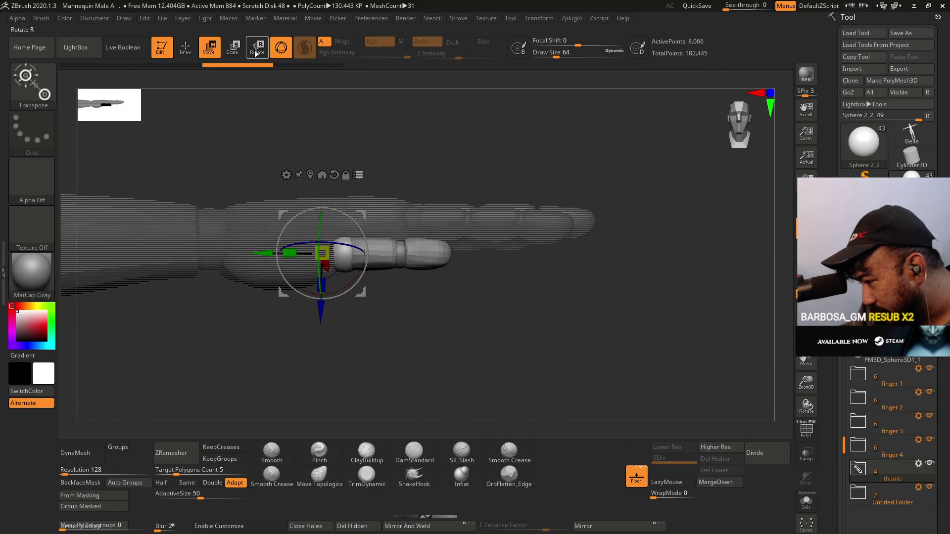
click(281, 48)
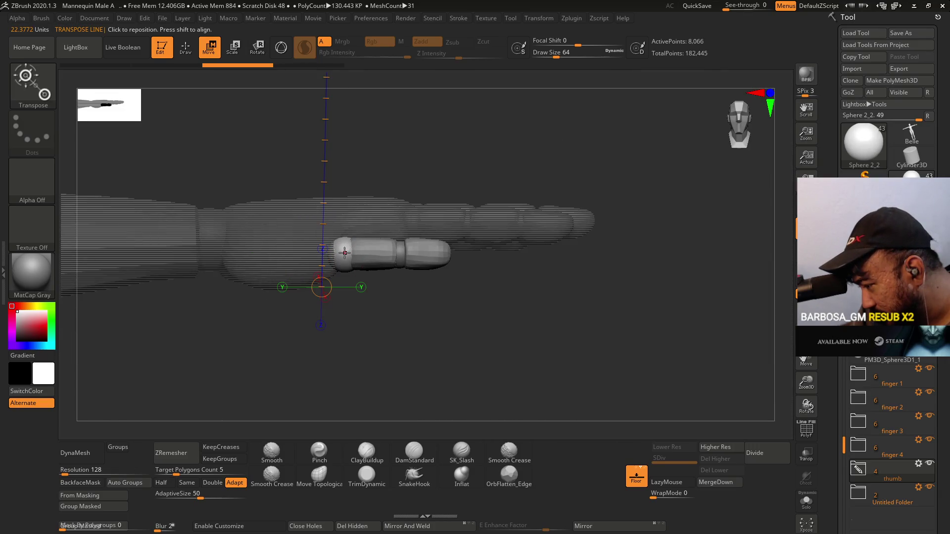
drag(344, 252, 510, 255)
mouse_move(584, 303)
mouse_down()
mouse_move(422, 280)
mouse_move(492, 293)
mouse_move(480, 262)
mouse_up()
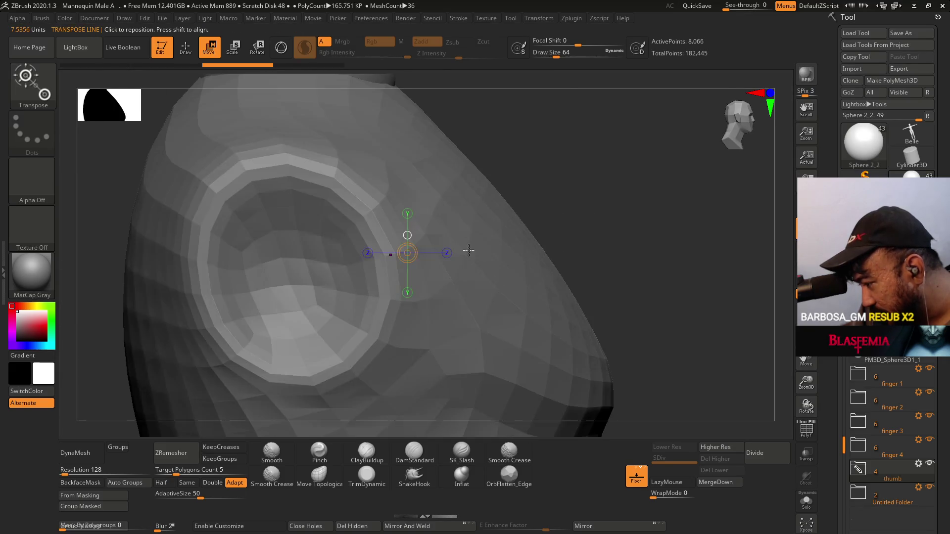
mouse_move(555, 250)
mouse_down()
mouse_move(618, 268)
mouse_move(551, 280)
mouse_move(565, 292)
mouse_move(521, 293)
mouse_up()
mouse_move(374, 273)
shift+mouse_down()
mouse_move(446, 268)
mouse_move(320, 250)
shift+mouse_up()
click(277, 55)
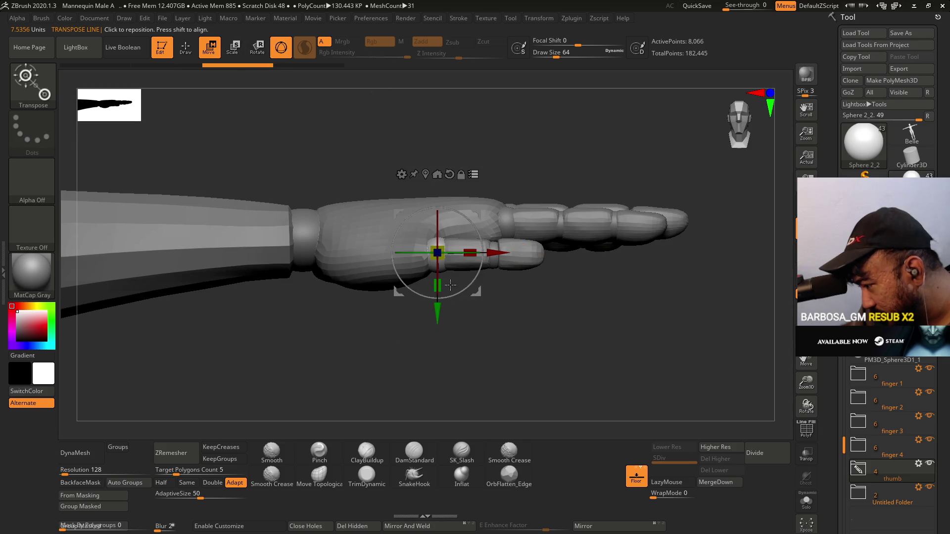
- Move the thumb piece slightly down and rotate it about 12° outward
drag(438, 318, 431, 349)
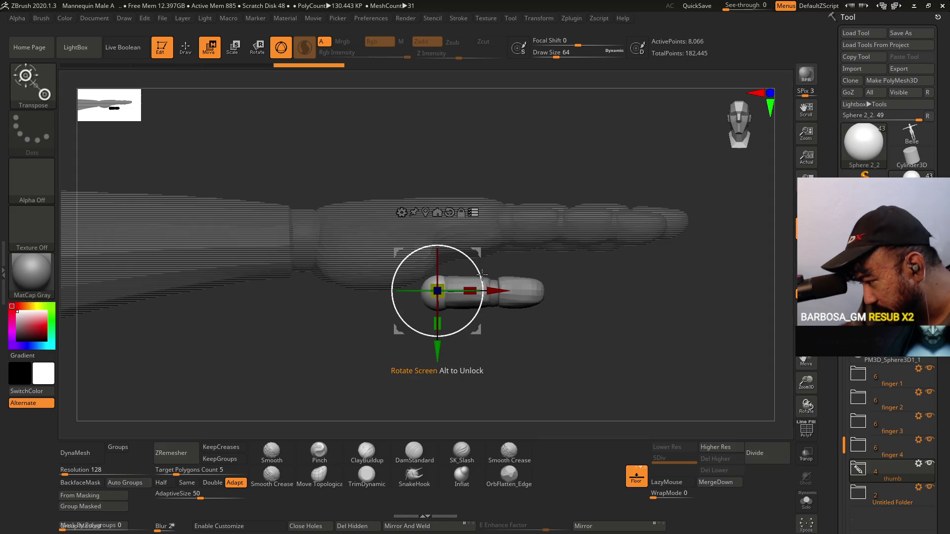
drag(483, 275, 475, 250)
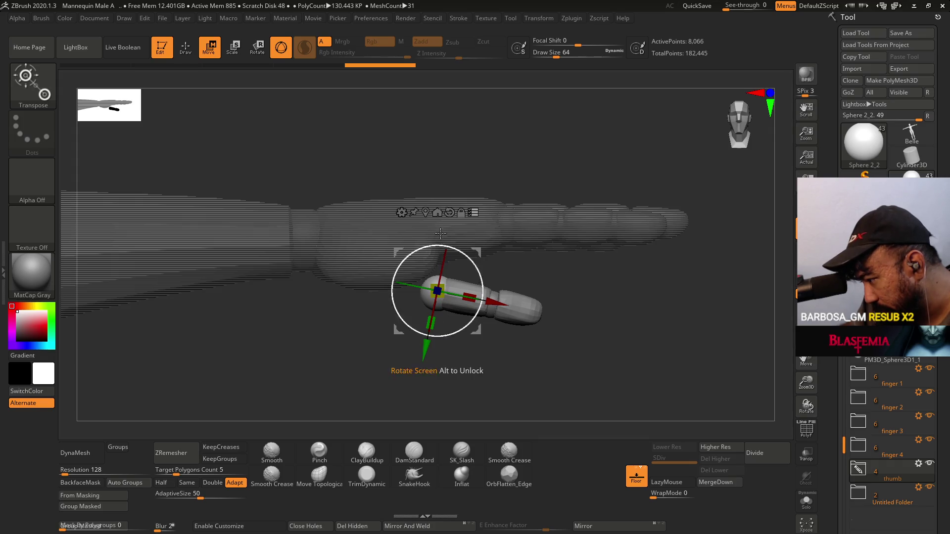
click(470, 205)
- Check the thumb's placement from several angles, then select the palm subtool PM3D_Cube3D1_1
mouse_move(568, 280)
mouse_down()
mouse_move(647, 277)
mouse_move(627, 256)
mouse_move(607, 293)
mouse_move(646, 314)
mouse_move(584, 315)
mouse_move(622, 304)
mouse_up()
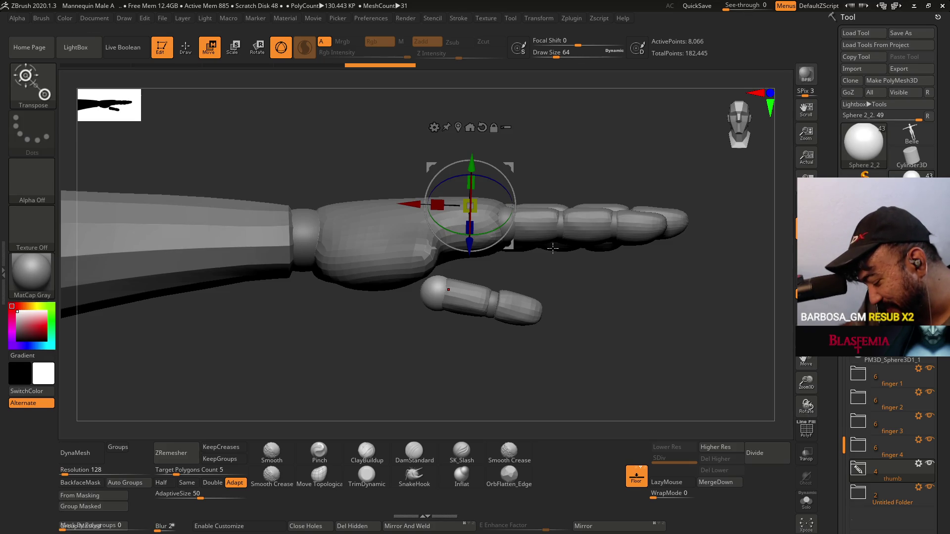
mouse_move(553, 248)
mouse_down()
mouse_move(588, 272)
mouse_move(559, 274)
mouse_up()
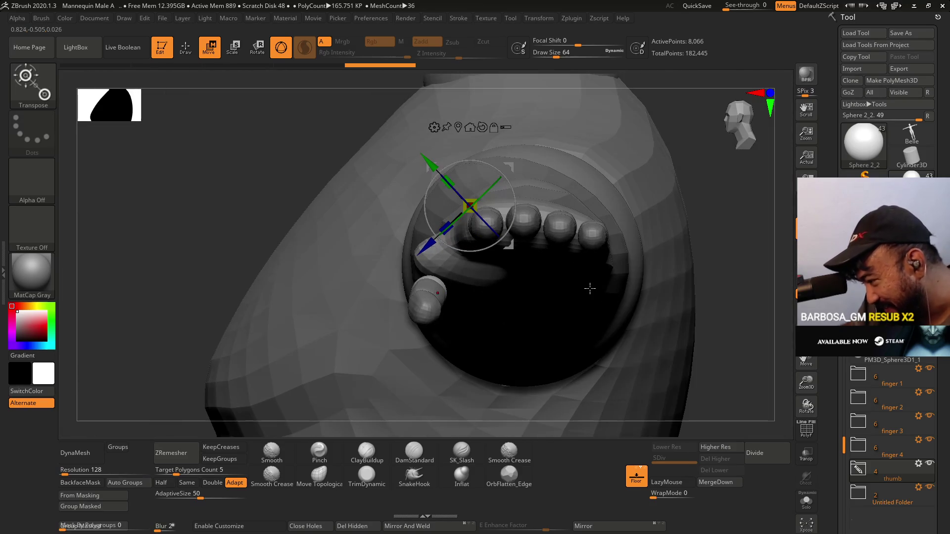
mouse_move(435, 288)
mouse_down()
mouse_move(526, 293)
mouse_move(478, 308)
mouse_move(515, 295)
mouse_move(510, 310)
mouse_move(322, 107)
mouse_up()
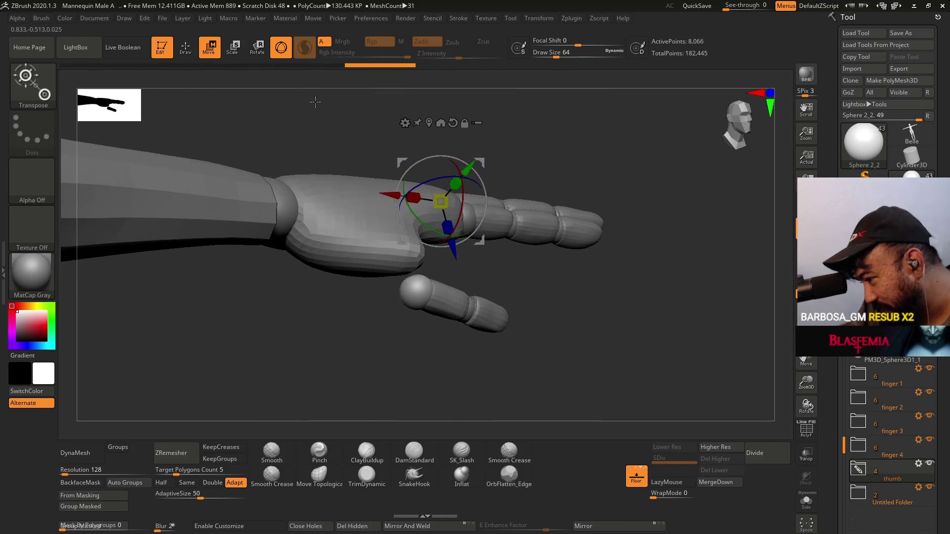
drag(613, 267, 558, 274)
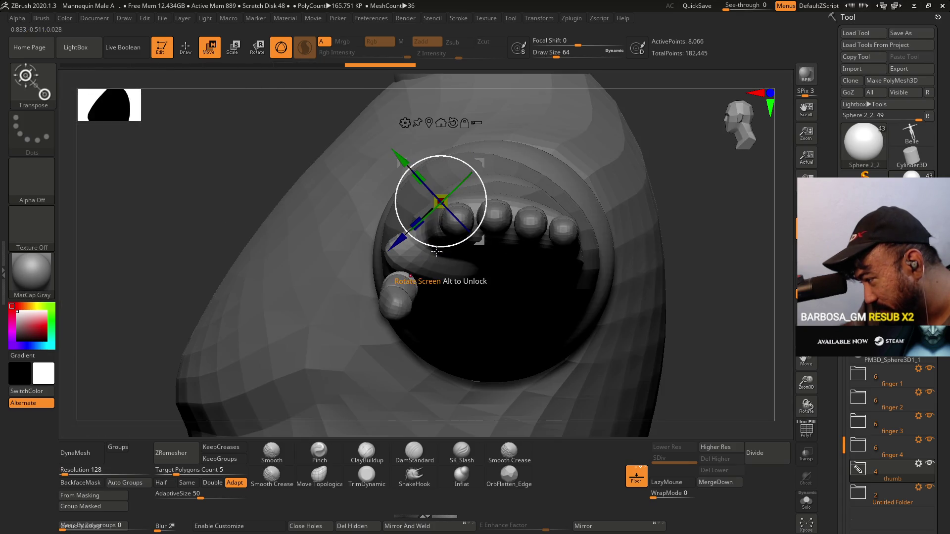
shift+drag(483, 282, 518, 280)
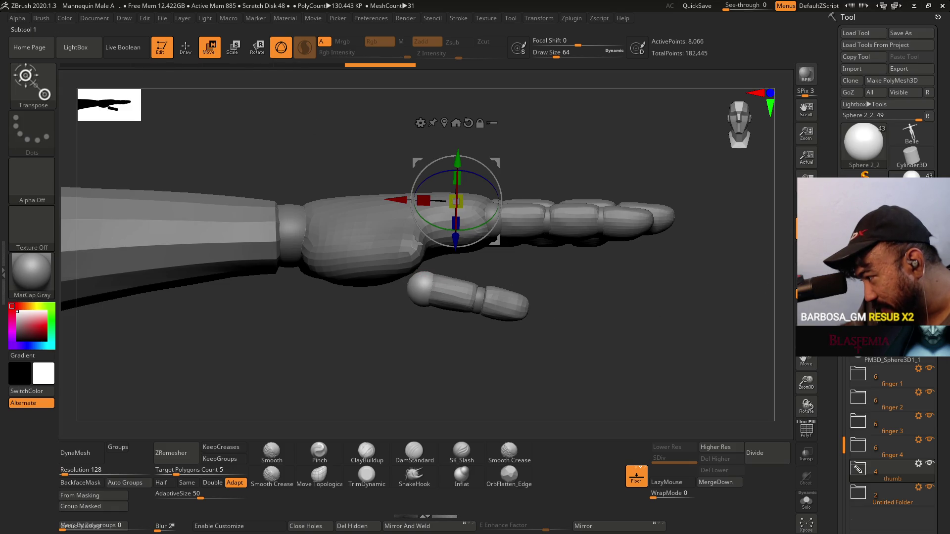
scroll(918, 385, up, 4)
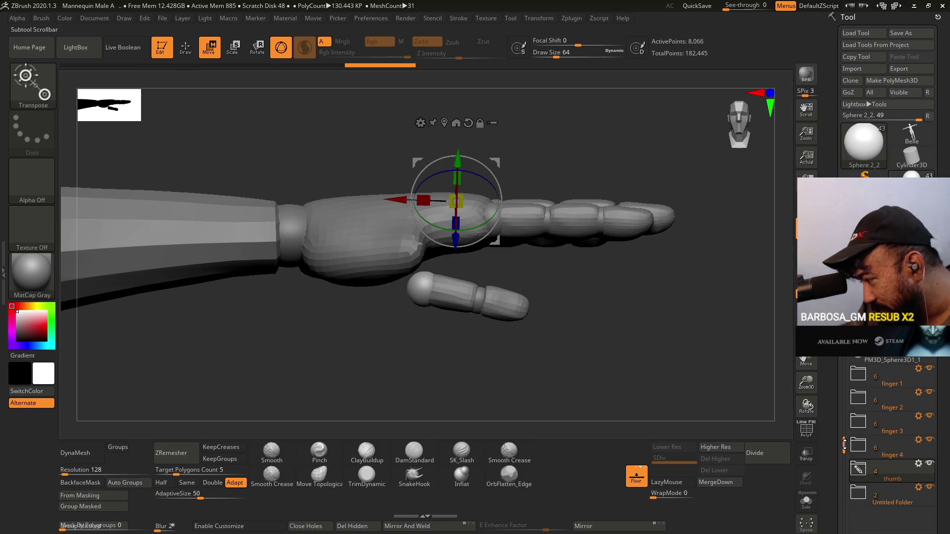
scroll(891, 431, down, 4)
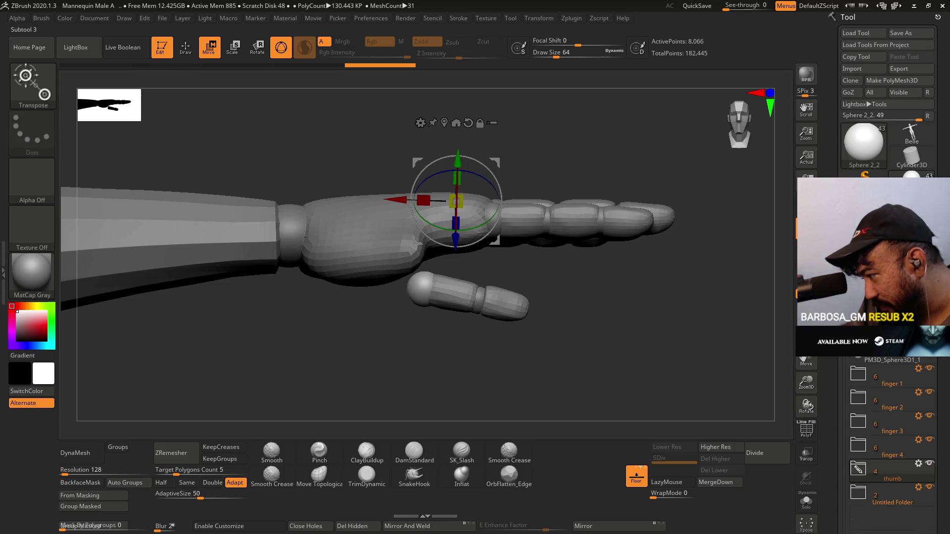
mouse_move(332, 298)
mouse_down()
mouse_move(361, 297)
mouse_move(323, 301)
mouse_move(282, 285)
mouse_move(297, 248)
mouse_move(300, 188)
mouse_up()
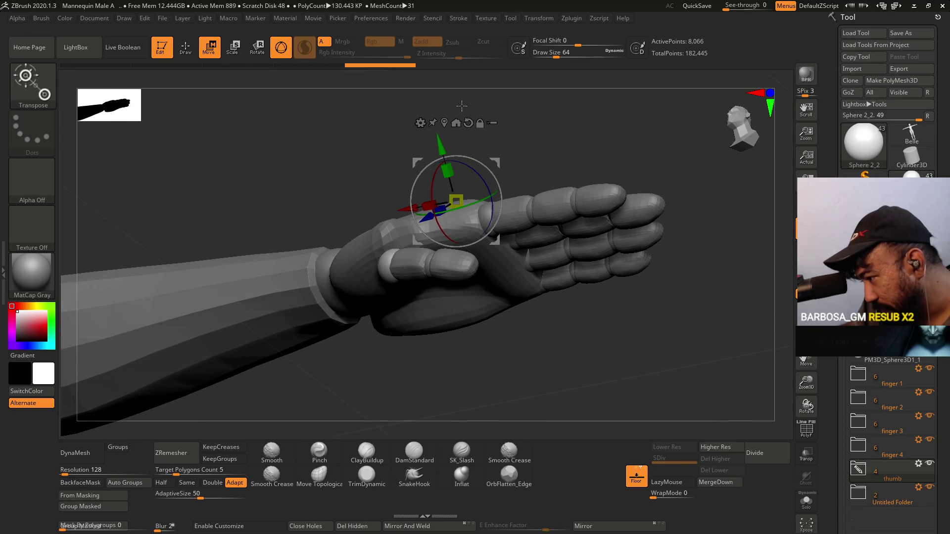
scroll(891, 445, up, 2)
click(869, 367)
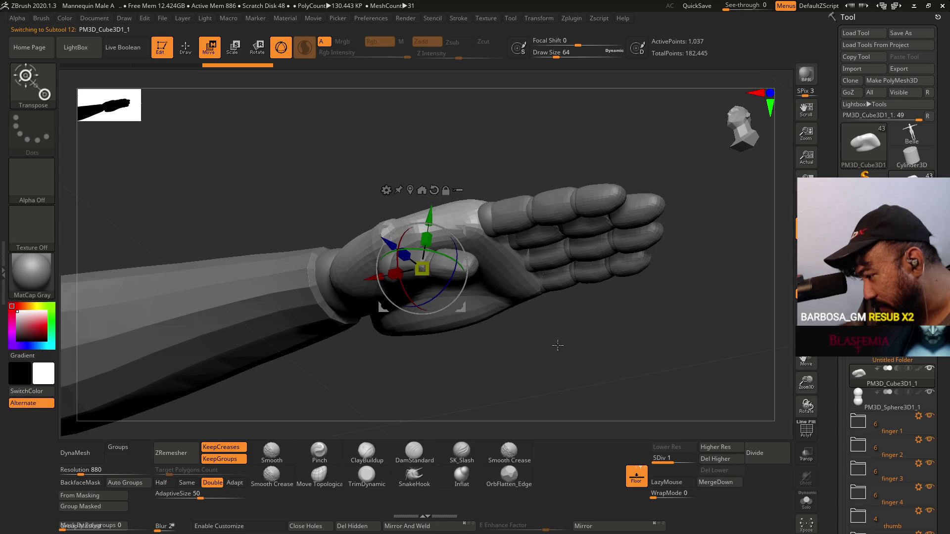
- Orbit around the forearm and bring the upturned palm piece close into view
mouse_move(527, 311)
mouse_down()
mouse_move(450, 253)
mouse_move(485, 322)
mouse_move(517, 350)
mouse_move(500, 326)
mouse_move(460, 307)
mouse_up()
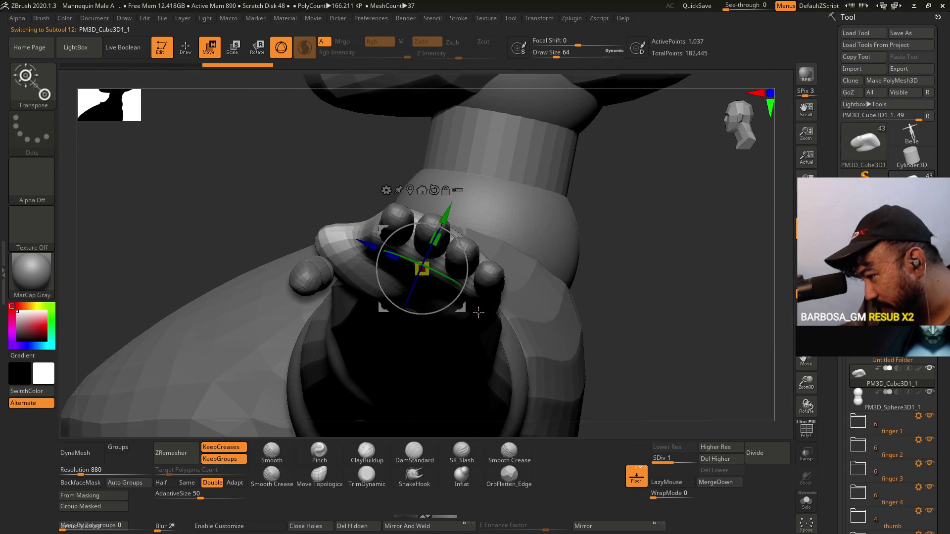
drag(301, 318, 310, 305)
mouse_move(366, 249)
mouse_down()
mouse_move(341, 279)
mouse_move(414, 254)
mouse_move(421, 263)
mouse_move(381, 275)
mouse_move(418, 259)
mouse_move(395, 283)
mouse_up()
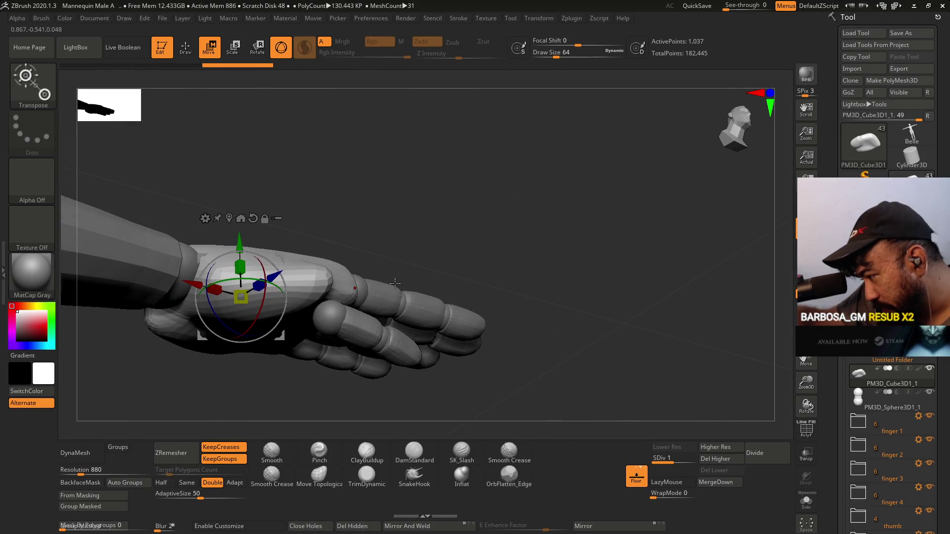
- Select the Move Topological brush with draw size 16 and focal shift 0
key(b)
key(m)
key(t)
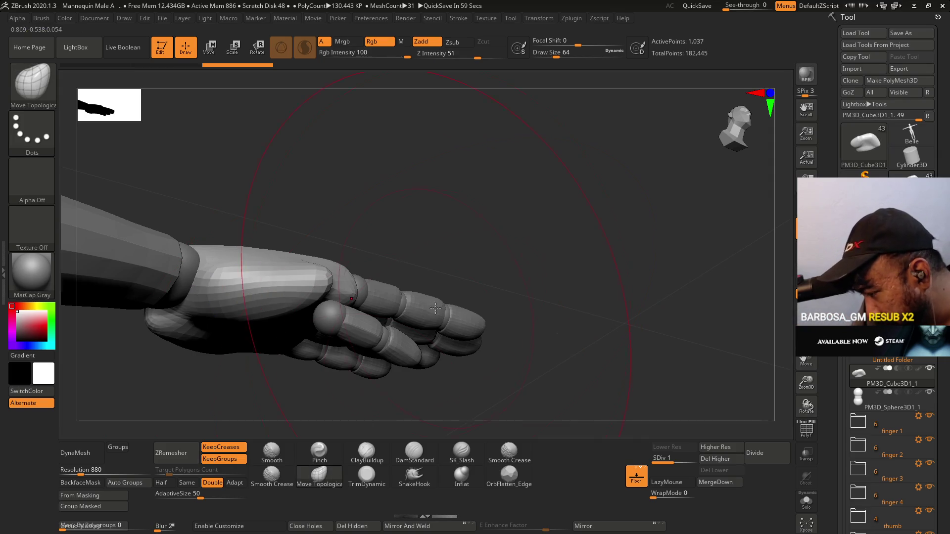
key(s)
drag(343, 308, 346, 303)
key(space)
key(ctrl+z)
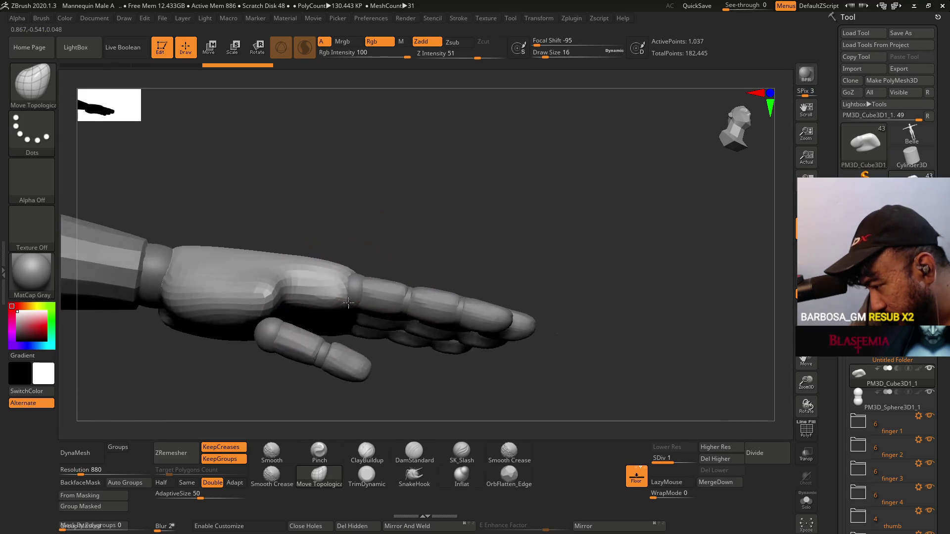
key(ctrl+z)
key(space)
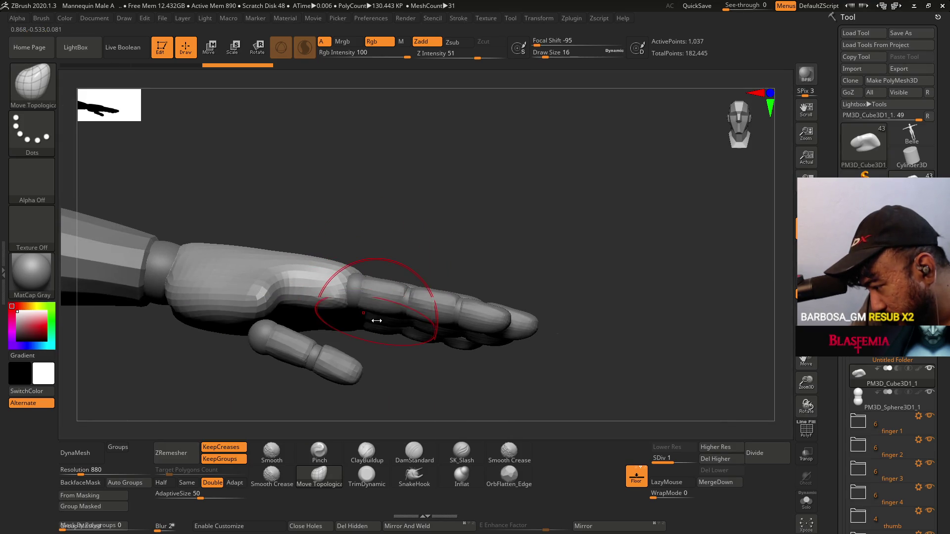
key(space)
drag(377, 336, 407, 336)
key(ctrl+z)
- Raise the brush size to 23 and view the hand from above, briefly masking wrist and palm
key(s)
mouse_move(265, 314)
right_down()
mouse_move(314, 323)
mouse_move(297, 318)
mouse_move(298, 273)
right_up()
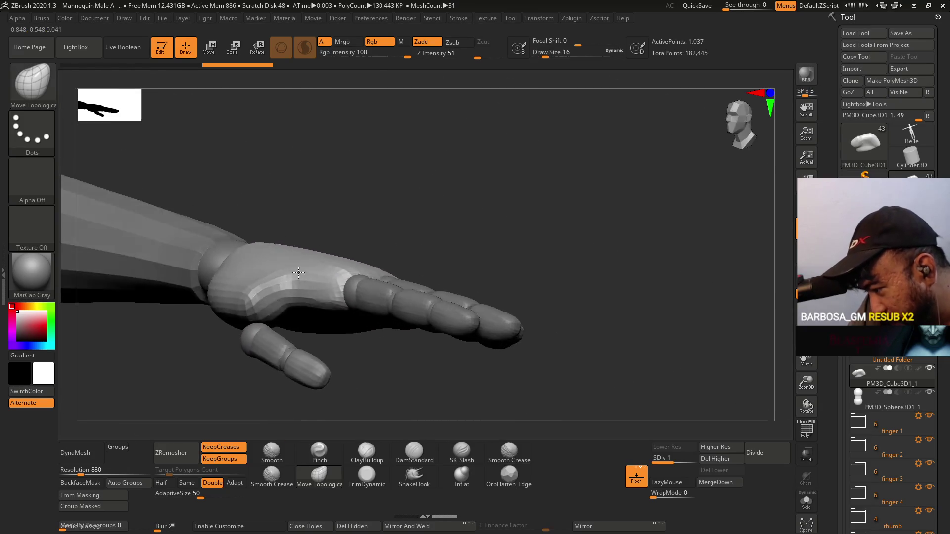
right_drag(278, 327, 266, 311)
key(bracketright)
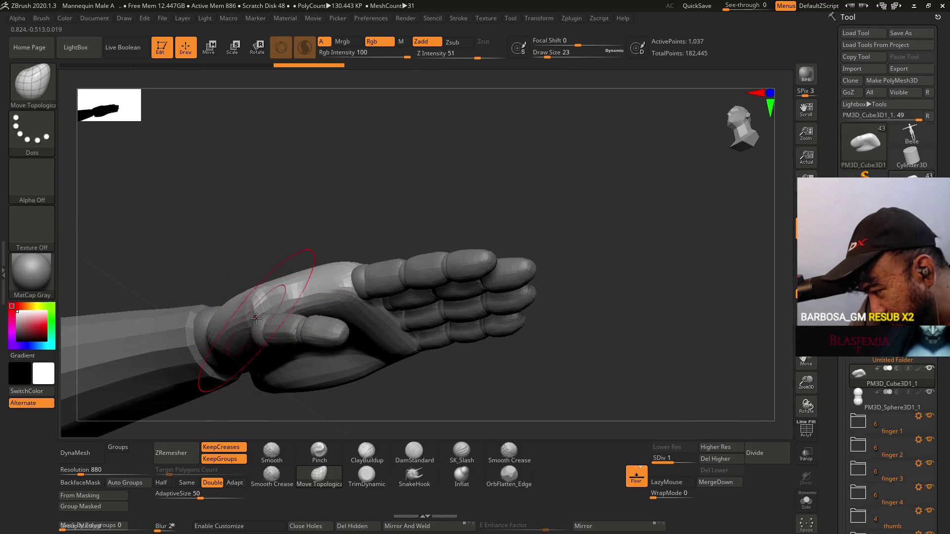
mouse_move(361, 233)
right_down()
mouse_move(396, 307)
mouse_move(367, 327)
mouse_move(282, 295)
right_up()
mouse_move(144, 250)
ctrl+mouse_down()
mouse_move(208, 238)
mouse_move(275, 276)
ctrl+mouse_up()
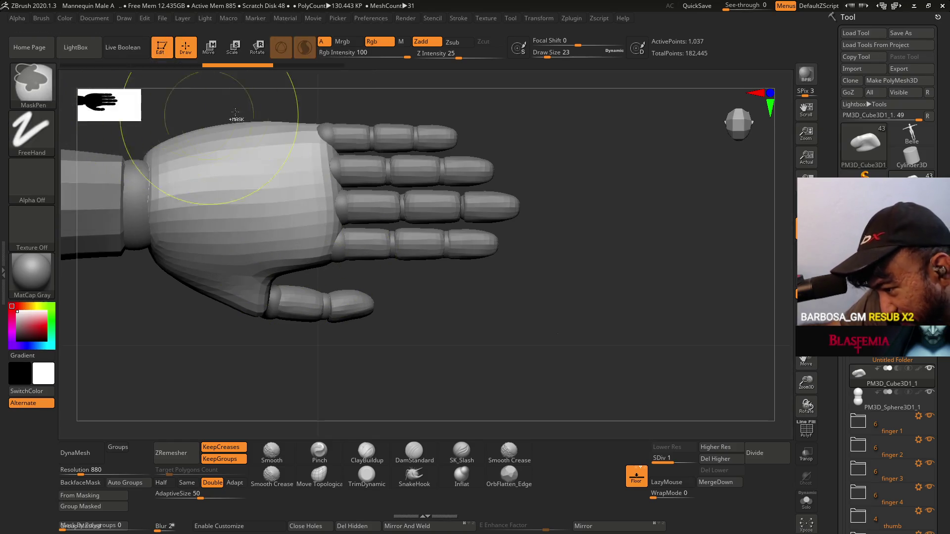
- Pick the Move Topological brush from Quick Pick and draw a mask line across the hand near the thumb
mouse_move(45, 90)
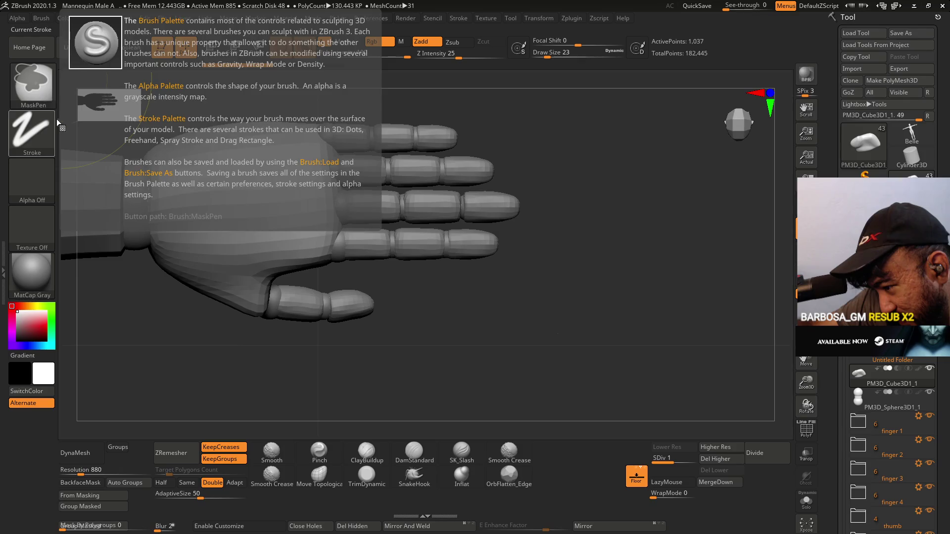
key(ctrl)
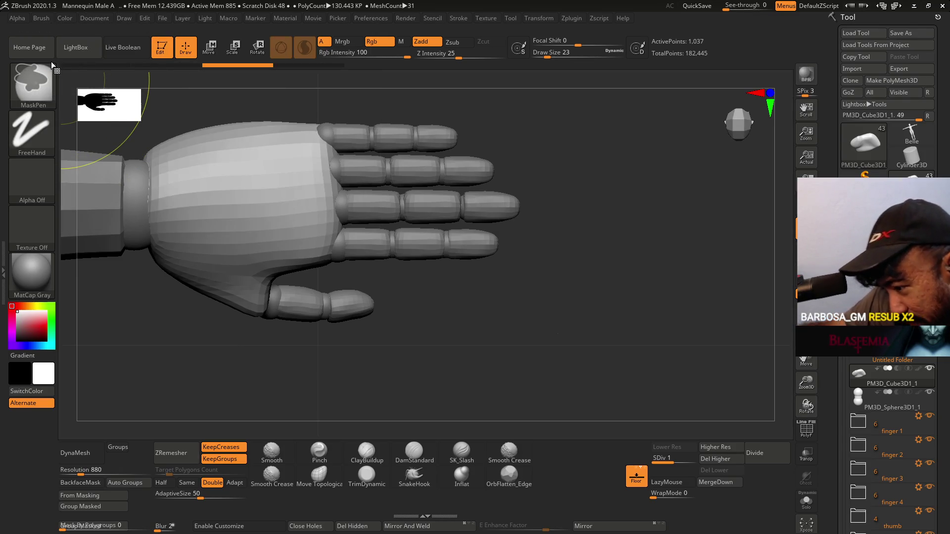
key(ctrl)
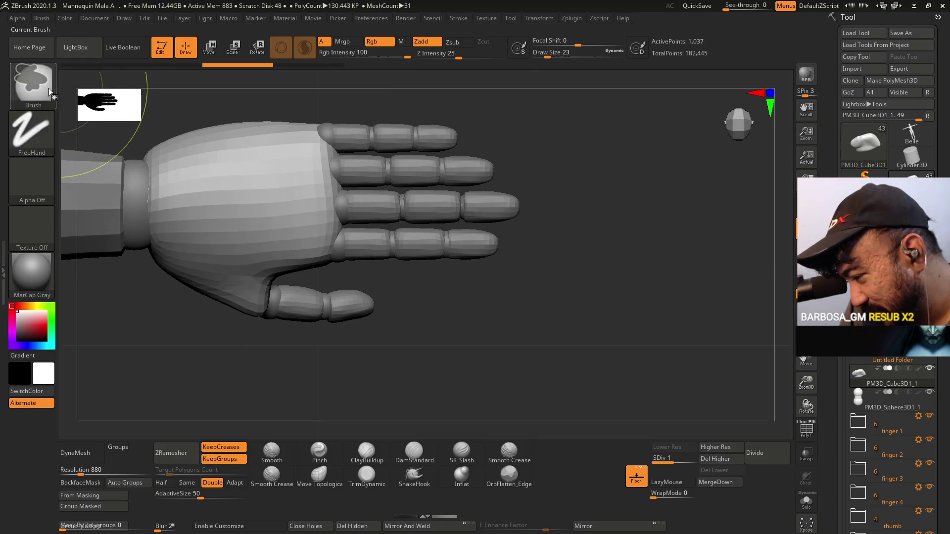
key(ctrl)
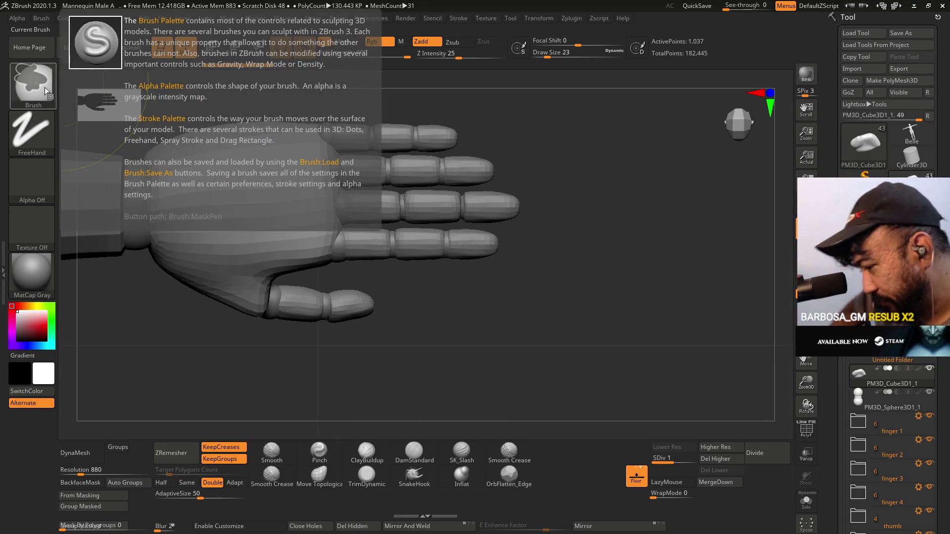
click(16, 87)
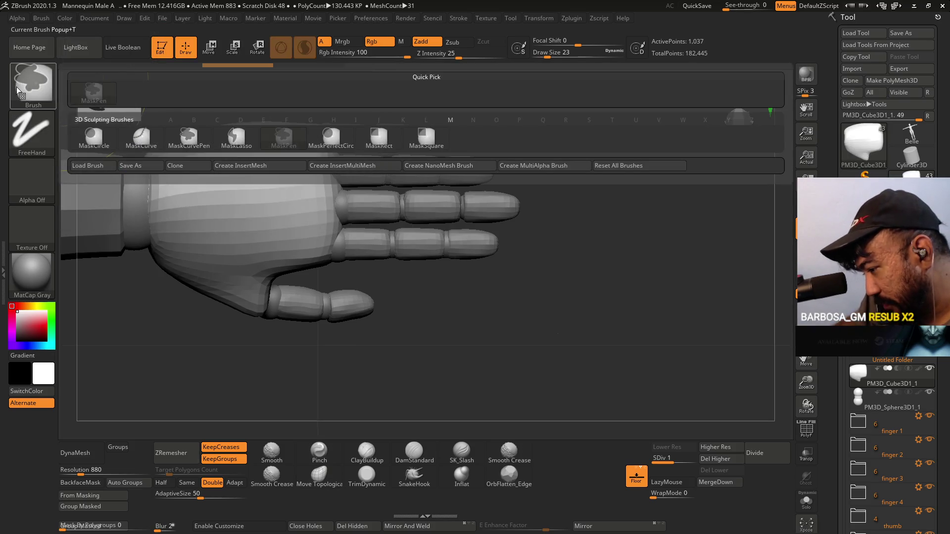
key(t)
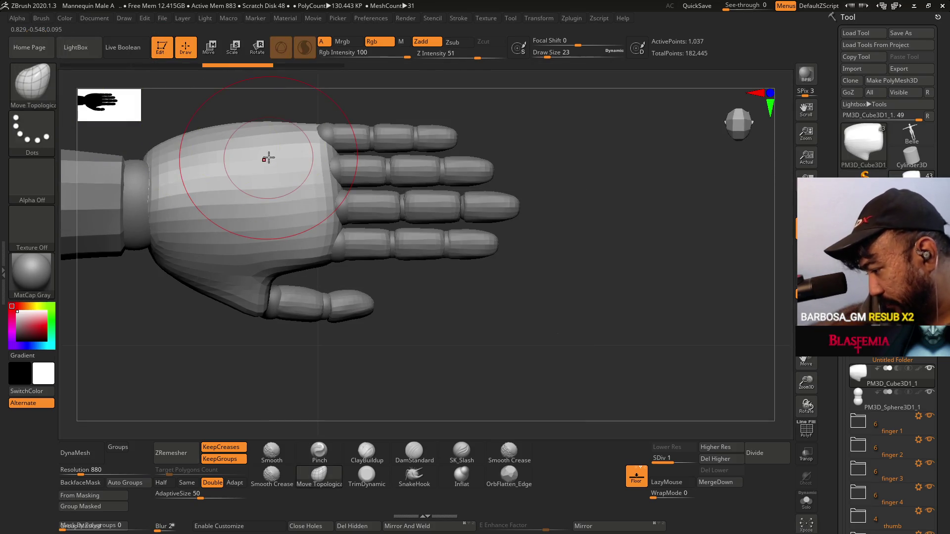
mouse_move(140, 287)
ctrl+mouse_down()
mouse_move(251, 264)
mouse_move(339, 286)
mouse_move(394, 342)
mouse_move(237, 391)
ctrl+mouse_up()
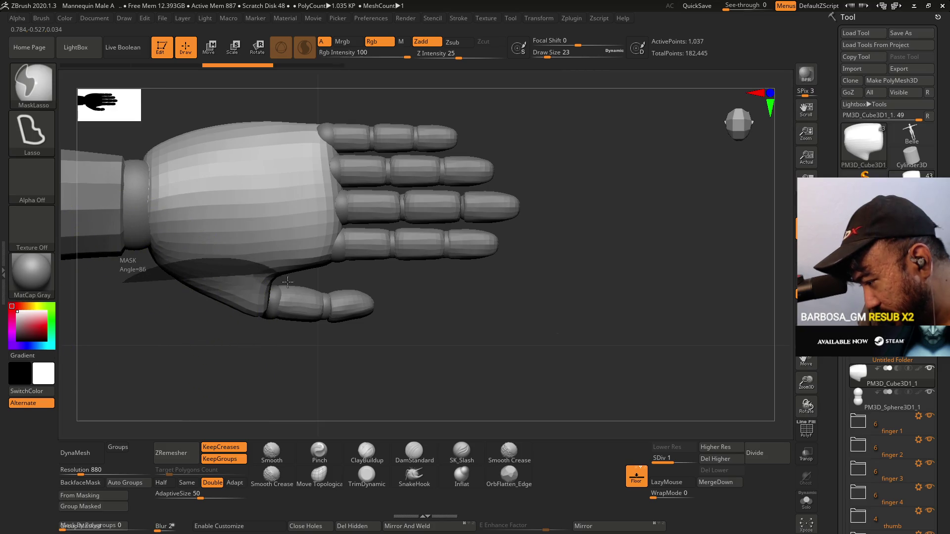
click(320, 475)
mouse_move(263, 388)
mouse_down()
mouse_move(354, 224)
mouse_move(254, 228)
mouse_move(229, 261)
mouse_move(229, 314)
mouse_move(244, 310)
mouse_move(206, 314)
mouse_move(214, 308)
mouse_up()
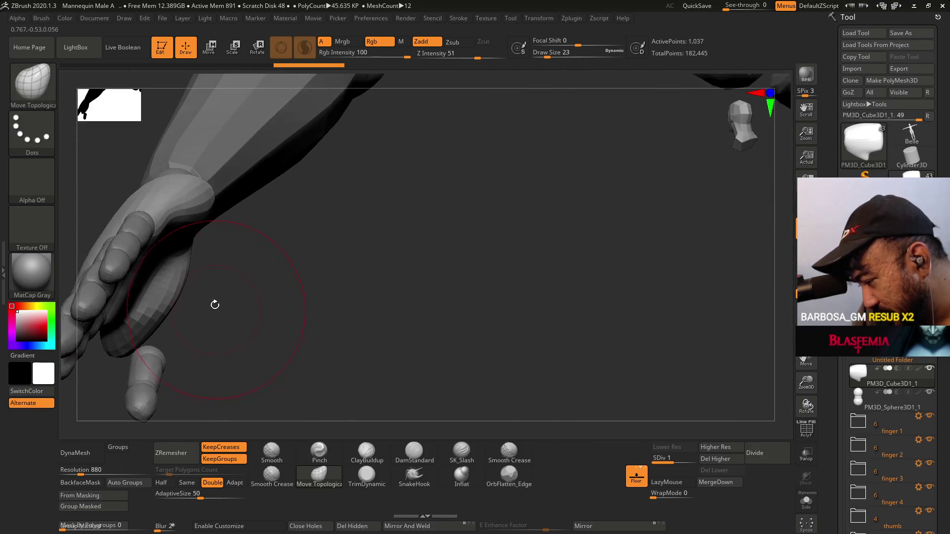
- Mask part of the fingers and palm, inspect the hand from below, and lower draw size to 20
ctrl+drag(142, 319, 129, 297)
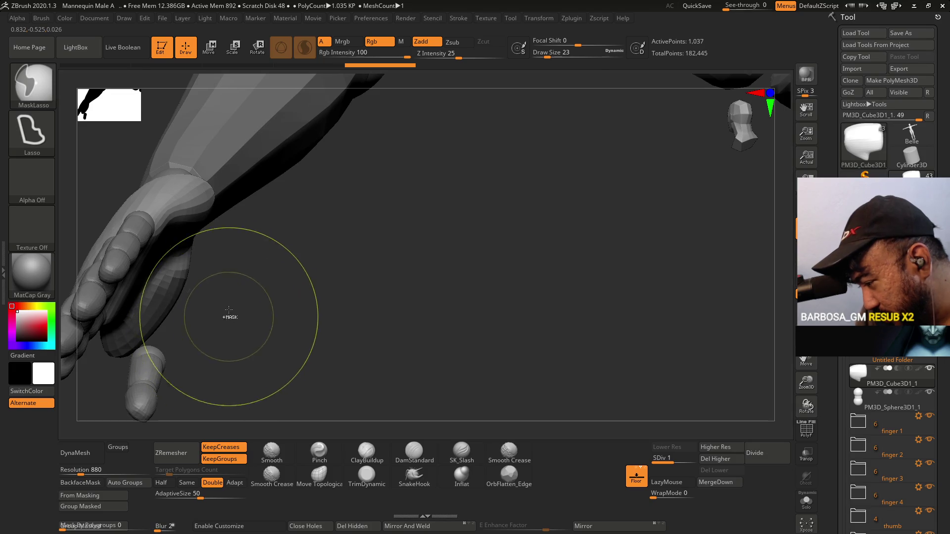
mouse_move(188, 299)
mouse_down()
mouse_move(197, 290)
mouse_move(237, 319)
mouse_move(392, 299)
mouse_up()
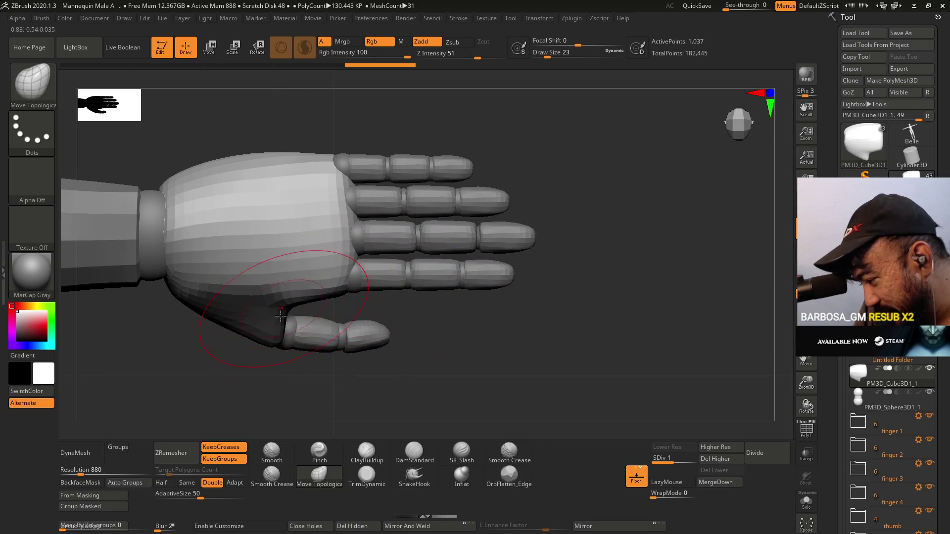
mouse_move(384, 373)
mouse_down()
mouse_move(386, 308)
mouse_move(334, 295)
mouse_up()
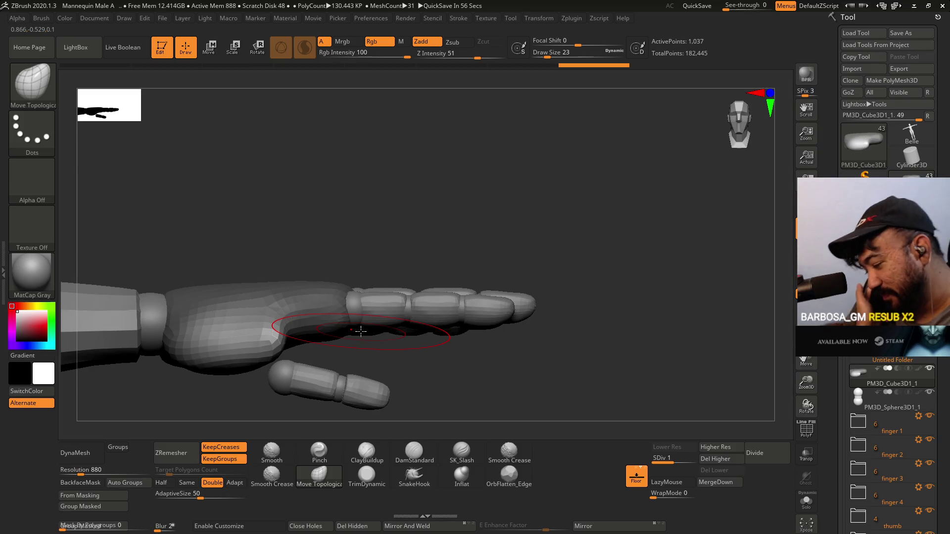
drag(334, 363, 250, 350)
key(s)
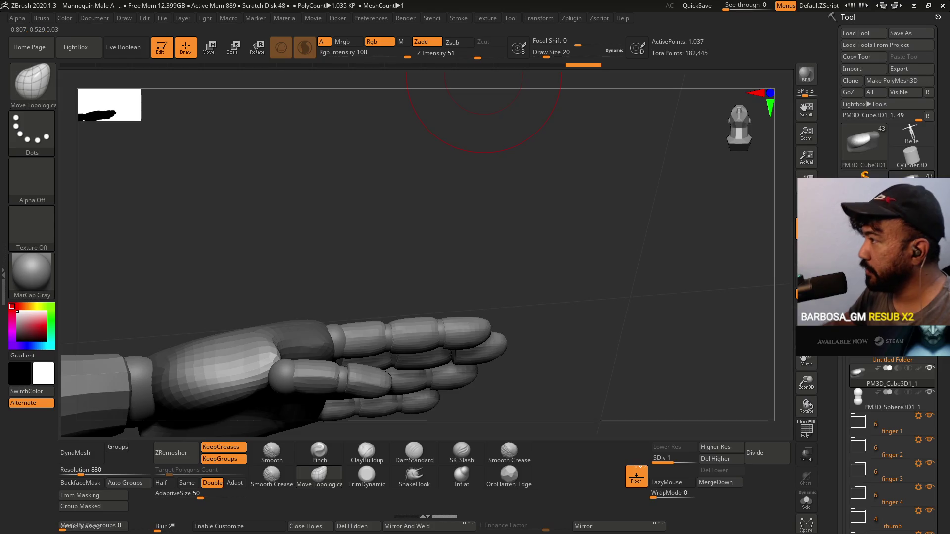
- Work the palm's thumb edge from close side and three-quarter views, then pick ClayBuildup
mouse_move(507, 127)
mouse_down()
mouse_move(432, 206)
mouse_move(415, 210)
mouse_up()
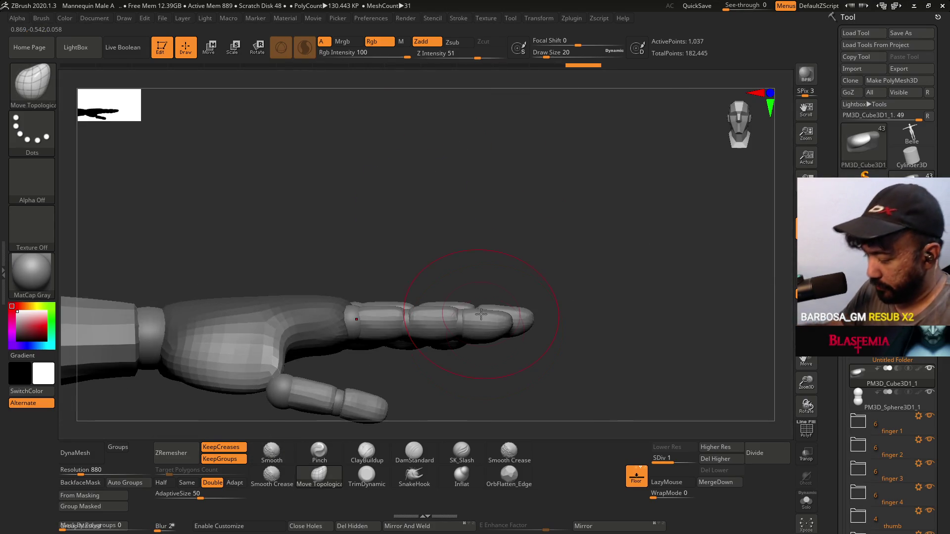
drag(455, 308, 381, 291)
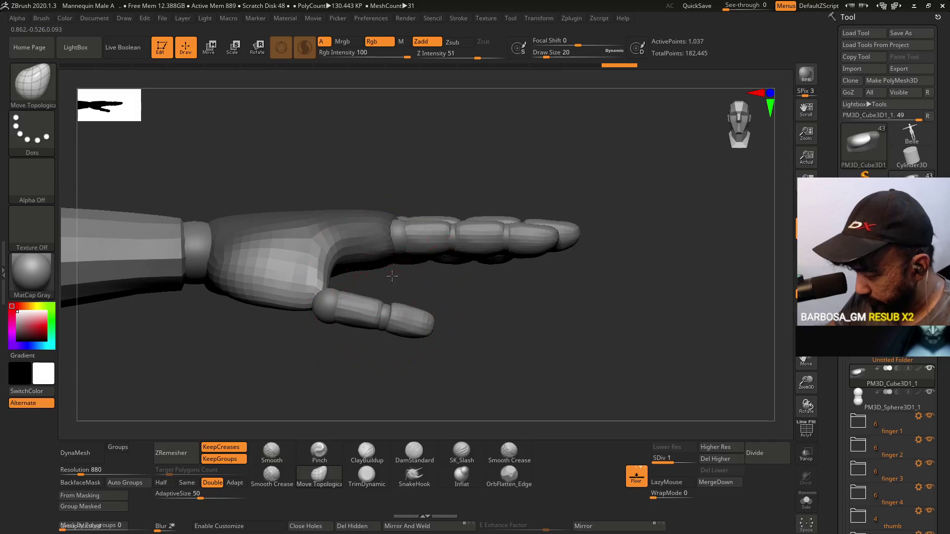
mouse_move(347, 302)
alt+mouse_down()
mouse_move(433, 319)
mouse_move(360, 294)
mouse_move(333, 297)
alt+mouse_up()
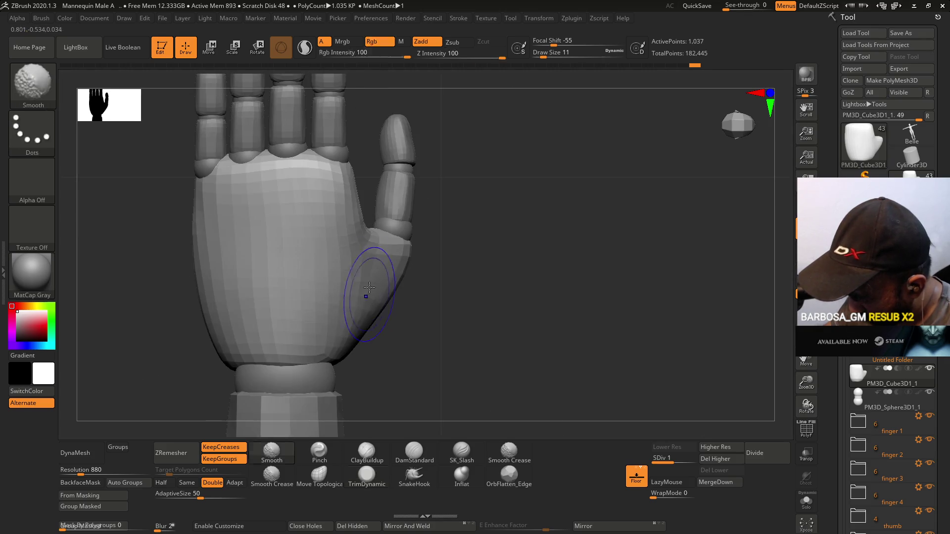
drag(396, 332, 403, 328)
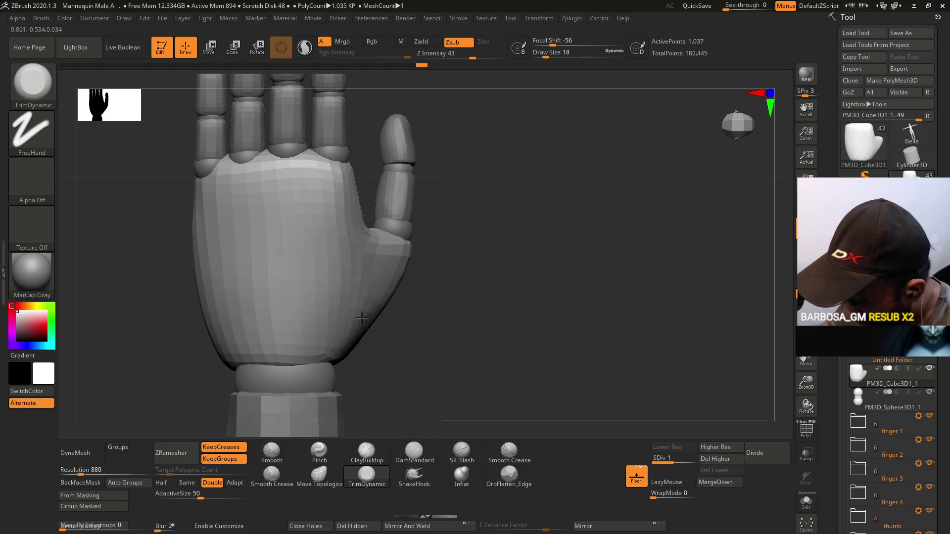
mouse_move(372, 296)
right_down()
mouse_move(360, 184)
mouse_move(338, 331)
right_up()
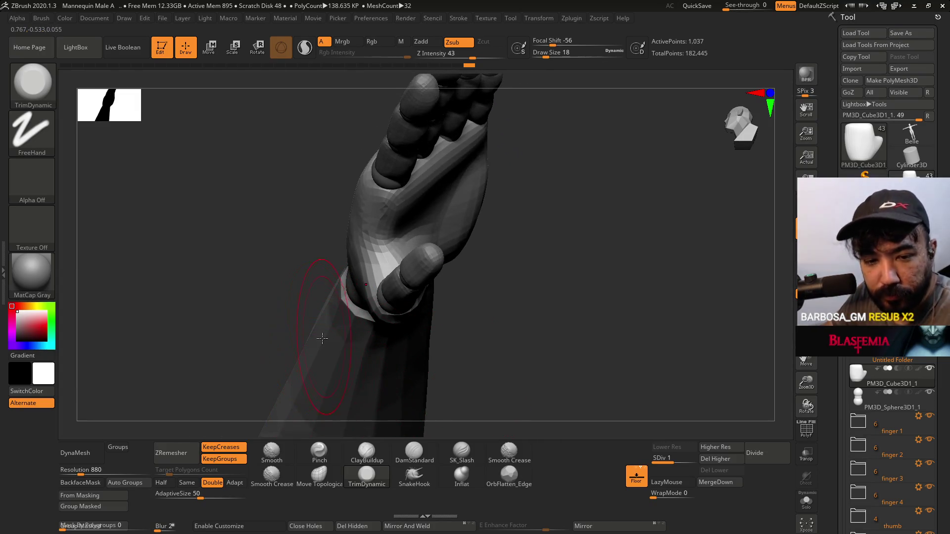
click(371, 455)
- Build up the thumb pad with ClayBuildup at size 11, then flatten the palm with TrimDynamic
key(s)
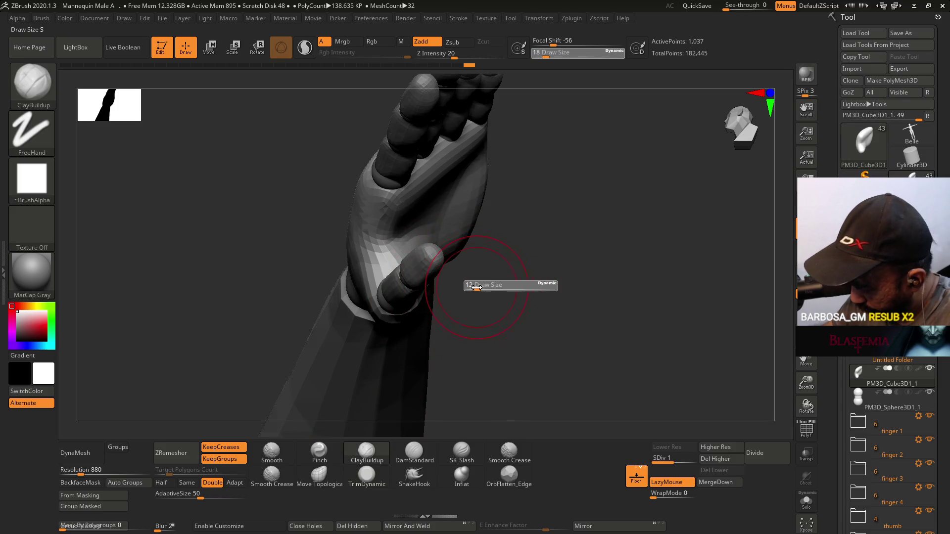
mouse_move(476, 287)
right_down()
mouse_move(381, 286)
mouse_move(348, 271)
right_up()
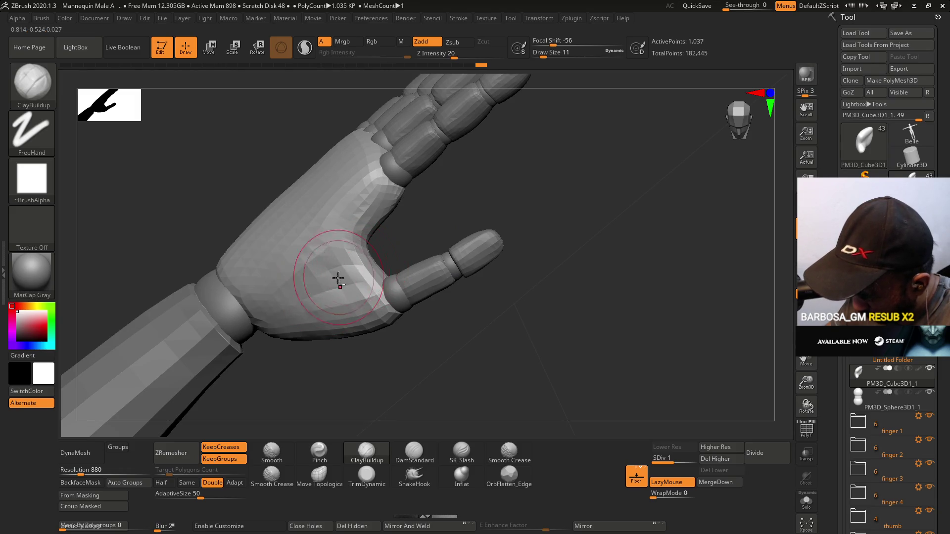
mouse_move(366, 264)
right_down()
mouse_move(416, 254)
mouse_move(444, 193)
mouse_move(468, 175)
mouse_move(434, 222)
mouse_move(407, 222)
mouse_move(391, 242)
right_up()
key(shift+f)
key(shift+f)
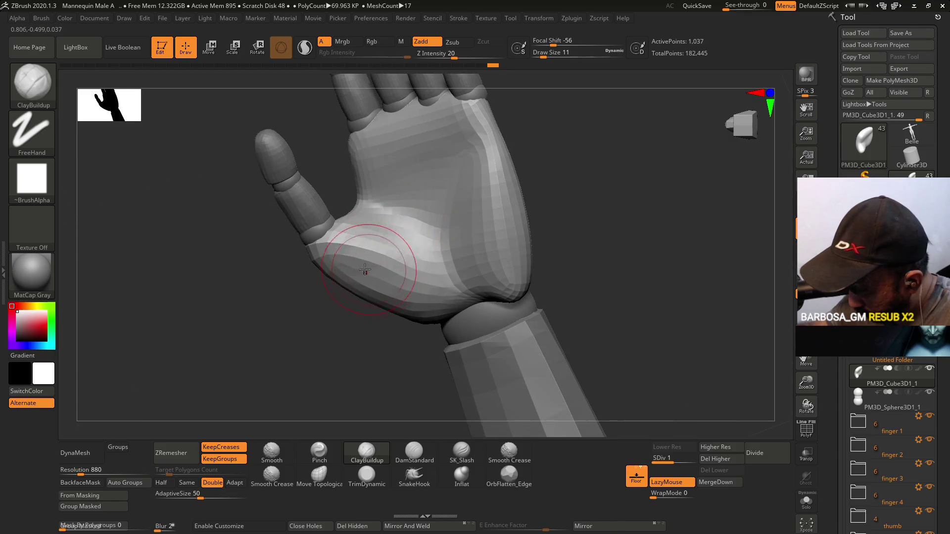
right_drag(381, 276, 478, 191)
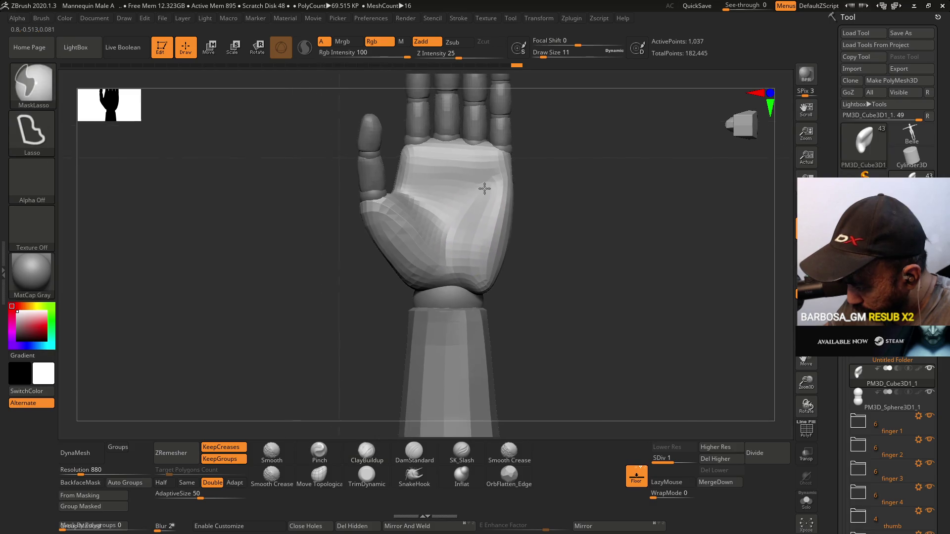
mouse_move(477, 191)
right_down()
mouse_move(512, 223)
mouse_move(549, 198)
mouse_move(515, 197)
mouse_move(495, 165)
mouse_move(464, 216)
right_up()
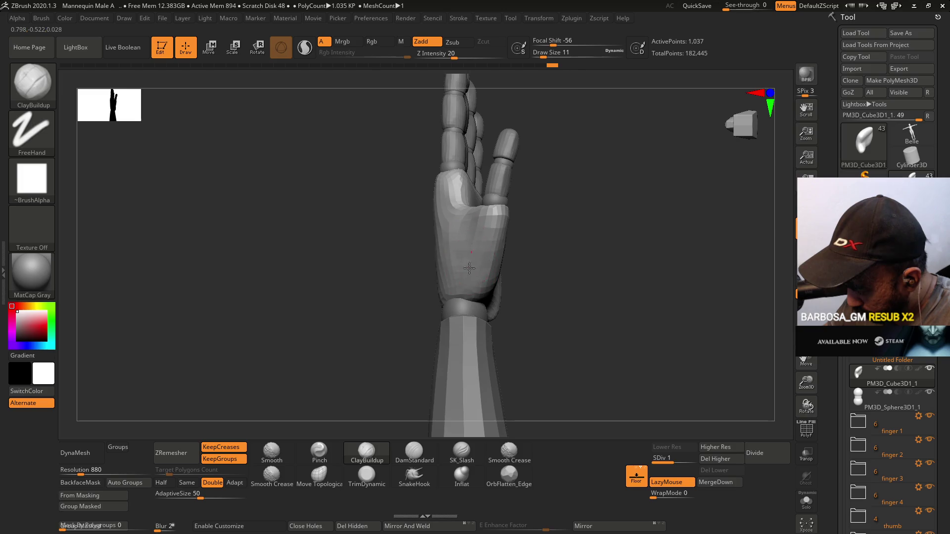
mouse_move(489, 245)
right_down()
mouse_move(459, 234)
mouse_move(465, 242)
mouse_move(454, 246)
mouse_move(524, 255)
mouse_move(495, 178)
mouse_move(535, 192)
right_up()
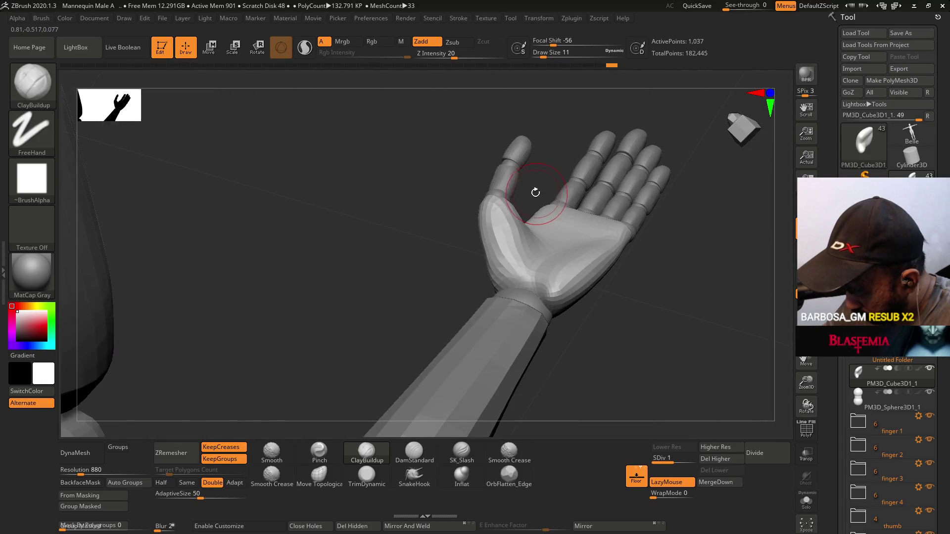
click(355, 478)
alt+right_drag(515, 275, 505, 307)
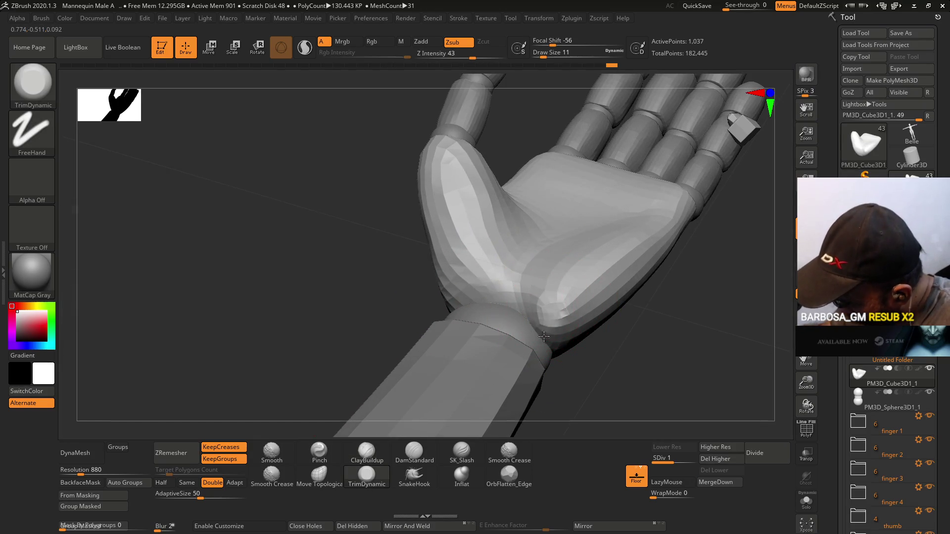
mouse_move(543, 316)
right_down()
mouse_move(604, 314)
mouse_move(604, 350)
mouse_move(628, 346)
mouse_move(609, 346)
mouse_move(594, 252)
mouse_move(579, 247)
right_up()
- Select Move Topological at draw size 29 and mask half the palm with a lasso line
click(341, 479)
mouse_move(535, 294)
right_down()
mouse_move(658, 266)
mouse_move(538, 281)
right_up()
key(s)
drag(564, 321, 567, 320)
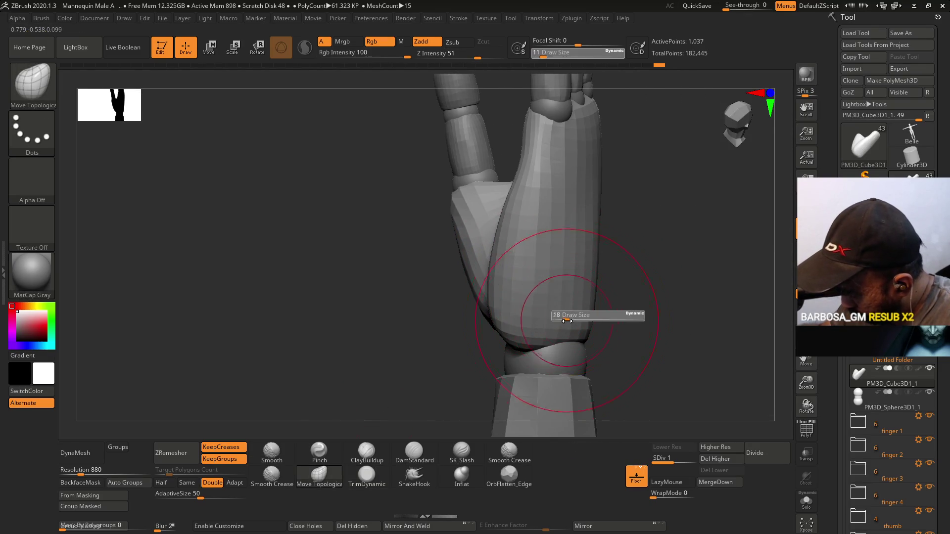
right_drag(564, 321, 557, 276)
key(s)
drag(529, 318, 540, 312)
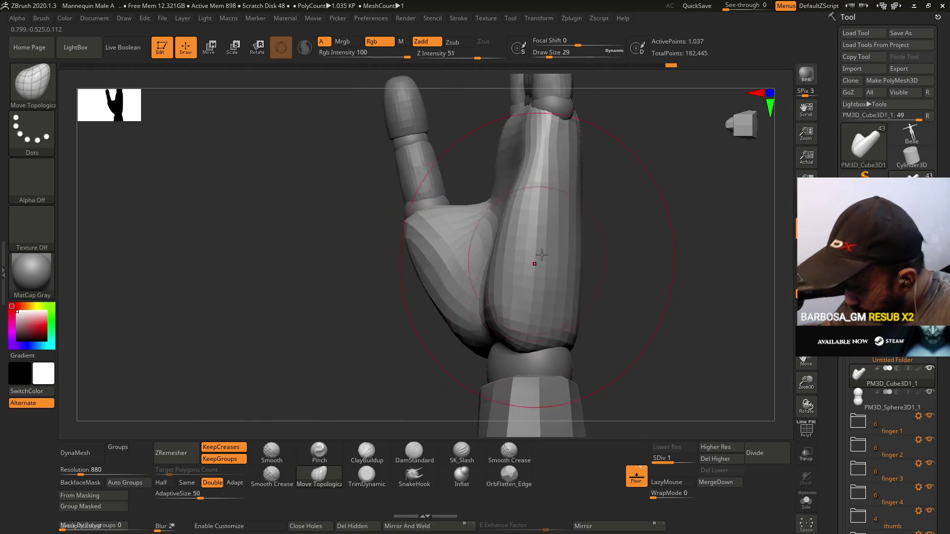
mouse_move(539, 257)
right_down()
mouse_move(550, 265)
mouse_move(435, 318)
right_up()
mouse_move(444, 356)
ctrl+mouse_down()
mouse_move(441, 250)
mouse_move(515, 126)
mouse_move(605, 322)
mouse_move(451, 403)
ctrl+mouse_up()
- Invert the palm mask and push its unmasked side with Move Topological at size 20
ctrl+click(575, 263)
key(b)
key(m)
key(t)
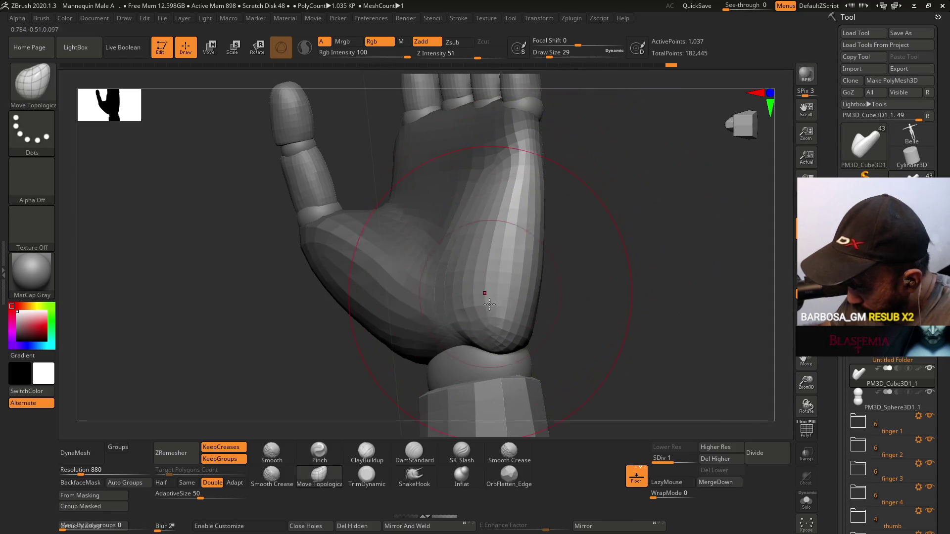
right_drag(500, 310, 521, 319)
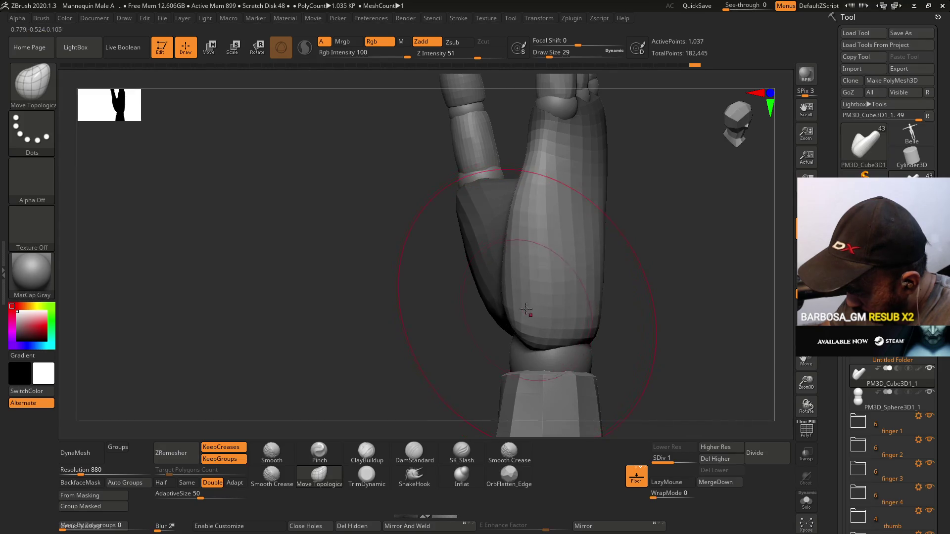
key([)
mouse_move(527, 252)
mouse_down()
mouse_move(604, 250)
mouse_move(525, 233)
mouse_up()
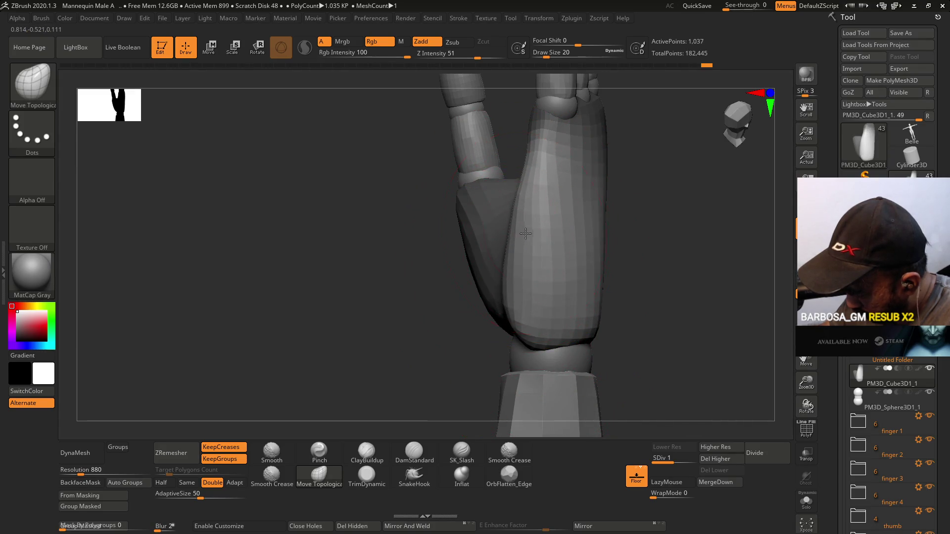
drag(512, 289, 532, 340)
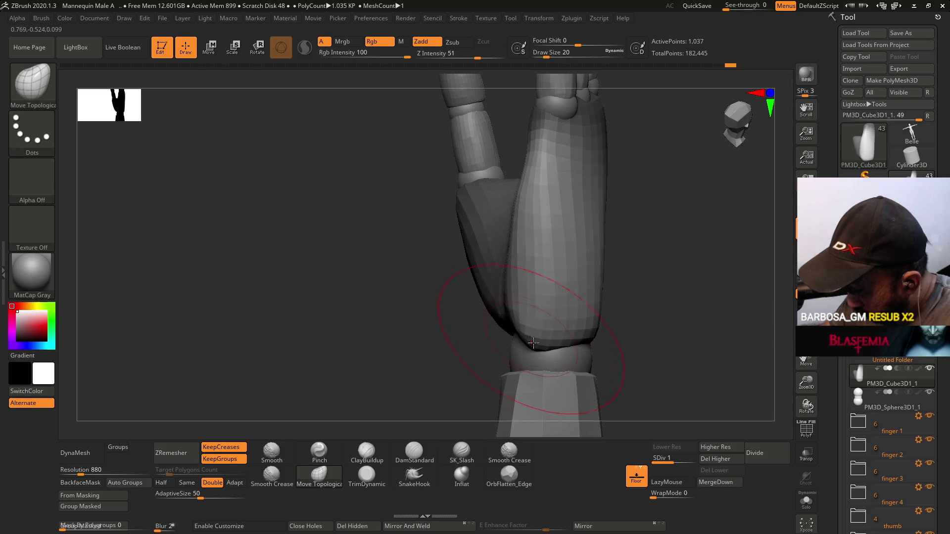
- Push the palm's lower-right bulge outward at size 9, then use size 13 and set ZRemesher to Half
mouse_move(559, 329)
right_down()
mouse_move(592, 299)
mouse_move(558, 289)
right_up()
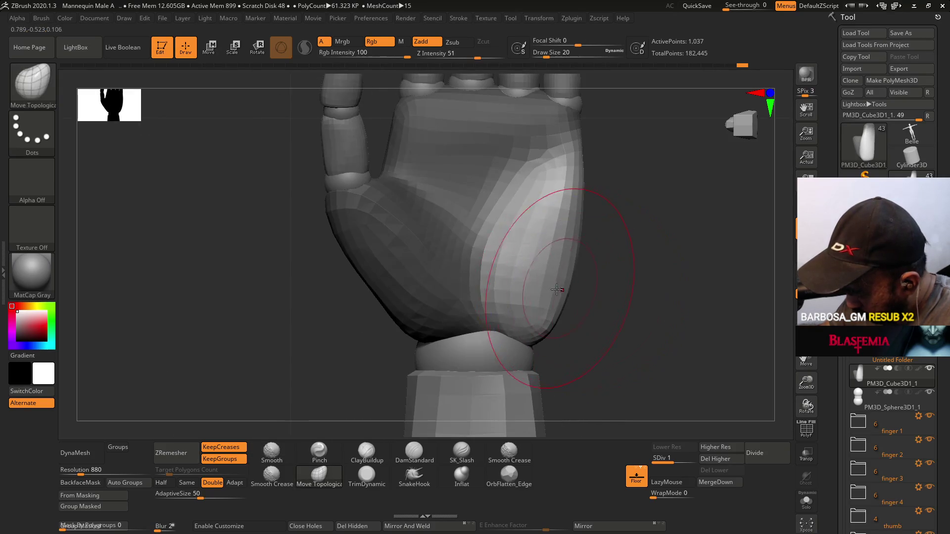
key(s)
click(488, 315)
drag(515, 292, 595, 303)
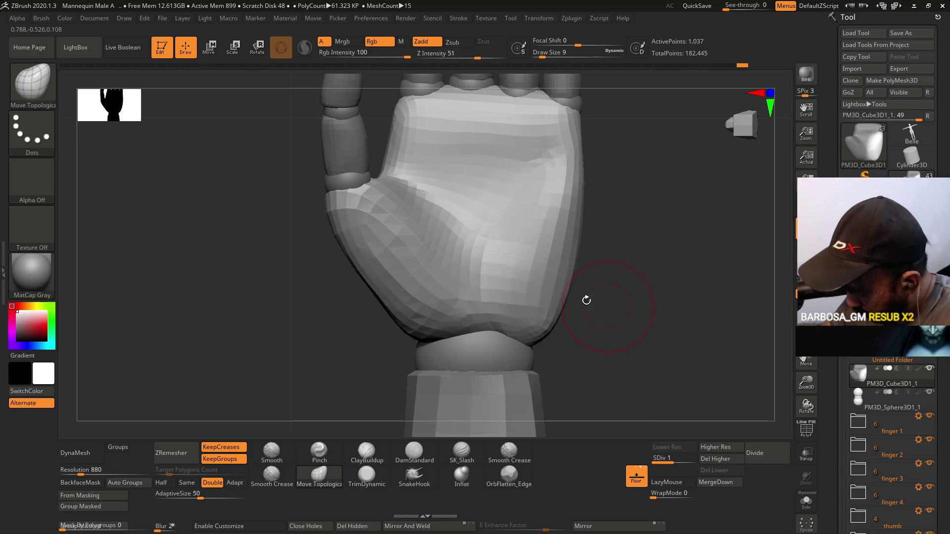
mouse_move(565, 244)
right_down()
mouse_move(548, 254)
mouse_move(560, 268)
mouse_move(522, 295)
right_up()
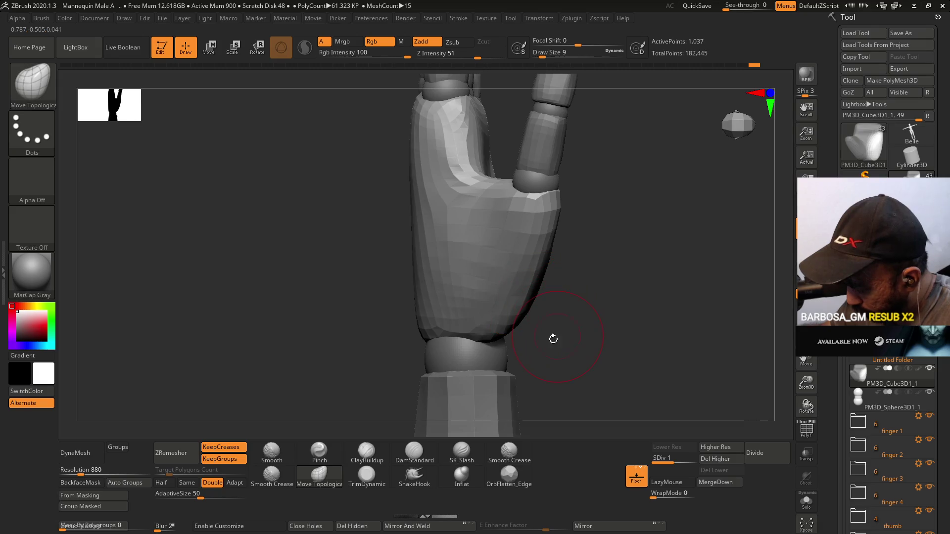
mouse_move(549, 335)
right_down()
mouse_move(539, 282)
mouse_move(520, 297)
right_up()
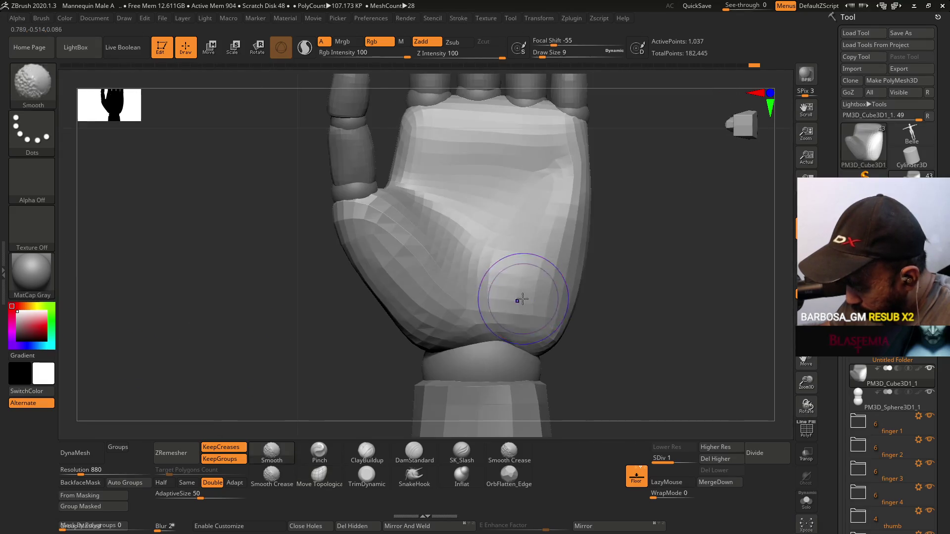
right_drag(581, 274, 554, 271)
mouse_move(634, 271)
right_down()
mouse_move(630, 259)
mouse_move(630, 267)
right_up()
key(s)
drag(631, 262, 632, 262)
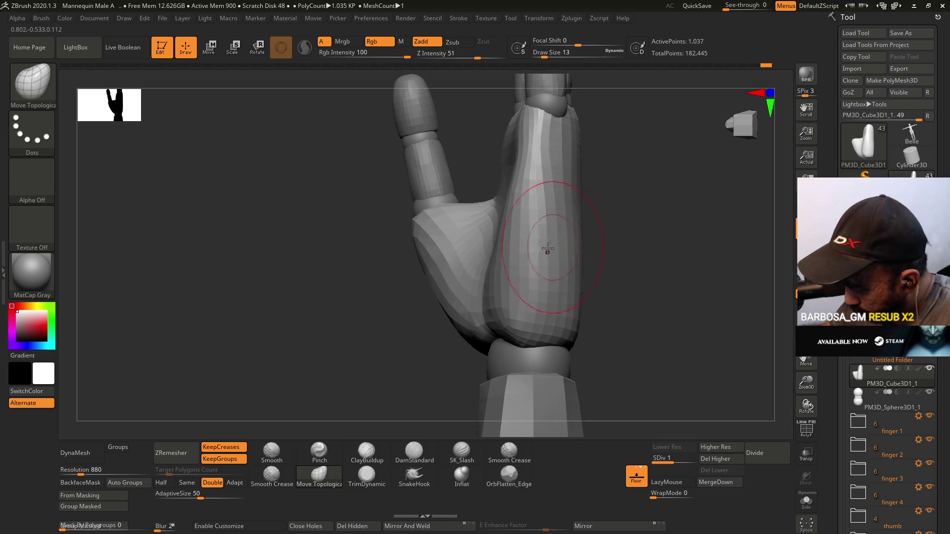
mouse_move(524, 220)
right_down()
mouse_move(558, 216)
mouse_move(554, 207)
mouse_move(545, 269)
mouse_move(504, 303)
mouse_move(467, 393)
right_up()
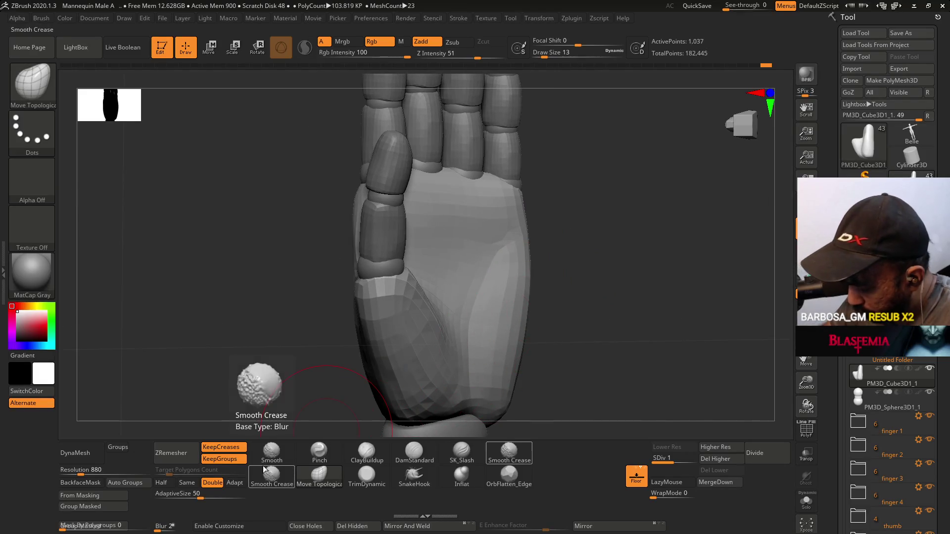
click(171, 490)
- Remesh the palm with ZRemesher at Half, giving 443 points, and isolate it with Solo
click(179, 459)
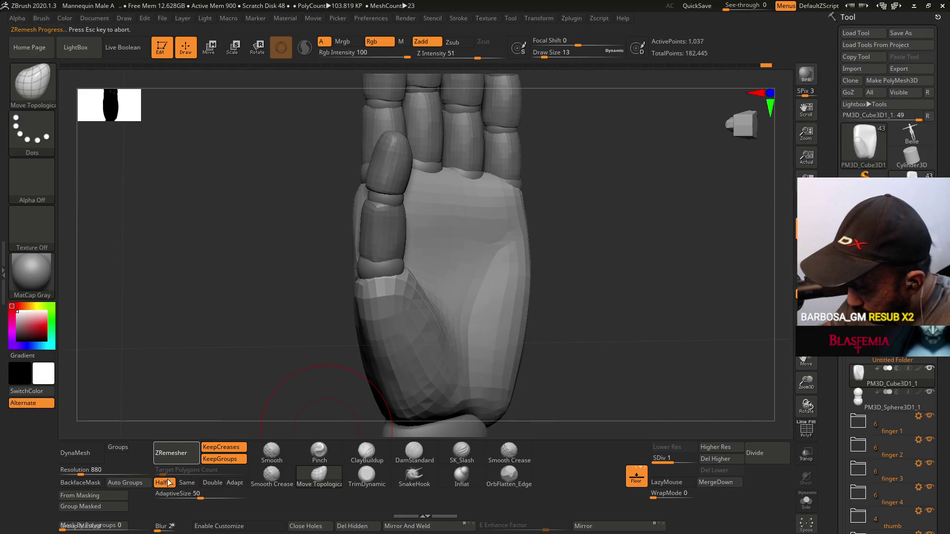
mouse_move(502, 295)
right_down()
mouse_move(551, 244)
mouse_move(613, 271)
mouse_move(616, 299)
mouse_move(590, 318)
right_up()
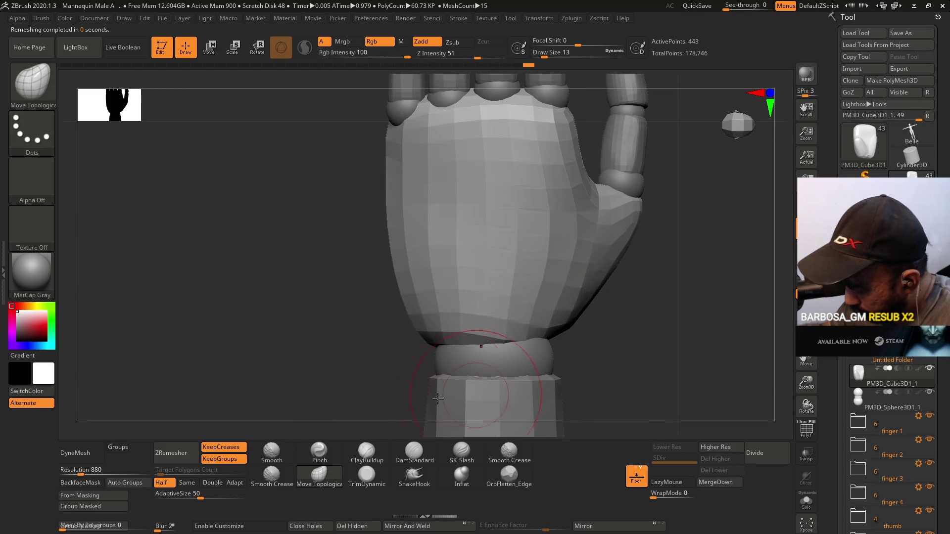
click(272, 452)
ctrl+shift+click(861, 381)
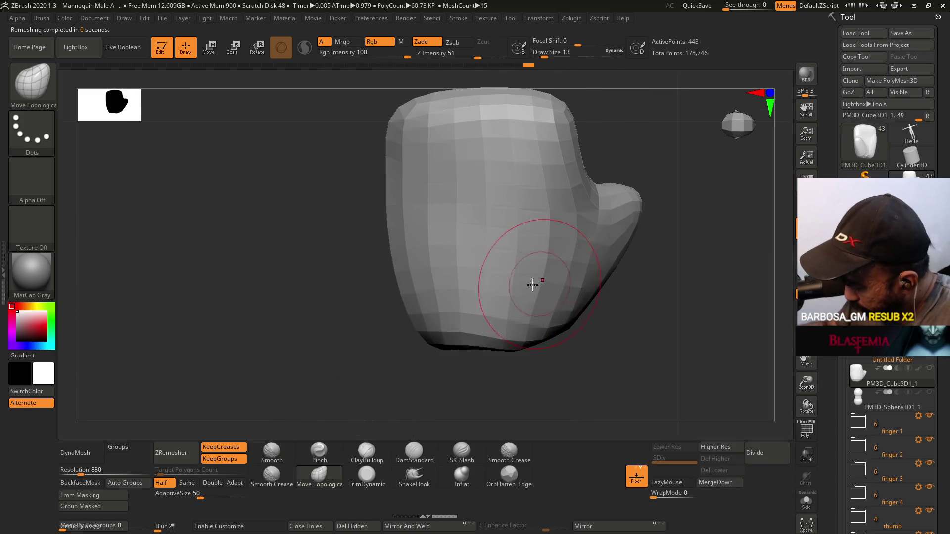
- Reshape the palm's lower edge, pinch its edges with the Pinch brush at size 7, and Shift-smooth them
mouse_move(542, 331)
mouse_down()
mouse_move(522, 331)
mouse_move(545, 317)
mouse_move(548, 238)
mouse_move(541, 272)
mouse_move(573, 207)
mouse_up()
click(335, 456)
mouse_move(519, 216)
mouse_down()
mouse_move(509, 271)
mouse_move(452, 336)
mouse_up()
key(s)
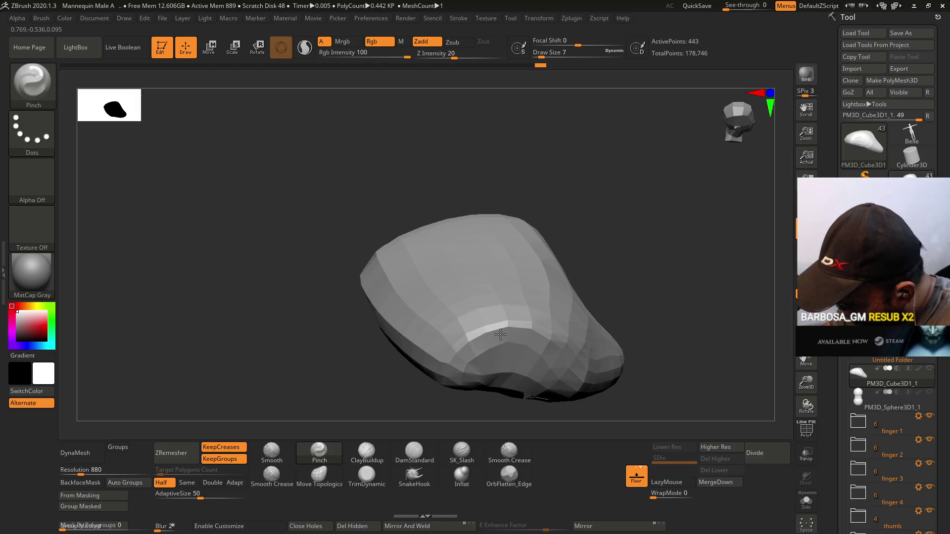
mouse_move(575, 357)
right_down()
mouse_move(558, 283)
mouse_move(555, 337)
mouse_move(533, 351)
mouse_move(505, 254)
mouse_move(550, 277)
right_up()
key(shift)
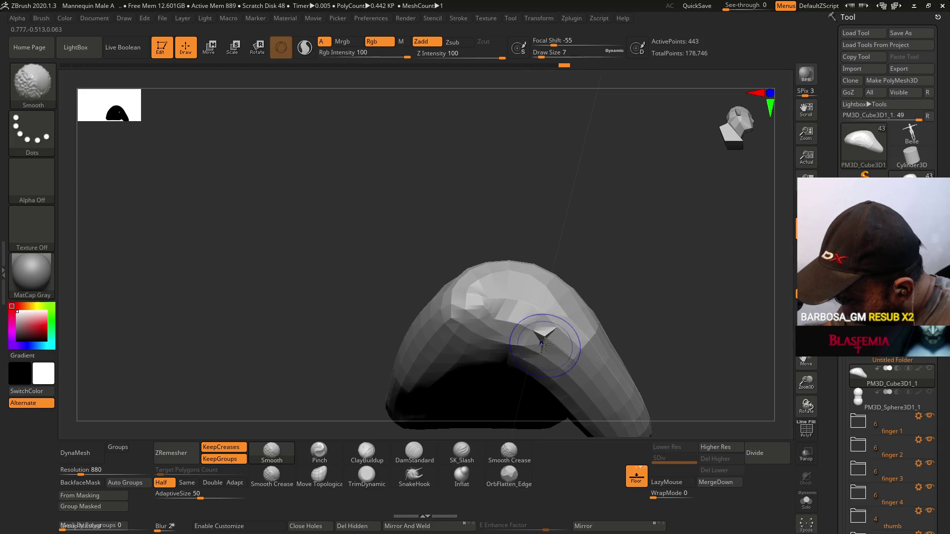
mouse_move(539, 339)
right_down()
mouse_move(566, 276)
mouse_move(544, 335)
mouse_move(312, 420)
right_up()
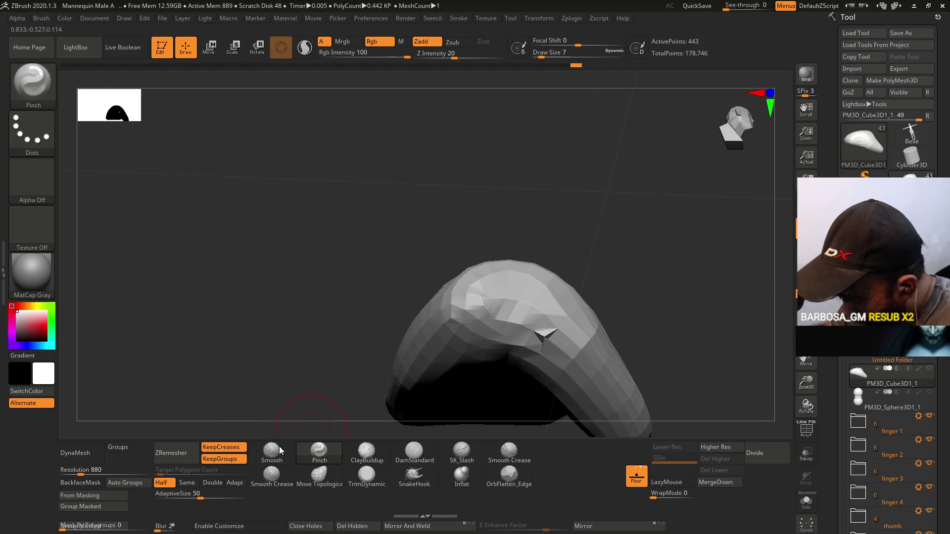
- Run ZRemesher on the palm twice with the Same polygon count setting
click(186, 482)
click(172, 452)
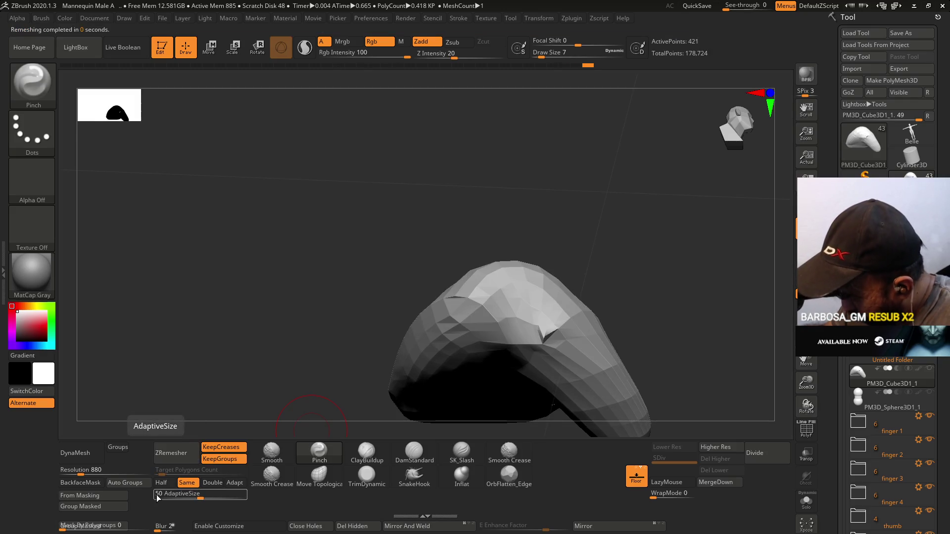
right_drag(562, 275, 565, 257)
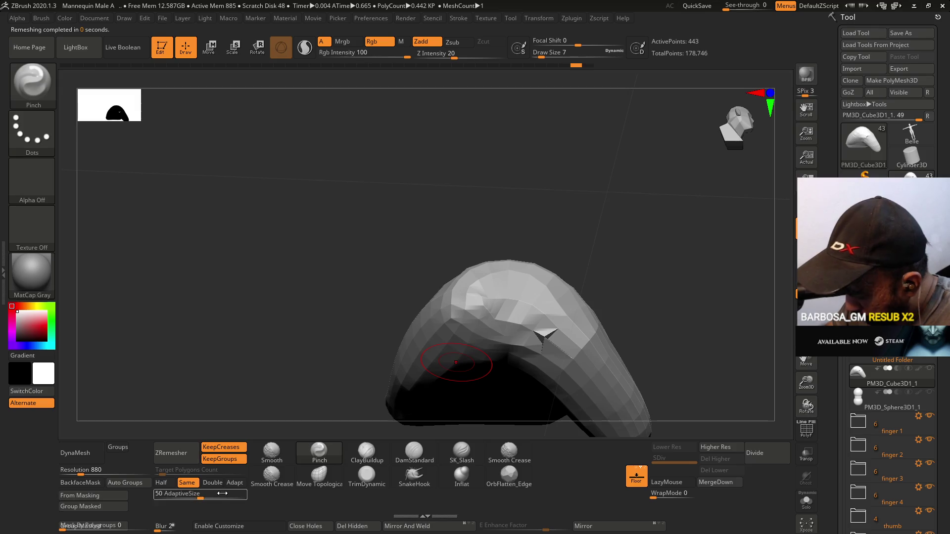
click(171, 452)
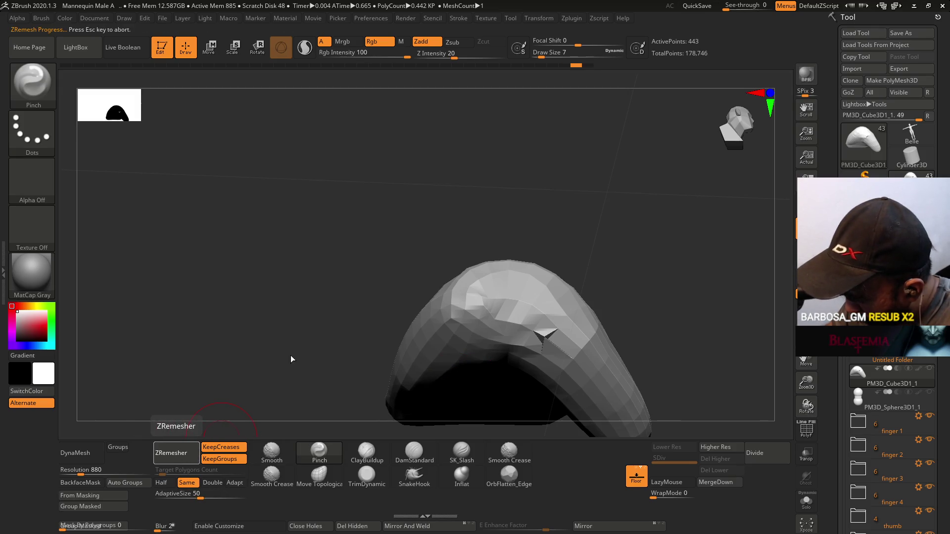
mouse_move(573, 316)
right_down()
mouse_move(549, 288)
mouse_move(548, 388)
mouse_move(547, 357)
mouse_move(512, 355)
right_up()
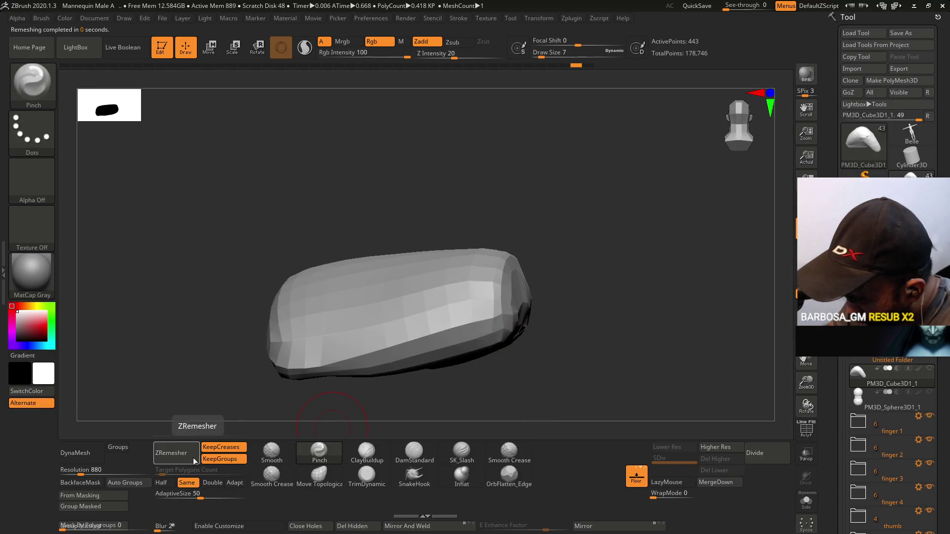
- Try a Double-density ZRemesher pass and smooth a crease, then undo the last remesh
click(213, 482)
click(183, 457)
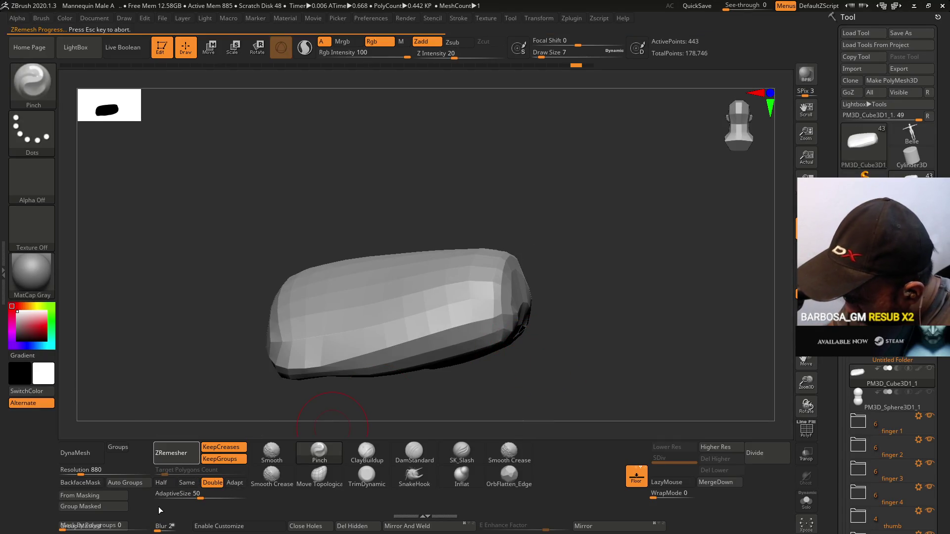
right_drag(250, 367, 522, 238)
shift+drag(551, 318, 548, 325)
mouse_move(551, 322)
right_down()
mouse_move(549, 246)
mouse_move(515, 305)
mouse_move(482, 307)
right_up()
click(179, 461)
key(ctrl)
key(ctrl+z)
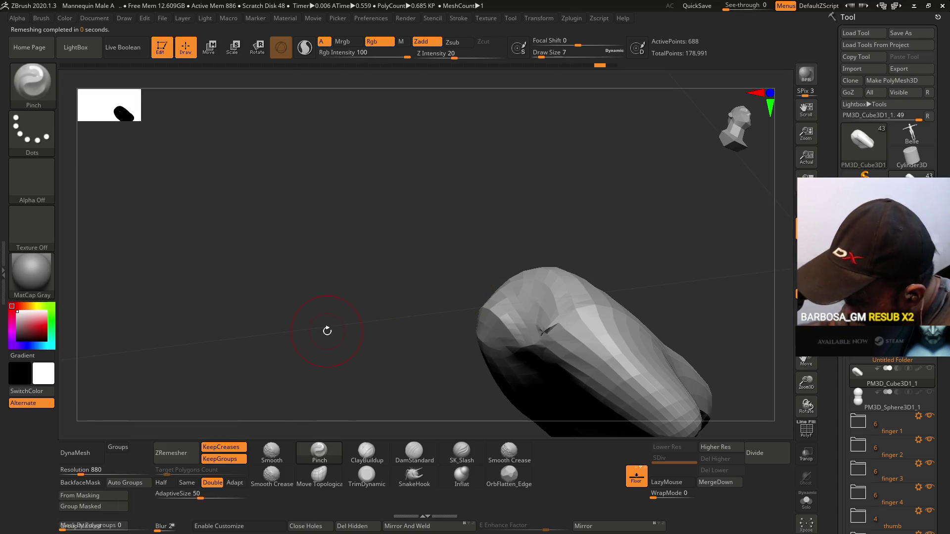
- Close the palm's open holes, then test a Half remesh and undo it to keep 688 points
click(320, 528)
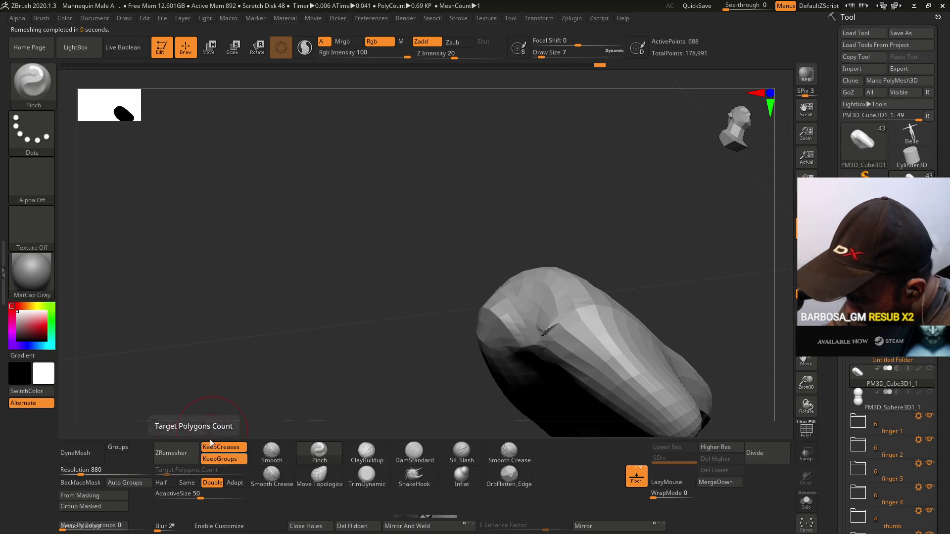
click(193, 450)
drag(562, 261, 580, 287)
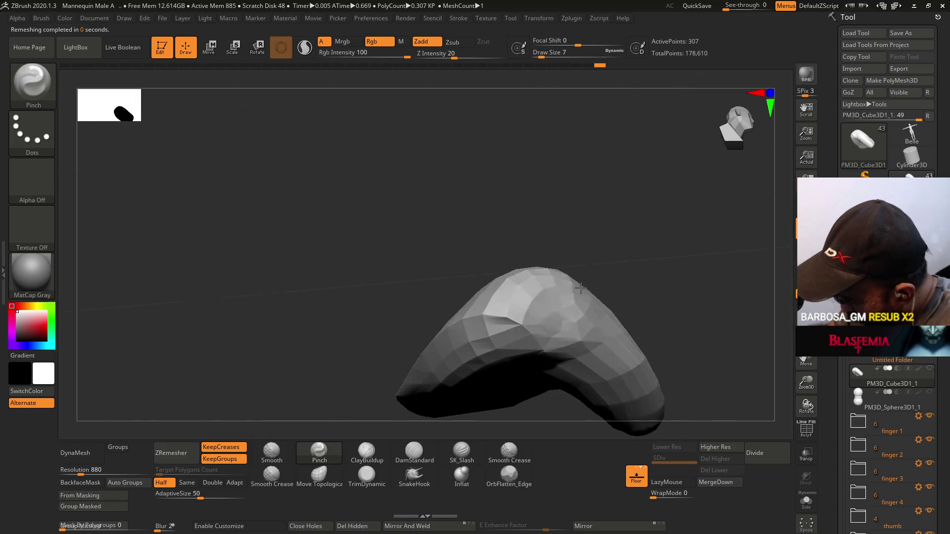
key(ctrl+z)
drag(577, 335, 594, 247)
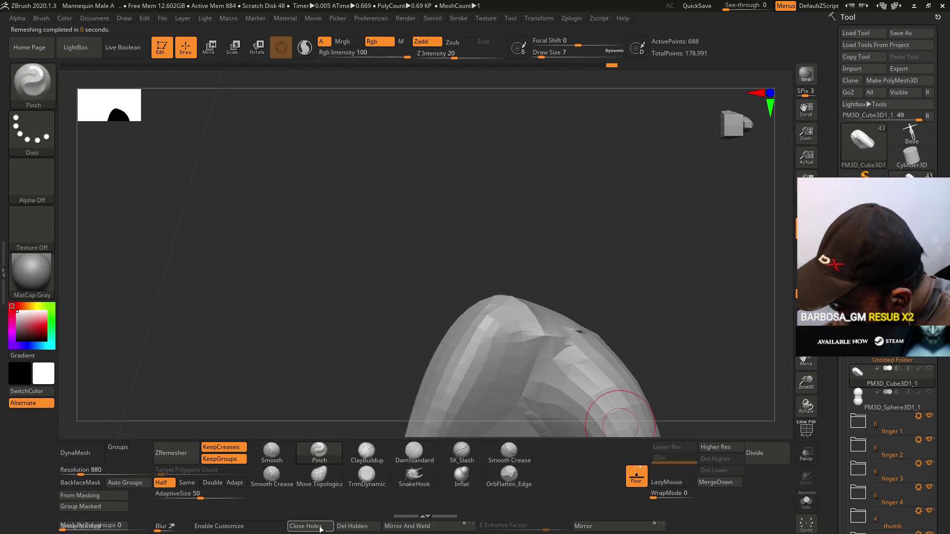
drag(406, 346, 596, 360)
click(367, 475)
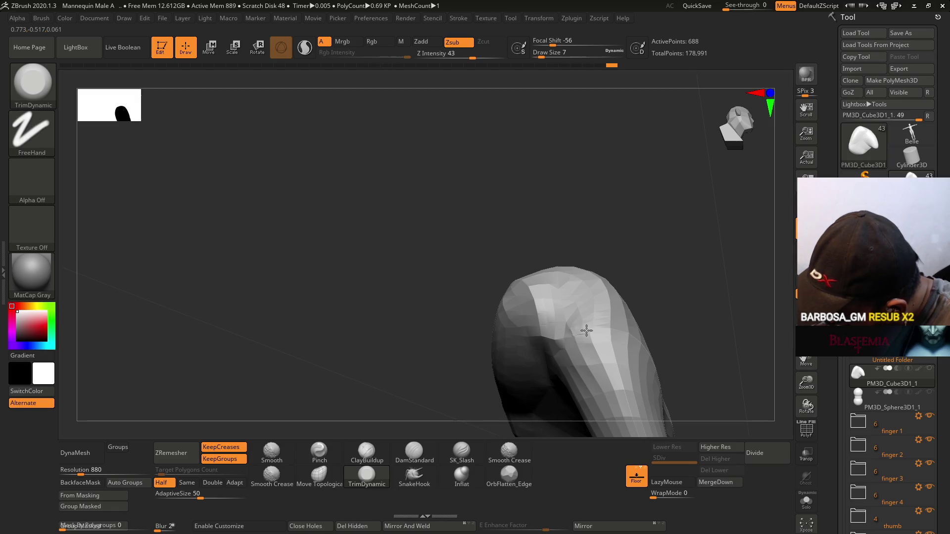
- Select the ZRemesherGuides brush with B, Z, R and draw guide curves across the palm's top
mouse_move(572, 332)
mouse_down()
mouse_move(637, 329)
mouse_move(583, 350)
mouse_move(685, 381)
mouse_move(652, 394)
mouse_move(622, 305)
mouse_up()
key(b)
key(z)
key(r)
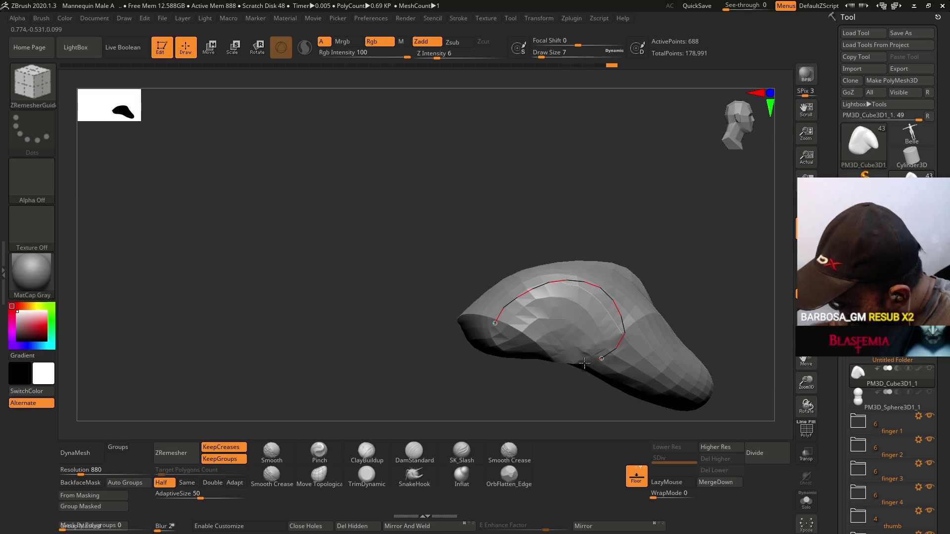
mouse_move(597, 262)
mouse_down()
mouse_move(604, 296)
mouse_move(601, 269)
mouse_move(545, 297)
mouse_up()
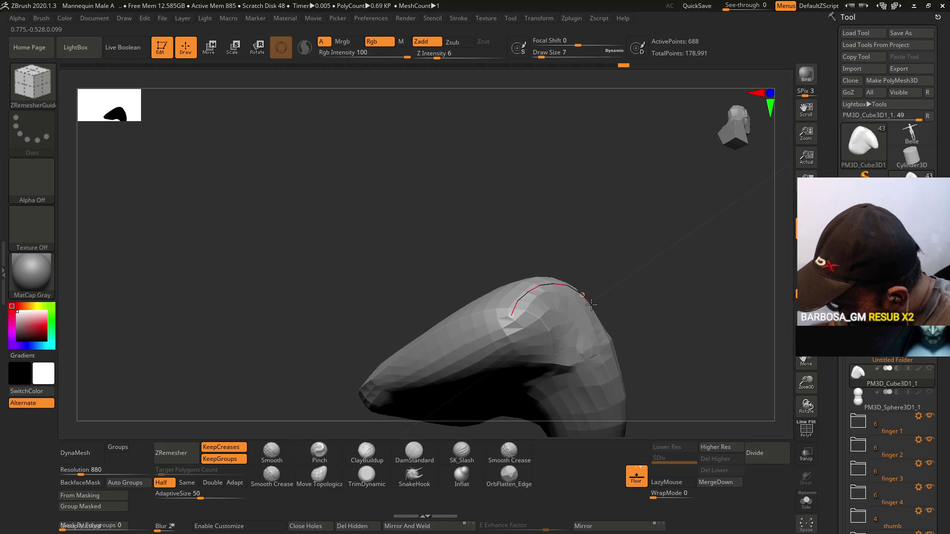
mouse_move(594, 277)
mouse_down()
mouse_move(610, 271)
mouse_move(624, 356)
mouse_move(609, 343)
mouse_move(647, 266)
mouse_move(604, 374)
mouse_move(619, 265)
mouse_move(593, 325)
mouse_up()
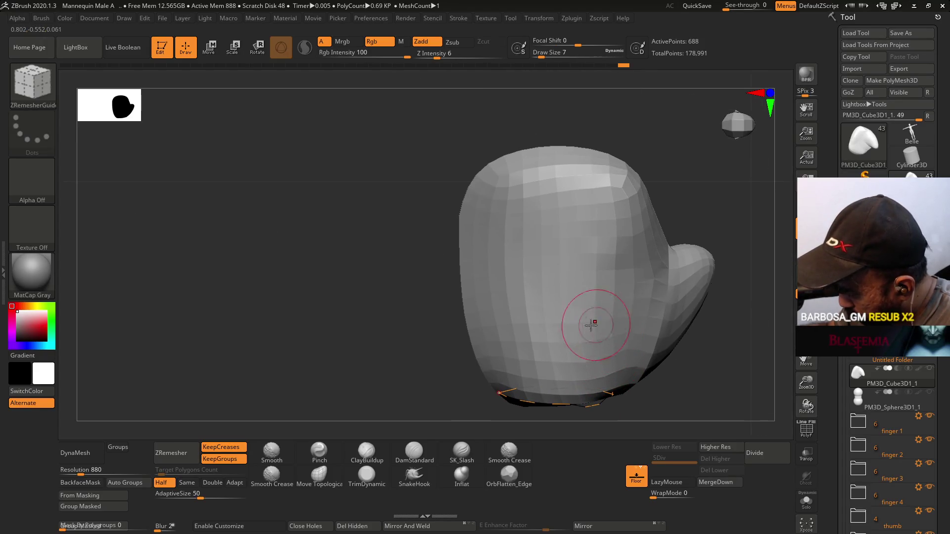
drag(520, 257, 625, 184)
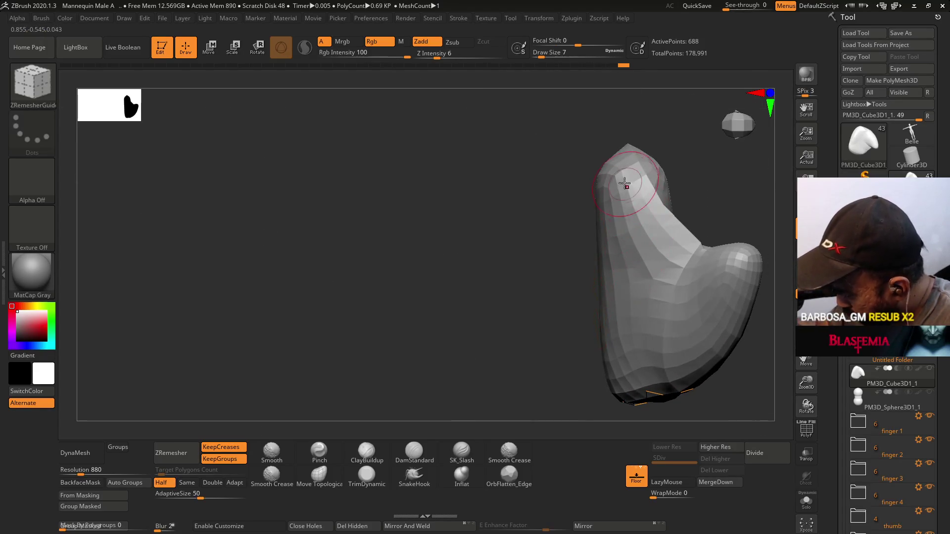
- Draw more guide curves on the palm's side, running toward the thumb lobe
mouse_move(672, 385)
mouse_down()
mouse_move(674, 297)
mouse_move(638, 347)
mouse_move(693, 272)
mouse_move(702, 265)
mouse_move(723, 277)
mouse_up()
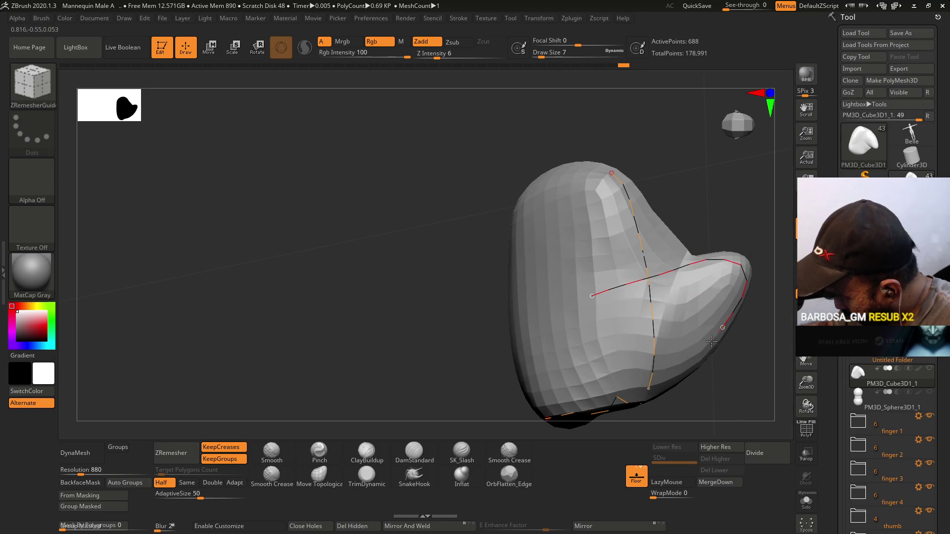
mouse_move(649, 391)
right_down()
mouse_move(718, 297)
mouse_move(755, 218)
right_up()
right_drag(699, 267, 715, 314)
drag(668, 341, 762, 288)
right_drag(735, 309, 722, 260)
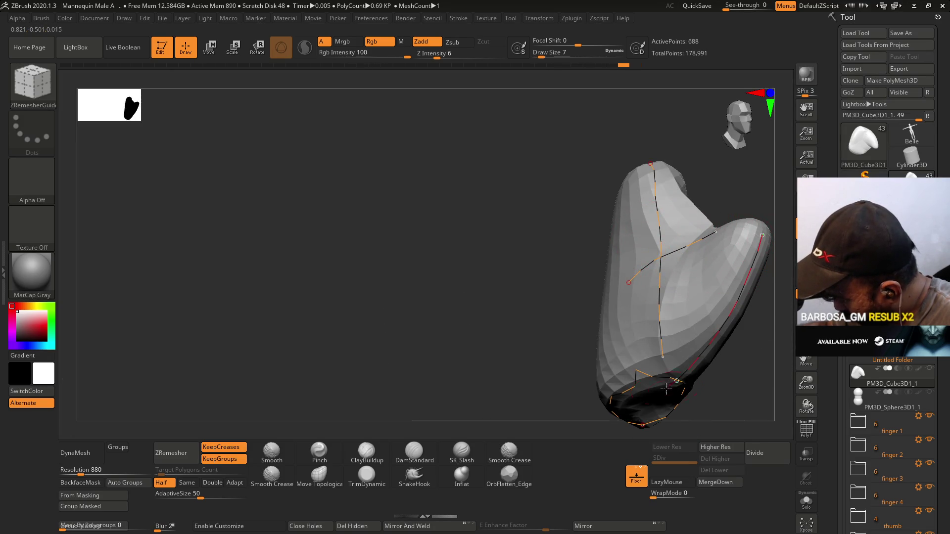
right_drag(695, 310, 469, 351)
- Test ZRemesher with the guide curves, then undo the result
click(158, 452)
mouse_move(189, 418)
right_down()
mouse_move(640, 257)
mouse_move(568, 399)
right_up()
key(ctrl+z)
key(ctrl+z)
mouse_move(666, 265)
mouse_down()
mouse_move(647, 287)
mouse_move(674, 275)
mouse_move(658, 291)
mouse_move(630, 292)
mouse_up()
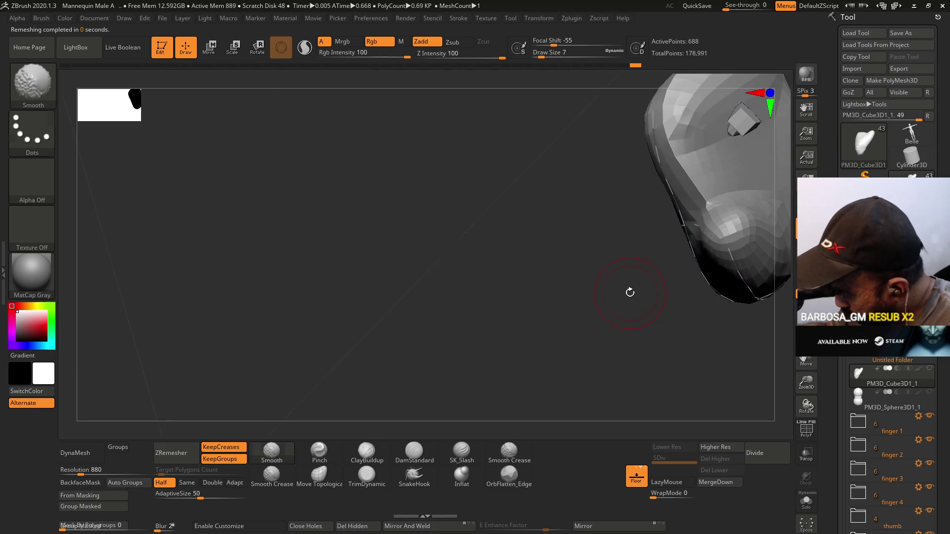
- Remesh the palm at Double to 1,126 points, then Shift-smooth its surface and lower edge
click(212, 483)
click(177, 453)
mouse_move(569, 297)
mouse_down()
mouse_move(636, 212)
mouse_move(663, 215)
mouse_move(615, 271)
mouse_move(600, 261)
mouse_move(594, 233)
mouse_move(606, 238)
mouse_move(584, 237)
mouse_up()
key(shift)
key(shift)
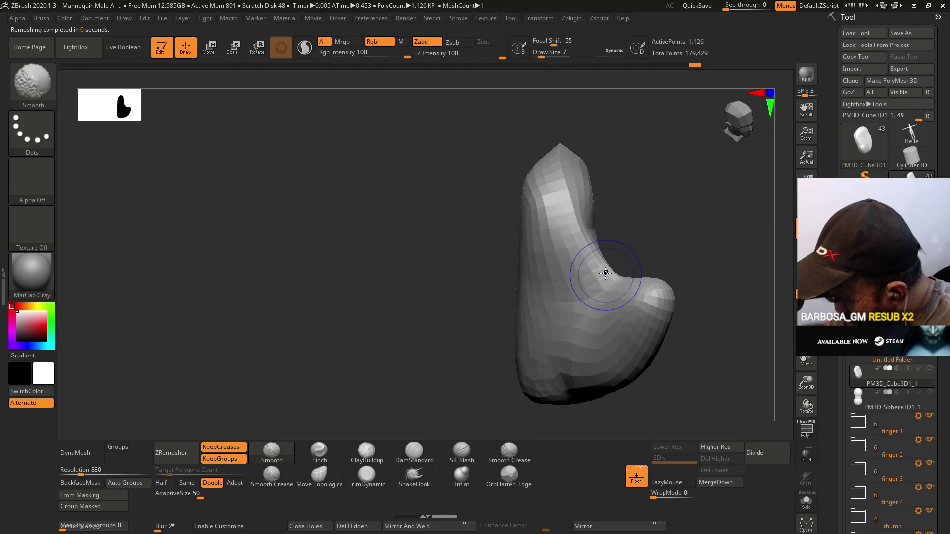
mouse_move(589, 255)
mouse_down()
mouse_move(601, 244)
mouse_move(569, 275)
mouse_move(600, 248)
mouse_up()
key(shift)
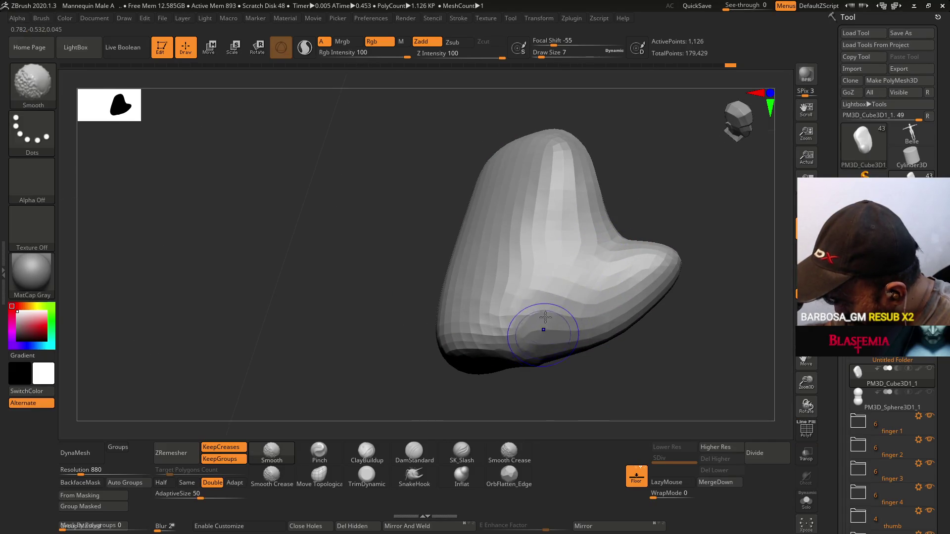
drag(534, 329, 548, 249)
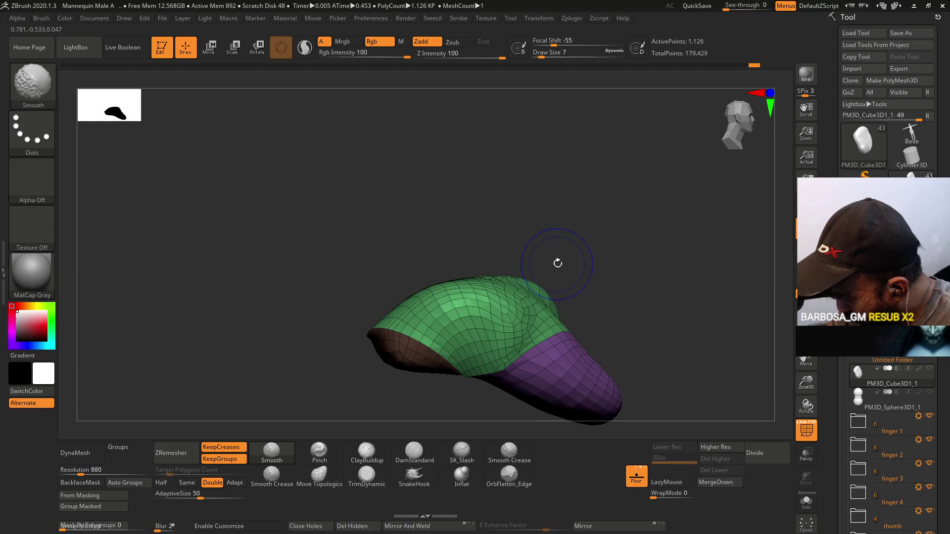
mouse_move(545, 282)
mouse_down()
mouse_move(515, 312)
mouse_move(602, 299)
mouse_move(610, 288)
mouse_up()
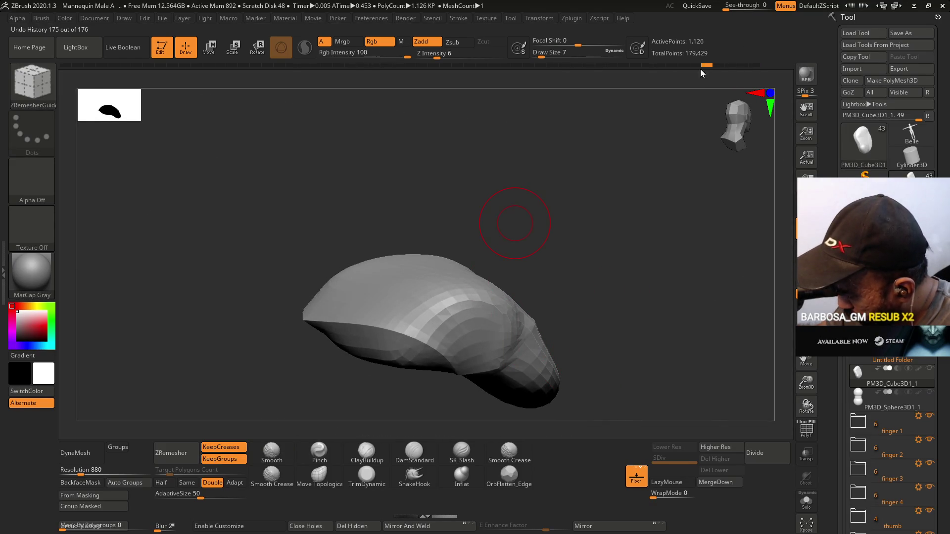
- Roll the palm back with the Undo History slider and accept discarding the later history
key(shift+f)
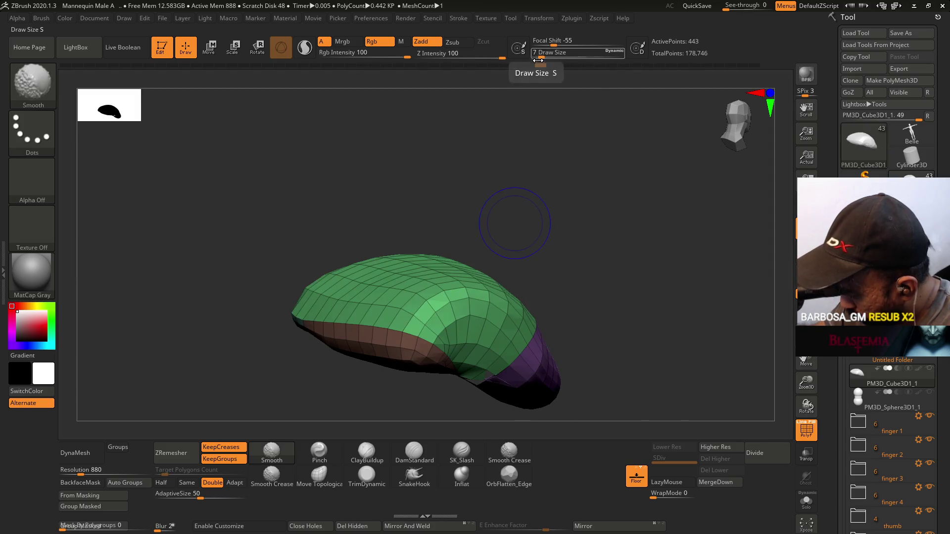
key(shift+f)
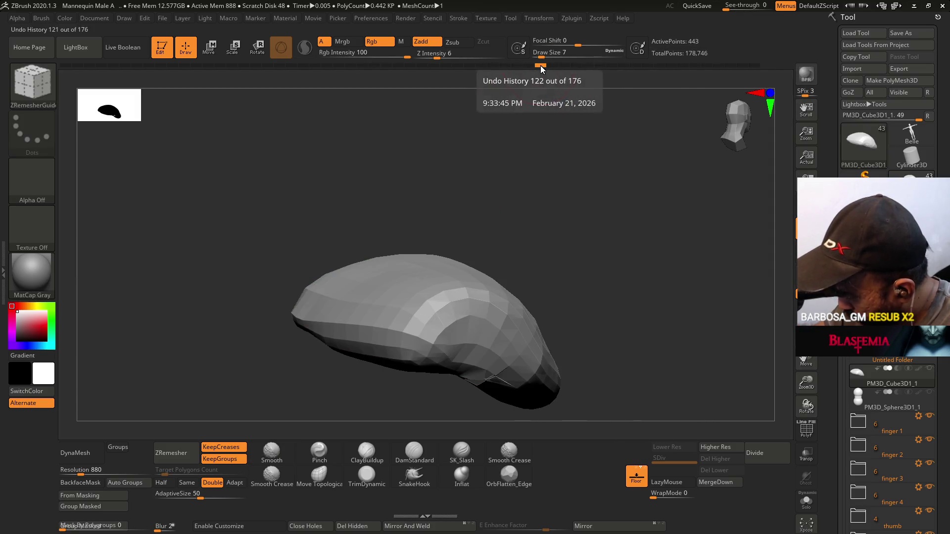
drag(541, 67, 501, 66)
key(shift+f)
key(shift+f)
drag(579, 257, 538, 286)
key(ctrl)
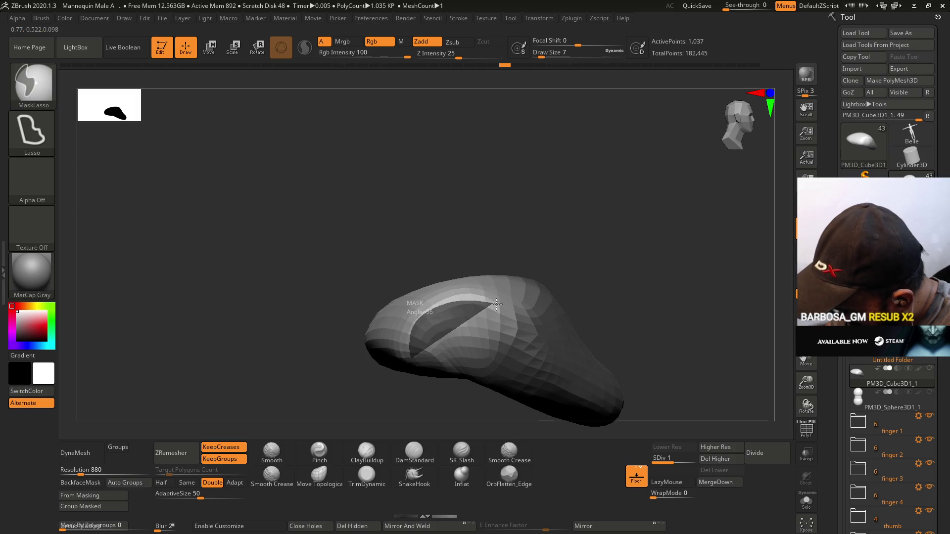
ctrl+drag(531, 336, 525, 367)
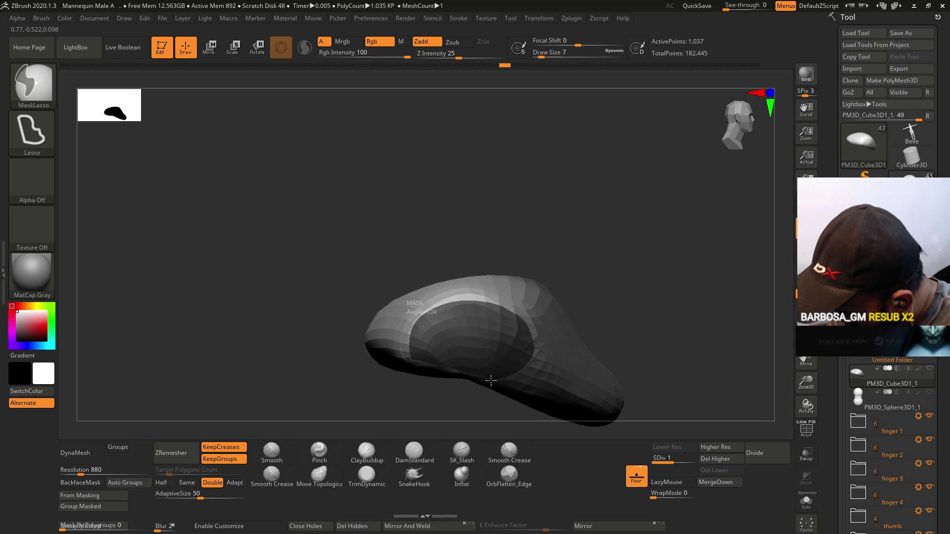
ctrl+drag(439, 378, 418, 366)
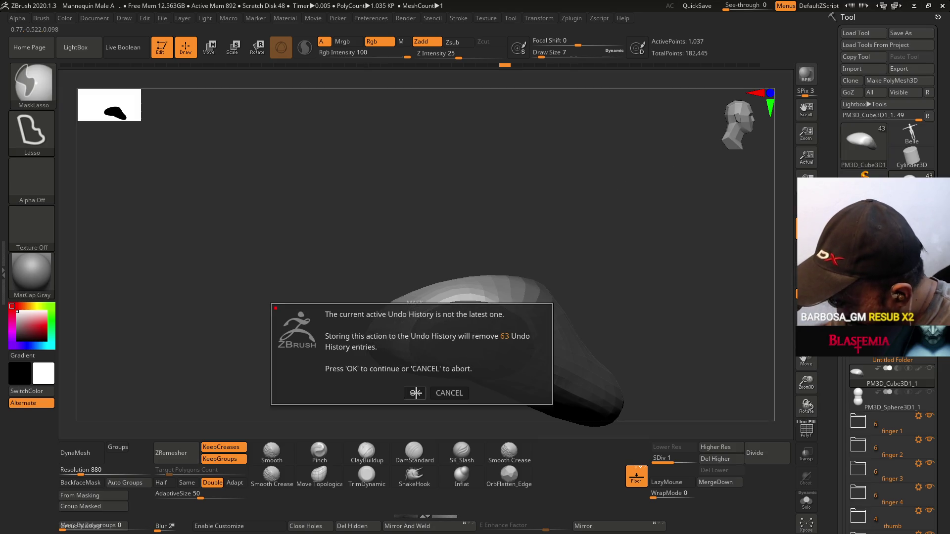
click(416, 393)
- Lasso-mask the middle of the green area and make it a new pink polygroup with Group Masked
mouse_move(509, 321)
right_down()
mouse_move(515, 203)
mouse_move(492, 270)
mouse_move(567, 264)
mouse_move(524, 339)
right_up()
key(shift+f)
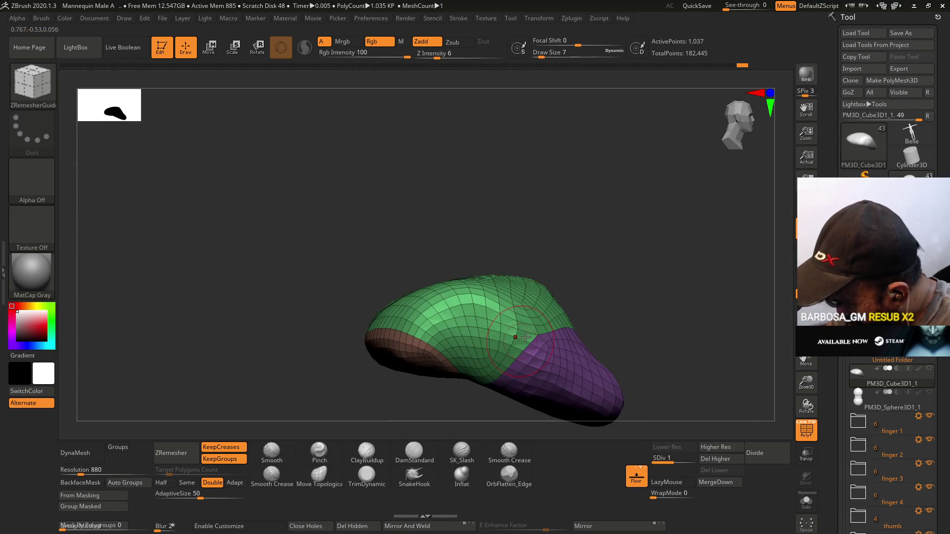
mouse_move(427, 310)
ctrl+mouse_down()
mouse_move(470, 295)
mouse_move(504, 300)
mouse_move(524, 319)
mouse_move(513, 374)
ctrl+mouse_up()
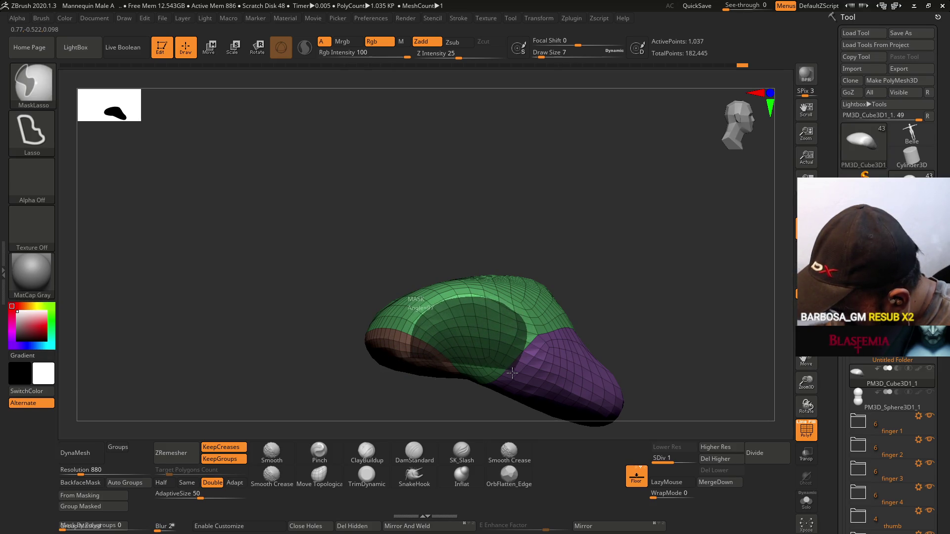
ctrl+drag(413, 366, 411, 335)
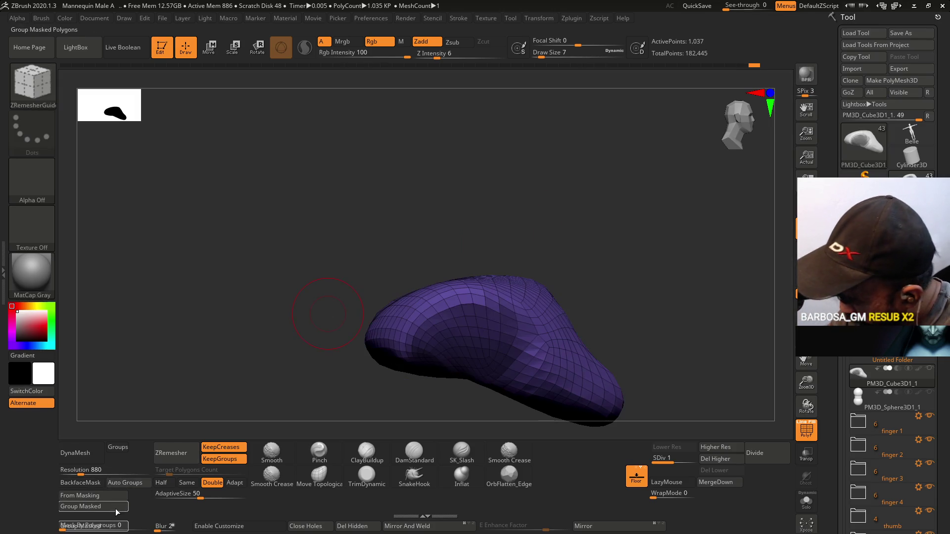
click(81, 506)
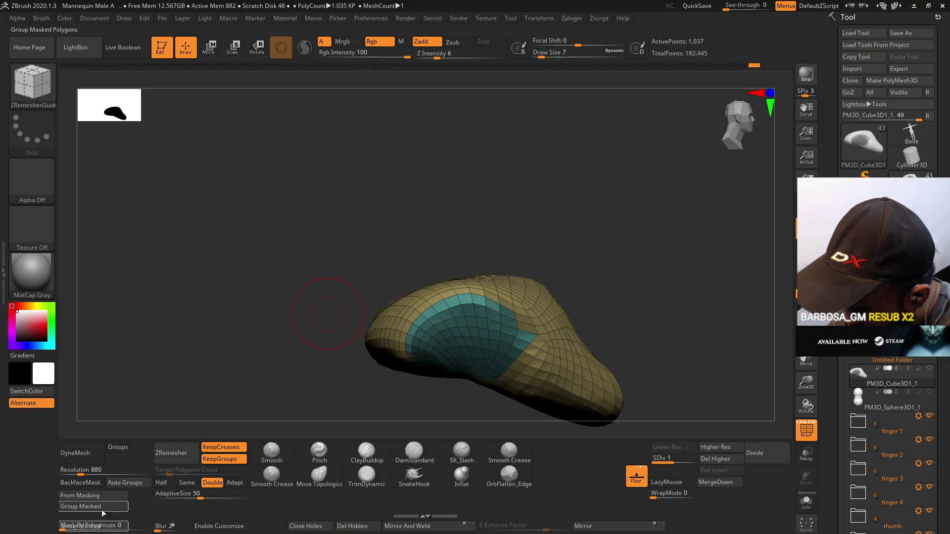
key(ctrl+z)
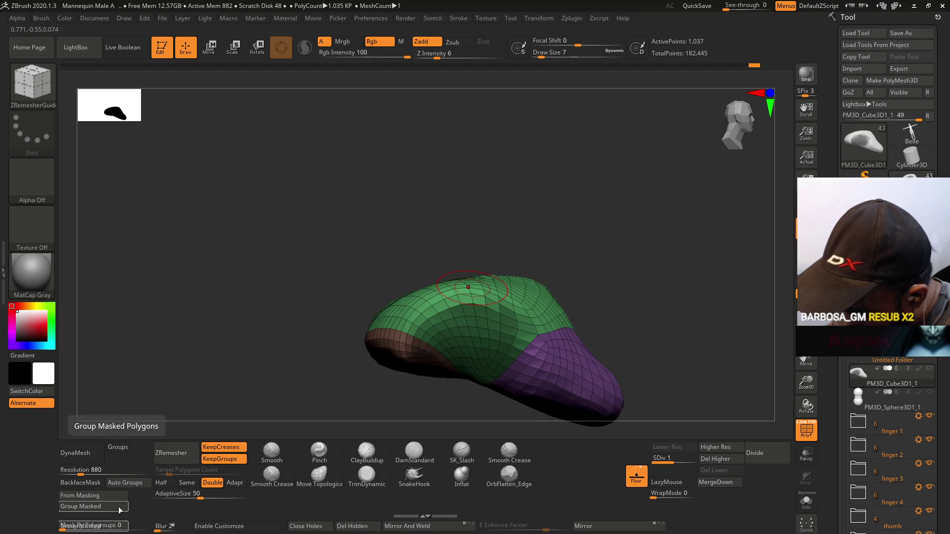
click(80, 507)
mouse_move(543, 293)
right_down()
mouse_move(547, 254)
mouse_move(503, 270)
right_up()
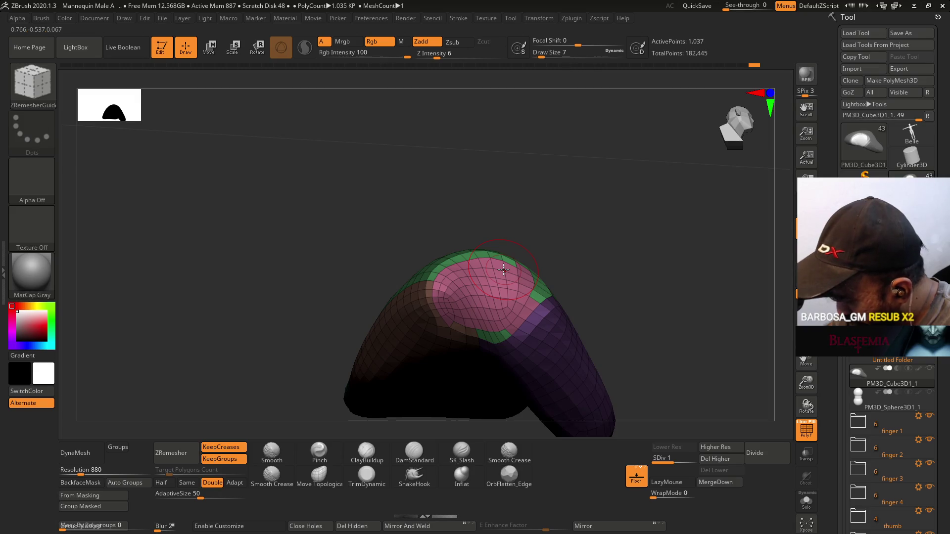
- Load Smooth Groups.ZBP from LightBox's Brush > Smooth folder and dismiss the brush note
click(88, 50)
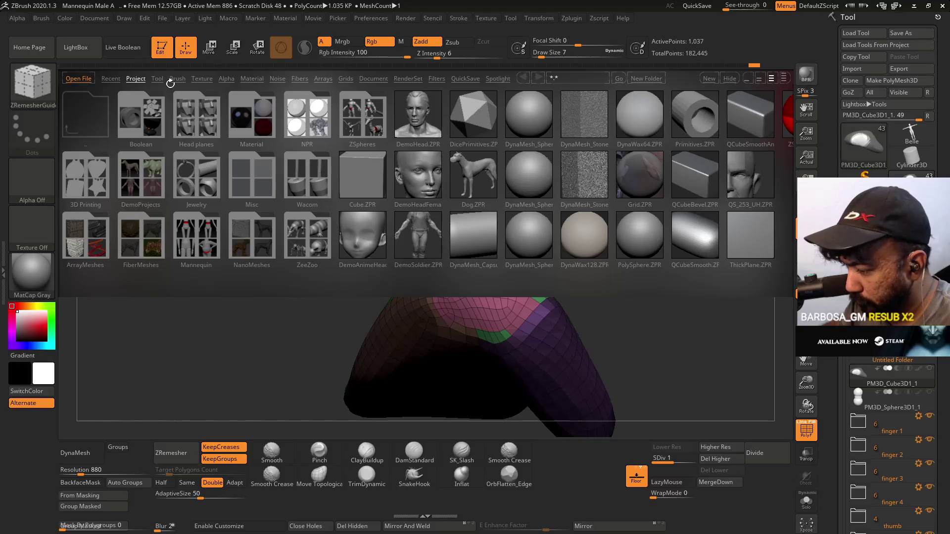
click(175, 79)
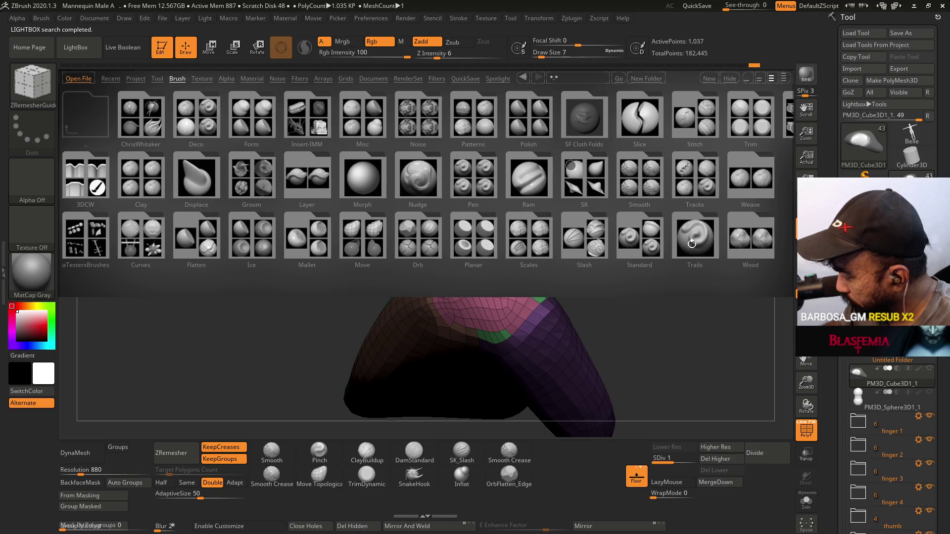
click(687, 235)
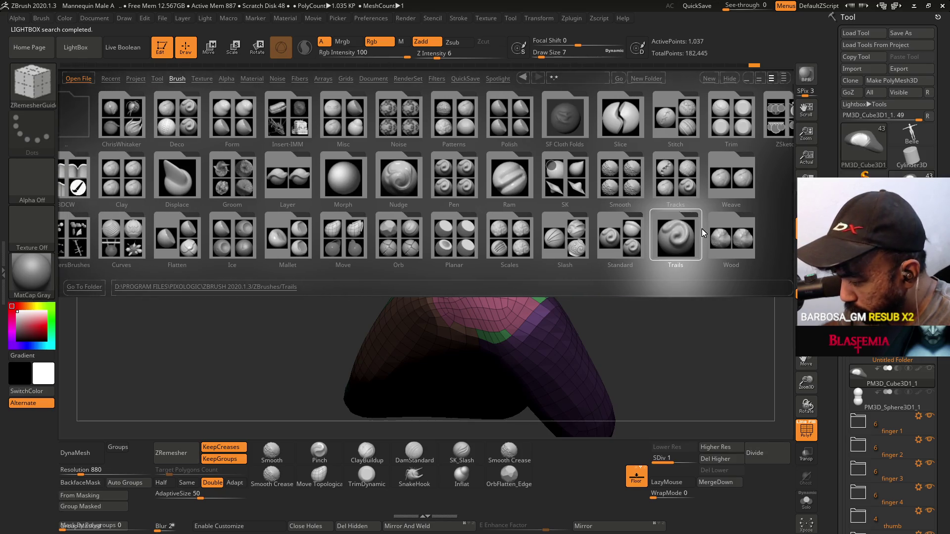
drag(701, 229, 712, 228)
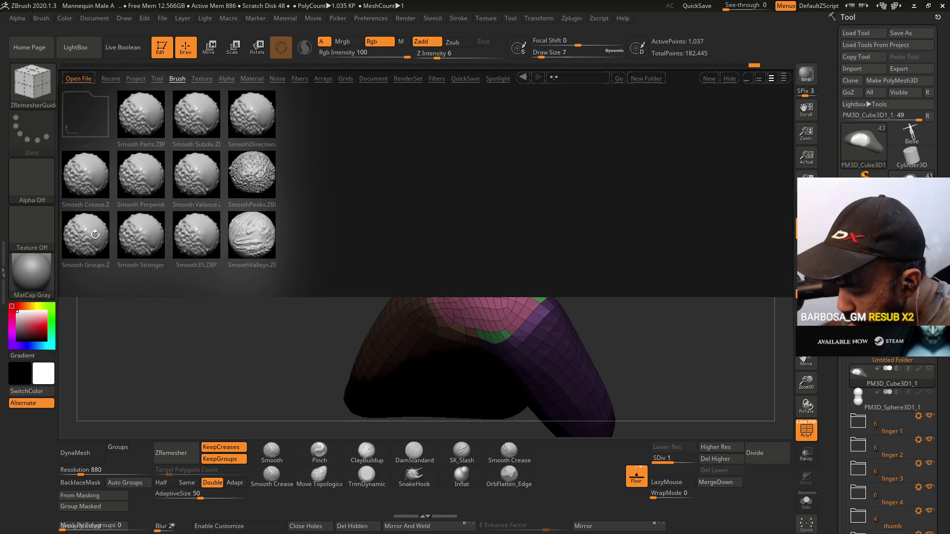
double_click(95, 234)
click(115, 257)
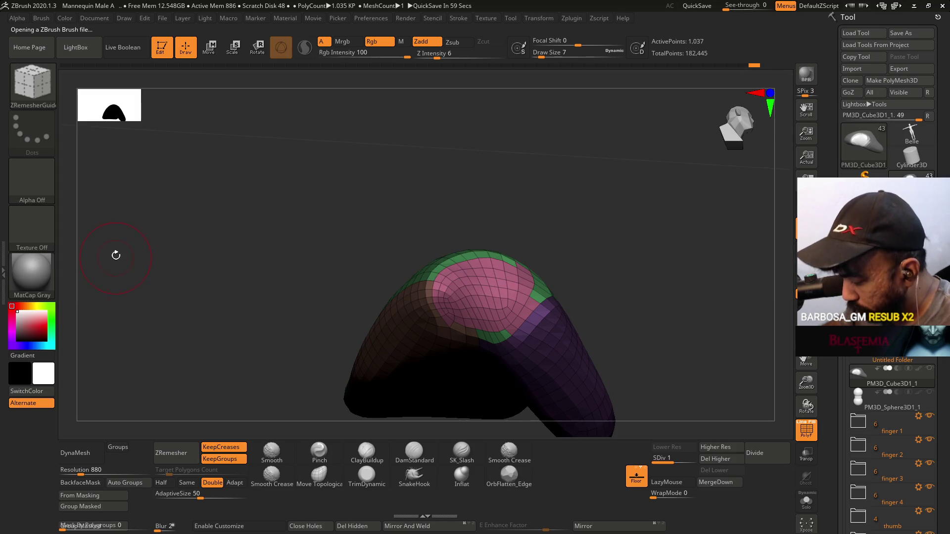
- Smooth the pink-green group border with Smooth Groups, then run ZRemesher set to Same
right_drag(465, 255, 469, 257)
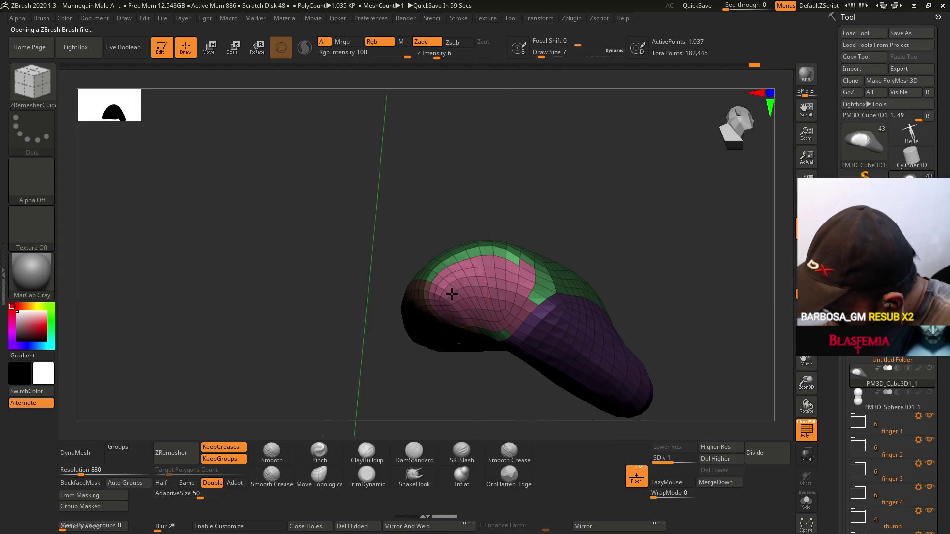
drag(526, 276, 526, 299)
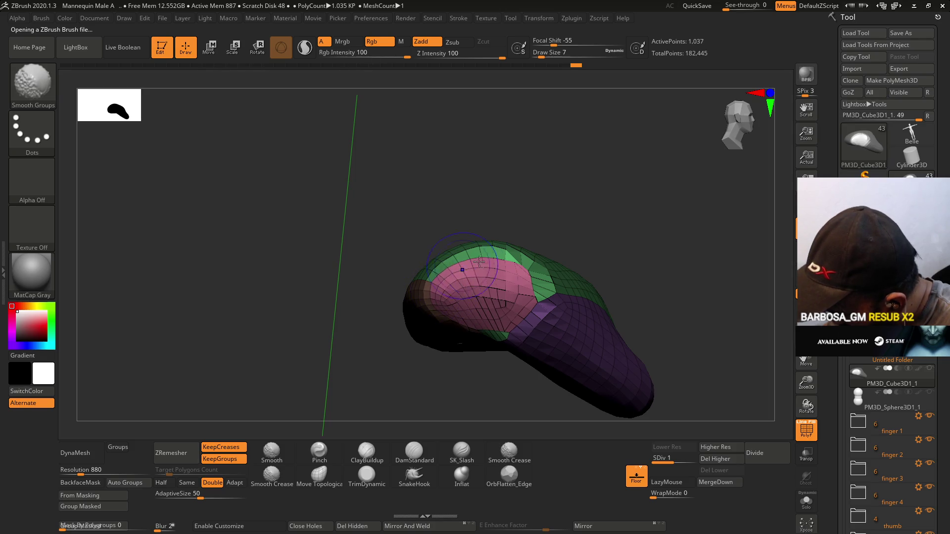
key(shift)
right_drag(475, 261, 516, 239)
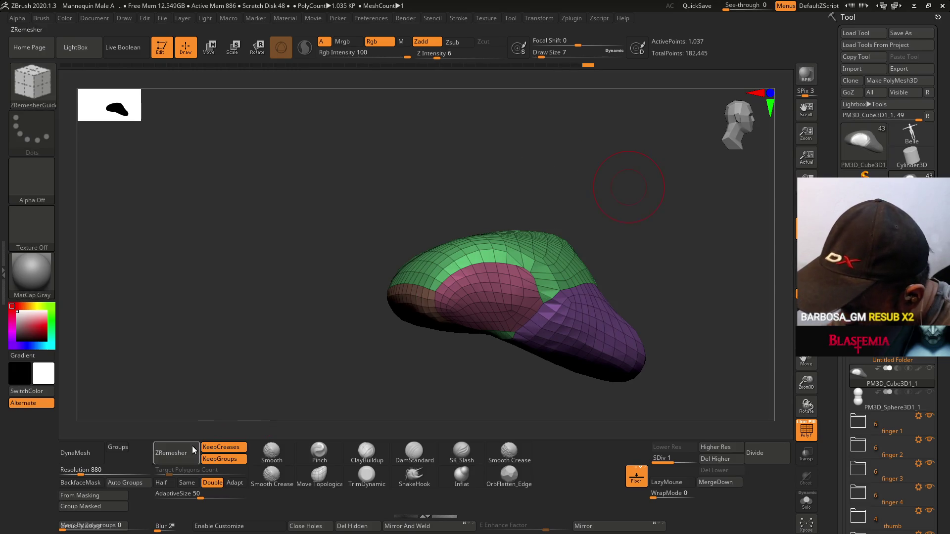
click(187, 483)
click(171, 453)
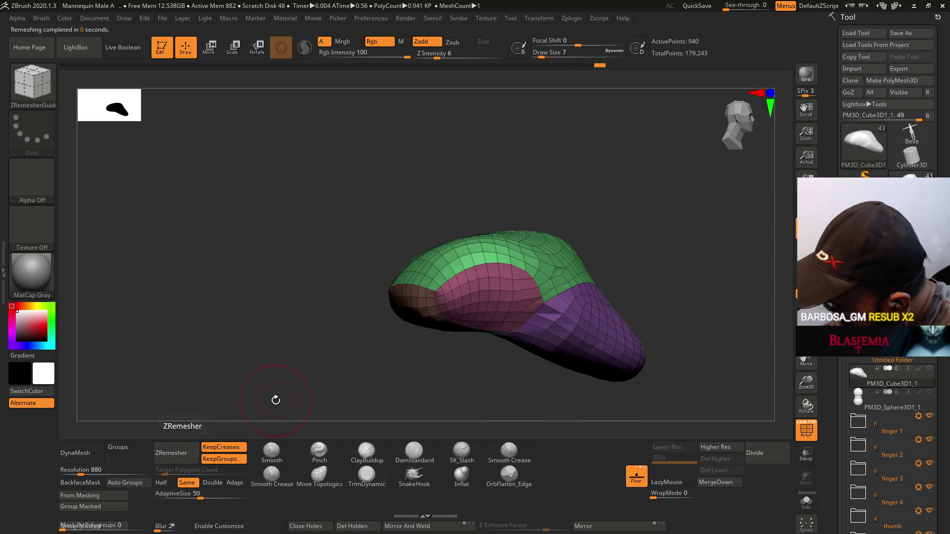
mouse_move(536, 320)
right_down()
mouse_move(569, 269)
mouse_move(558, 269)
mouse_move(543, 228)
right_up()
- Check the pink polygroup by isolating it and masking around it, then clear the mask
key(ctrl)
ctrl+shift+click(536, 239)
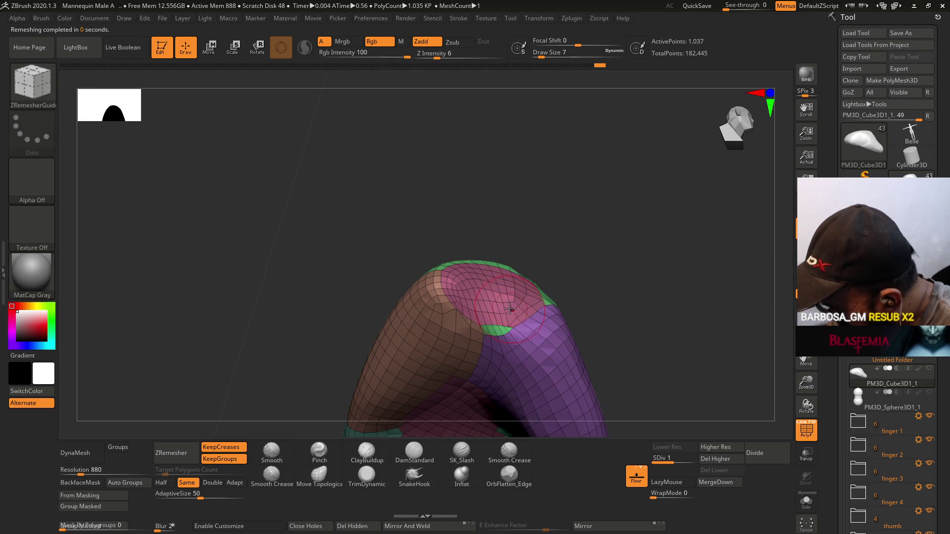
ctrl+shift+click(503, 290)
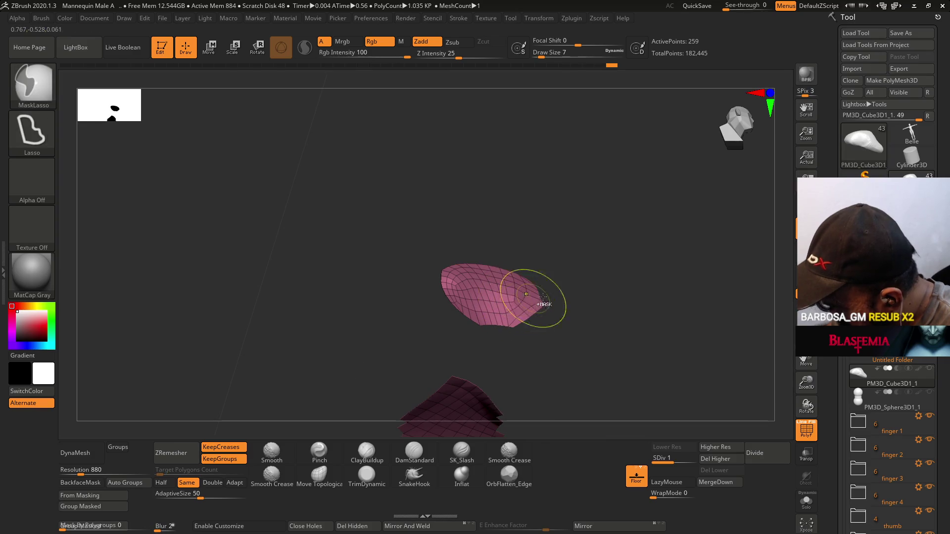
key(ctrl+z)
ctrl+click(528, 294)
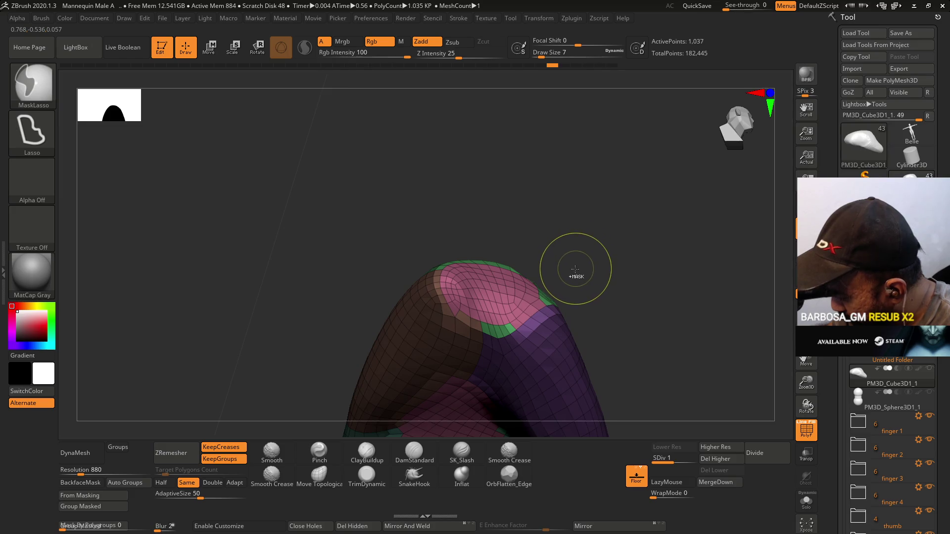
mouse_move(578, 270)
ctrl+mouse_down()
mouse_move(542, 314)
mouse_move(579, 325)
ctrl+mouse_up()
- Switch back to the ZRemesherGuides brush and turn off the polygroup colours and wireframe
key(b)
key(z)
key(g)
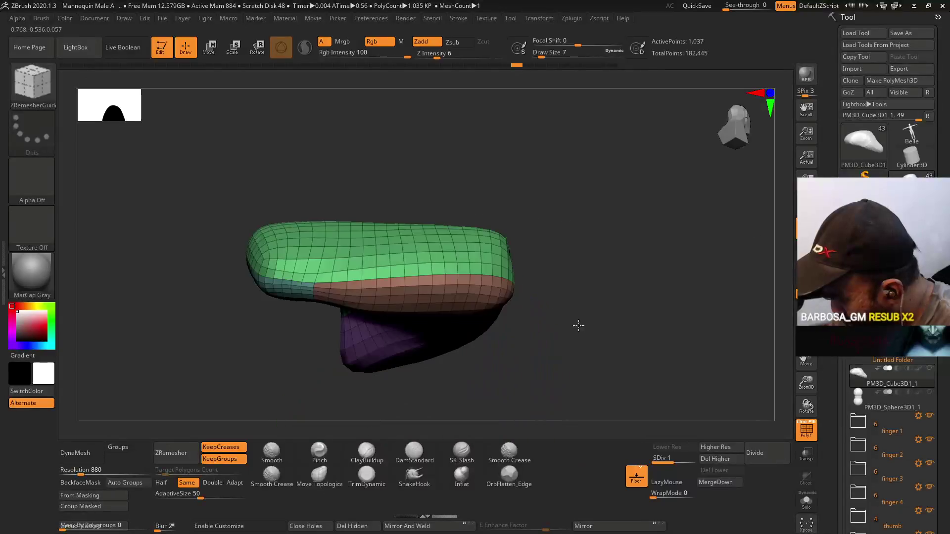
key(ctrl)
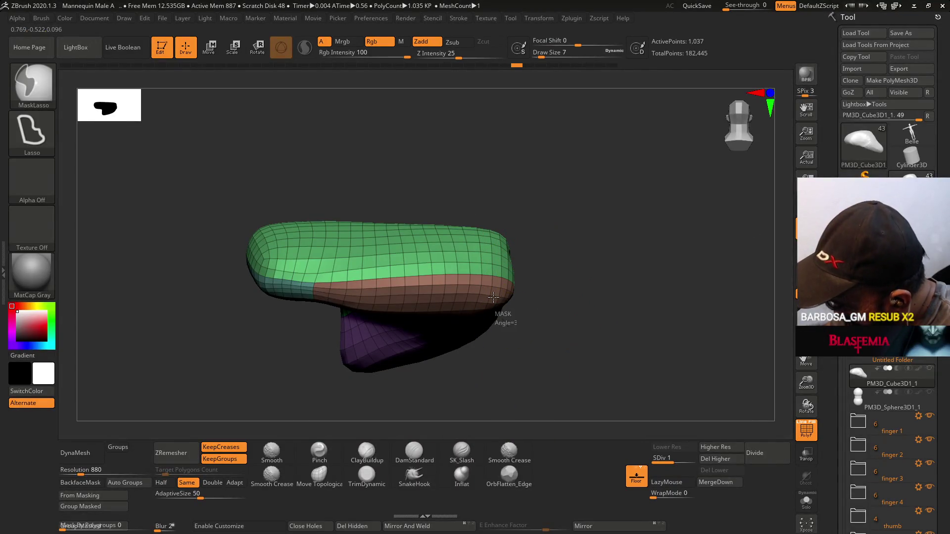
mouse_move(573, 240)
mouse_down()
mouse_move(566, 263)
mouse_move(548, 238)
mouse_move(548, 254)
mouse_move(516, 240)
mouse_up()
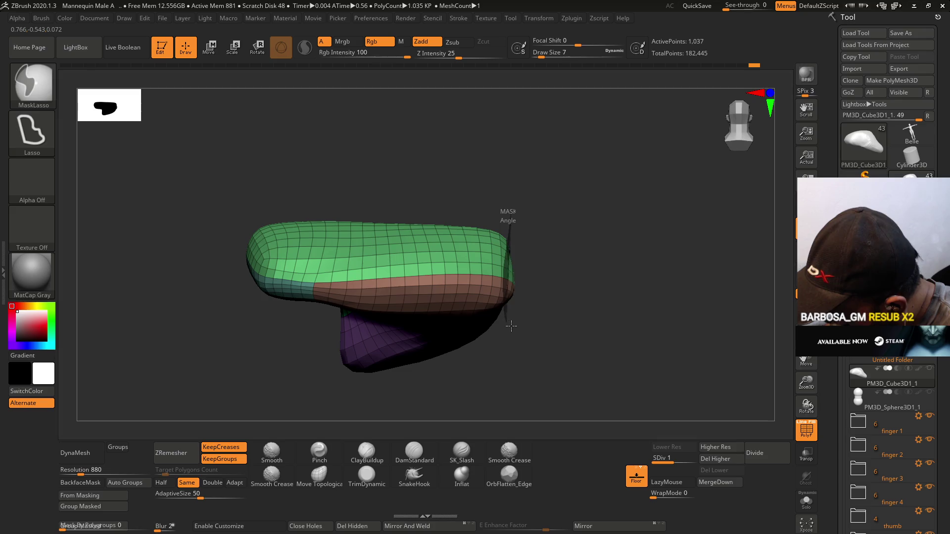
key(b)
key(z)
key(g)
mouse_move(543, 214)
mouse_down()
mouse_move(595, 239)
mouse_move(590, 219)
mouse_move(510, 242)
mouse_up()
key(shift+f)
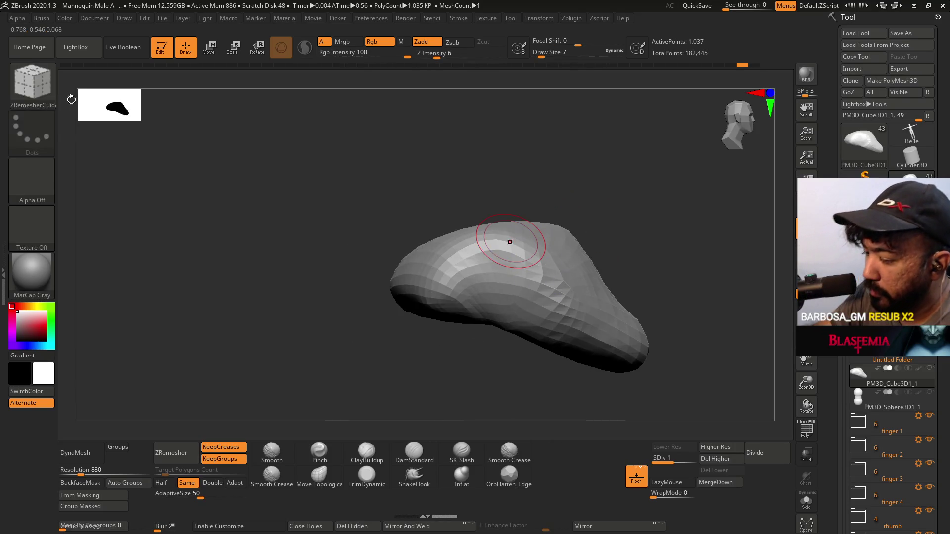
- Choose the MaskPen brush for freehand mask painting
key(ctrl)
click(35, 86)
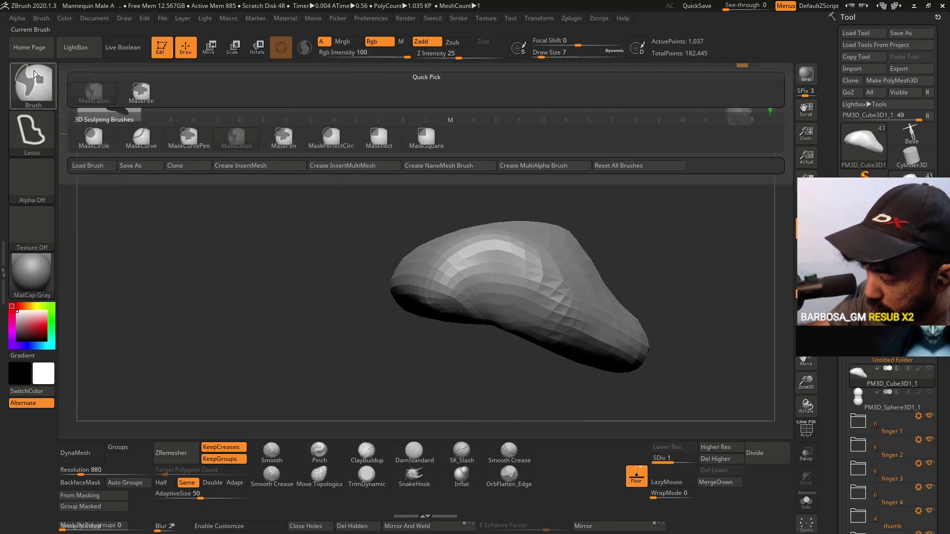
click(38, 90)
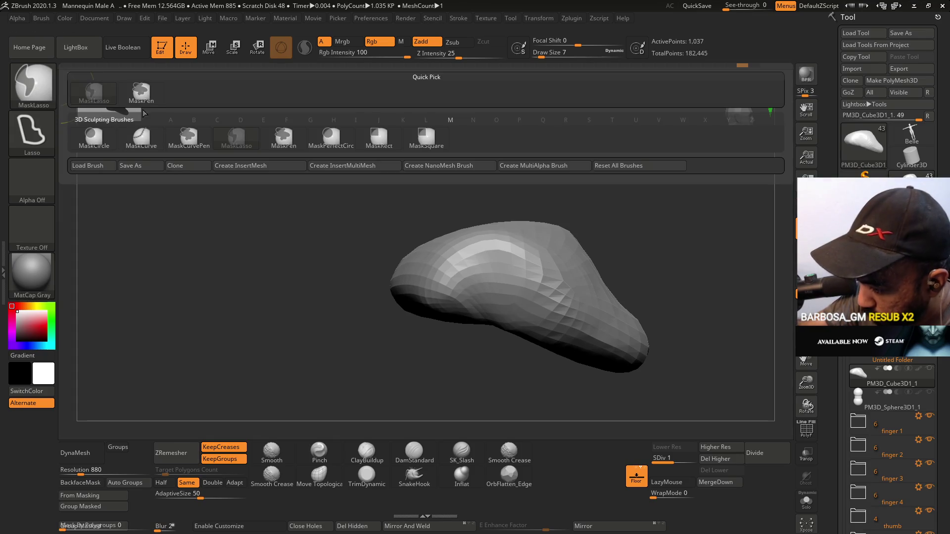
ctrl+click(146, 94)
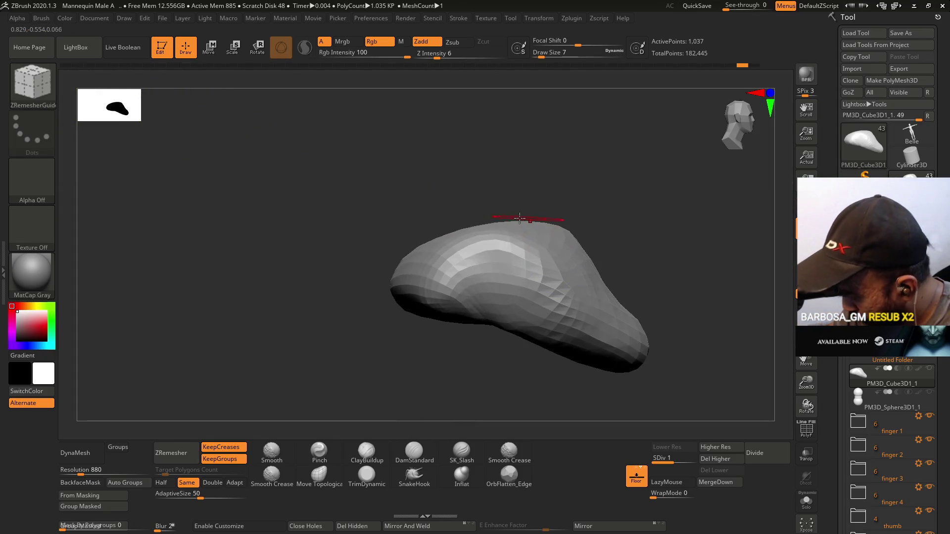
key(ctrl)
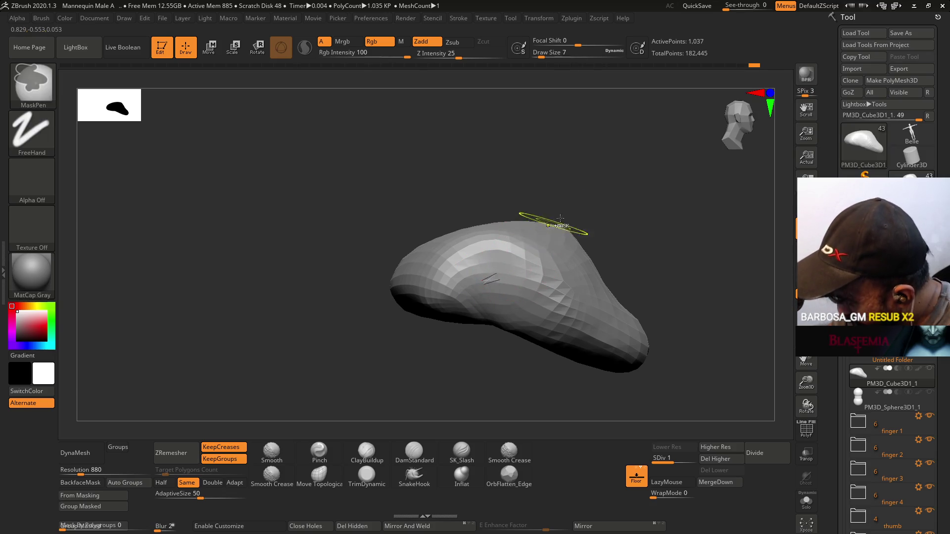
key(ctrl)
- Paint a mask along the palm's ridge, group it with Group Masked, and show polygroup colours
mouse_move(501, 267)
ctrl+mouse_down()
mouse_move(505, 297)
mouse_move(485, 284)
mouse_move(490, 278)
mouse_move(446, 292)
mouse_move(485, 250)
mouse_move(519, 247)
mouse_move(511, 281)
mouse_move(544, 289)
mouse_move(515, 306)
ctrl+mouse_up()
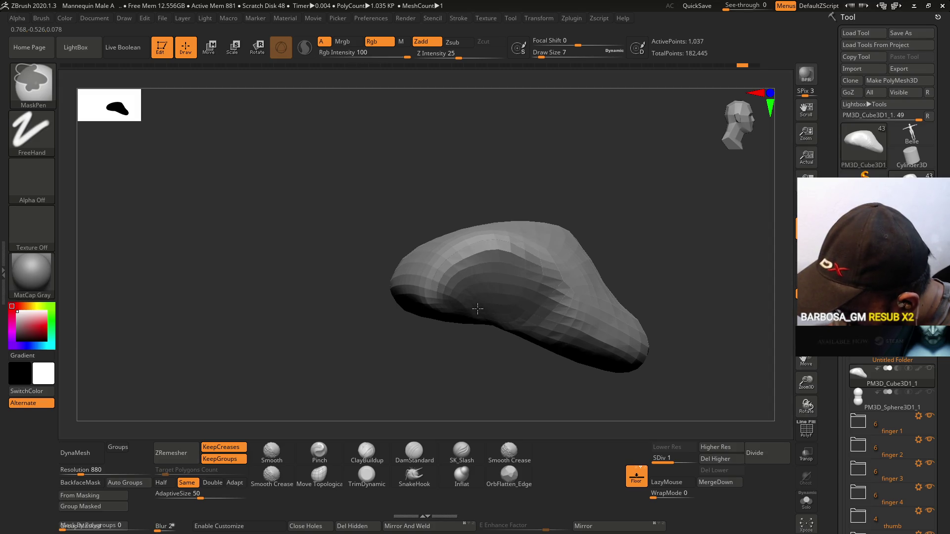
mouse_move(449, 284)
ctrl+mouse_down()
mouse_move(511, 253)
mouse_move(513, 319)
ctrl+mouse_up()
drag(619, 257, 541, 254)
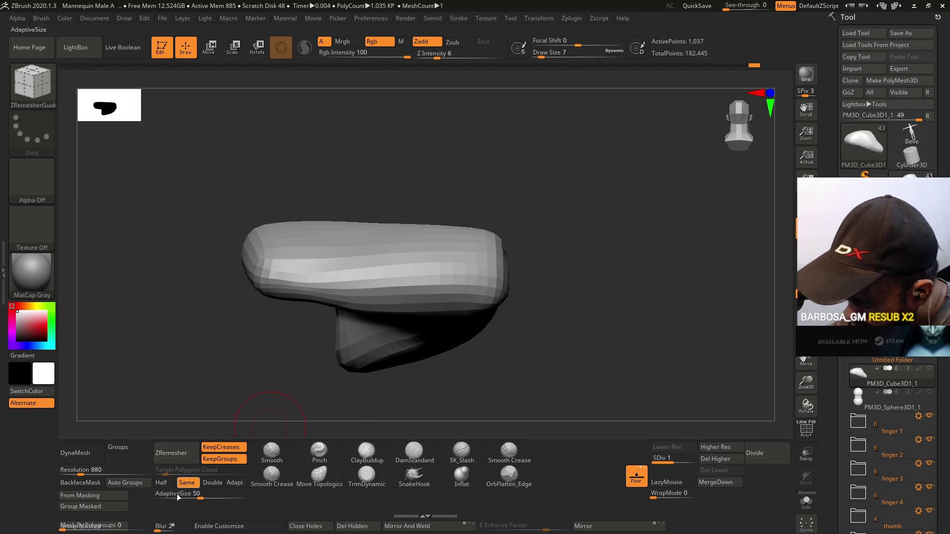
click(112, 507)
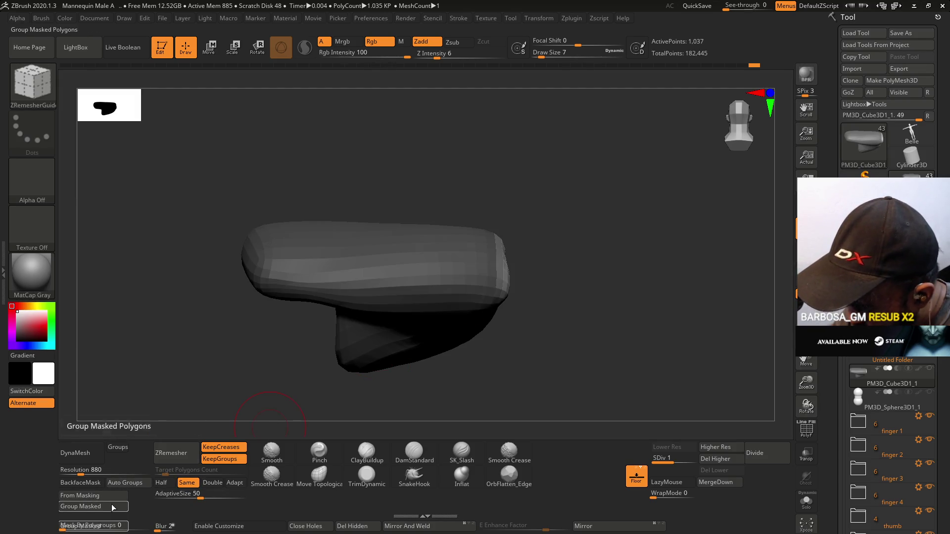
key(shift+f)
mouse_move(403, 333)
mouse_down()
mouse_move(600, 206)
mouse_move(564, 189)
mouse_up()
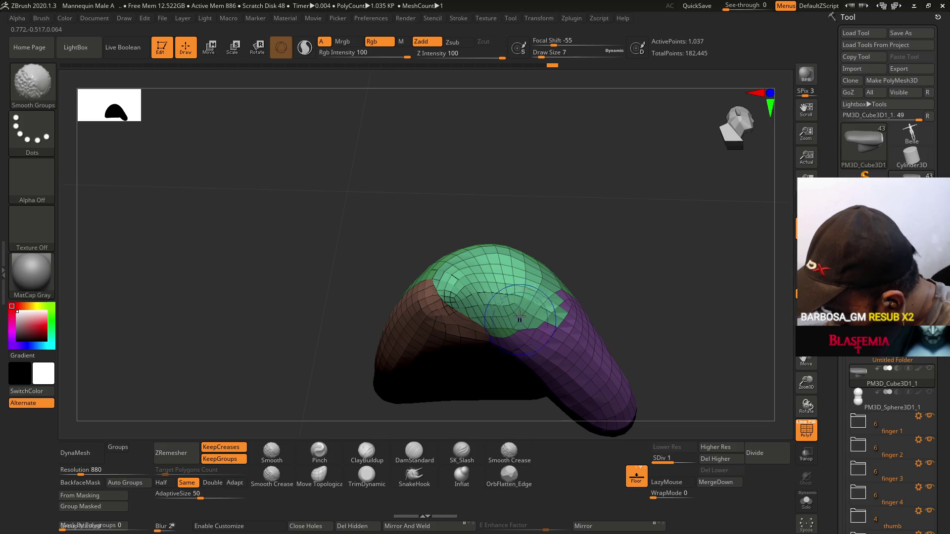
- Zoom onto the green top of the dome and undo the leftover guide strokes
alt+drag(520, 317, 525, 329)
right_drag(555, 308, 549, 324)
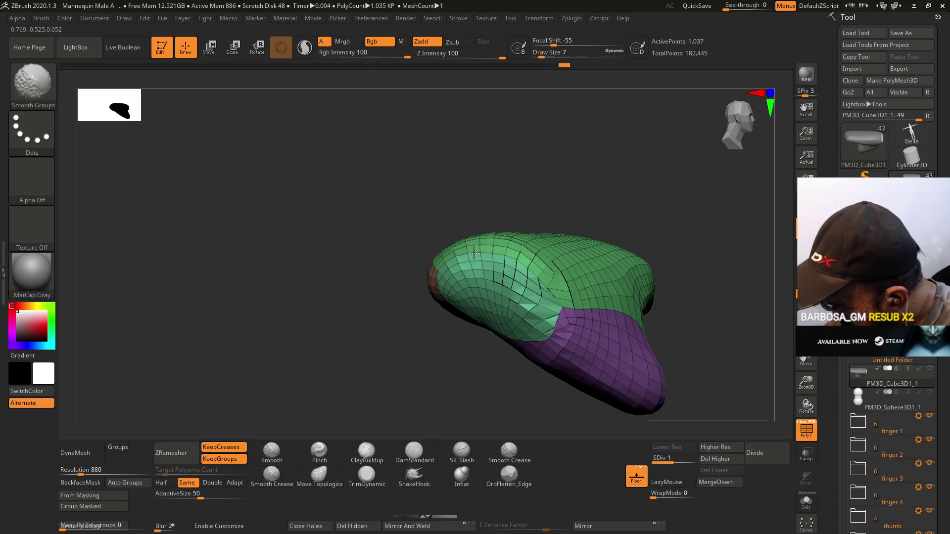
right_drag(470, 265, 533, 218)
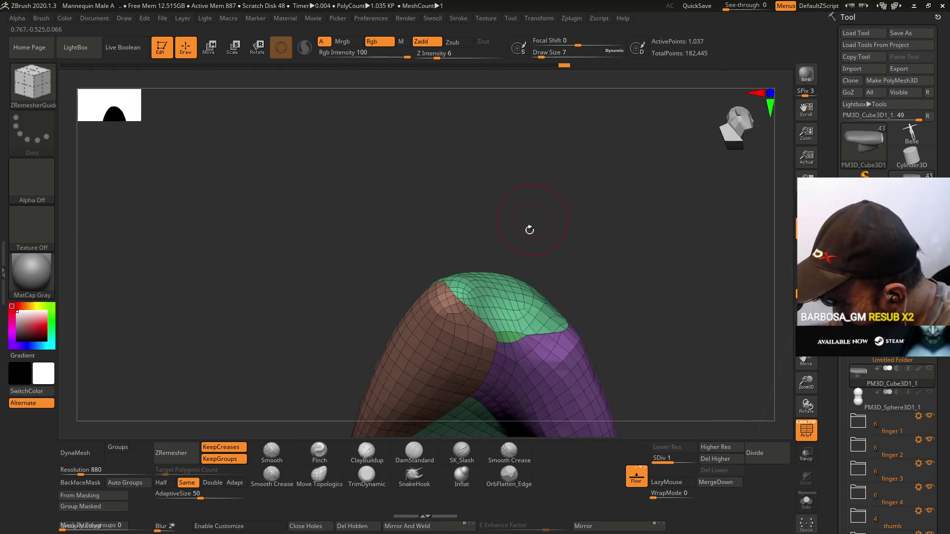
right_drag(509, 318, 547, 259)
right_drag(536, 298, 541, 307)
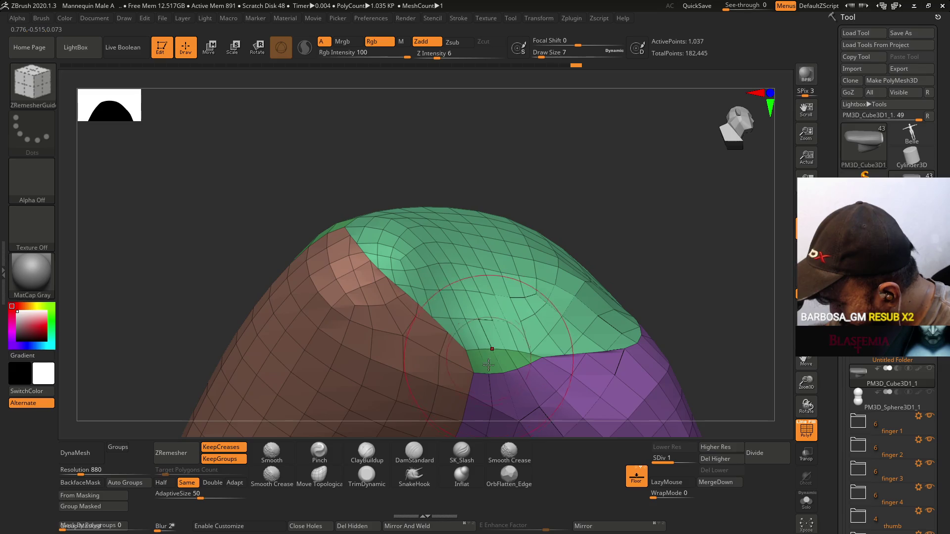
key(shift)
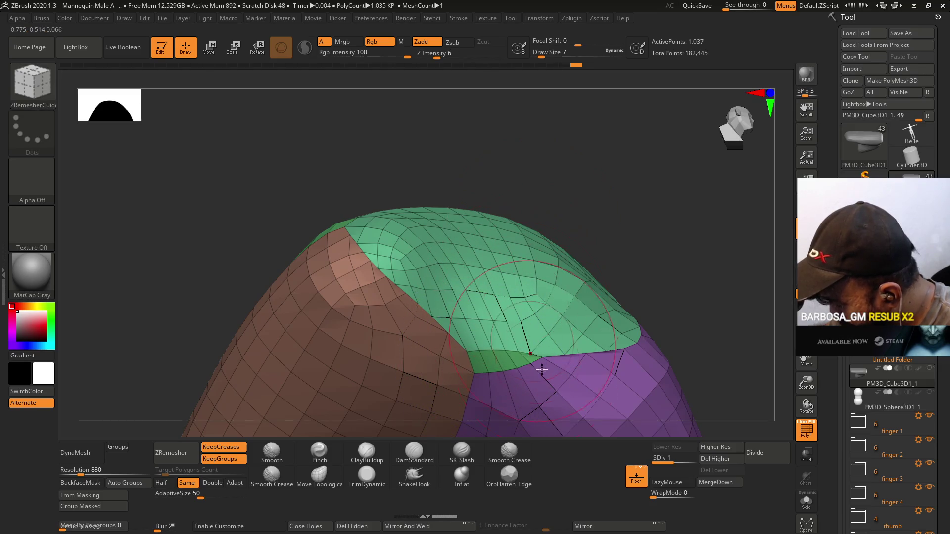
key(ctrl+z)
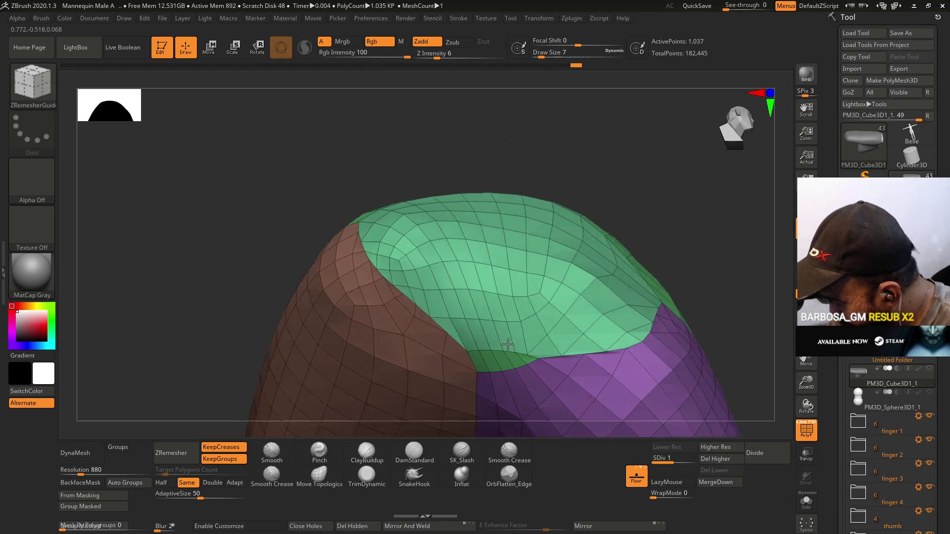
key(ctrl)
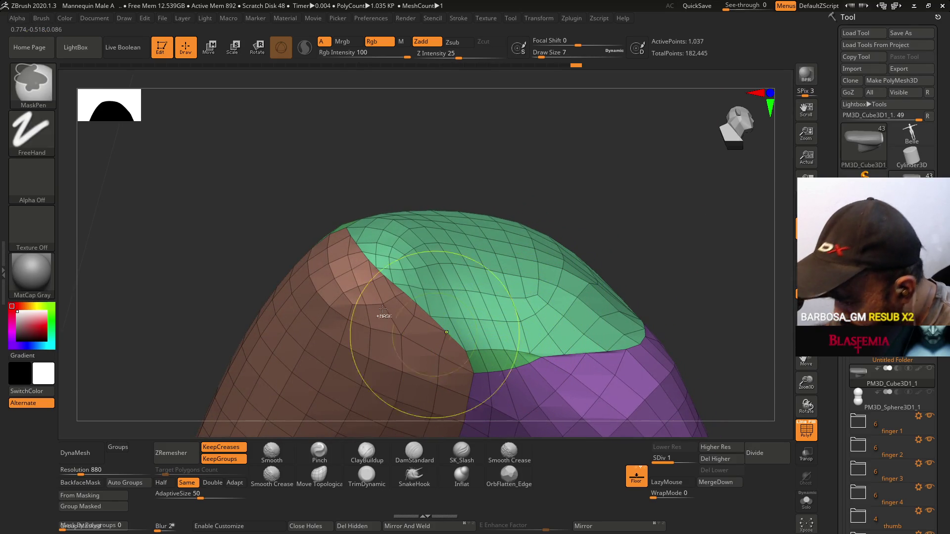
- Switch to the MaskLasso brush and briefly isolate the green polygroup to inspect it
click(32, 83)
click(235, 141)
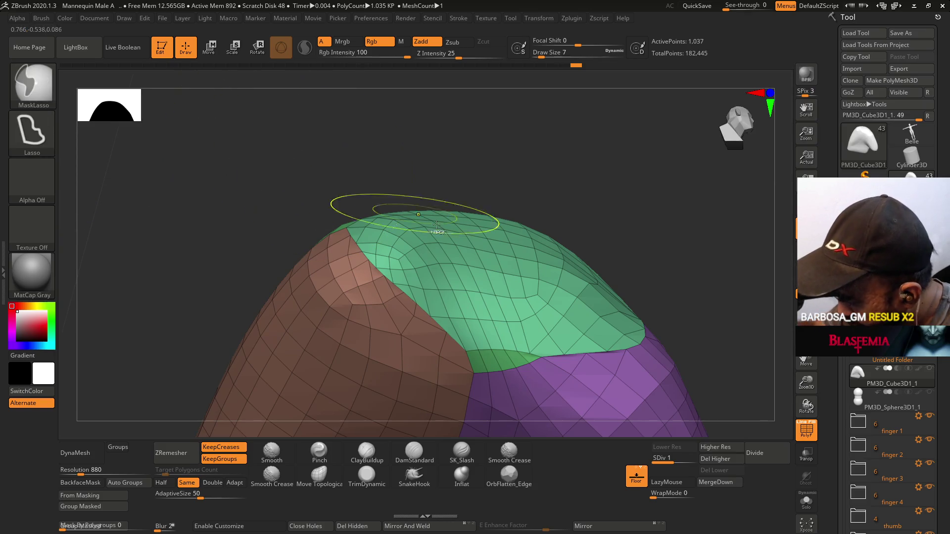
key(ctrl+shift)
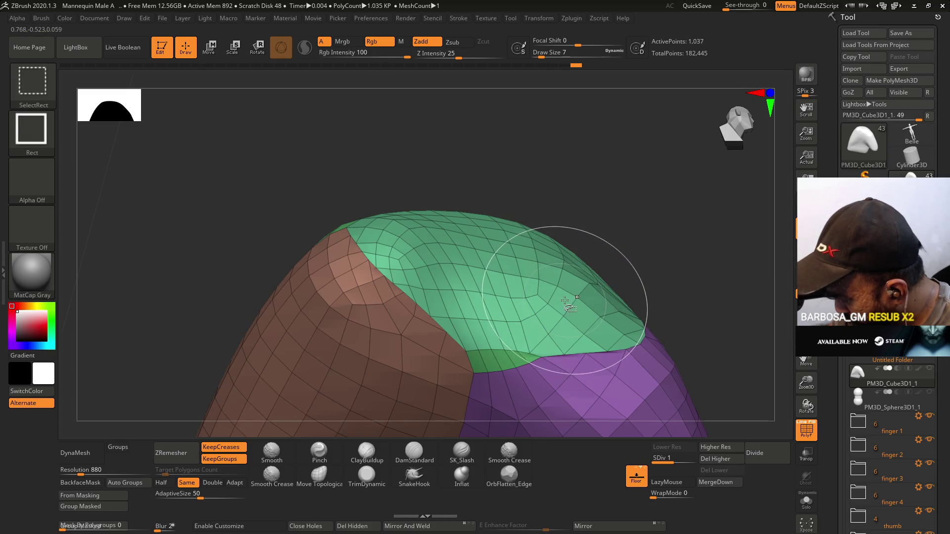
key(shift)
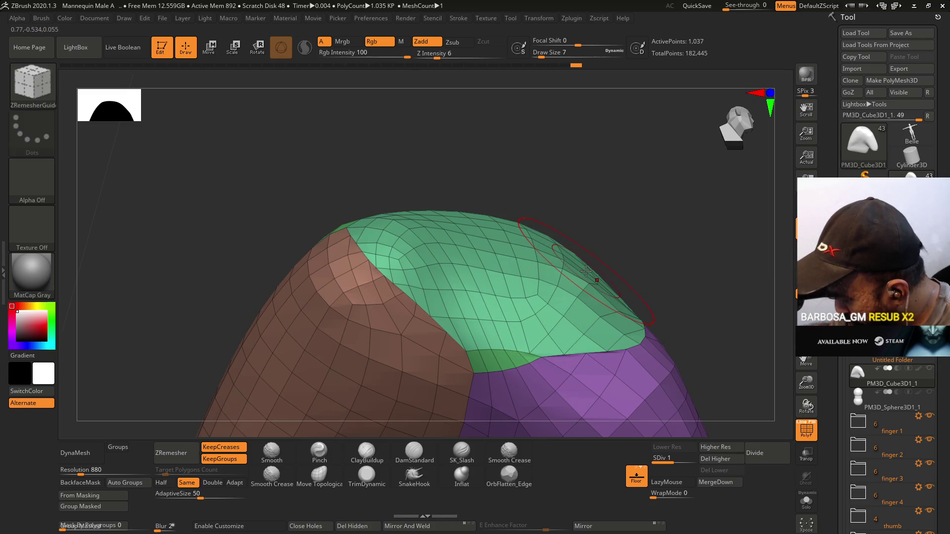
mouse_move(636, 180)
mouse_down()
mouse_move(643, 233)
mouse_move(618, 292)
mouse_up()
ctrl+shift+click(600, 238)
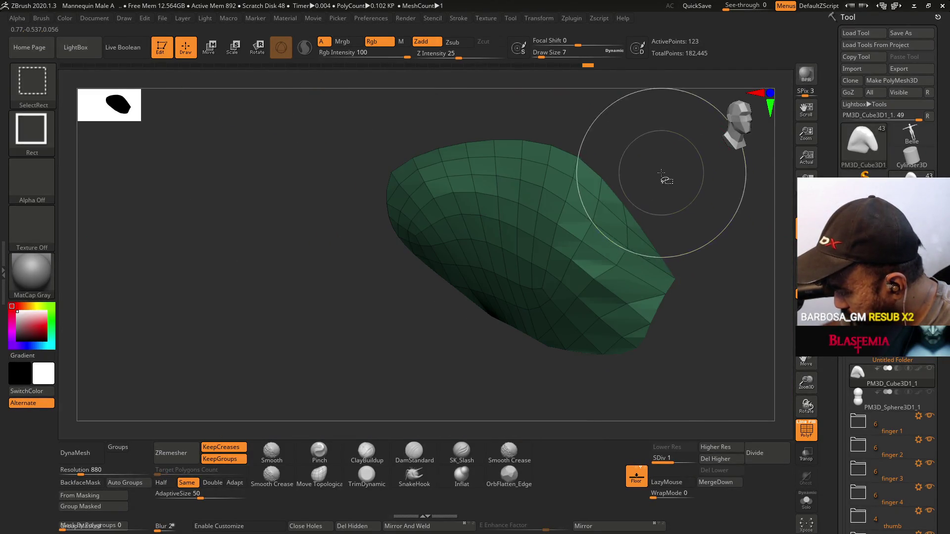
ctrl+shift+click(666, 181)
drag(635, 121, 679, 76)
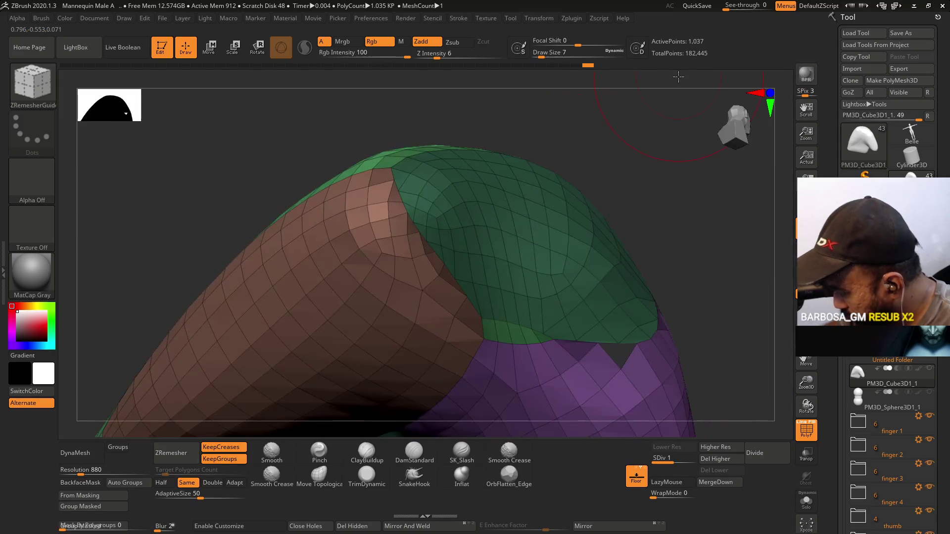
- Lasso-mask the area below the green group and make it a new light-green polygroup
key(ctrl)
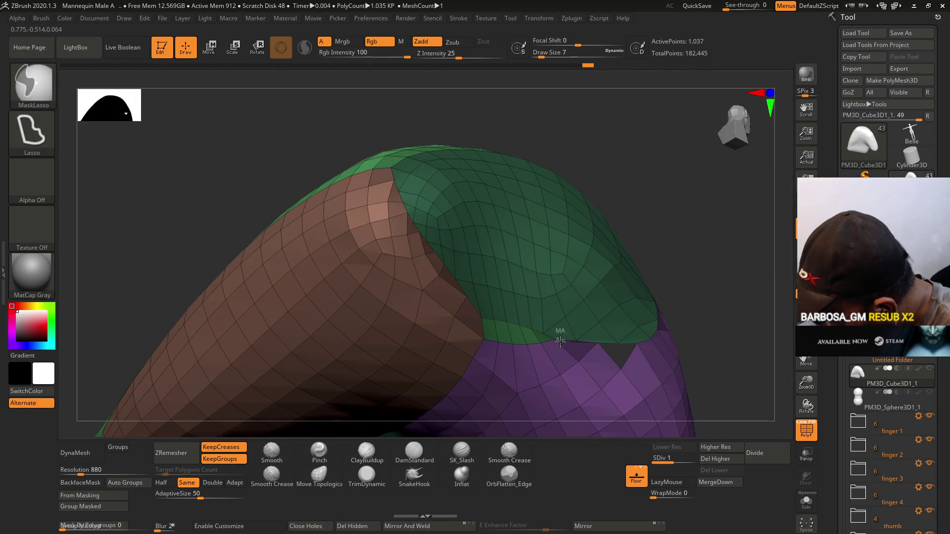
mouse_move(478, 337)
ctrl+mouse_down()
mouse_move(483, 322)
mouse_move(476, 331)
ctrl+mouse_up()
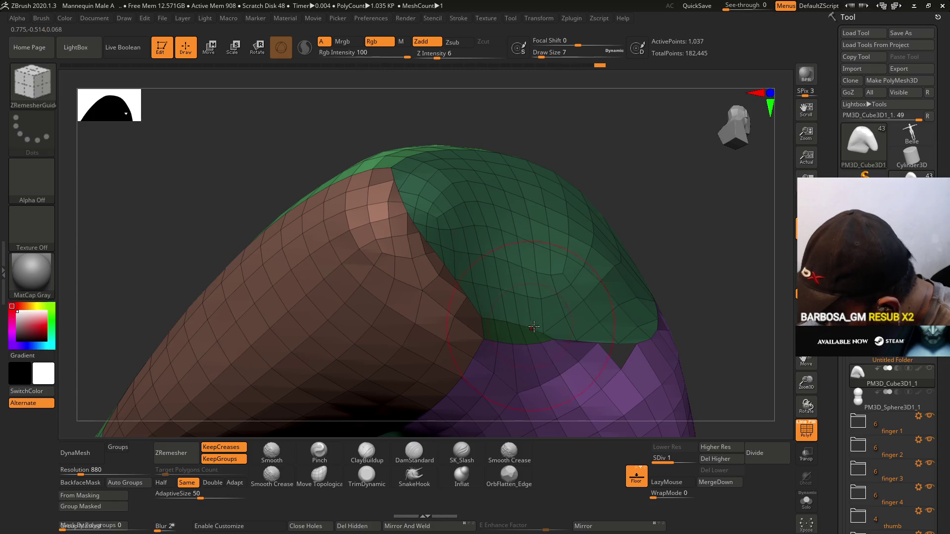
click(107, 508)
mouse_move(717, 395)
mouse_down()
mouse_move(640, 261)
mouse_move(531, 317)
mouse_up()
key(shift)
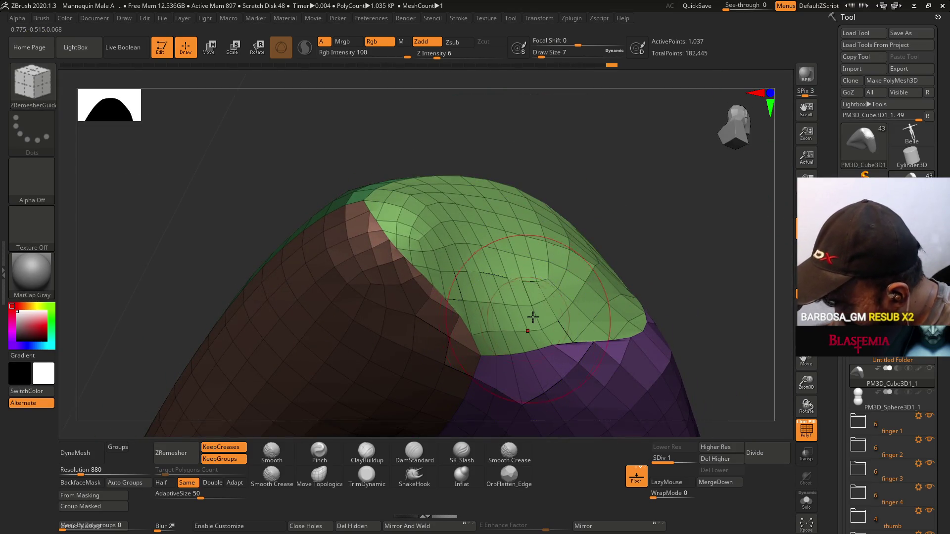
key(shift)
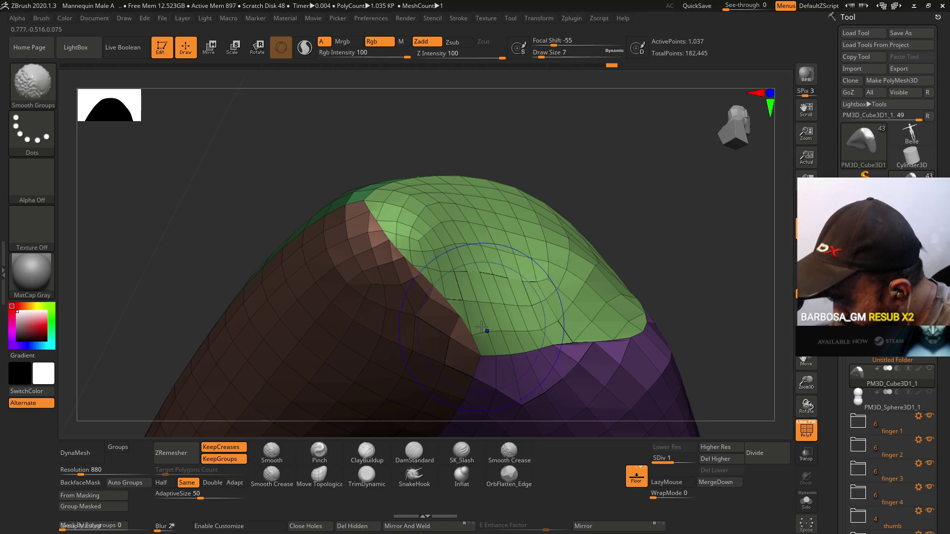
- Run ZRemesher on the palm and orbit around it to a top view
mouse_move(627, 301)
mouse_down()
mouse_move(600, 324)
mouse_move(593, 294)
mouse_up()
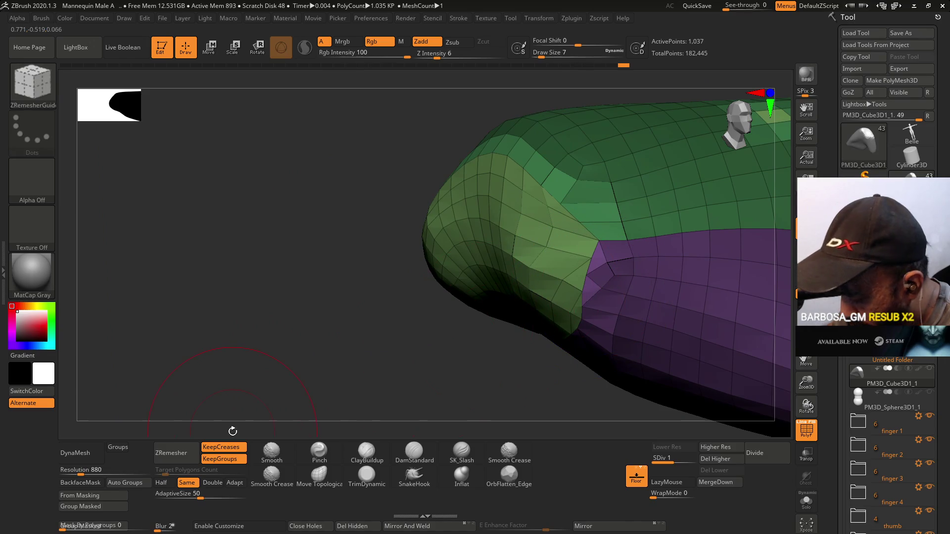
click(190, 458)
mouse_move(272, 382)
mouse_down()
mouse_move(461, 263)
mouse_move(532, 245)
mouse_move(633, 265)
mouse_up()
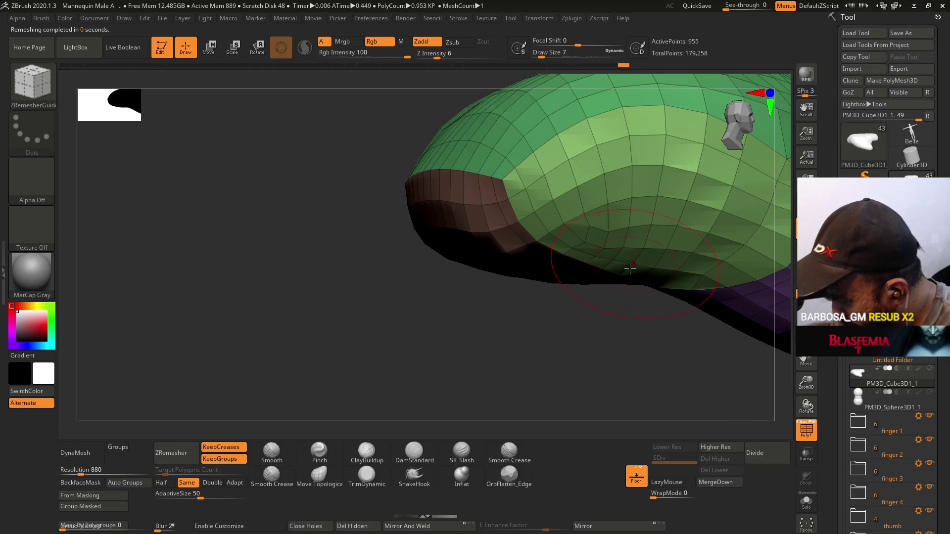
mouse_move(588, 323)
mouse_down()
mouse_move(640, 295)
mouse_move(585, 276)
mouse_move(638, 266)
mouse_move(609, 218)
mouse_up()
- Pull the green/pink/purple top boundary upward with Move Topological, then check the underside without wireframe
click(319, 475)
drag(555, 297, 523, 293)
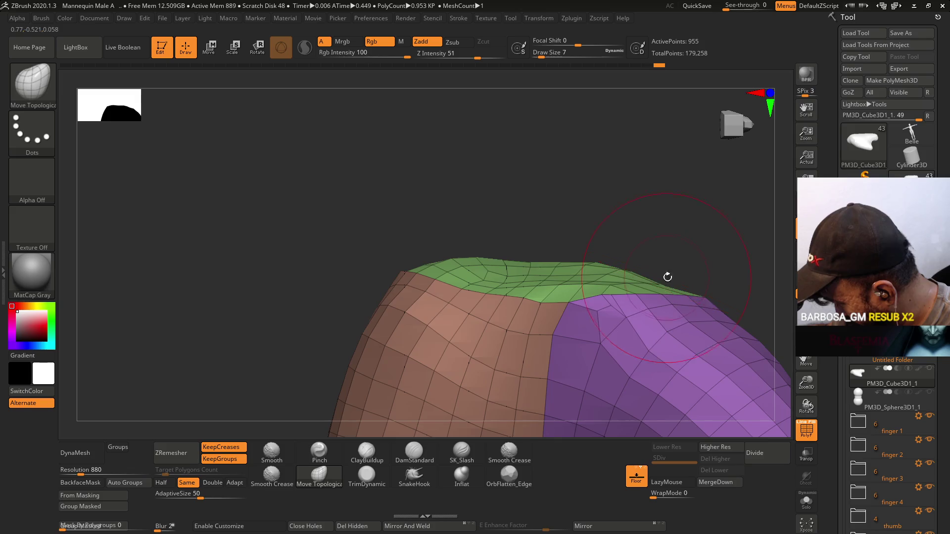
mouse_move(542, 288)
mouse_down()
mouse_move(465, 292)
mouse_move(460, 283)
mouse_move(547, 293)
mouse_up()
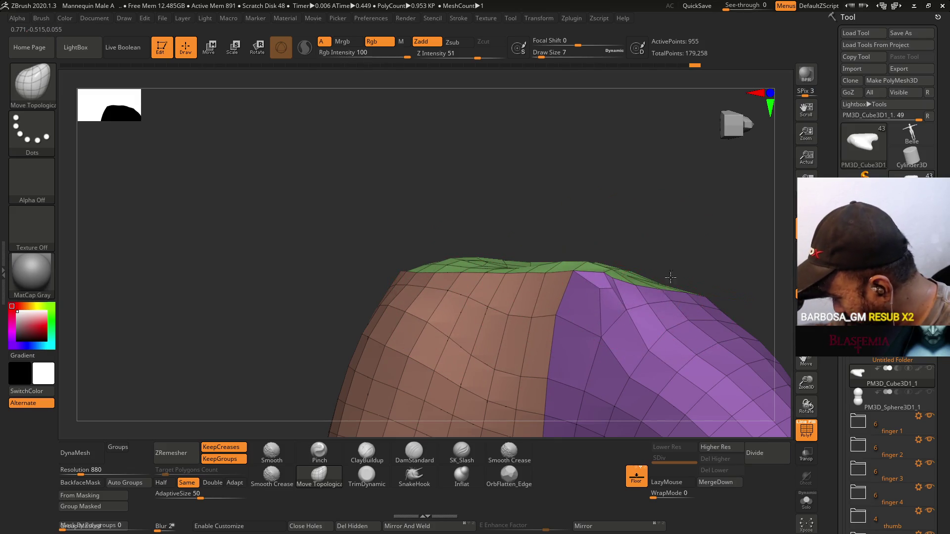
mouse_move(668, 265)
mouse_down()
mouse_move(645, 345)
mouse_move(651, 333)
mouse_up()
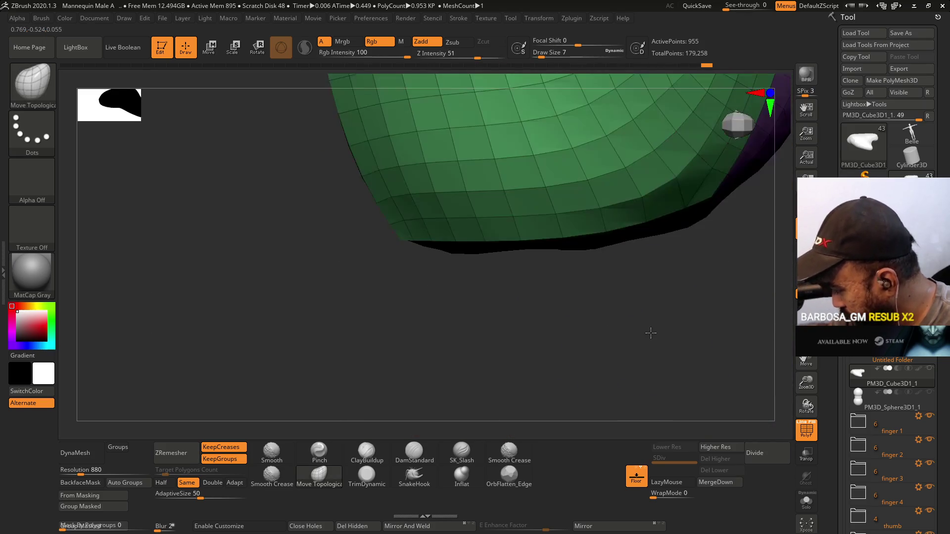
mouse_move(678, 275)
mouse_down()
mouse_move(647, 350)
mouse_move(675, 251)
mouse_move(604, 333)
mouse_move(607, 272)
mouse_move(642, 314)
mouse_move(597, 315)
mouse_move(614, 353)
mouse_up()
key(shift+f)
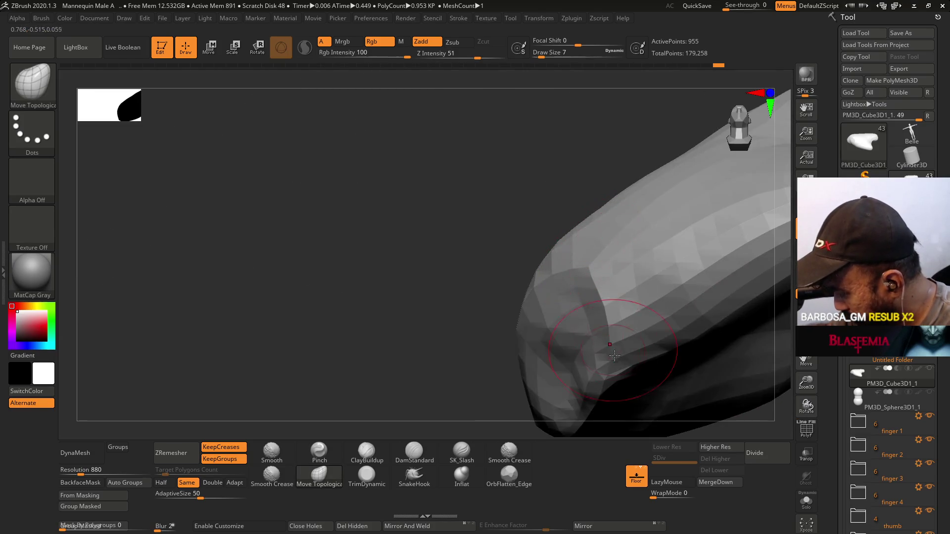
drag(577, 269, 574, 286)
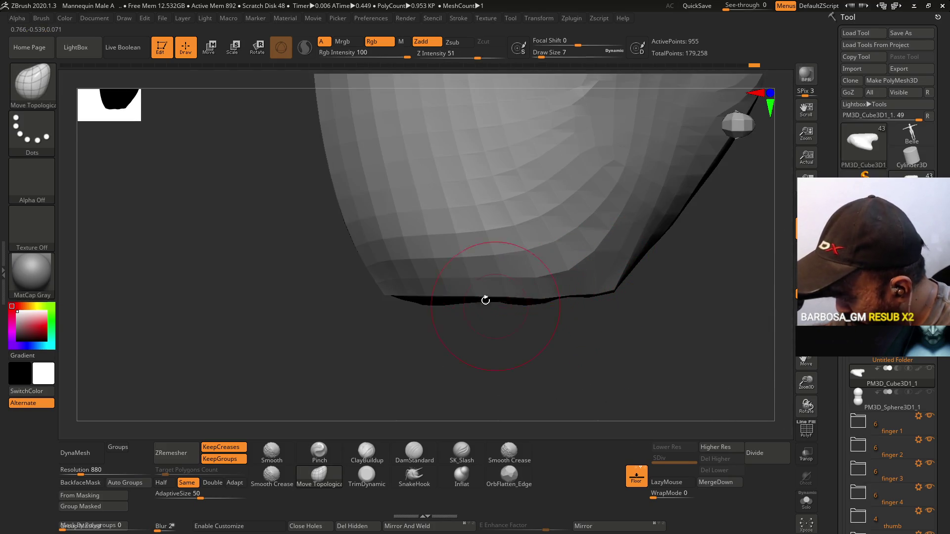
mouse_move(524, 333)
mouse_down()
mouse_move(536, 229)
mouse_move(569, 292)
mouse_move(566, 340)
mouse_move(515, 288)
mouse_move(568, 278)
mouse_move(550, 289)
mouse_move(547, 263)
mouse_up()
mouse_move(634, 296)
mouse_down()
mouse_move(630, 184)
mouse_move(630, 261)
mouse_move(666, 252)
mouse_up()
click(367, 463)
mouse_move(539, 346)
mouse_down()
mouse_move(503, 378)
mouse_move(583, 319)
mouse_move(534, 303)
mouse_up()
click(319, 475)
mouse_move(495, 376)
mouse_down()
mouse_move(554, 324)
mouse_move(550, 258)
mouse_up()
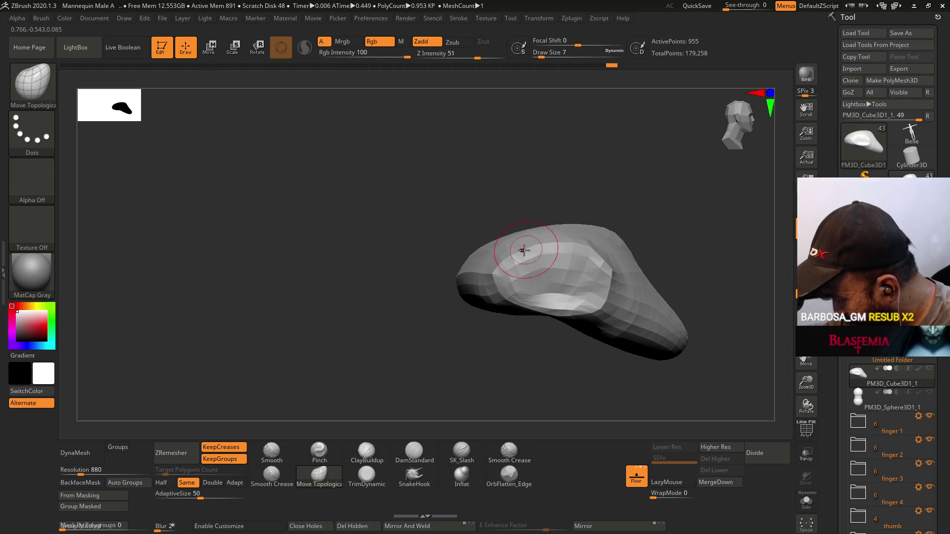
mouse_move(626, 302)
right_down()
mouse_move(600, 257)
mouse_move(573, 264)
right_up()
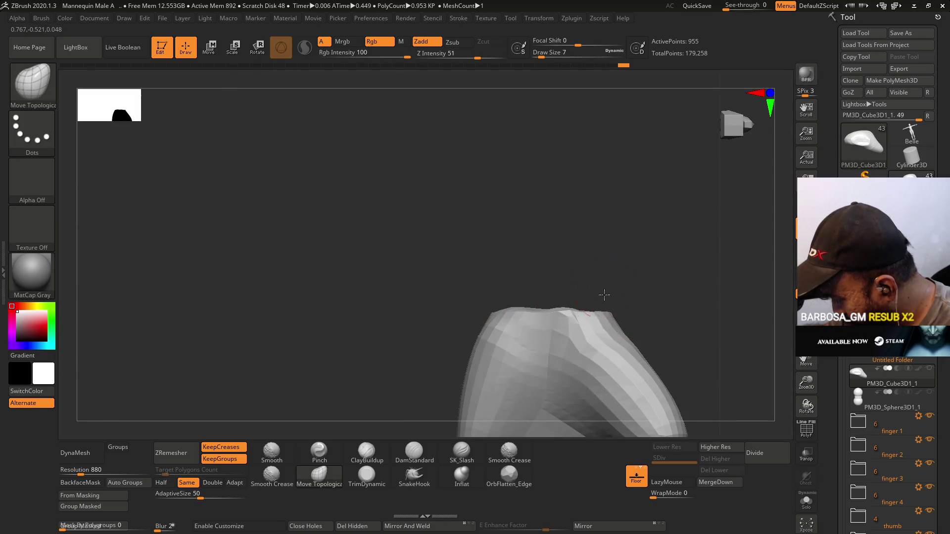
right_drag(604, 291, 594, 354)
right_drag(395, 361, 353, 384)
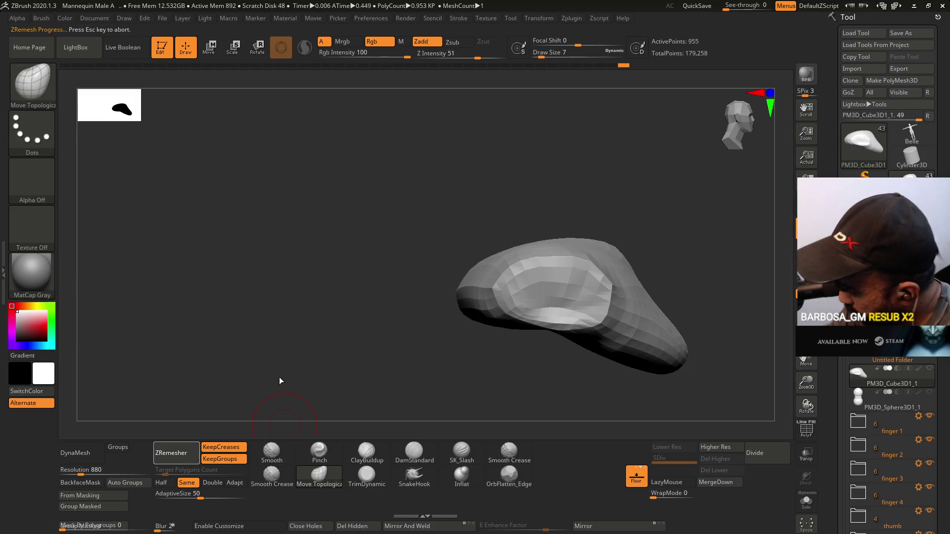
- Pick a Trim brush, orbit the 863-point palm, then unhide the arm and finger subtools
mouse_move(636, 215)
right_down()
mouse_move(604, 269)
mouse_move(615, 287)
mouse_move(623, 259)
mouse_move(607, 292)
mouse_move(519, 259)
mouse_move(578, 315)
mouse_move(550, 297)
mouse_move(553, 237)
right_up()
click(367, 476)
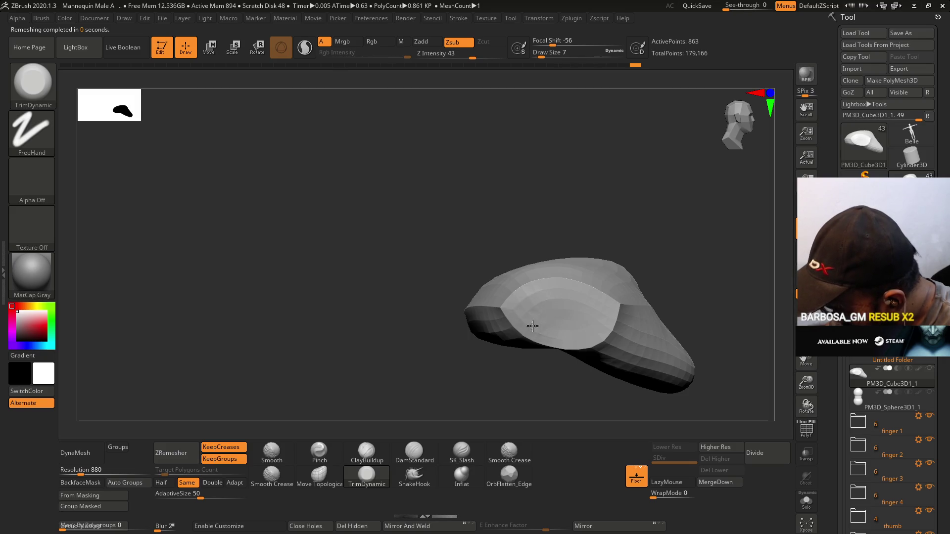
mouse_move(545, 297)
right_down()
mouse_move(573, 291)
mouse_move(622, 319)
right_up()
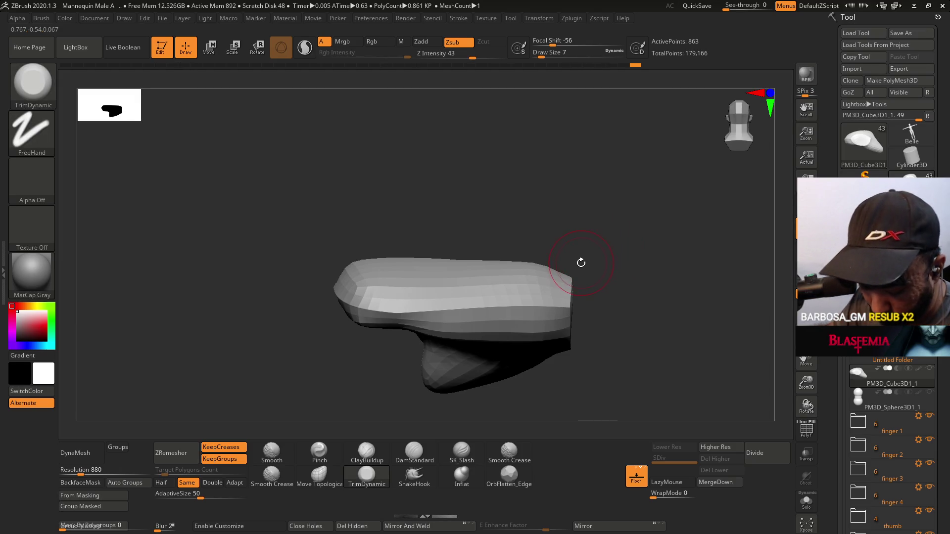
right_drag(584, 237, 578, 231)
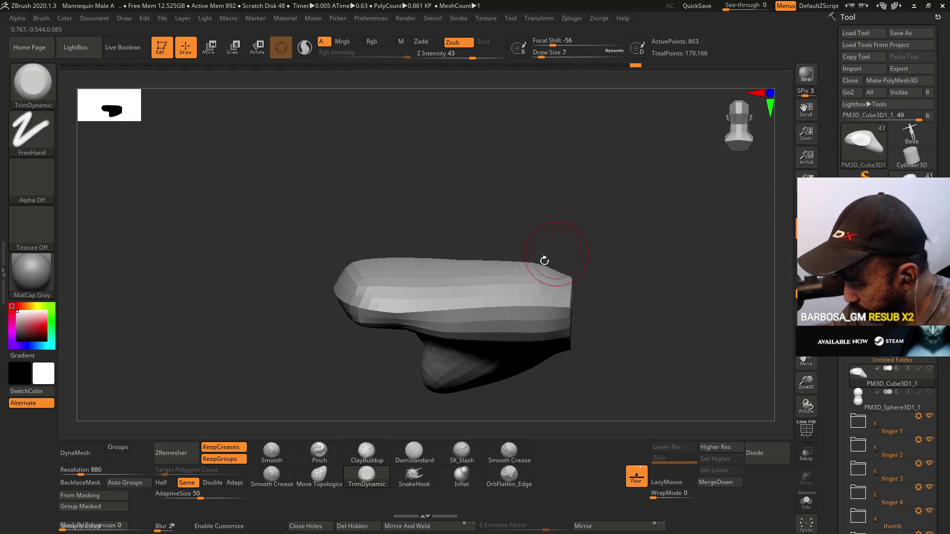
right_drag(515, 316, 542, 272)
mouse_move(465, 362)
right_down()
mouse_move(475, 326)
mouse_move(462, 348)
right_up()
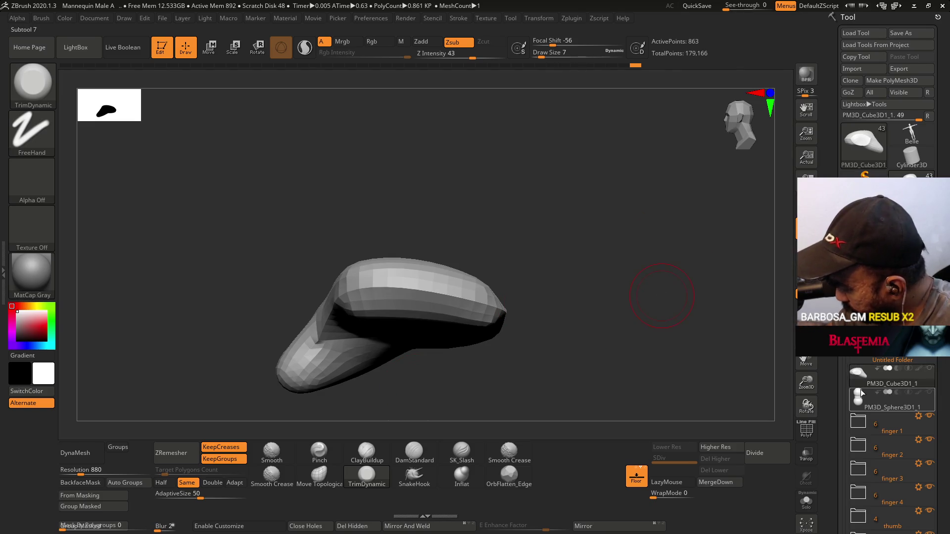
key(ctrl+shift+s)
mouse_move(560, 326)
right_down()
mouse_move(570, 352)
mouse_move(572, 244)
mouse_move(551, 361)
mouse_move(548, 342)
mouse_move(605, 279)
mouse_move(574, 398)
mouse_move(583, 402)
mouse_move(595, 395)
mouse_move(593, 310)
right_up()
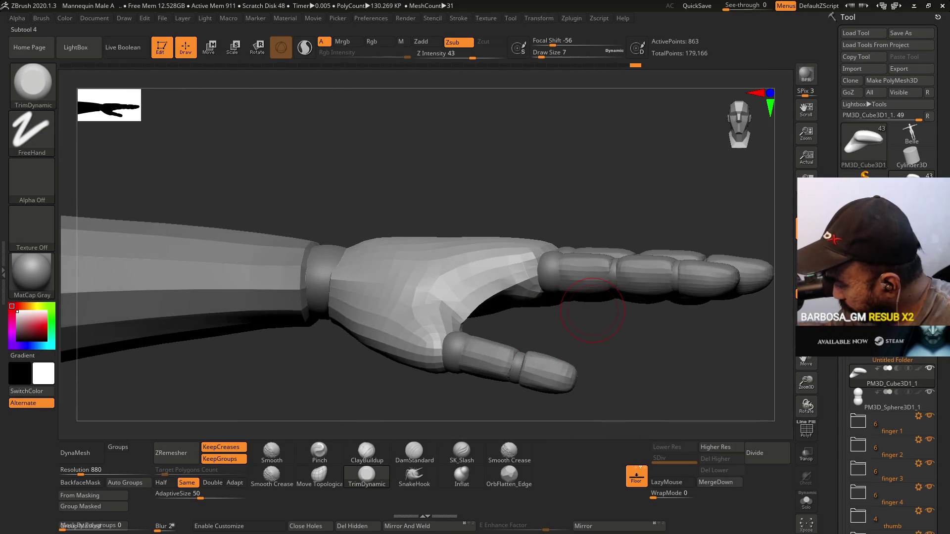
- Solo the palm, show polygroups, and lasso-mask its rounded tip into a separate polygroup
shift+click(929, 369)
mouse_move(530, 346)
right_down()
mouse_move(492, 347)
mouse_move(459, 291)
mouse_move(467, 361)
mouse_move(510, 360)
mouse_move(517, 384)
mouse_move(450, 299)
right_up()
key(shift+f)
key(ctrl)
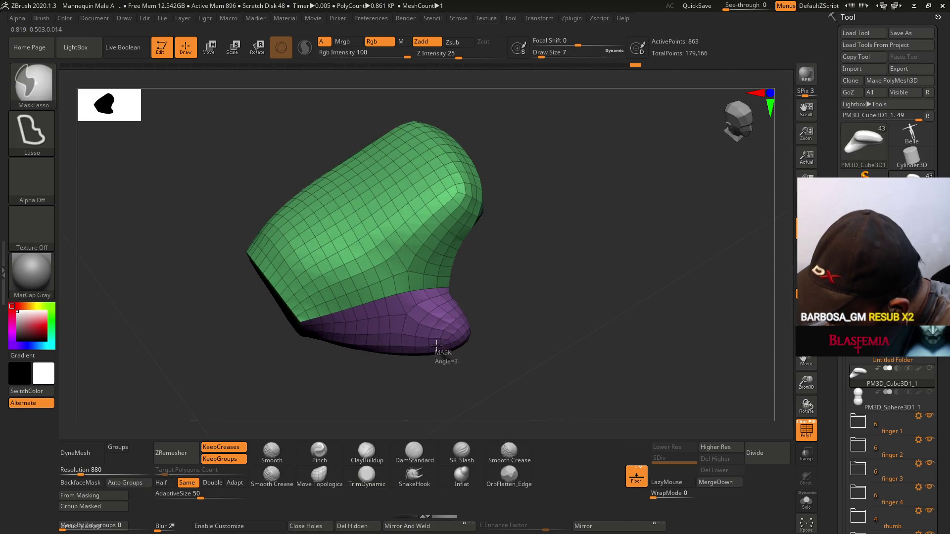
mouse_move(506, 335)
right_down()
mouse_move(500, 259)
mouse_move(511, 191)
mouse_move(497, 248)
mouse_move(468, 254)
right_up()
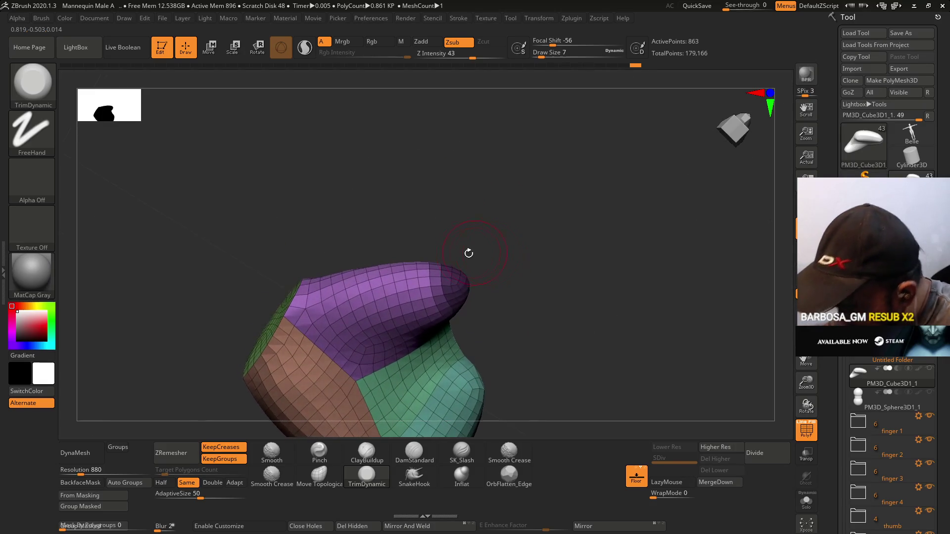
click(109, 506)
- Regroup the masked tip again as a new polygroup
mouse_move(290, 323)
right_down()
mouse_move(486, 261)
mouse_move(435, 287)
right_up()
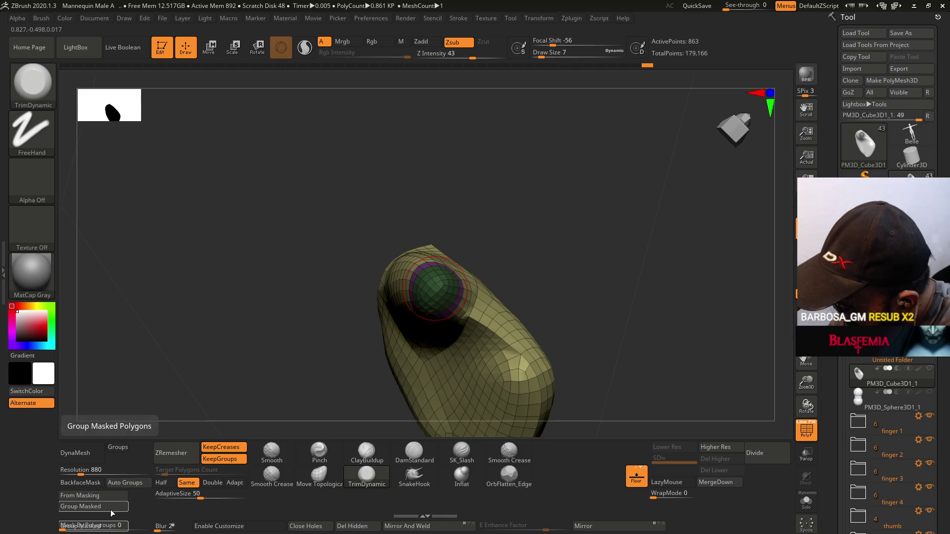
key(ctrl)
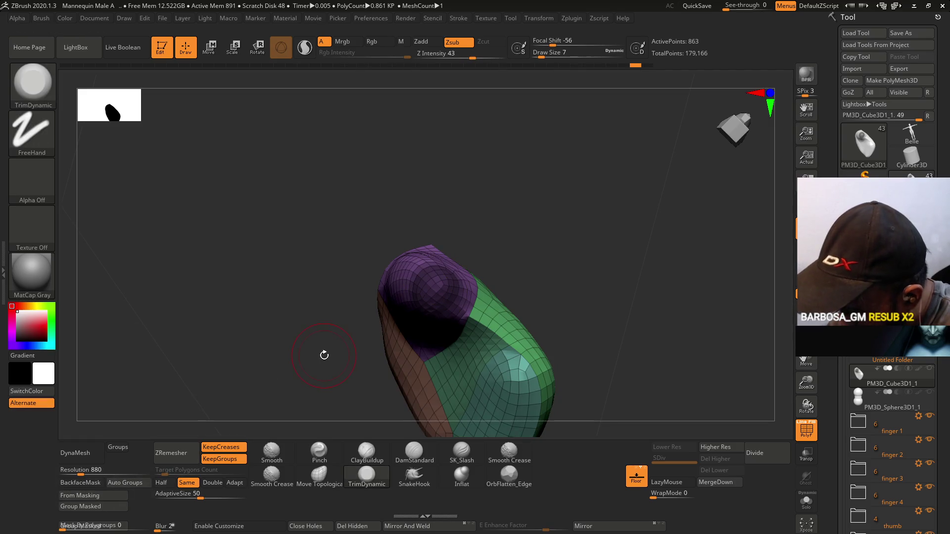
click(118, 508)
click(117, 507)
- Try Move Topological and Trim brushes on the tip, raising draw size to 12
mouse_move(221, 404)
mouse_down()
mouse_move(515, 252)
mouse_move(548, 203)
mouse_move(521, 210)
mouse_up()
key(shift)
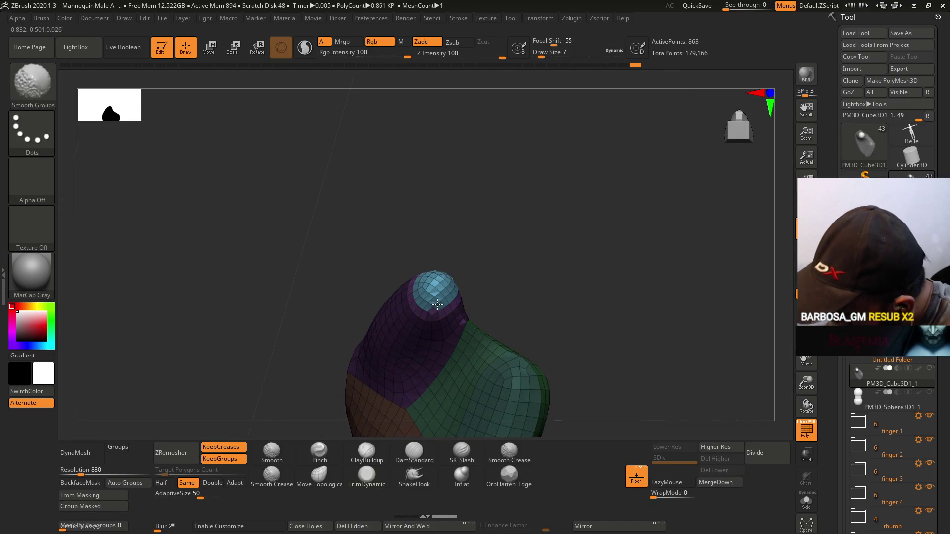
right_drag(436, 304, 453, 256)
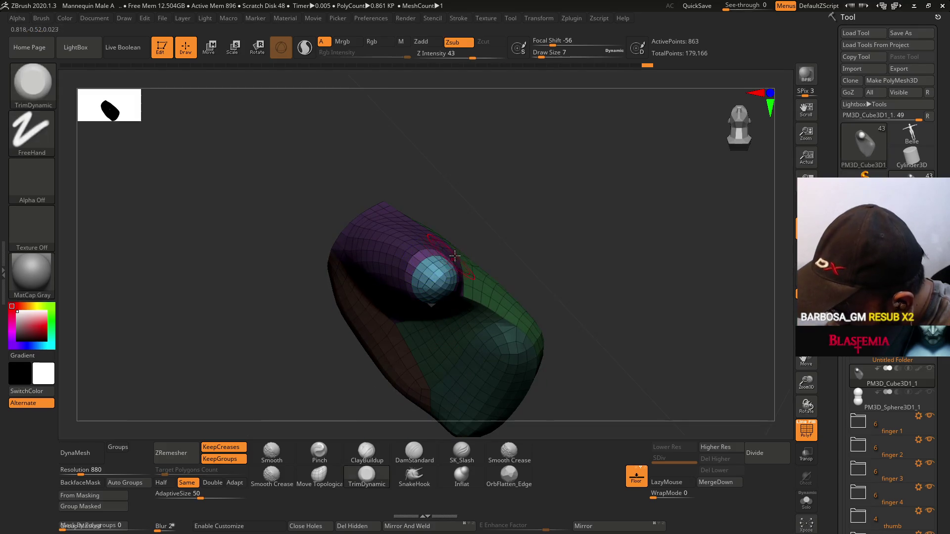
click(327, 479)
click(376, 481)
key(s)
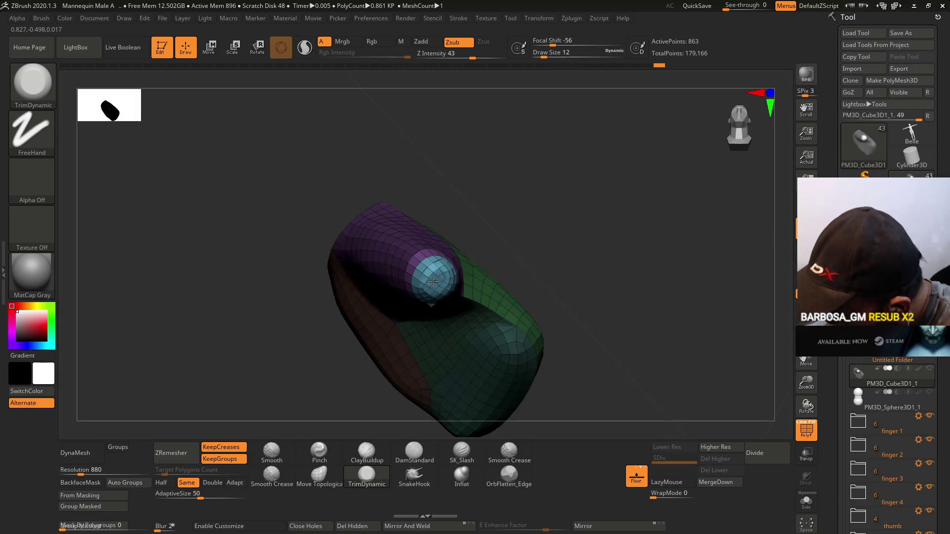
mouse_move(446, 281)
right_down()
mouse_move(509, 248)
mouse_move(470, 303)
mouse_move(439, 318)
mouse_move(475, 290)
mouse_move(482, 220)
mouse_move(449, 213)
mouse_move(492, 265)
mouse_move(501, 299)
right_up()
- Switch to the Pinch brush at draw size 9
click(320, 452)
key(s)
click(506, 271)
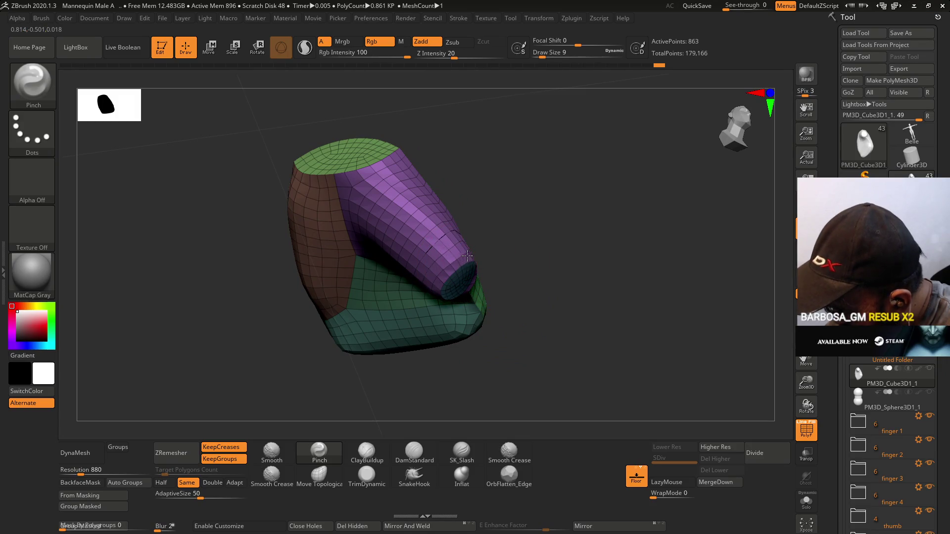
- Hide the polygroup wireframe and set ZRemesher to Half density
mouse_move(442, 279)
right_down()
mouse_move(483, 258)
mouse_move(497, 279)
mouse_move(485, 277)
mouse_move(538, 306)
mouse_move(416, 287)
mouse_move(488, 297)
mouse_move(477, 334)
mouse_move(560, 170)
right_up()
key(shift+f)
click(168, 483)
- Remesh the palm at half density to 385 points, inspect its quads, then reselect TrimDynamic
click(171, 453)
key(shift+f)
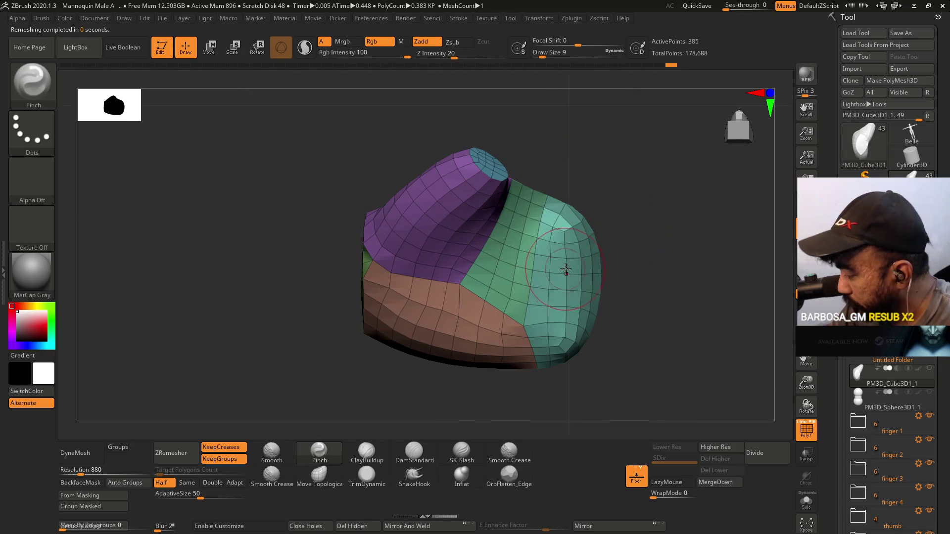
right_drag(551, 291, 405, 275)
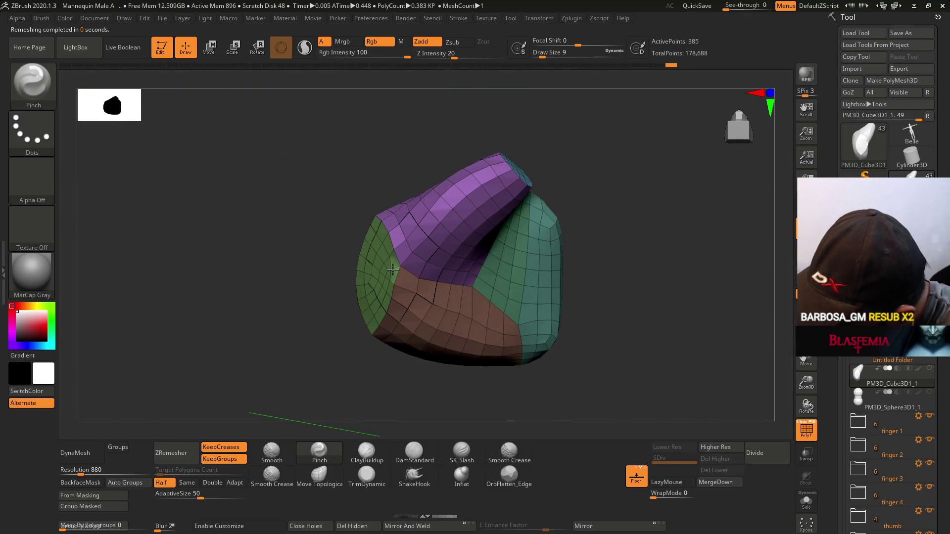
mouse_move(420, 261)
right_down()
mouse_move(466, 275)
mouse_move(446, 276)
mouse_move(471, 263)
mouse_move(446, 283)
mouse_move(441, 311)
mouse_move(464, 268)
mouse_move(437, 389)
right_up()
key(shift+f)
click(369, 479)
shift+right_drag(488, 318, 488, 261)
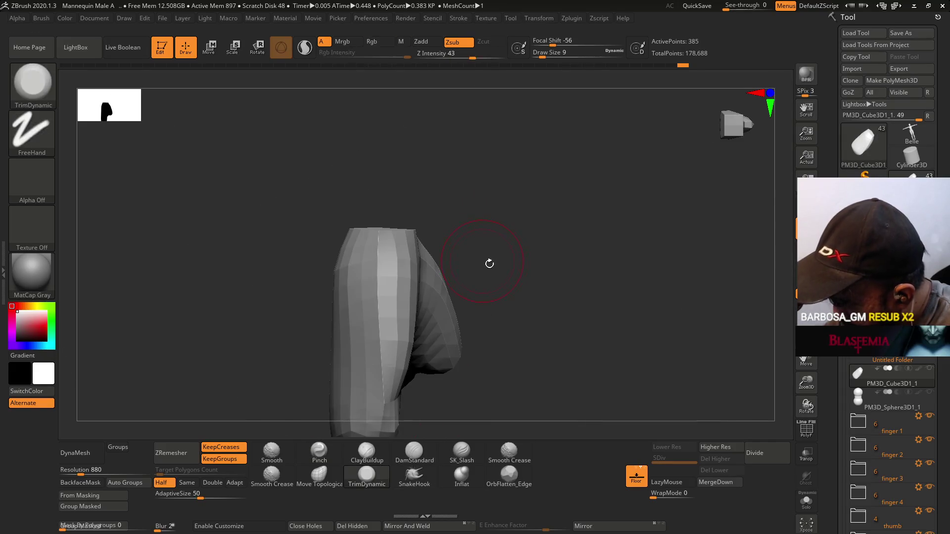
- Unhide the fingers and forearm around the palm and show polygroups from an angled view
key(ctrl)
ctrl+shift+click(469, 337)
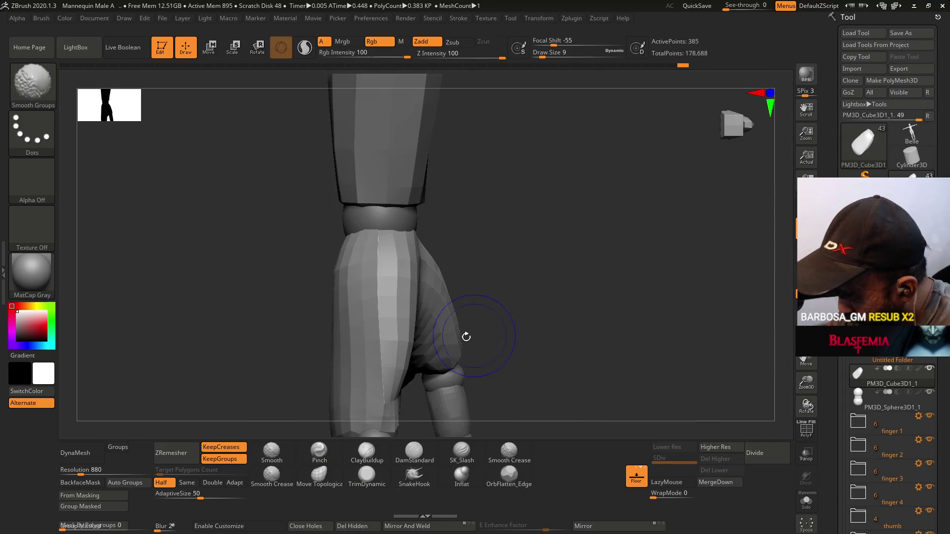
mouse_move(531, 240)
right_down()
mouse_move(545, 318)
mouse_move(562, 318)
mouse_move(548, 285)
right_up()
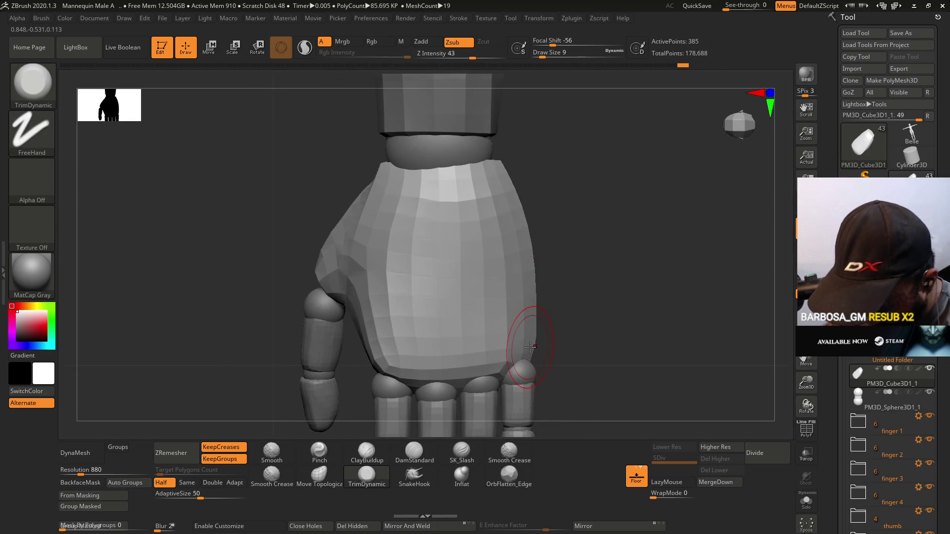
mouse_move(576, 327)
mouse_down()
mouse_move(527, 272)
mouse_move(515, 278)
mouse_move(526, 309)
mouse_move(500, 297)
mouse_move(519, 269)
mouse_move(632, 339)
mouse_move(594, 322)
mouse_move(569, 297)
mouse_move(602, 307)
mouse_move(569, 280)
mouse_move(544, 269)
mouse_move(534, 277)
mouse_up()
key(shift+f)
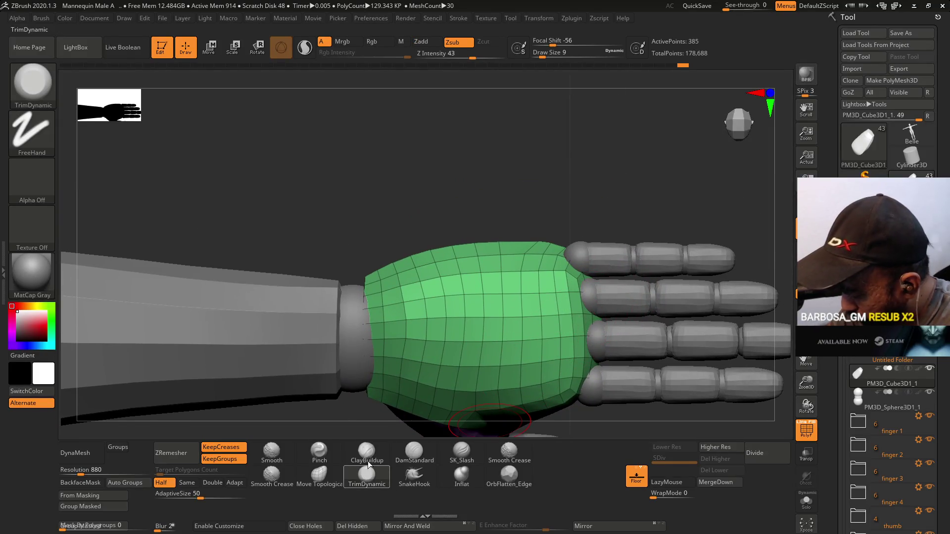
- Pull the palm corner up toward the index finger with Move Topological
click(325, 485)
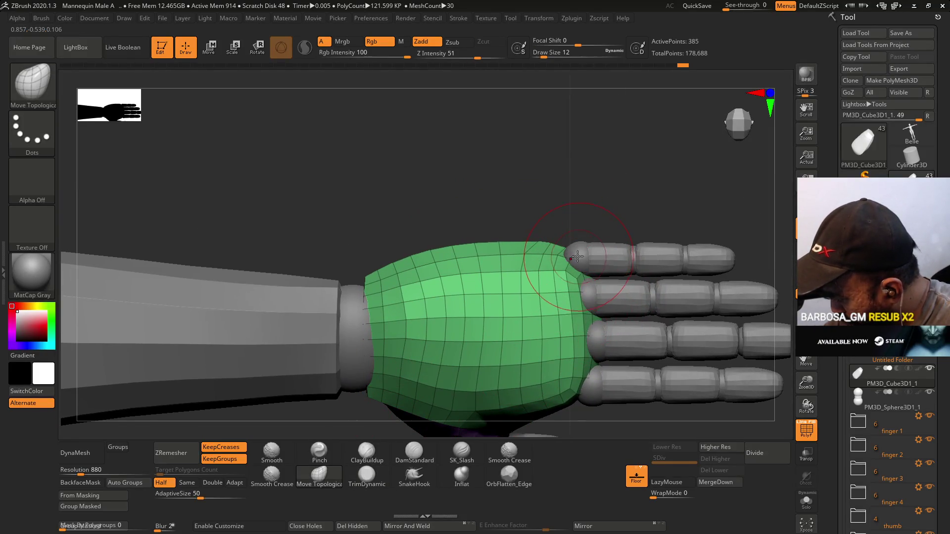
mouse_move(574, 263)
mouse_down()
mouse_move(577, 234)
mouse_move(503, 257)
mouse_move(496, 271)
mouse_move(492, 229)
mouse_move(502, 221)
mouse_move(490, 215)
mouse_move(382, 283)
mouse_move(406, 289)
mouse_move(397, 302)
mouse_up()
key(shift+f)
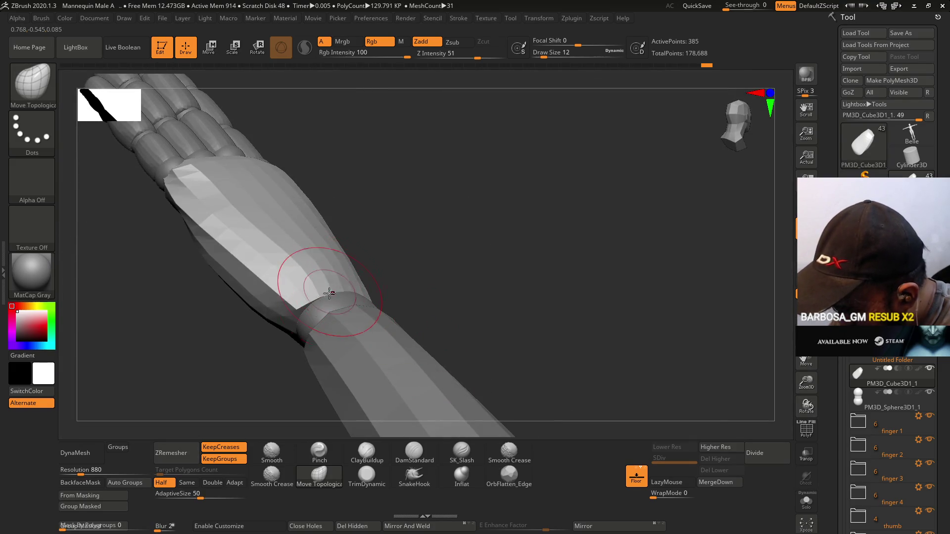
- Fit the palm's wrist edge into place at brush size 9, undoing a stray dent
mouse_move(371, 294)
mouse_down()
mouse_move(371, 261)
mouse_move(425, 337)
mouse_move(397, 294)
mouse_up()
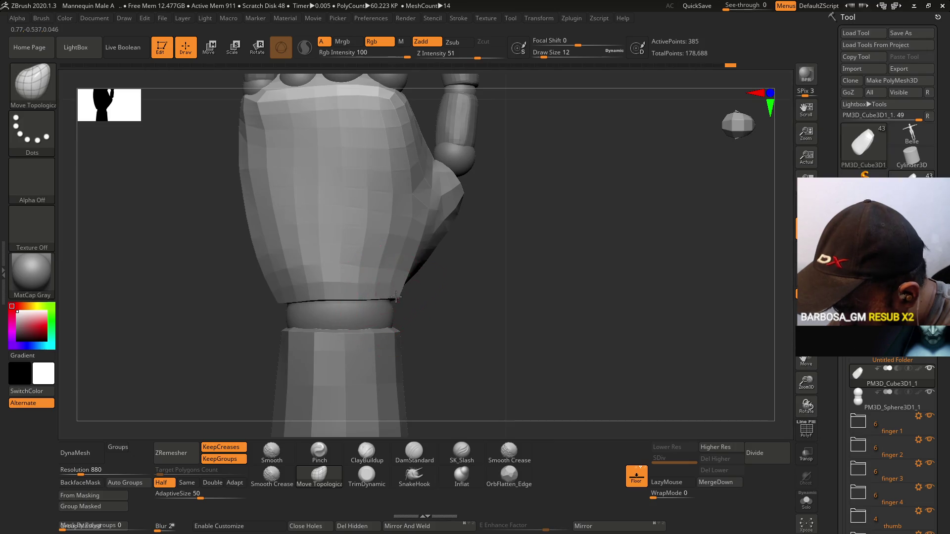
mouse_move(307, 287)
mouse_down()
mouse_move(390, 254)
mouse_move(359, 282)
mouse_move(333, 272)
mouse_move(339, 252)
mouse_up()
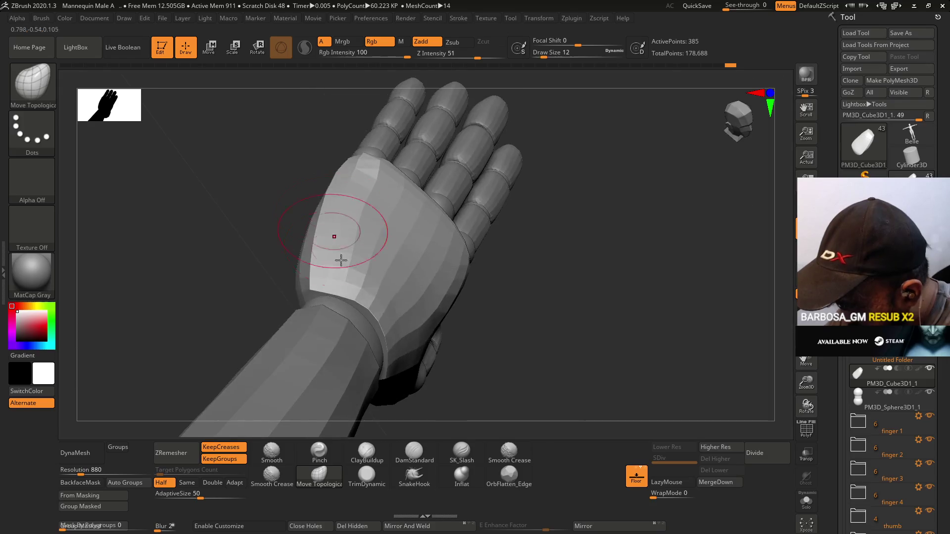
key(bracketleft)
drag(332, 292, 371, 283)
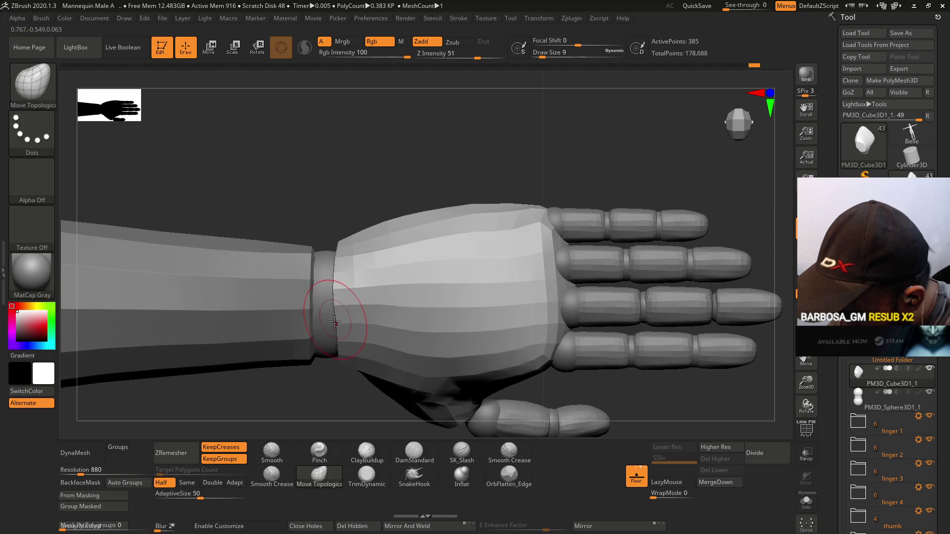
key(ctrl+z)
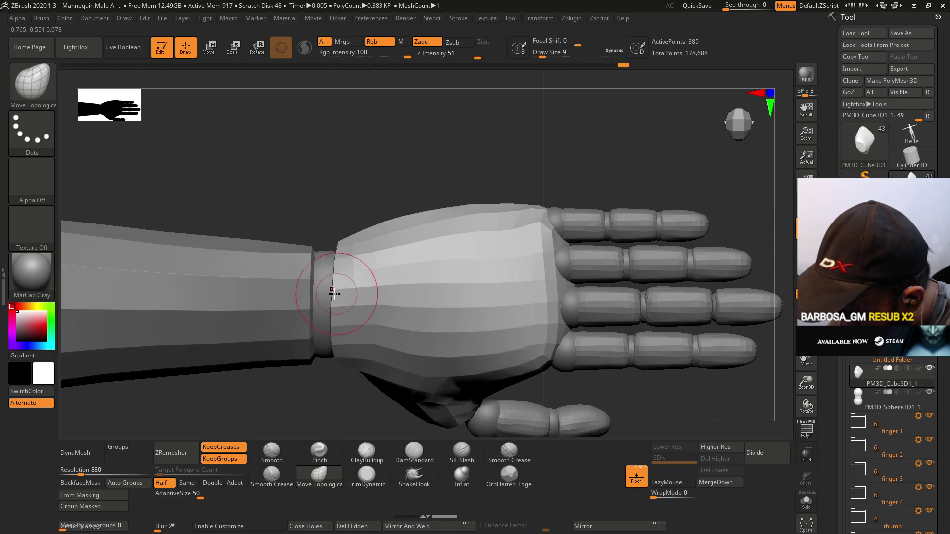
mouse_move(343, 278)
shift+mouse_down()
mouse_move(382, 265)
mouse_move(380, 295)
mouse_move(391, 292)
mouse_move(366, 339)
mouse_move(404, 355)
mouse_move(375, 305)
shift+mouse_up()
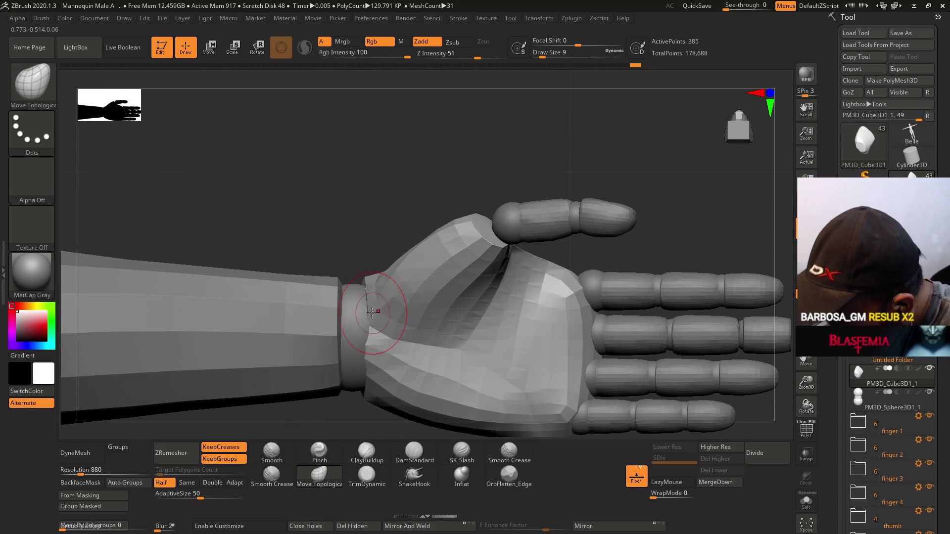
drag(373, 348, 372, 354)
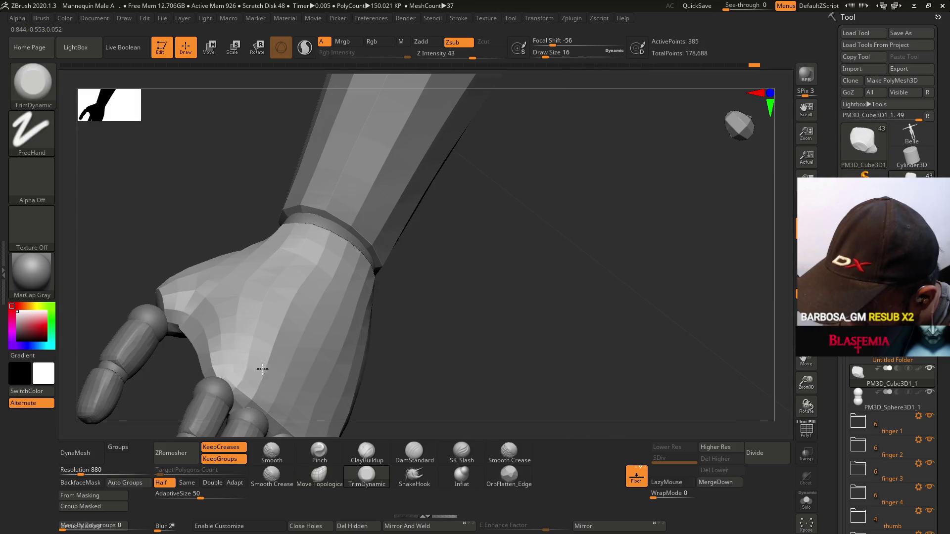
mouse_move(238, 358)
right_down()
mouse_move(297, 316)
mouse_move(367, 229)
mouse_move(339, 302)
mouse_move(312, 313)
right_up()
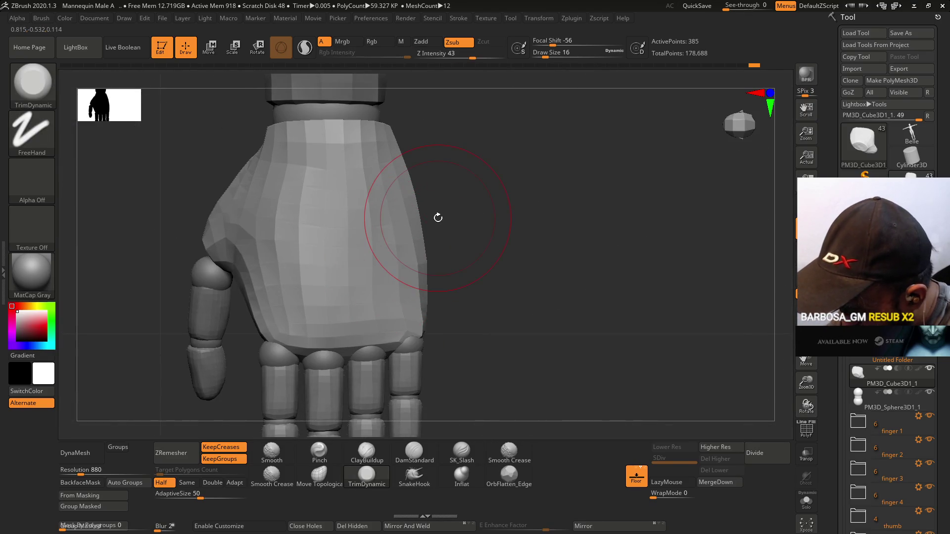
click(326, 478)
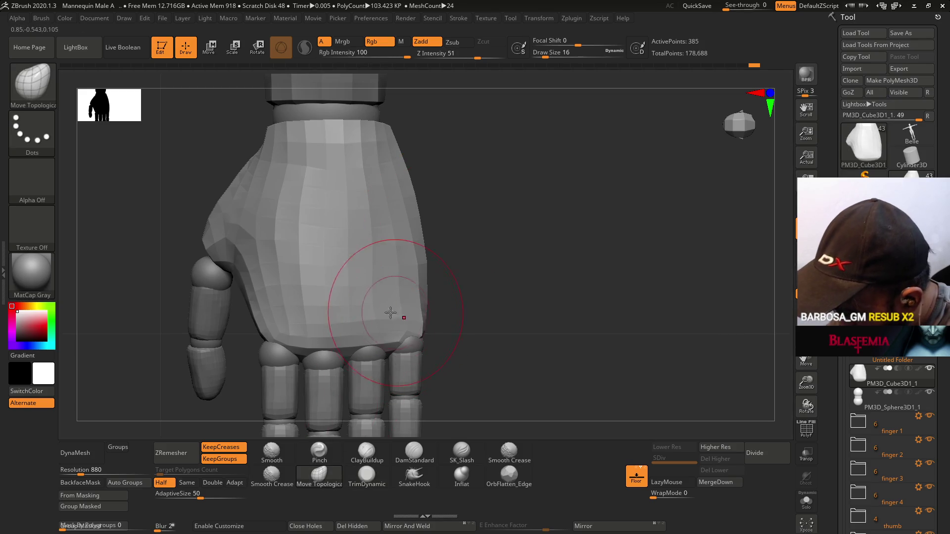
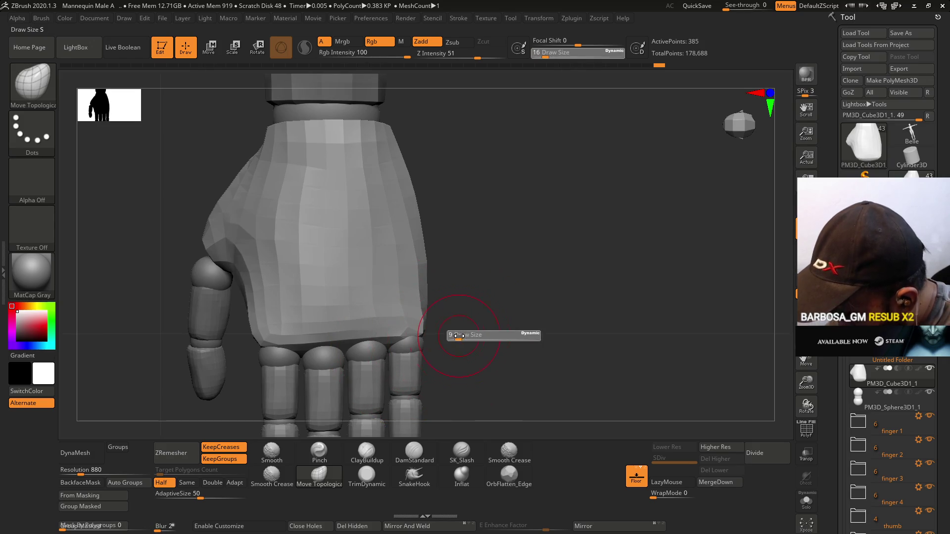
- Switch to the Pinch brush and reduce its Draw Size to 5
click(319, 450)
drag(495, 386, 361, 293)
right_drag(361, 293, 307, 322)
key(s)
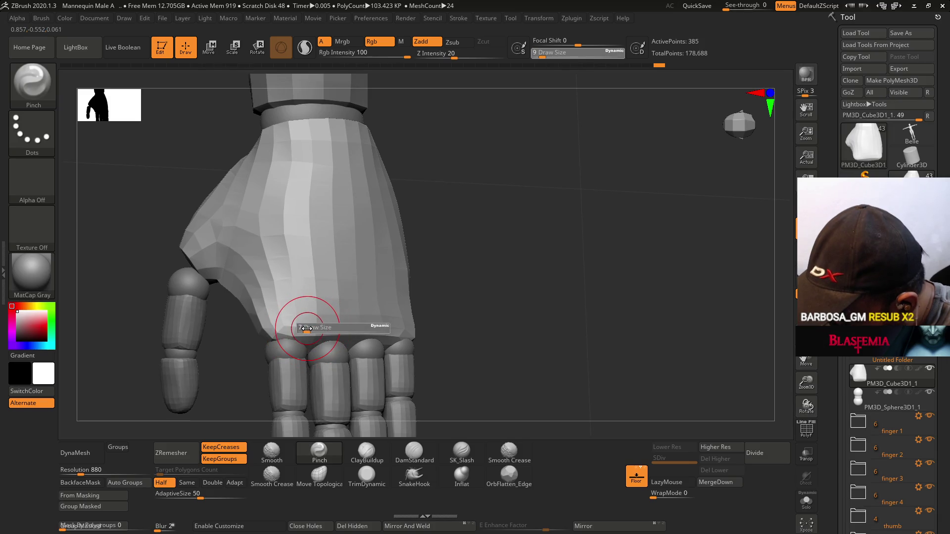
drag(299, 324, 285, 332)
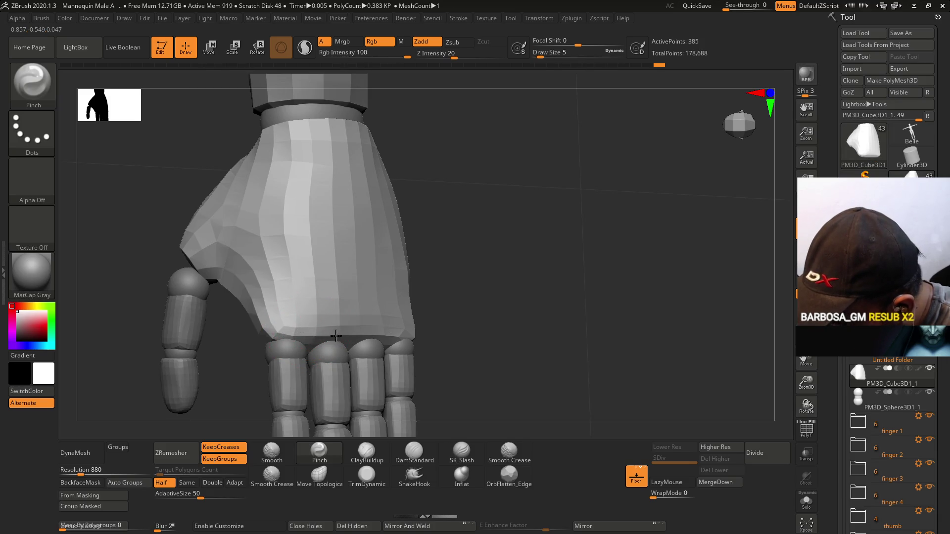
- Turn on PolyFrame to show polygroup colours and wireframe, viewing the hand from the side along the arm
key(shift+f)
right_drag(370, 337, 460, 364)
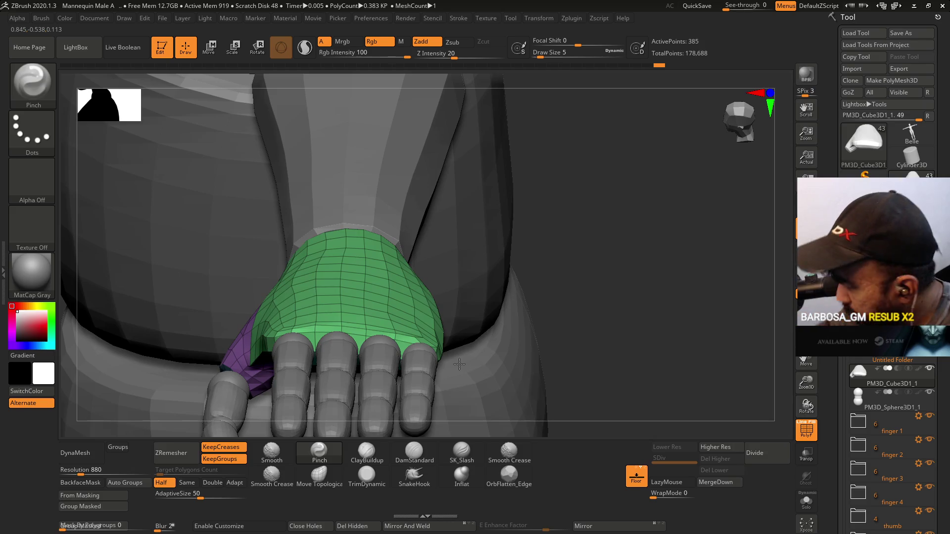
mouse_move(459, 364)
right_down()
mouse_move(475, 265)
mouse_move(452, 335)
mouse_move(430, 200)
right_up()
ctrl+click(430, 199)
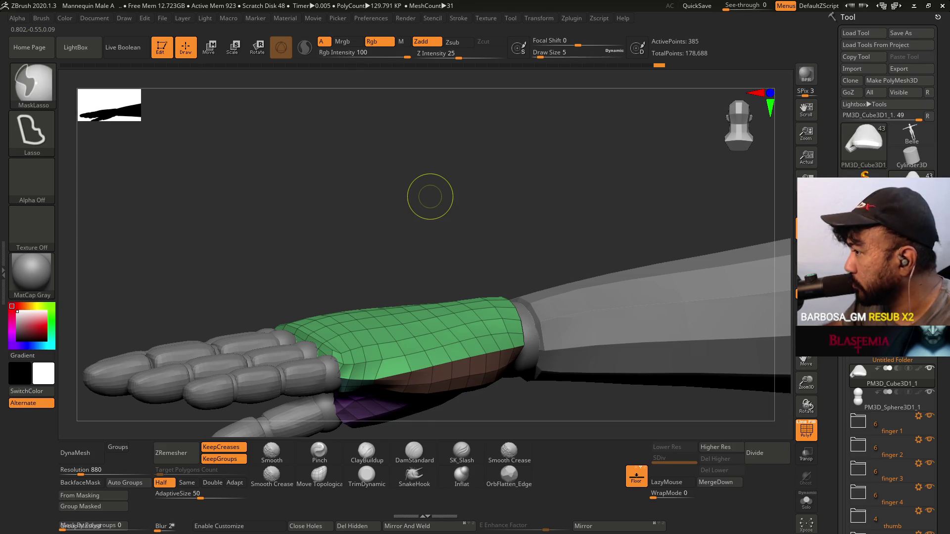
- Save the project and isolate the green and purple plate piece with Solo
key(ctrl+s)
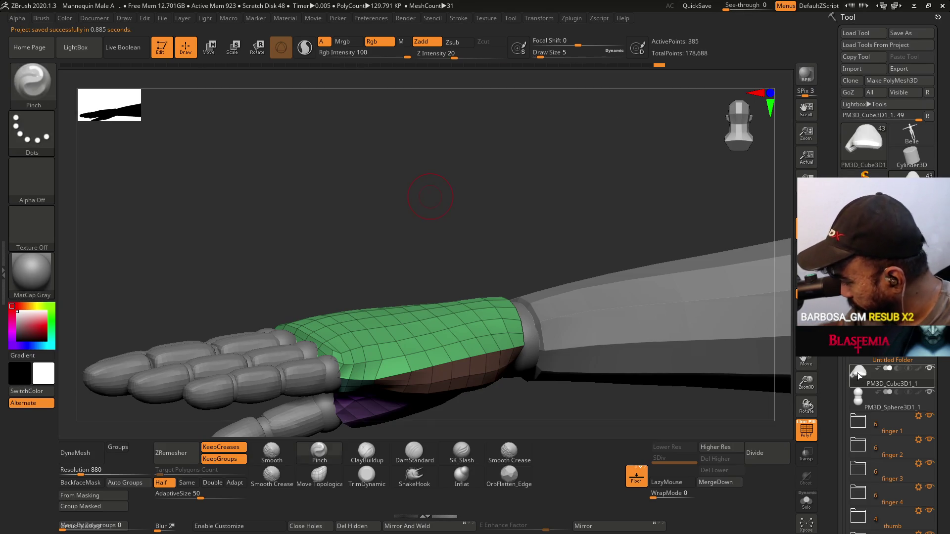
shift+click(858, 376)
mouse_move(425, 322)
right_down()
mouse_move(445, 304)
mouse_move(503, 320)
mouse_move(456, 250)
right_up()
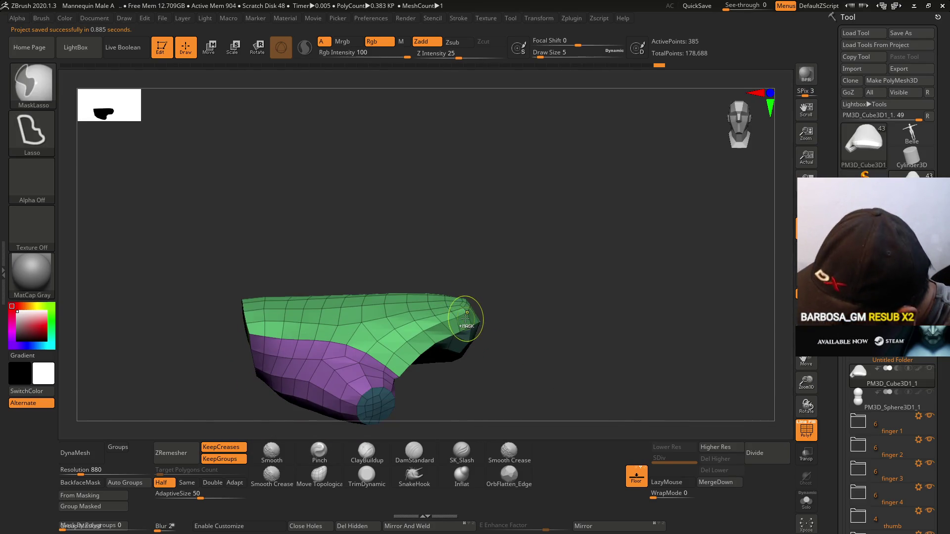
- Lasso-mask part of the isolated plate and inspect the cap-shaped piece
mouse_move(470, 349)
ctrl+mouse_down()
mouse_move(447, 367)
mouse_move(466, 322)
mouse_move(483, 356)
ctrl+mouse_up()
key(b)
key(p)
key(i)
mouse_move(483, 356)
right_down()
mouse_move(475, 342)
mouse_move(484, 303)
mouse_move(439, 310)
mouse_move(494, 243)
mouse_move(458, 346)
mouse_move(479, 346)
mouse_move(466, 339)
mouse_move(467, 295)
mouse_move(475, 301)
mouse_move(459, 314)
right_up()
key(b)
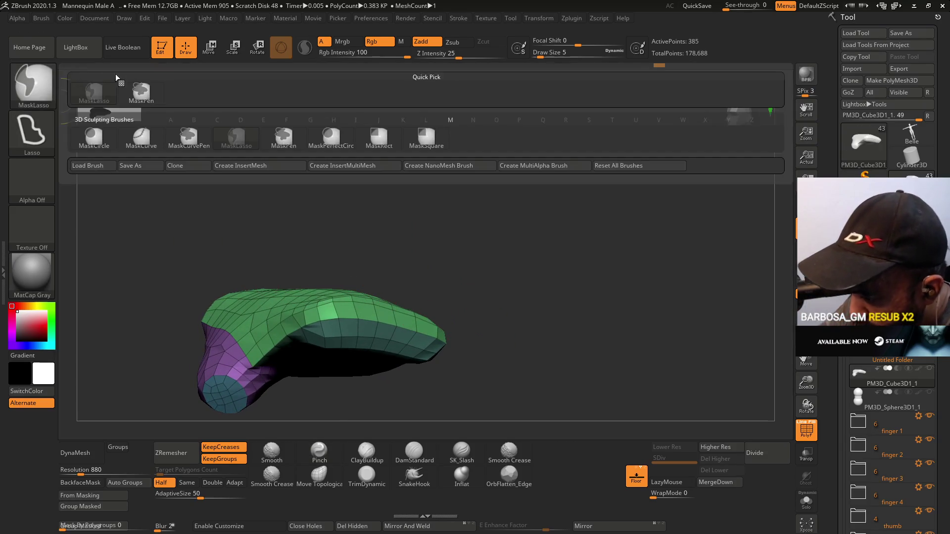
key(p)
key(i)
right_drag(344, 250, 297, 287)
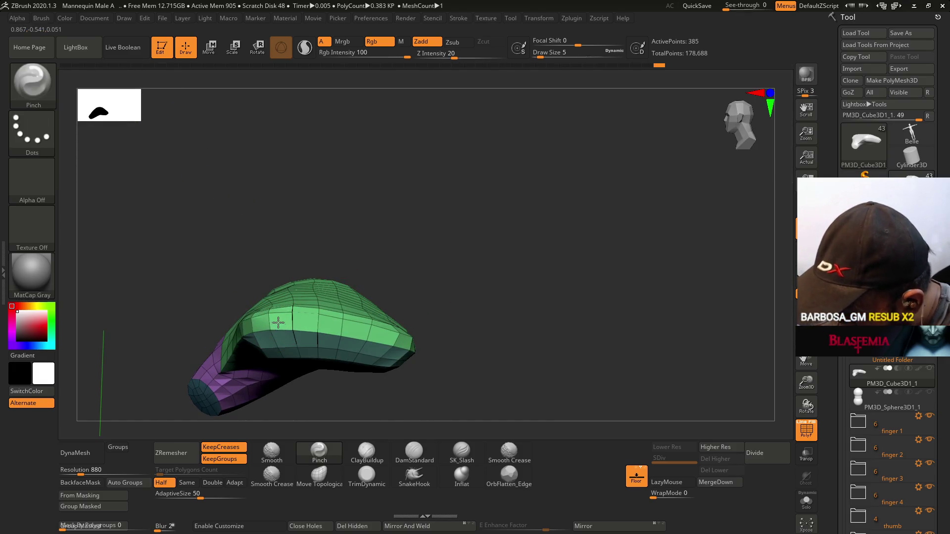
- With PolyFrame hidden, paint a mask strip along the plate's upper side, then restore PolyFrame
key(shift+f)
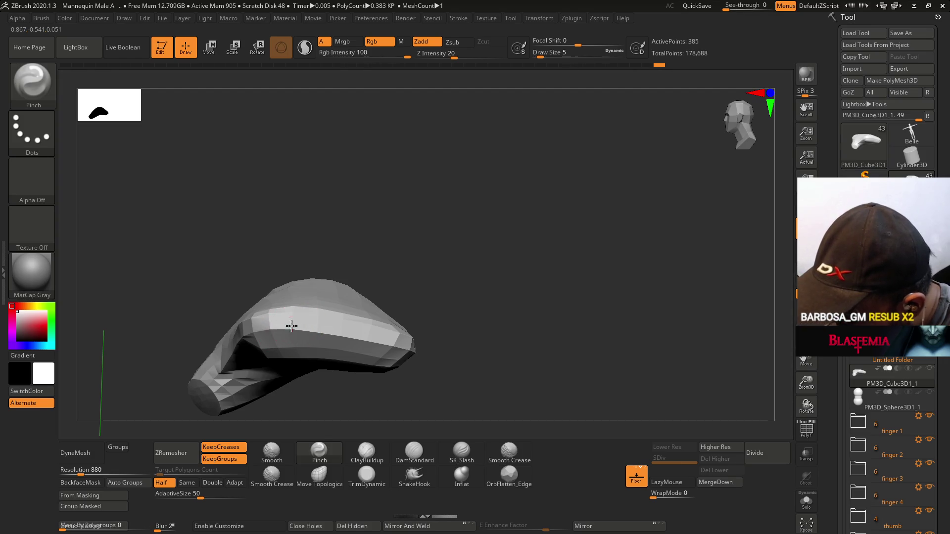
key(ctrl)
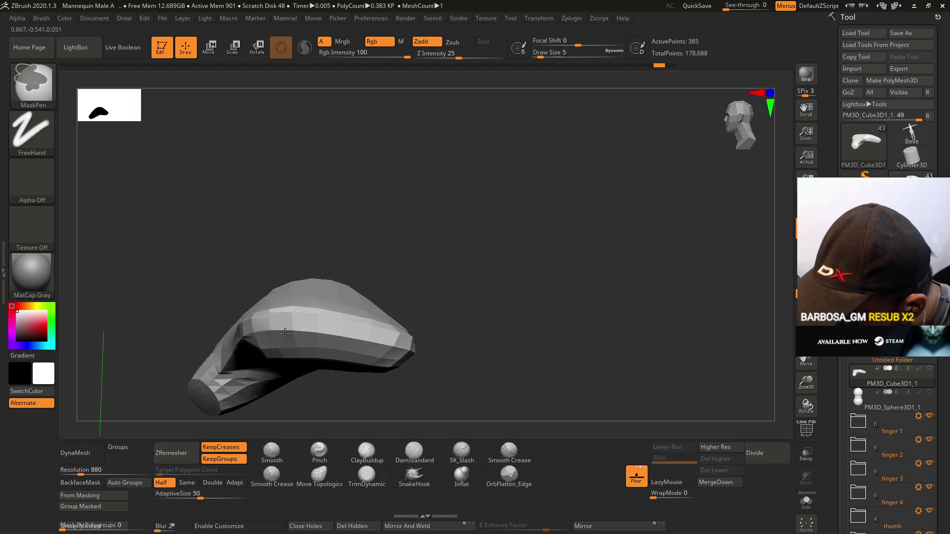
ctrl+drag(276, 323, 389, 344)
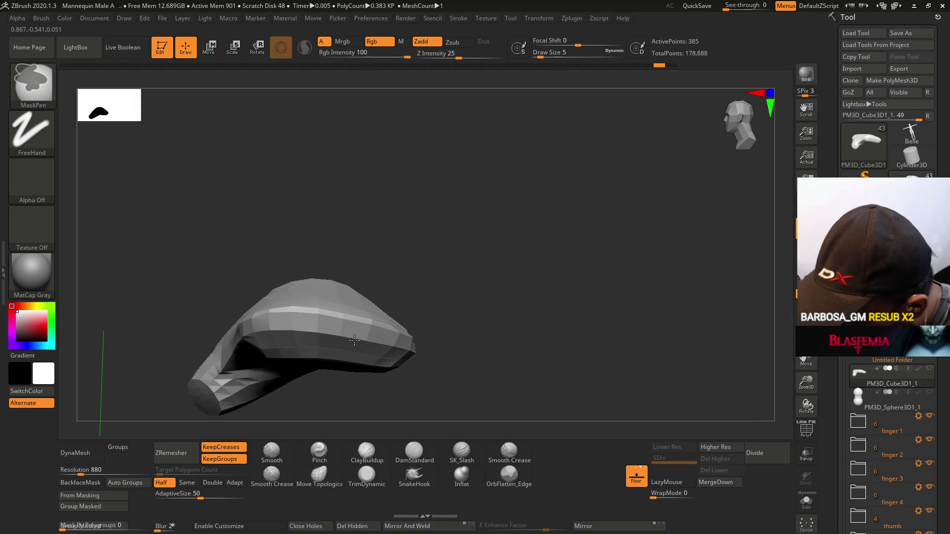
click(319, 451)
mouse_move(435, 297)
mouse_down()
mouse_move(456, 282)
mouse_move(467, 295)
mouse_move(436, 315)
mouse_move(414, 302)
mouse_up()
key(shift+f)
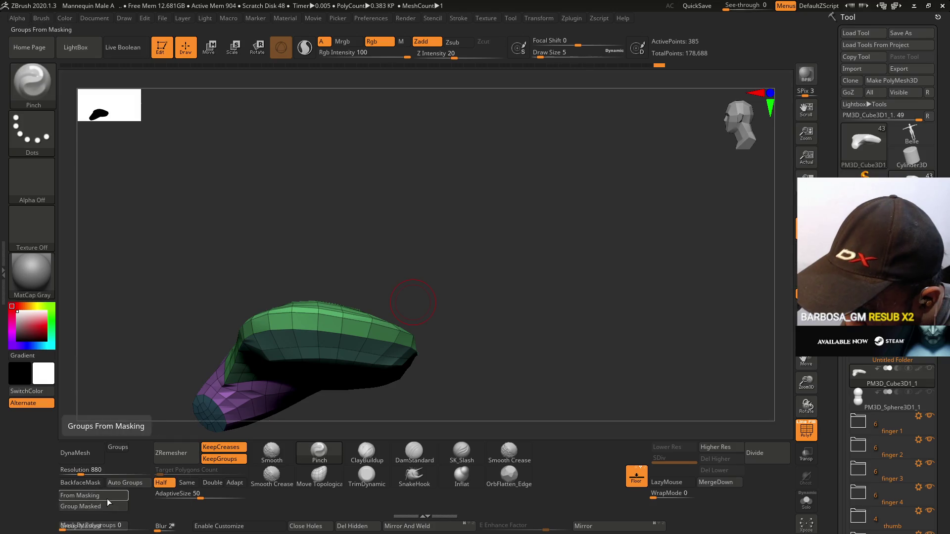
- Turn the masked strip into its own polygroup
click(106, 505)
click(116, 496)
drag(410, 303, 447, 323)
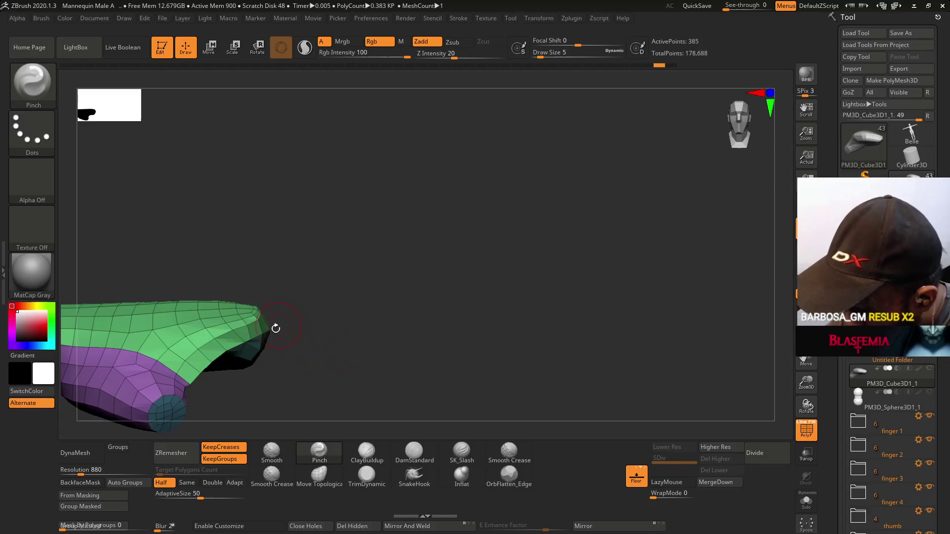
- Lasso-mask another area of the plate and group it as a new polygroup
key(ctrl)
click(43, 91)
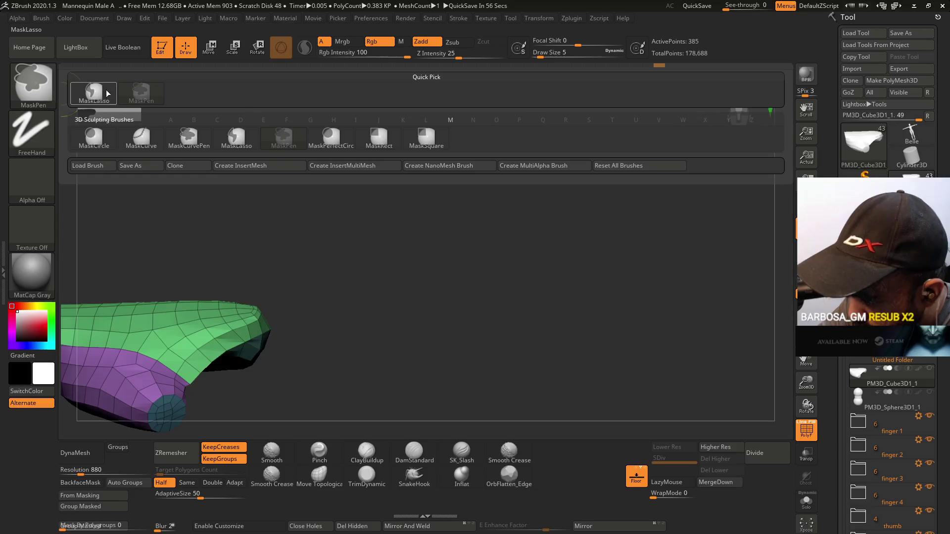
click(87, 93)
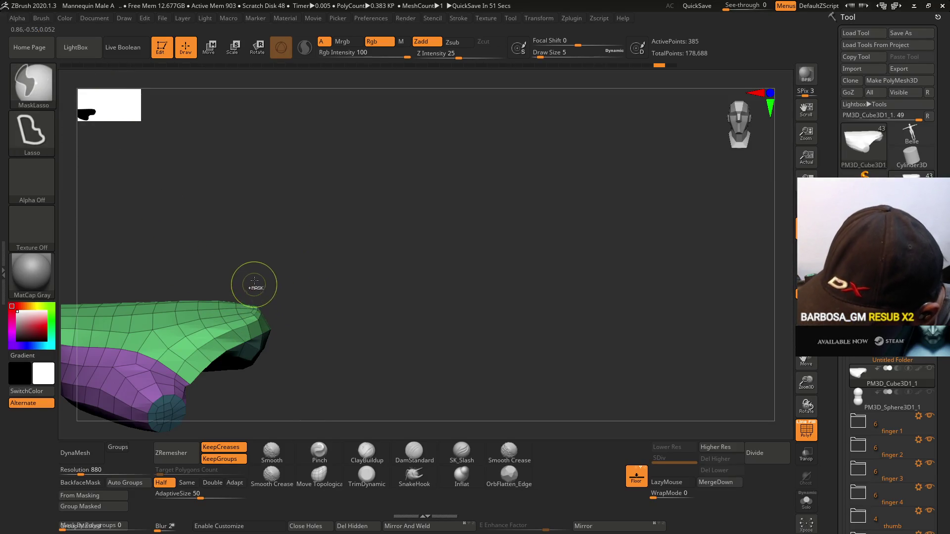
key(b)
key(p)
key(i)
drag(285, 219, 293, 262)
click(100, 497)
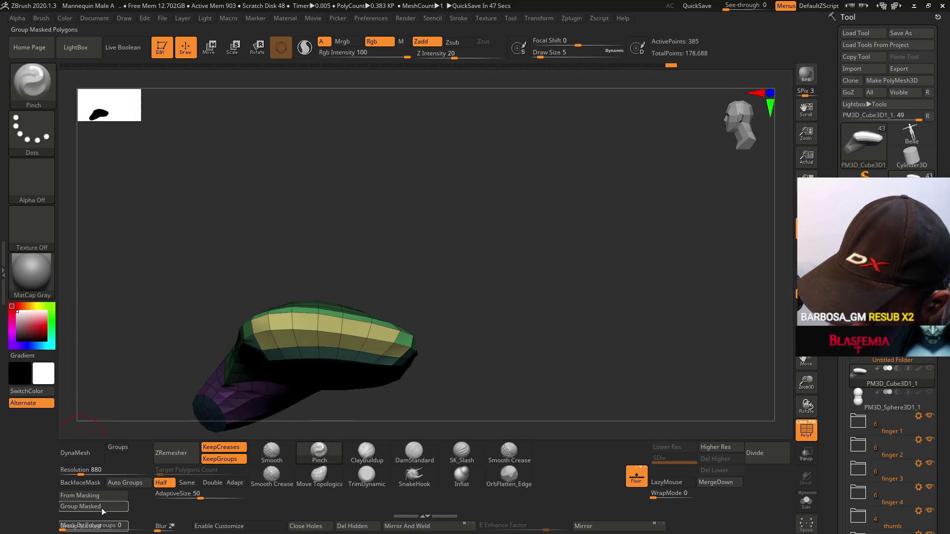
- Lasso-mask the end of the piece and make it a separate polygroup
mouse_move(414, 311)
mouse_down()
mouse_move(430, 262)
mouse_move(416, 308)
mouse_move(395, 292)
mouse_up()
key(ctrl)
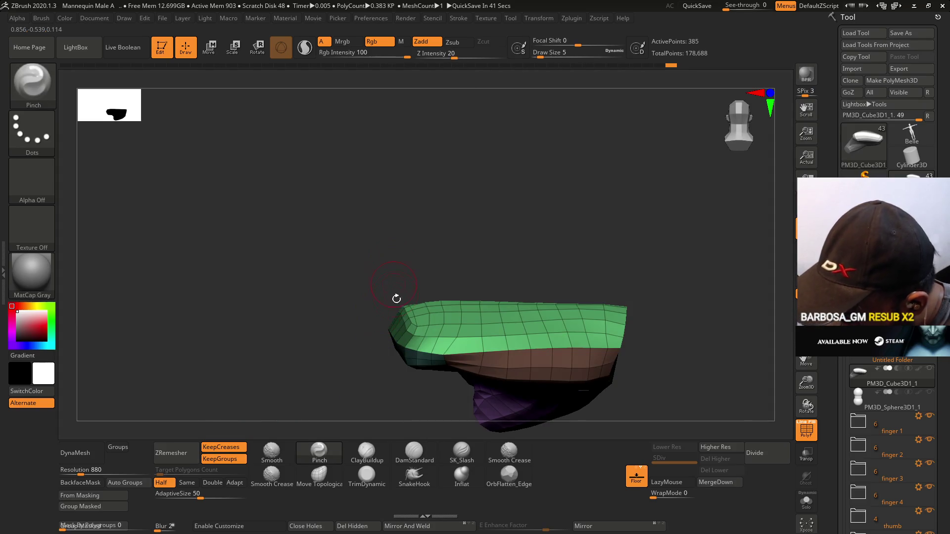
key(ctrl)
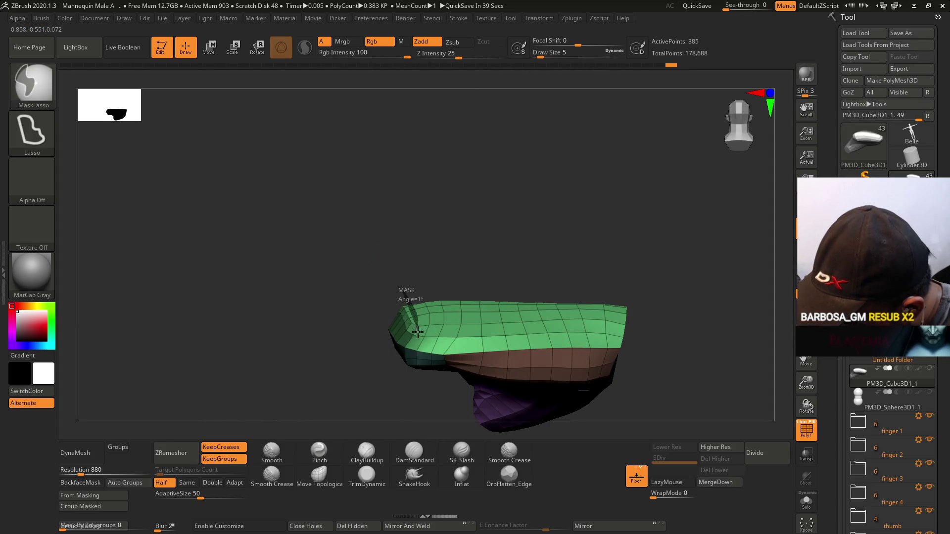
ctrl+drag(404, 383, 405, 381)
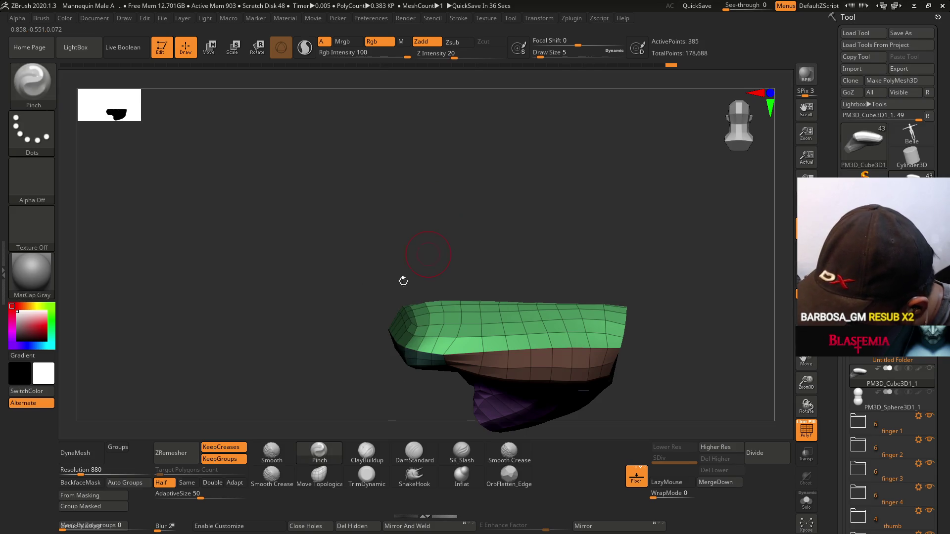
click(123, 507)
- Smooth along the polygroup borders and adjust the shape with Move Topological
mouse_move(495, 306)
mouse_down()
mouse_move(540, 270)
mouse_move(532, 274)
mouse_move(494, 238)
mouse_up()
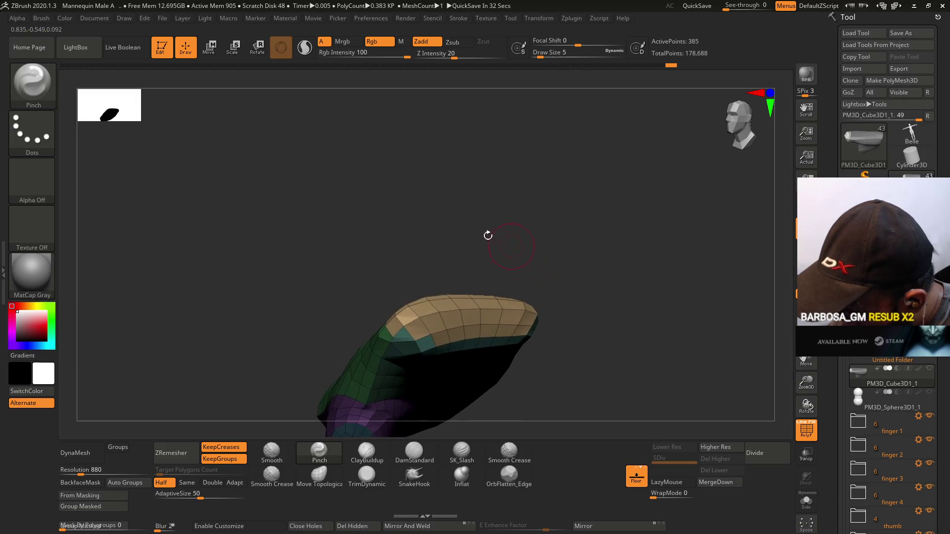
key(shift)
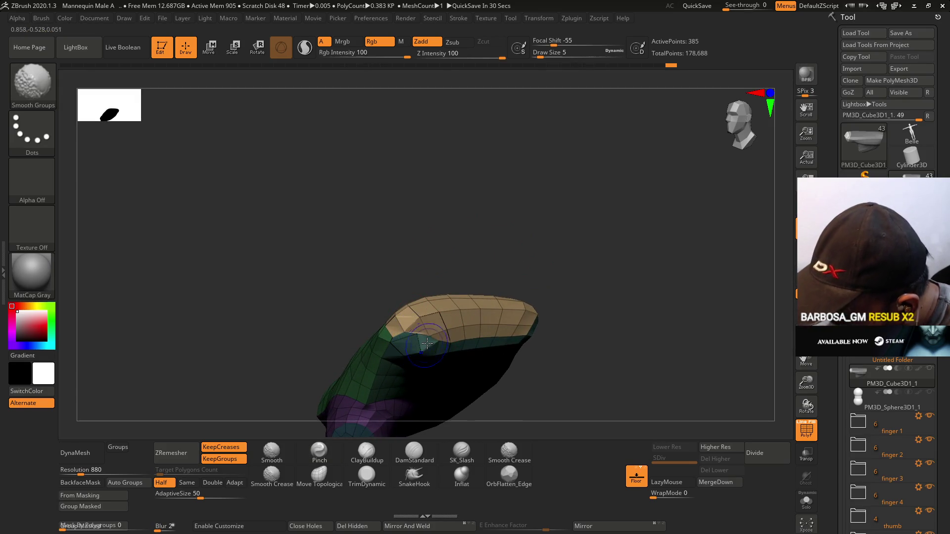
drag(439, 282, 450, 259)
drag(444, 296, 382, 356)
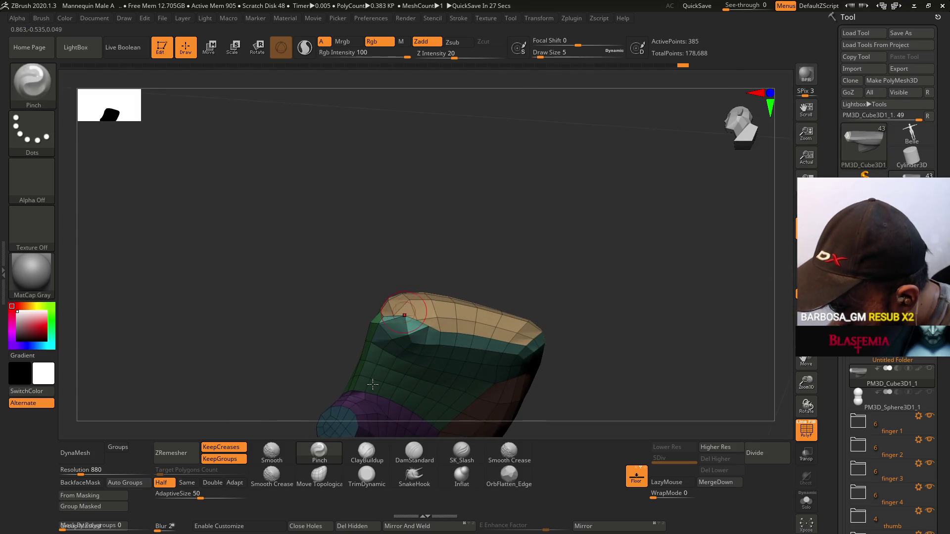
click(315, 479)
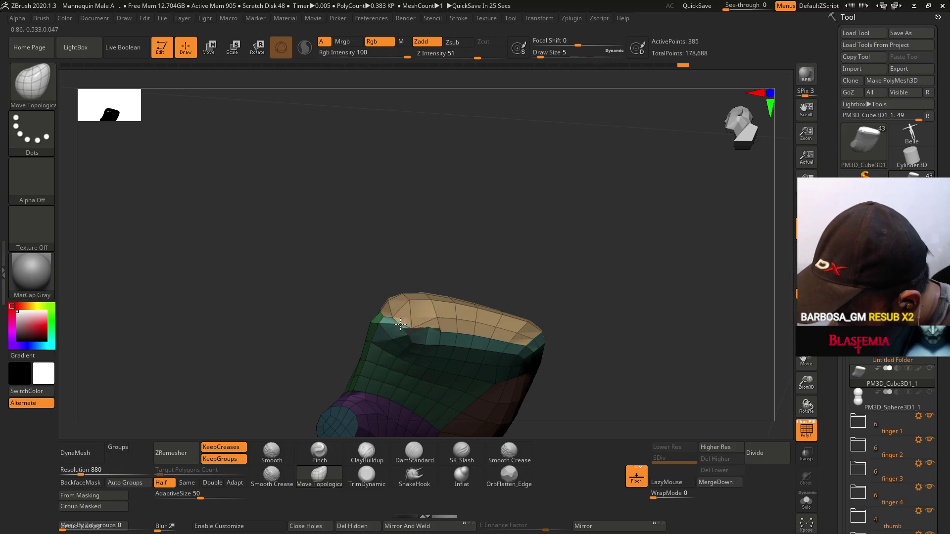
mouse_move(432, 324)
mouse_down()
mouse_move(501, 322)
mouse_move(438, 293)
mouse_move(435, 316)
mouse_move(435, 286)
mouse_up()
key(shift)
mouse_move(520, 206)
mouse_down()
mouse_move(488, 185)
mouse_move(470, 257)
mouse_up()
- Flatten the tan end face with the TrimDynamic brush
click(367, 475)
key(s)
mouse_move(510, 322)
mouse_down()
mouse_move(455, 187)
mouse_move(406, 287)
mouse_move(446, 198)
mouse_move(466, 177)
mouse_up()
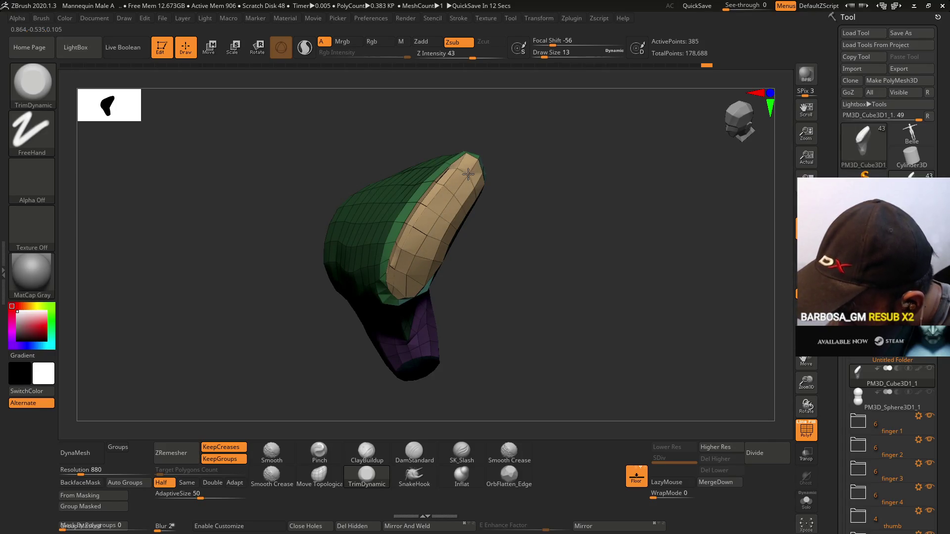
drag(407, 283, 407, 260)
drag(447, 220, 418, 274)
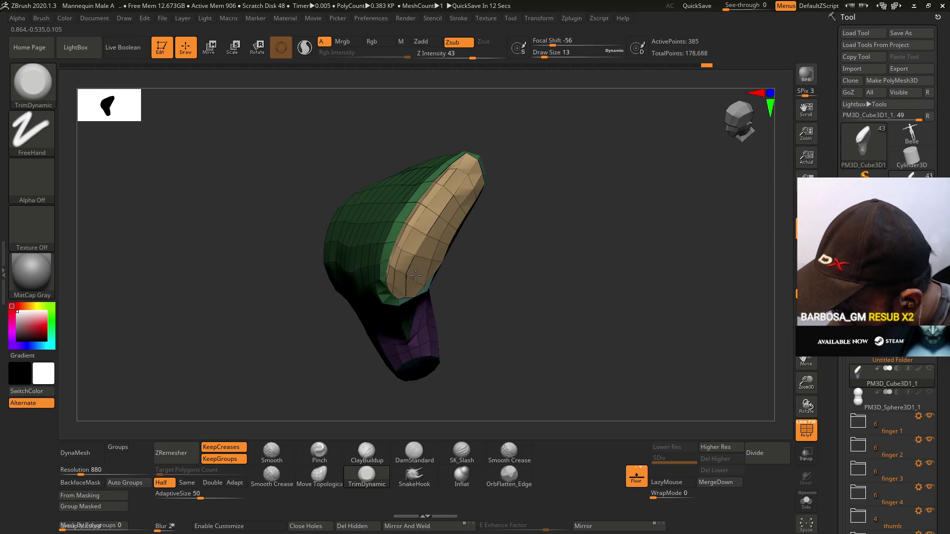
mouse_move(485, 207)
mouse_down()
mouse_move(490, 246)
mouse_move(526, 204)
mouse_up()
drag(530, 132, 533, 138)
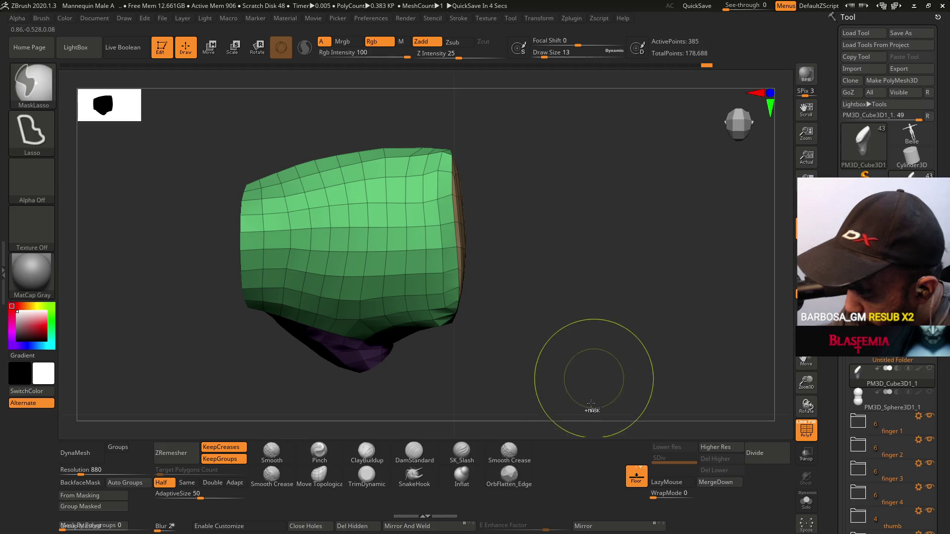
- Retopologize the piece with ZRemesher at the same target count, then again at double density
click(187, 483)
click(171, 453)
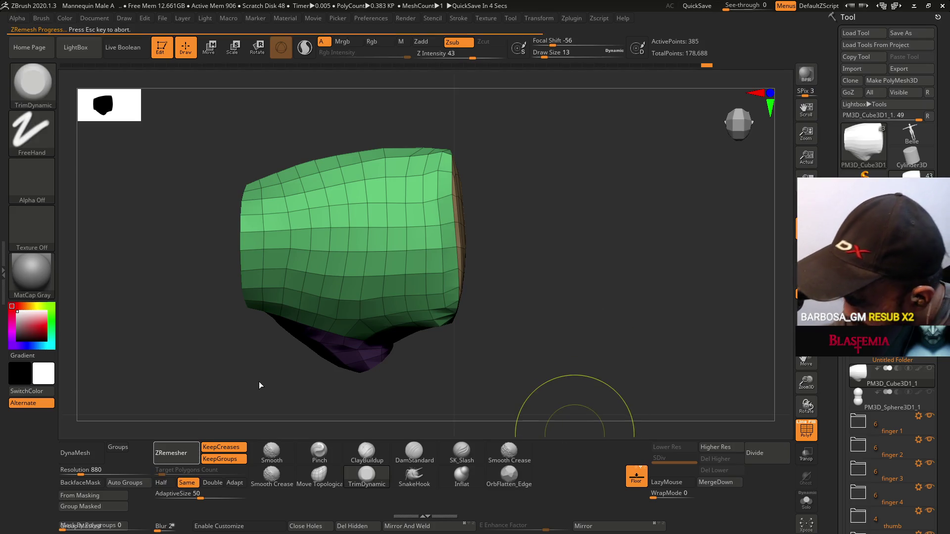
mouse_move(553, 331)
mouse_down()
mouse_move(528, 274)
mouse_move(508, 269)
mouse_move(529, 269)
mouse_move(520, 239)
mouse_move(511, 266)
mouse_move(427, 348)
mouse_up()
key(ctrl)
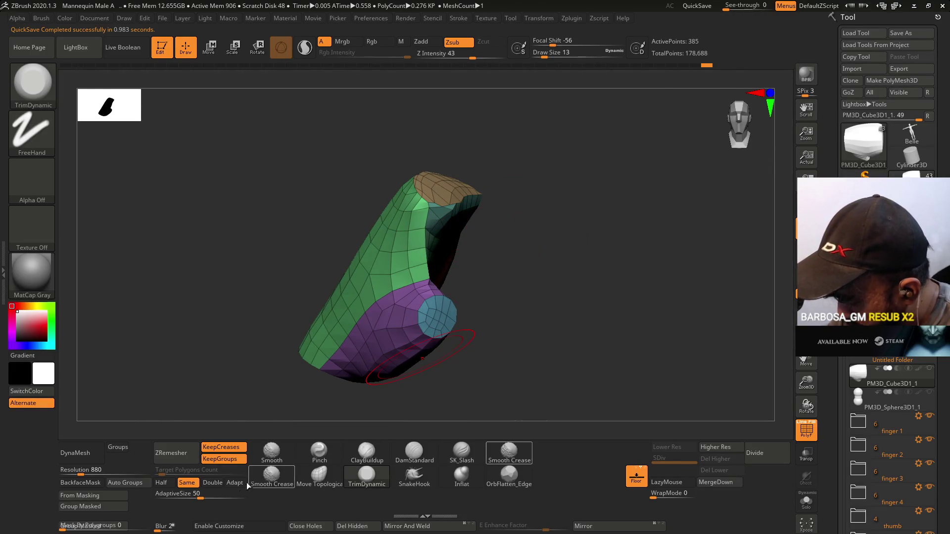
click(223, 486)
click(170, 453)
mouse_move(526, 301)
mouse_down()
mouse_move(500, 290)
mouse_move(534, 305)
mouse_move(494, 296)
mouse_up()
drag(394, 282, 362, 295)
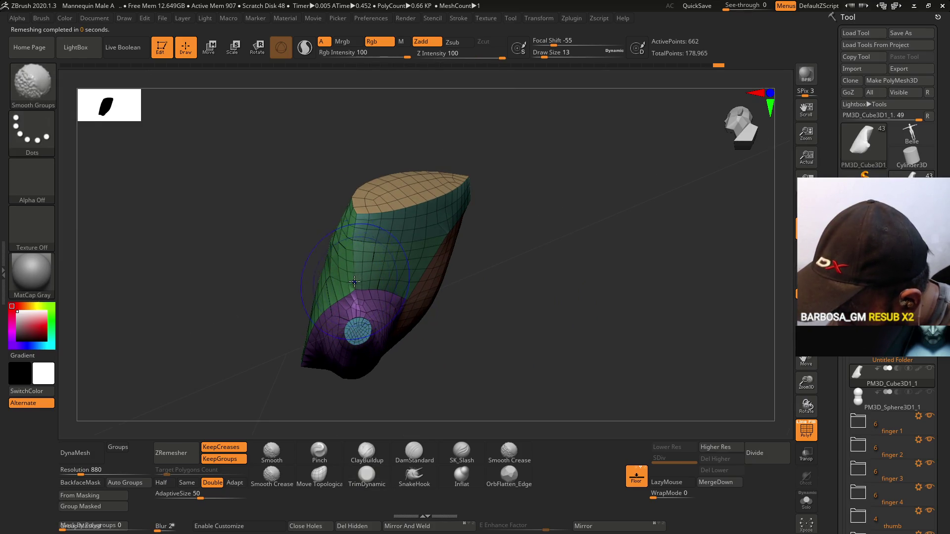
mouse_move(355, 239)
right_down()
mouse_move(392, 259)
mouse_move(403, 251)
mouse_move(382, 303)
mouse_move(420, 302)
right_up()
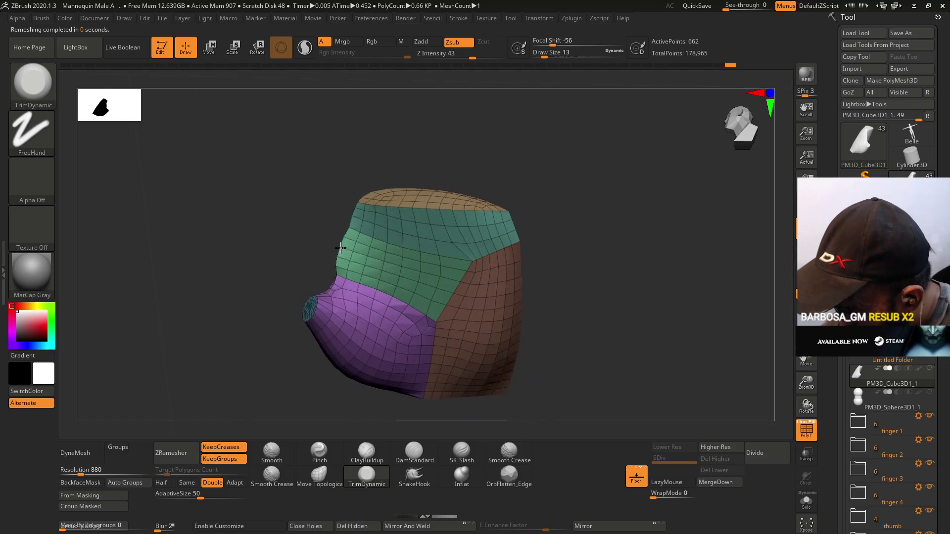
- Push the surface near the thumb opening with Move Topological, smoothing within polygroups
click(319, 475)
ctrl+right_drag(357, 310, 357, 277)
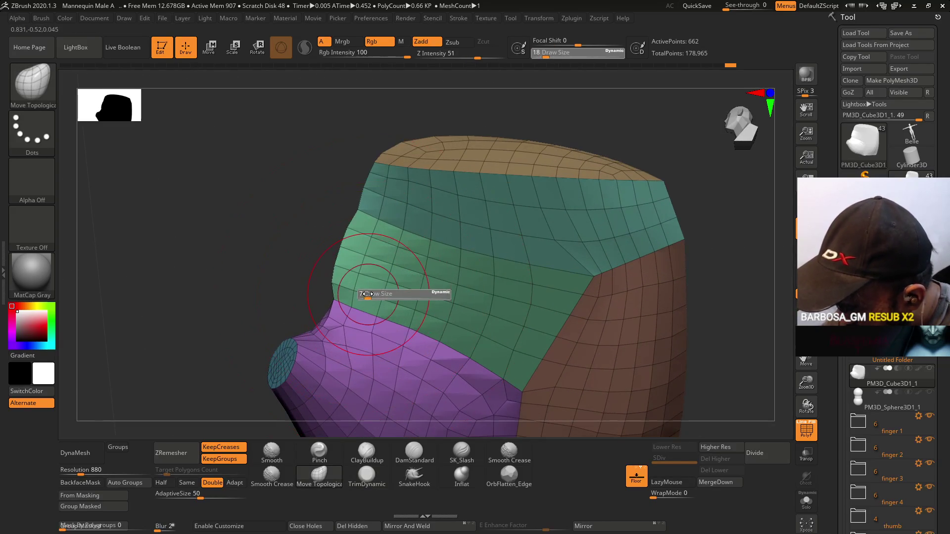
key(shift)
right_drag(344, 258, 349, 276)
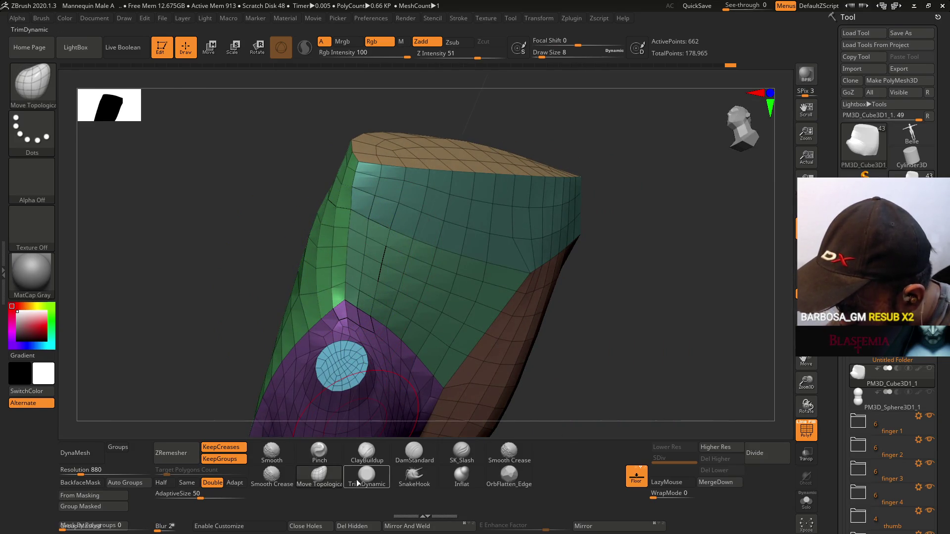
- Trim flatter planes into the green side with TrimDynamic and hide PolyFrame
click(356, 478)
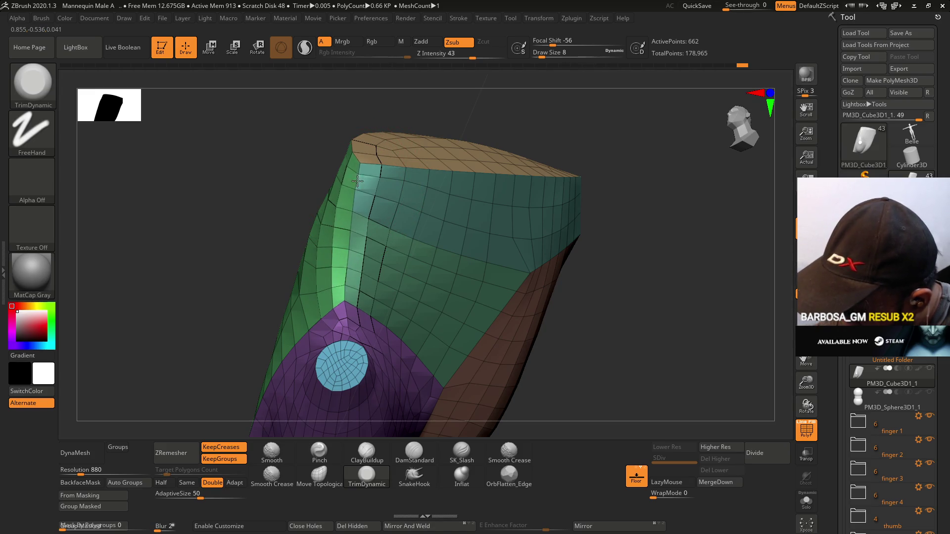
mouse_move(352, 176)
right_down()
mouse_move(384, 225)
mouse_move(362, 200)
mouse_move(343, 199)
right_up()
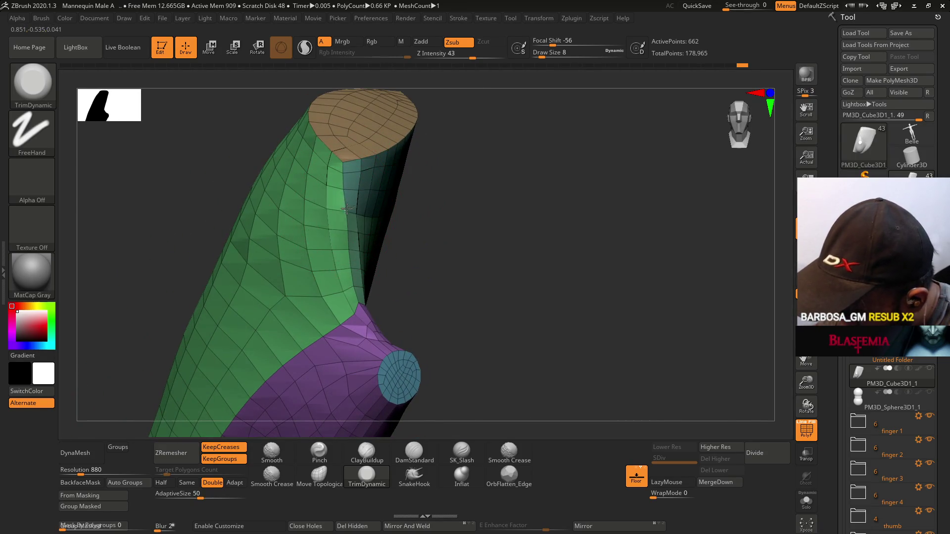
key(shift+f)
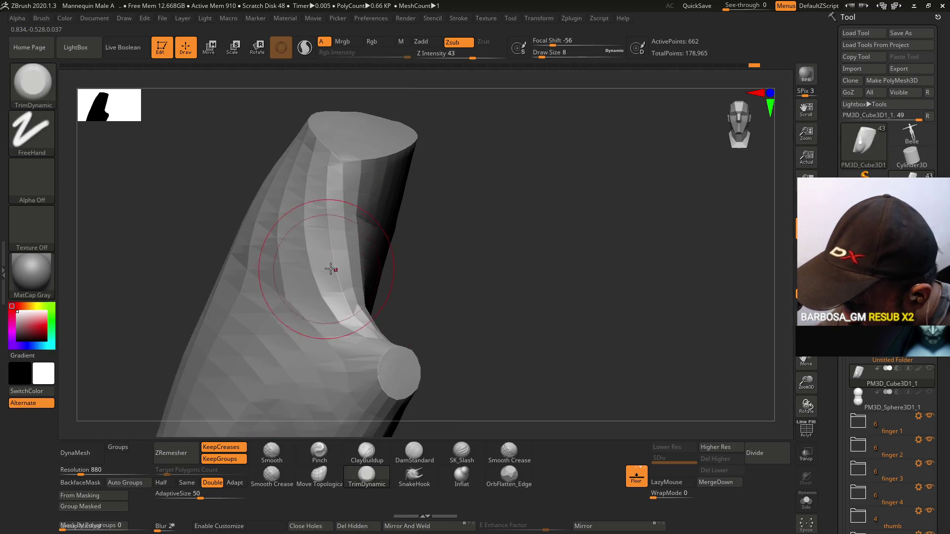
right_drag(328, 267, 418, 240)
mouse_move(447, 308)
right_down()
mouse_move(468, 317)
mouse_move(450, 272)
mouse_move(426, 336)
right_up()
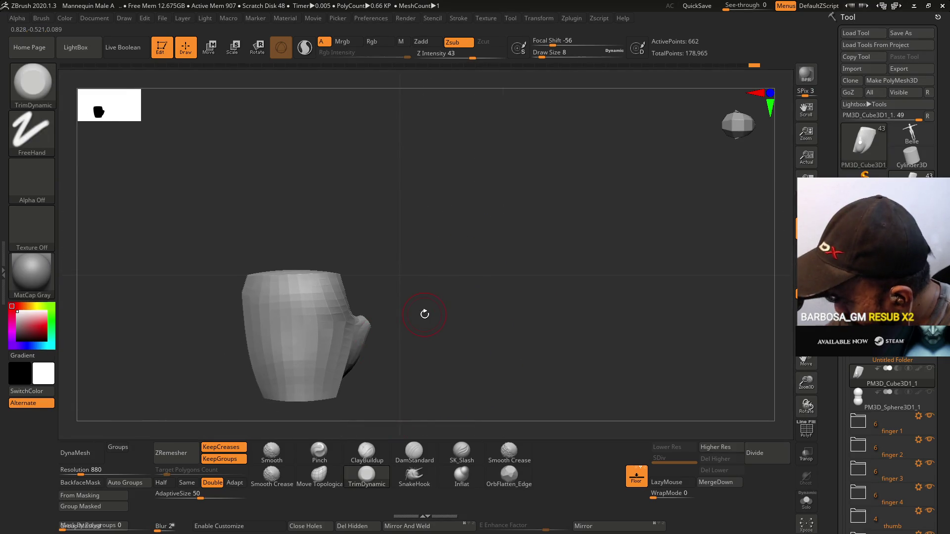
- Remesh the piece with ZRemesher at Half density, inspect the result, and undo it
click(161, 483)
click(171, 453)
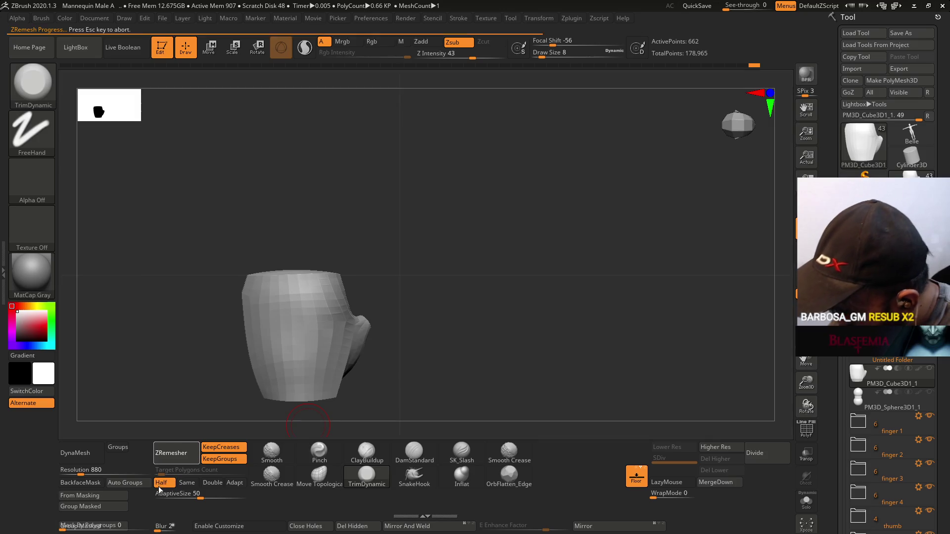
key(shift+f)
mouse_move(437, 313)
right_down()
mouse_move(413, 307)
mouse_move(410, 218)
mouse_move(412, 270)
mouse_move(401, 268)
right_up()
key(shift+f)
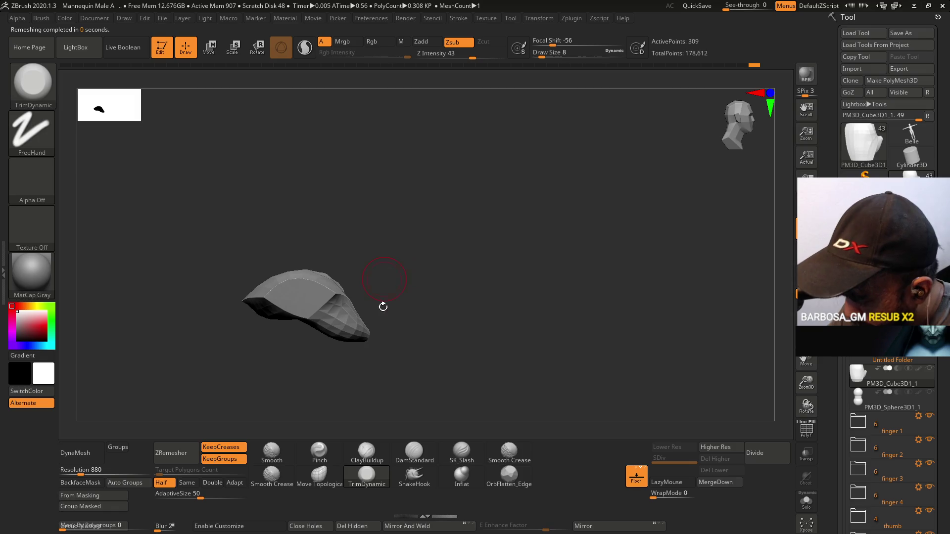
key(ctrl+z)
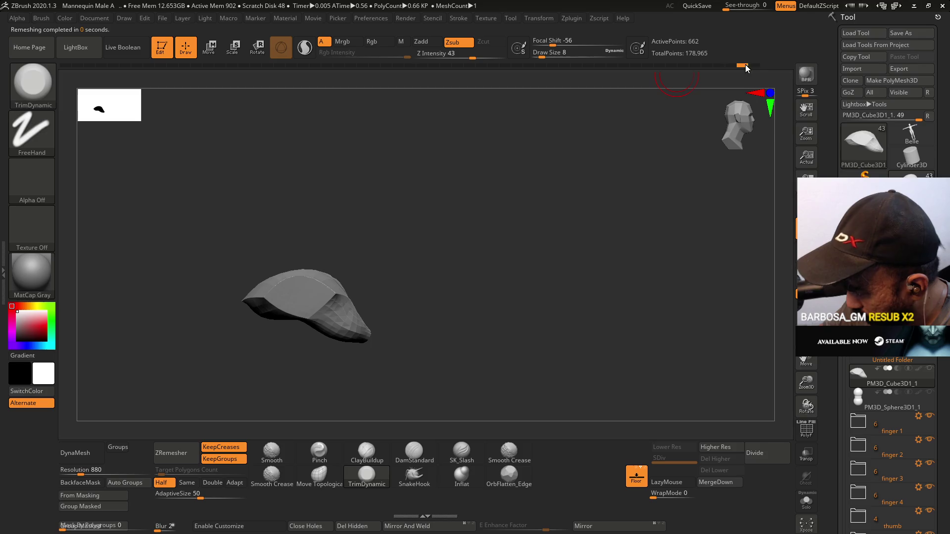
- Roll the Undo History back to the 385-point version and confirm discarding later entries
mouse_move(718, 65)
mouse_down()
mouse_move(695, 64)
mouse_move(708, 65)
mouse_up()
mouse_move(426, 318)
mouse_down()
mouse_move(350, 357)
mouse_move(435, 299)
mouse_move(458, 299)
mouse_move(440, 292)
mouse_up()
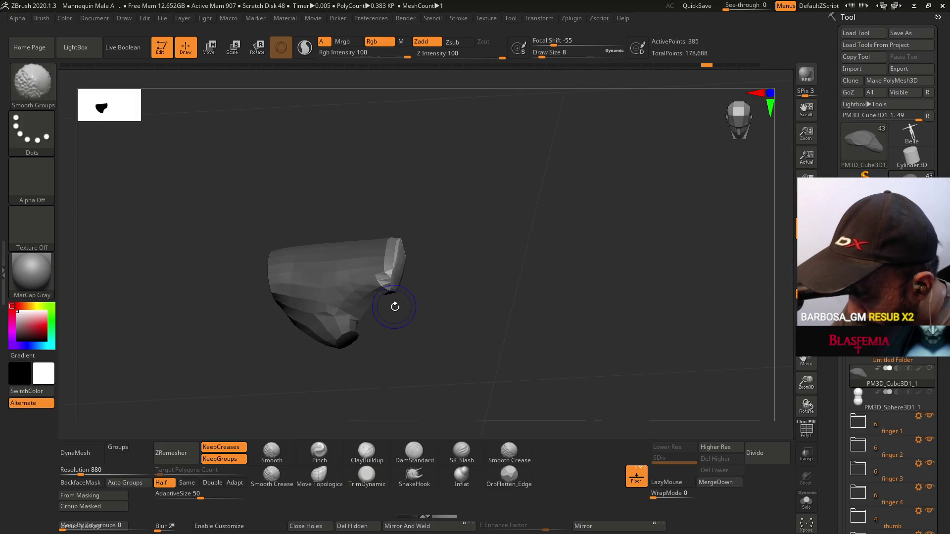
key(shift+f)
ctrl+click(471, 307)
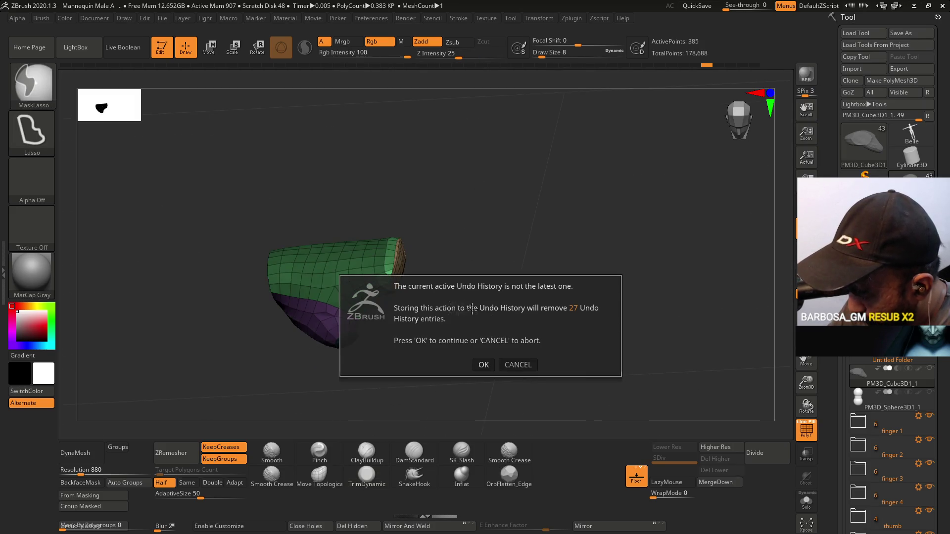
click(482, 365)
mouse_move(451, 298)
mouse_down()
mouse_move(378, 240)
mouse_move(381, 362)
mouse_move(342, 322)
mouse_move(377, 297)
mouse_move(390, 300)
mouse_up()
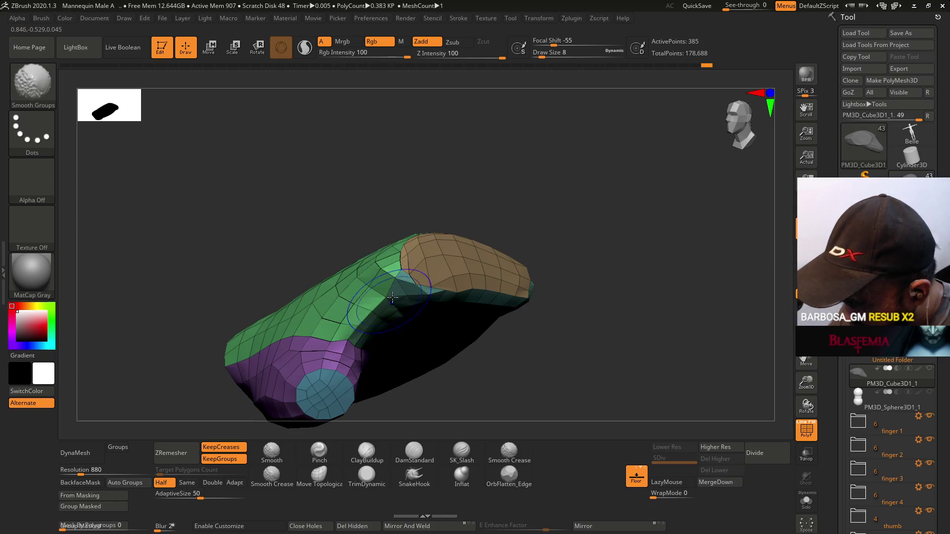
- Trim and smooth bumps along the polygroup seams on the top and side
shift+drag(418, 227, 327, 296)
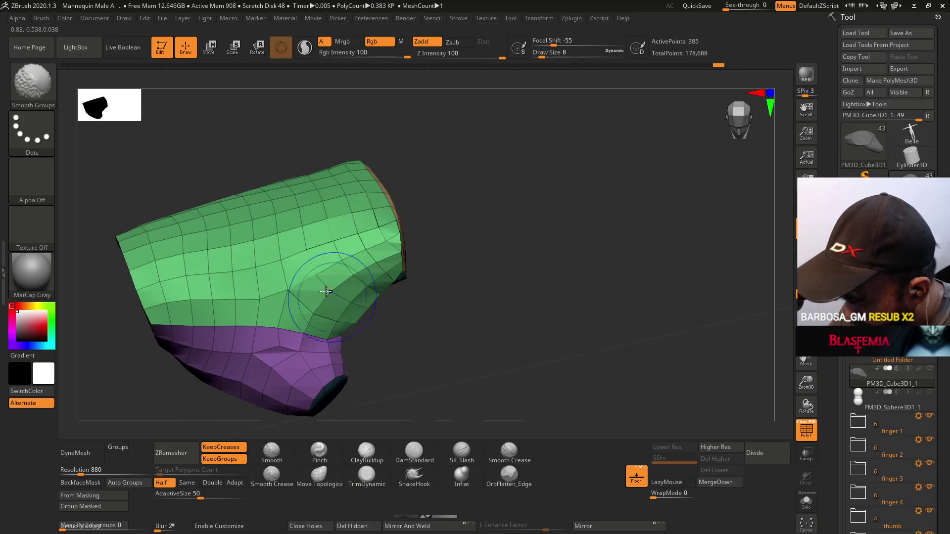
key(b)
key(t)
key(d)
drag(436, 297, 430, 260)
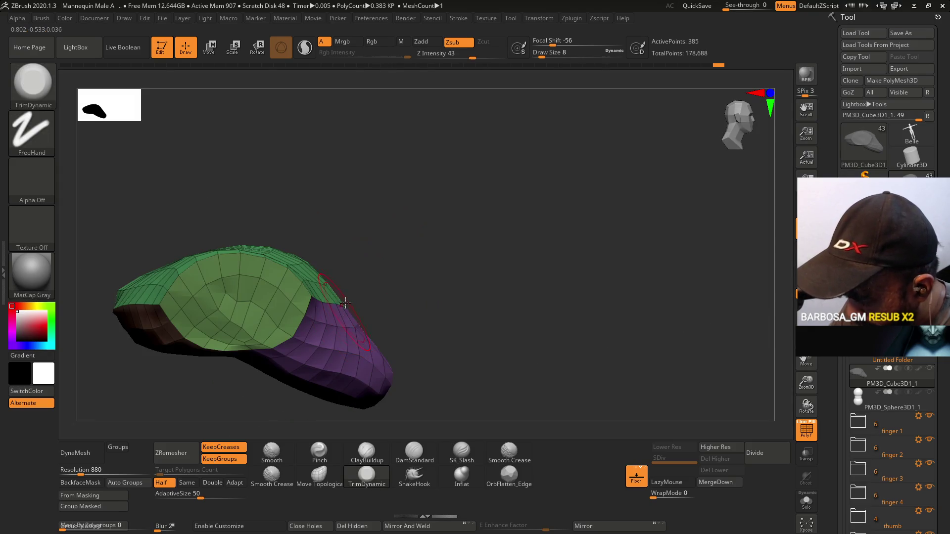
mouse_move(327, 321)
shift+mouse_down()
mouse_move(292, 267)
mouse_move(307, 326)
shift+mouse_up()
mouse_move(327, 233)
mouse_down()
mouse_move(344, 322)
mouse_move(352, 282)
mouse_up()
shift+drag(223, 297, 196, 307)
- Hide PolyFrame and centre the whole piece in view
drag(330, 285, 410, 262)
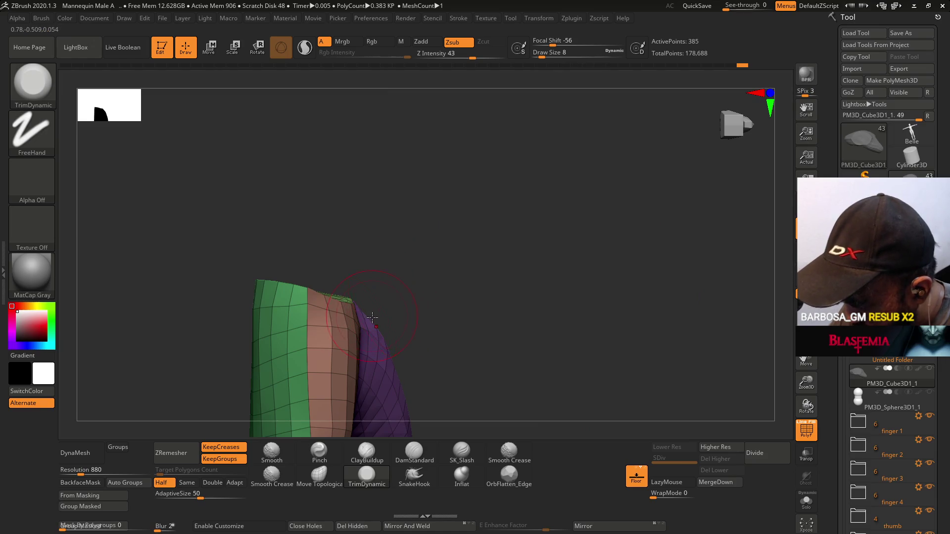
alt+drag(392, 340, 350, 251)
key(shift+f)
mouse_move(397, 352)
alt+mouse_down()
mouse_move(430, 302)
mouse_move(418, 381)
alt+mouse_up()
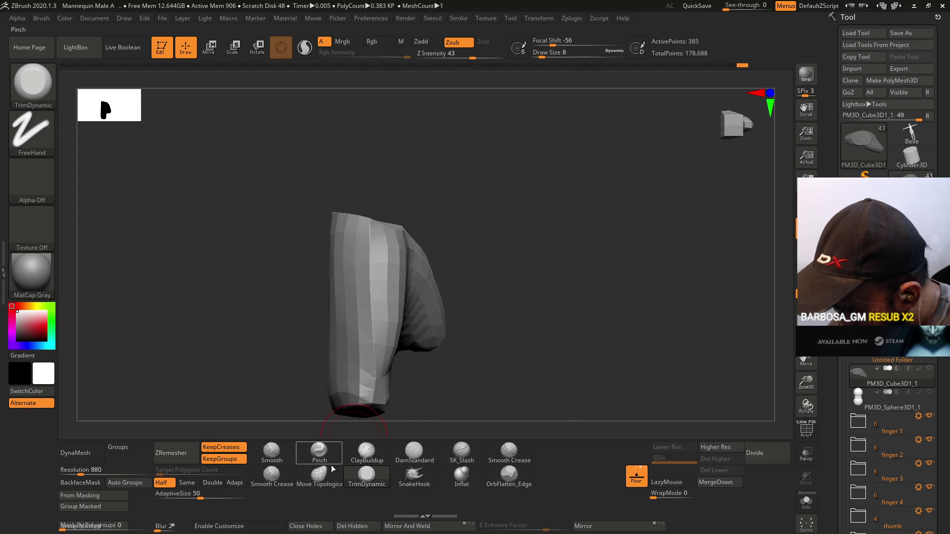
- Try Move Topological and ClayBuildup, then re-enable PolyFrame with Move Topological active
click(319, 475)
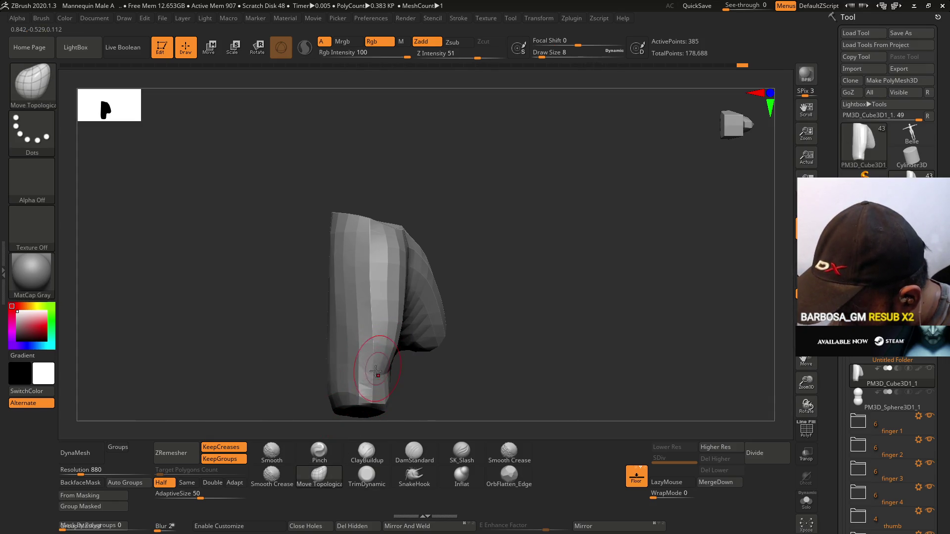
drag(421, 373, 350, 435)
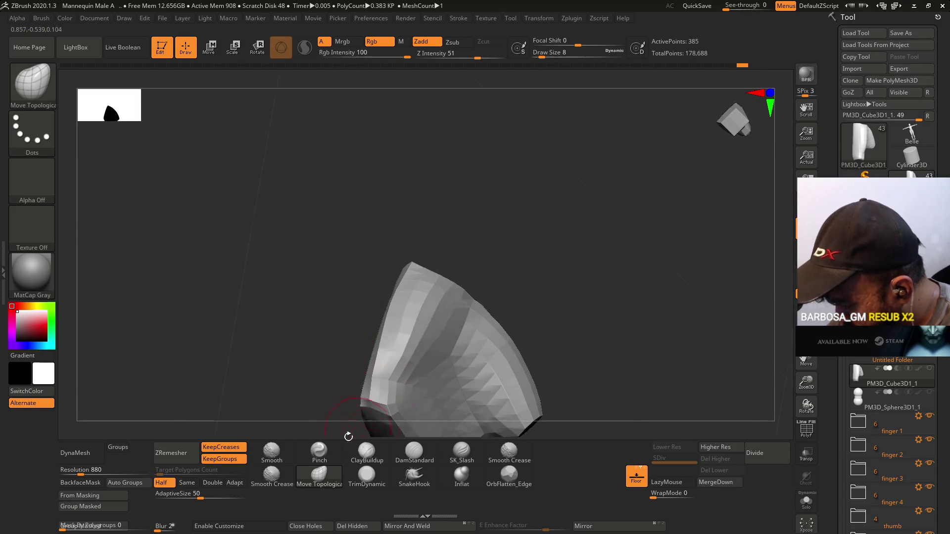
click(366, 452)
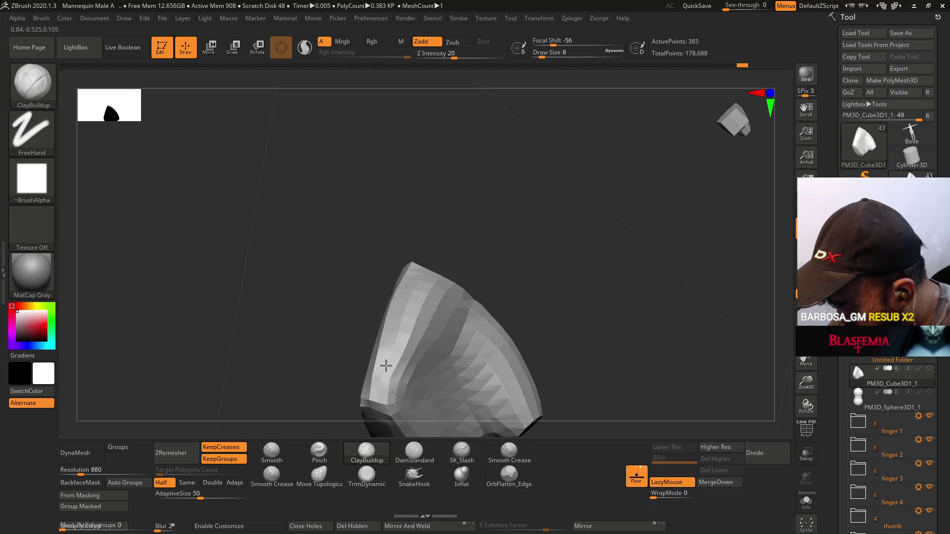
mouse_move(391, 366)
mouse_down()
mouse_move(424, 391)
mouse_move(445, 258)
mouse_up()
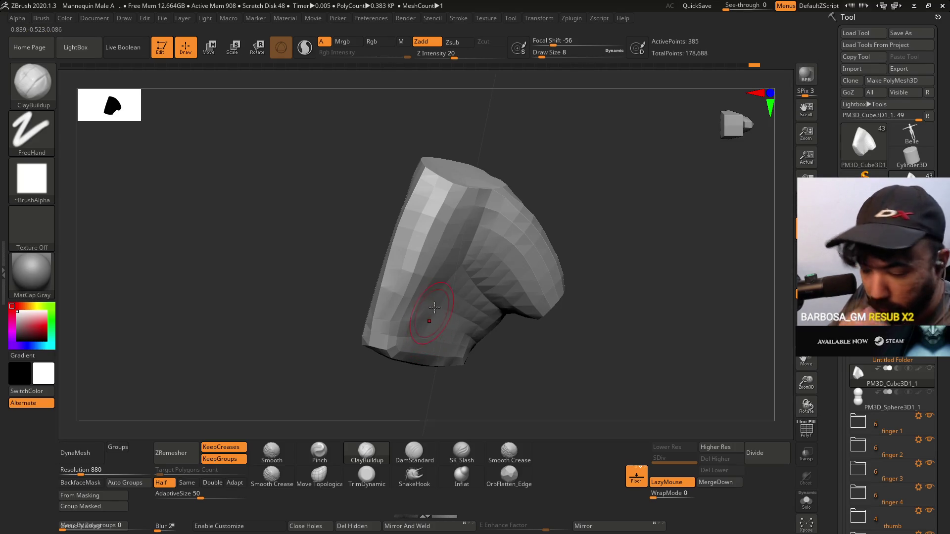
mouse_move(494, 324)
mouse_down()
mouse_move(462, 254)
mouse_move(464, 296)
mouse_move(436, 296)
mouse_up()
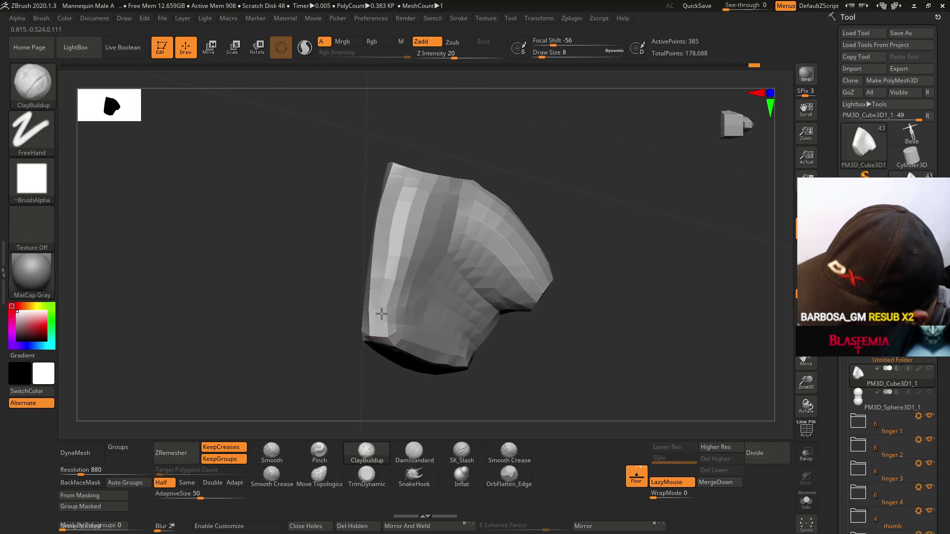
mouse_move(448, 380)
mouse_down()
mouse_move(569, 318)
mouse_move(484, 259)
mouse_move(530, 244)
mouse_move(562, 280)
mouse_up()
key(shift+f)
mouse_move(543, 335)
mouse_down()
mouse_move(548, 263)
mouse_move(515, 231)
mouse_up()
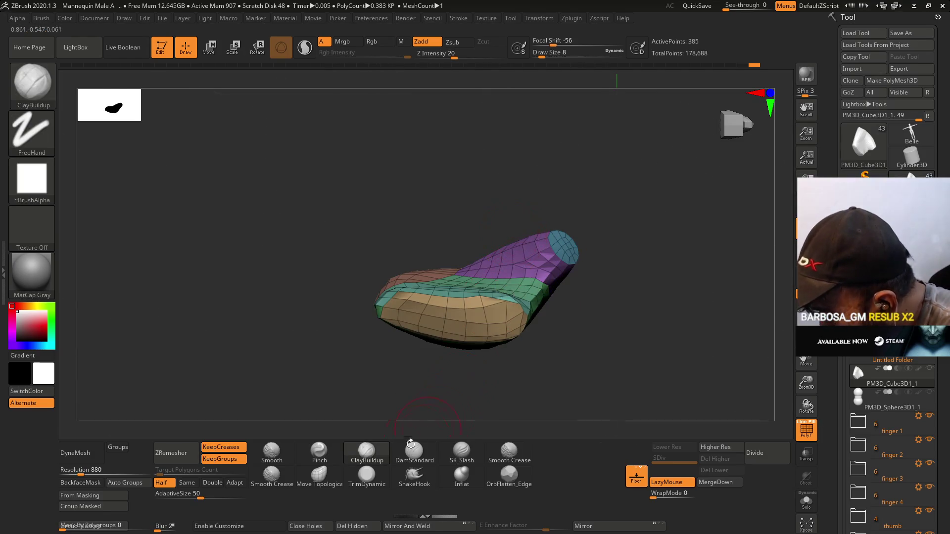
click(319, 476)
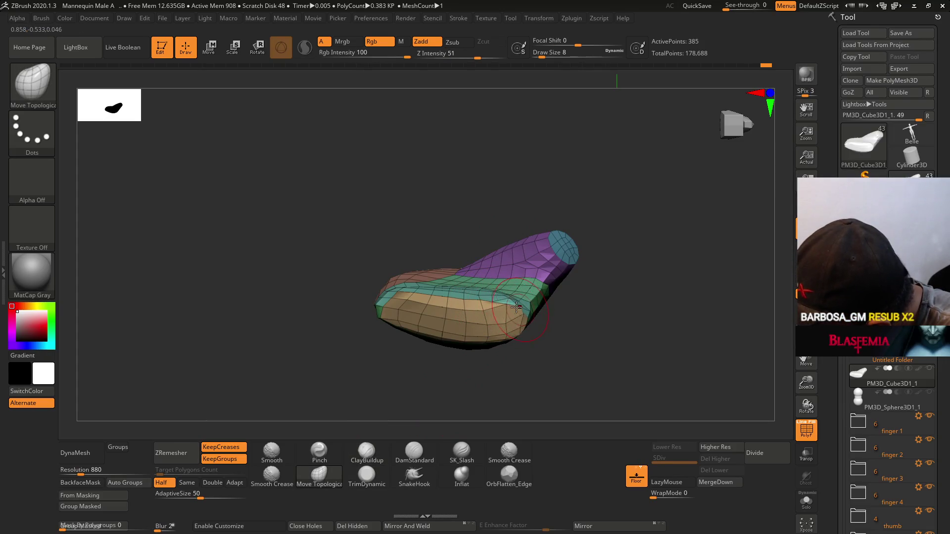
- Set the brush Draw Size to 14 and orbit to an upright side view
key(s)
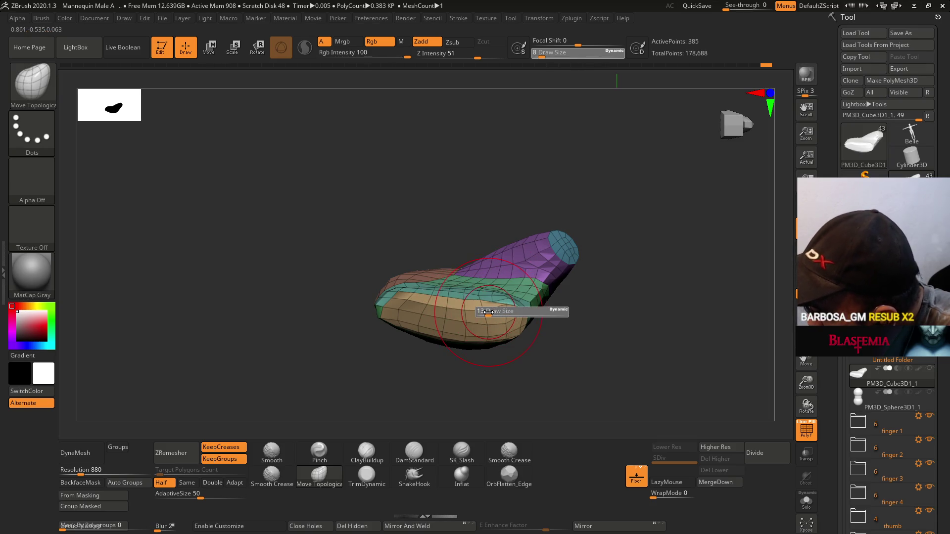
click(489, 312)
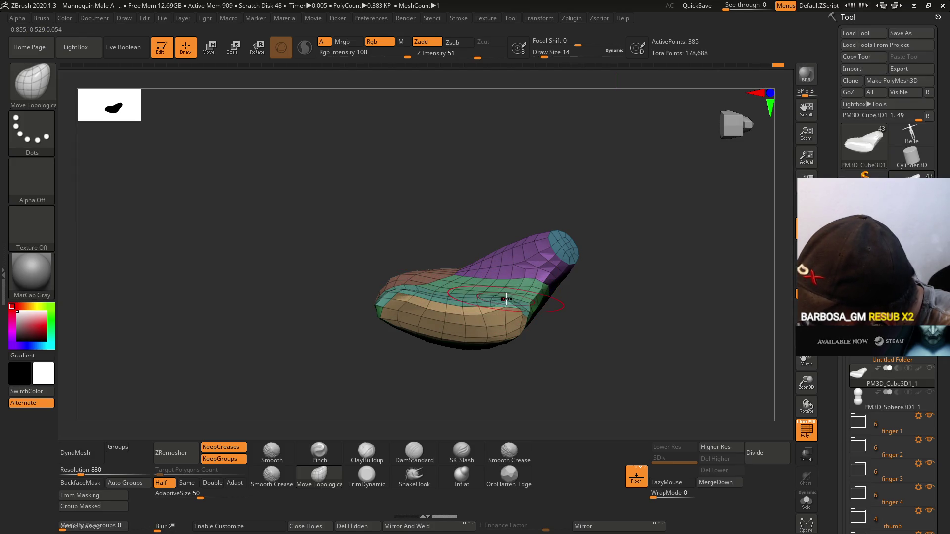
mouse_move(500, 367)
mouse_down()
mouse_move(515, 376)
mouse_move(494, 373)
mouse_move(485, 346)
mouse_up()
mouse_move(530, 371)
mouse_down()
mouse_move(551, 282)
mouse_move(486, 352)
mouse_move(497, 252)
mouse_up()
mouse_move(526, 287)
mouse_down()
mouse_move(530, 227)
mouse_move(526, 266)
mouse_move(535, 270)
mouse_move(480, 355)
mouse_up()
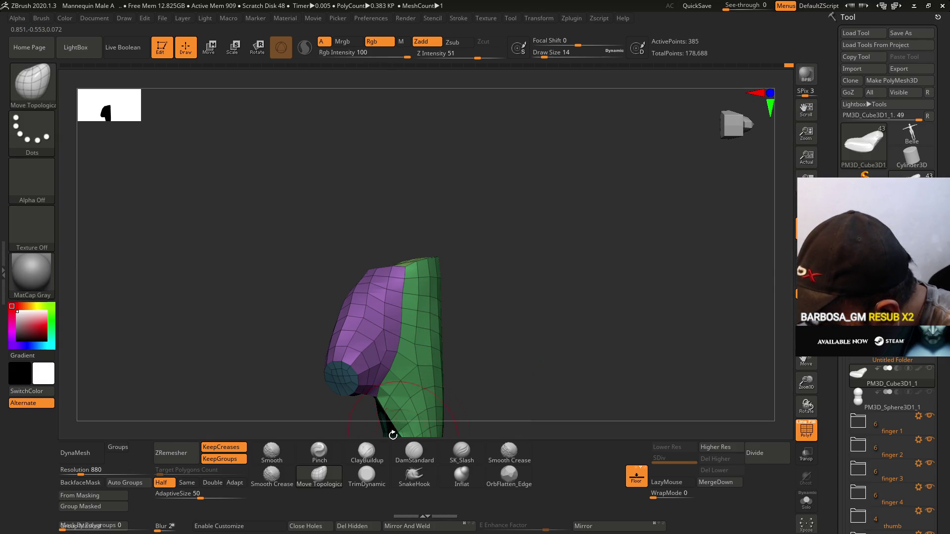
- Switch to ClayBuildup, hide PolyFrame, and inspect the plain grey piece from several angles
click(369, 451)
key(shift+f)
drag(492, 265, 372, 319)
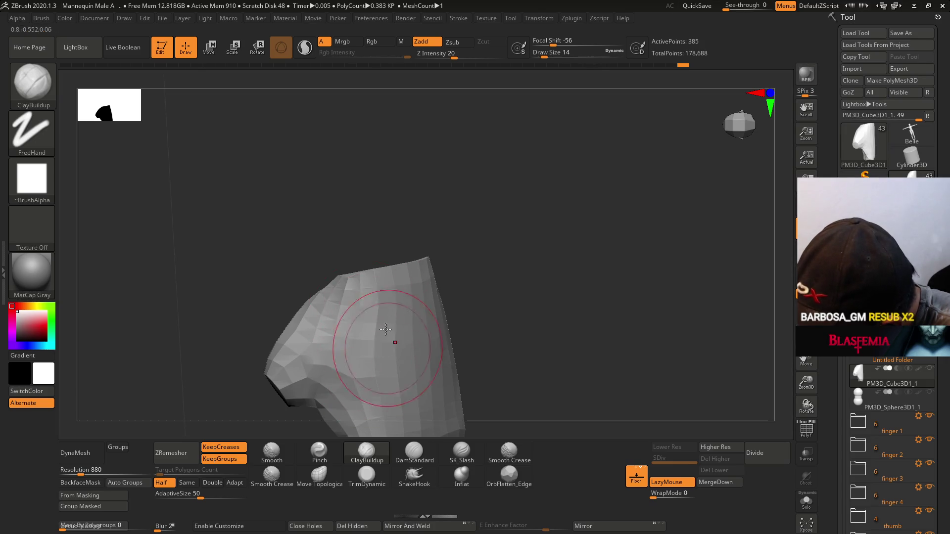
drag(479, 336, 406, 291)
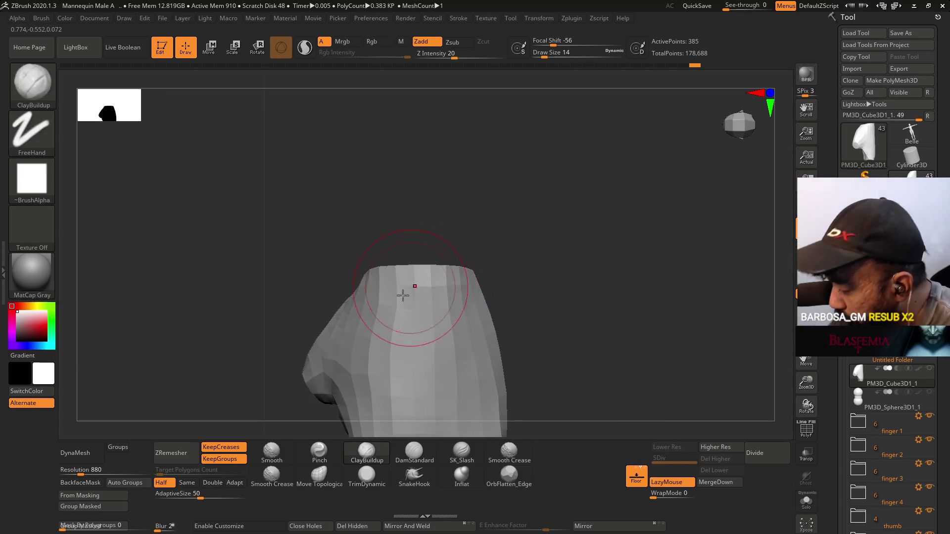
alt+right_drag(423, 344, 416, 197)
mouse_move(353, 272)
right_down()
mouse_move(426, 251)
mouse_move(426, 225)
right_up()
key(shift+f)
key(shift+f)
mouse_move(512, 312)
mouse_down()
mouse_move(537, 225)
mouse_move(557, 197)
mouse_move(570, 214)
mouse_up()
- Subdivide to level 2 and fill the plate's dark groove with ClayBuildup at Draw Size 7
click(761, 459)
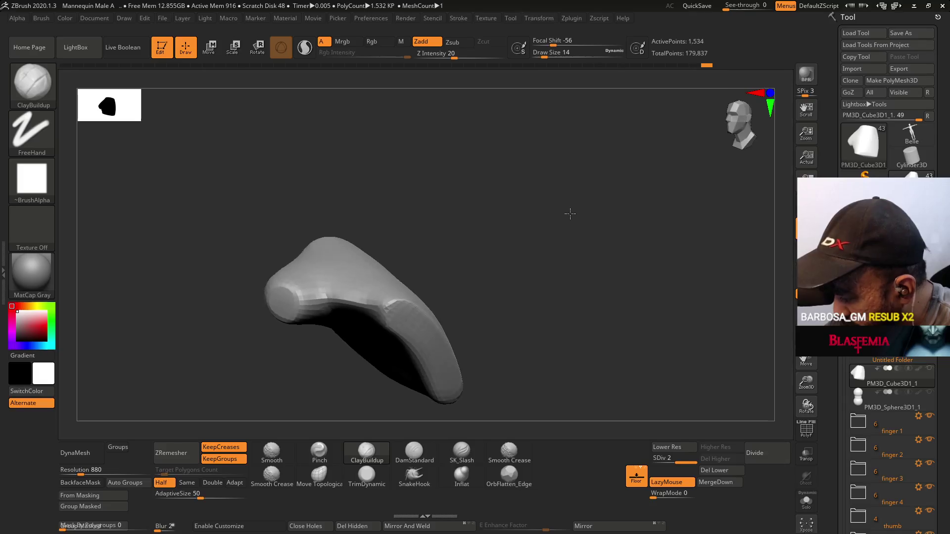
mouse_move(445, 303)
mouse_down()
mouse_move(447, 269)
mouse_move(428, 248)
mouse_up()
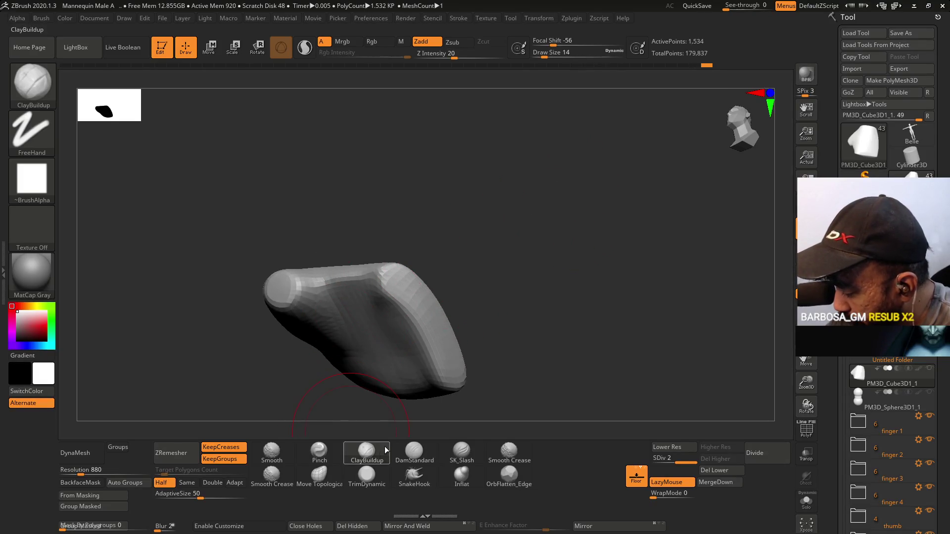
mouse_move(368, 330)
right_down()
mouse_move(382, 329)
mouse_move(364, 344)
mouse_move(346, 306)
right_up()
key(s)
drag(395, 298, 397, 301)
mouse_move(396, 300)
right_down()
mouse_move(371, 266)
mouse_move(361, 307)
mouse_move(354, 294)
right_up()
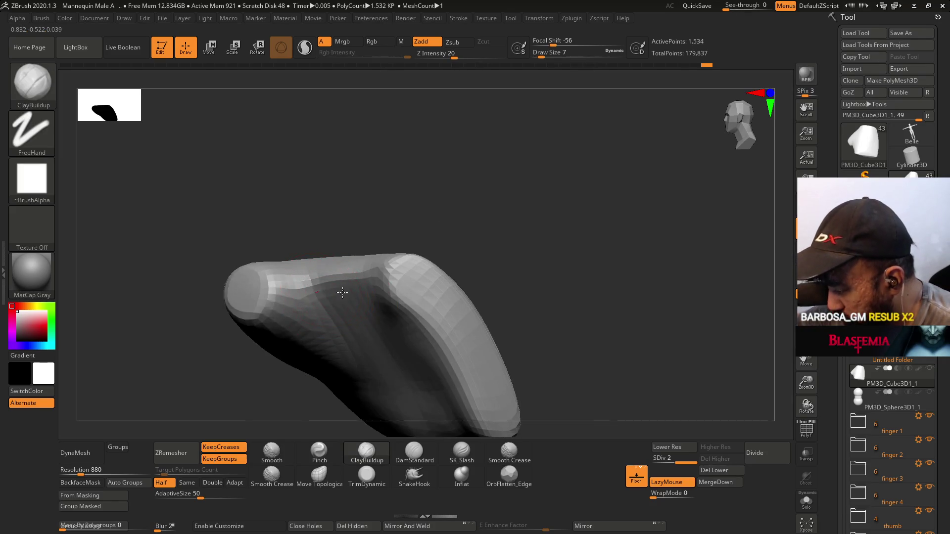
drag(324, 294, 377, 277)
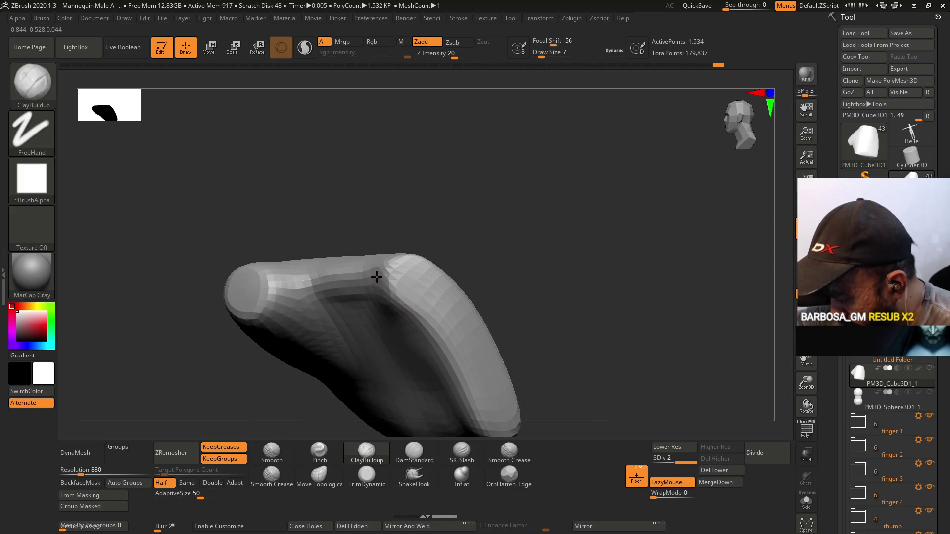
drag(329, 297, 397, 324)
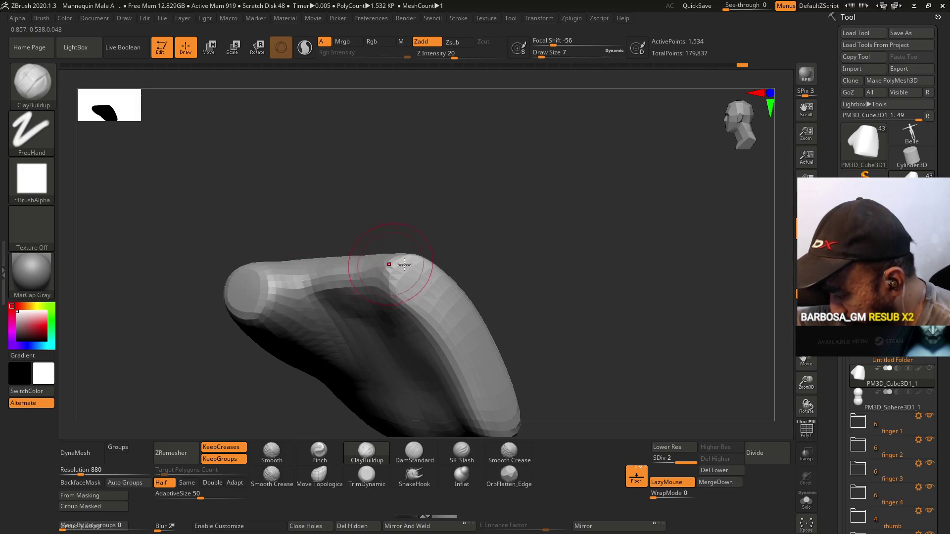
- Compare subdivision levels 1 and 2, finishing at SDiv 1
drag(680, 462, 626, 451)
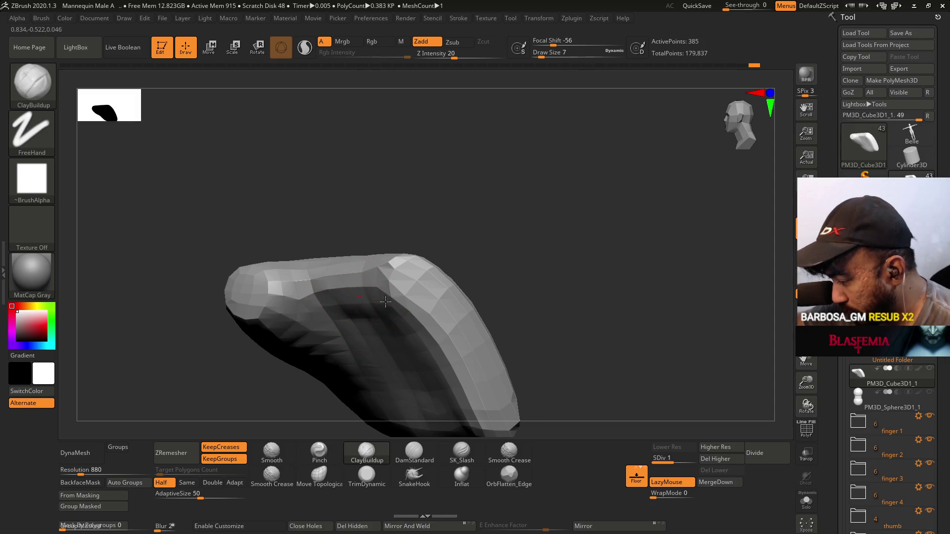
drag(393, 241, 328, 223)
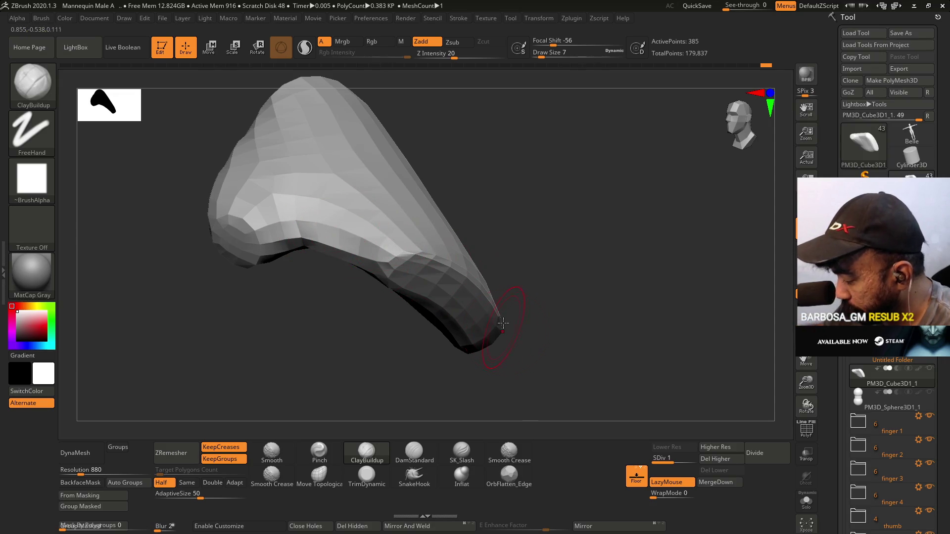
click(715, 447)
mouse_move(564, 325)
mouse_down()
mouse_move(560, 255)
mouse_move(551, 259)
mouse_up()
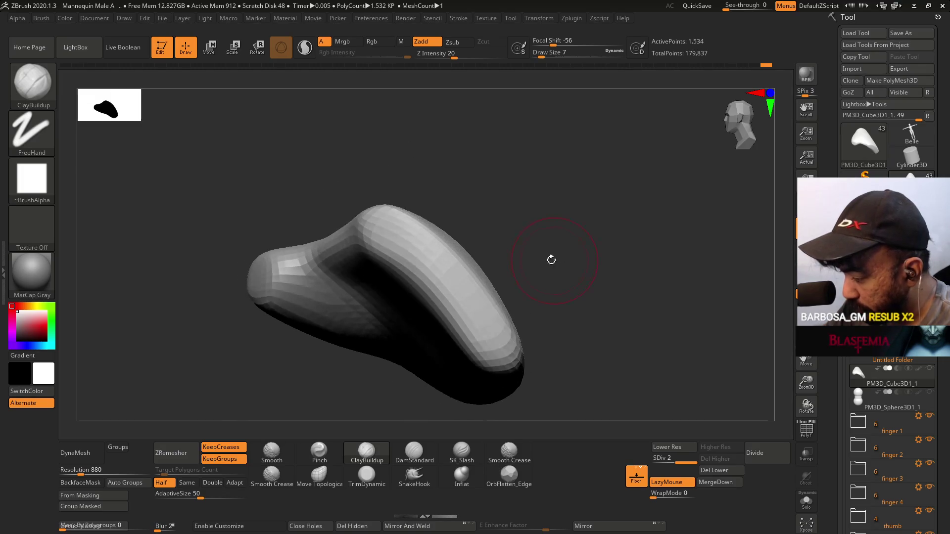
drag(467, 297, 610, 255)
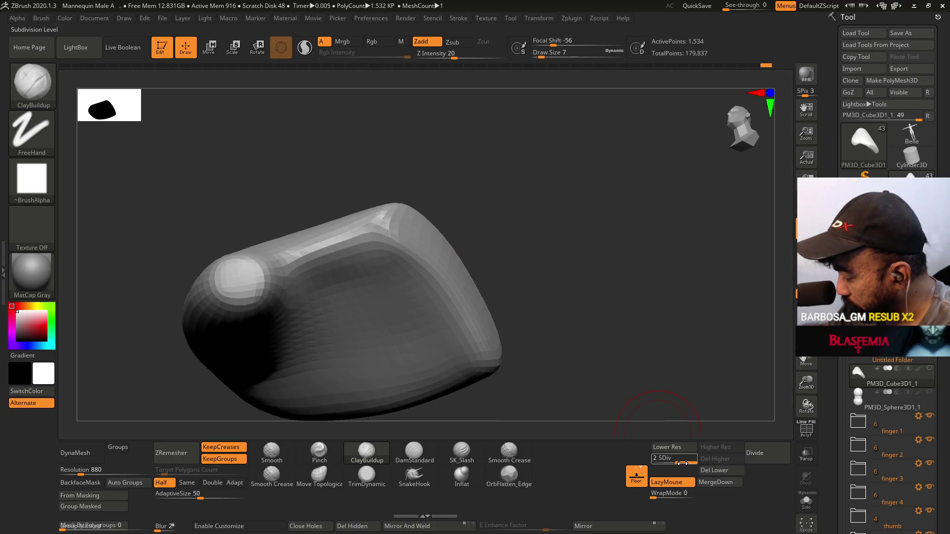
drag(686, 462, 663, 462)
drag(469, 257, 458, 335)
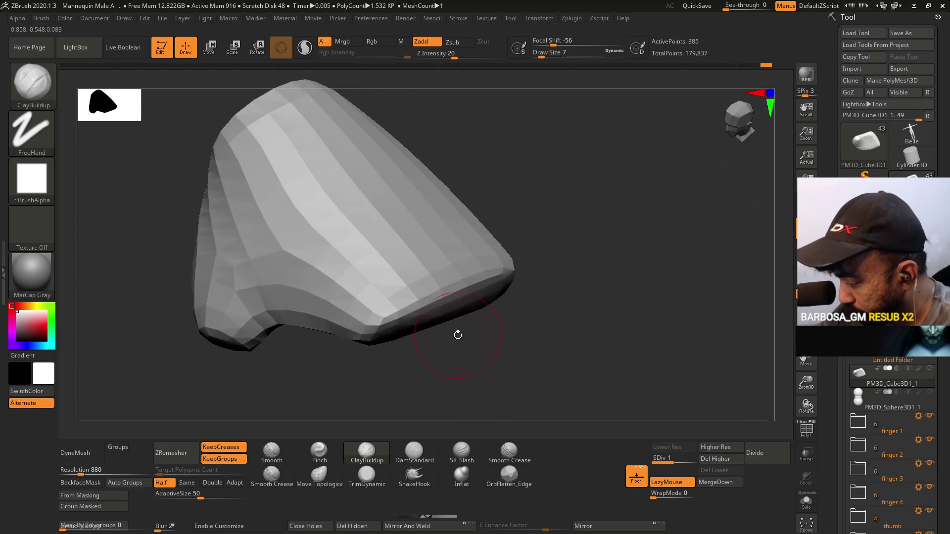
click(320, 451)
- Keep the Pinch brush at size 7 and pinch the plate's ridge into a sharper edge
drag(424, 270, 462, 276)
key(s)
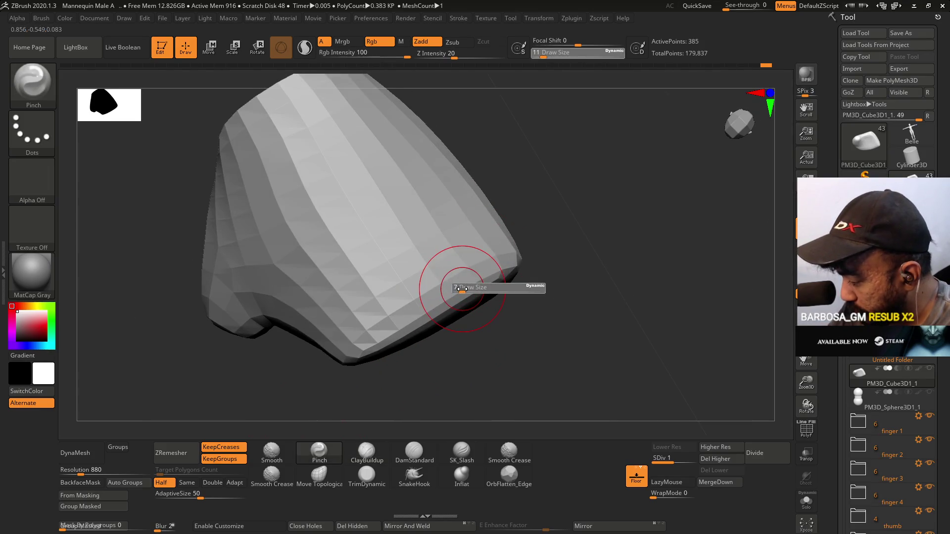
mouse_move(467, 276)
right_down()
mouse_move(445, 248)
mouse_move(471, 277)
right_up()
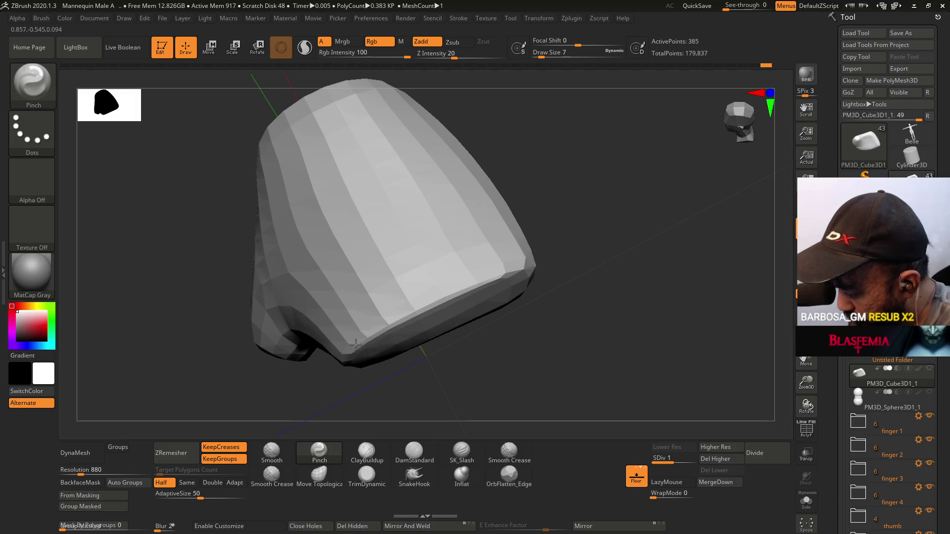
mouse_move(500, 301)
right_down()
mouse_move(473, 220)
mouse_move(445, 269)
right_up()
key(s)
right_drag(342, 276, 384, 292)
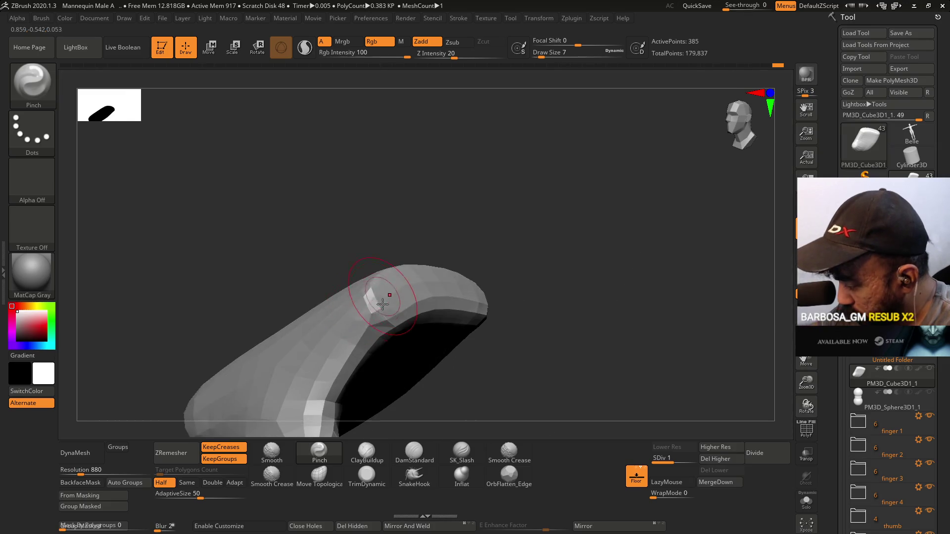
drag(380, 306, 369, 292)
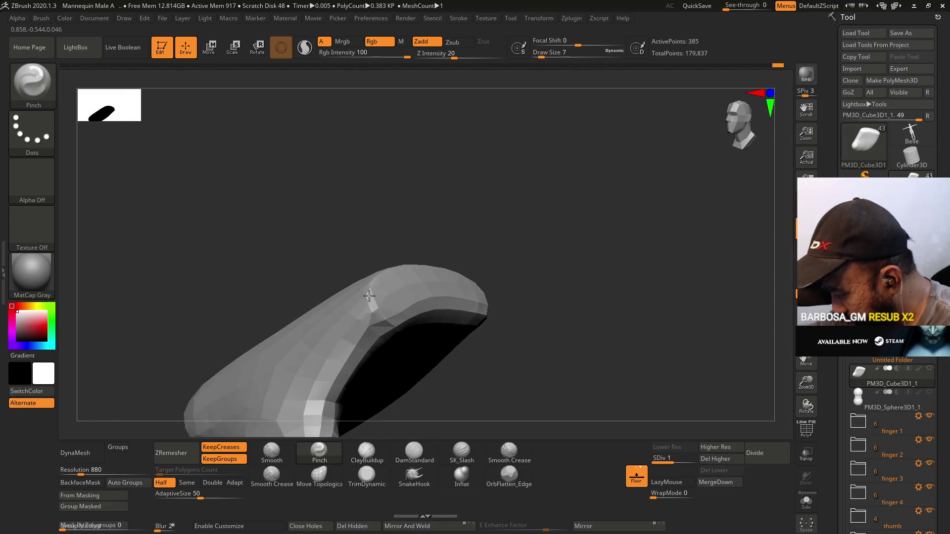
- Pinch the plate's top-left edge sharper, orbiting to check the ridges from several sides
right_drag(387, 320, 397, 224)
alt+right_drag(362, 308, 382, 285)
drag(499, 302, 482, 308)
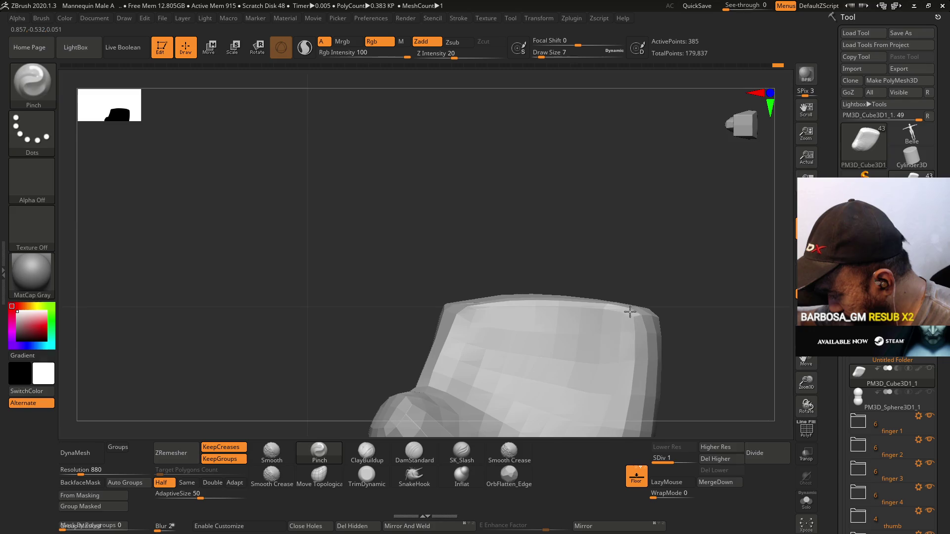
right_drag(617, 288, 572, 318)
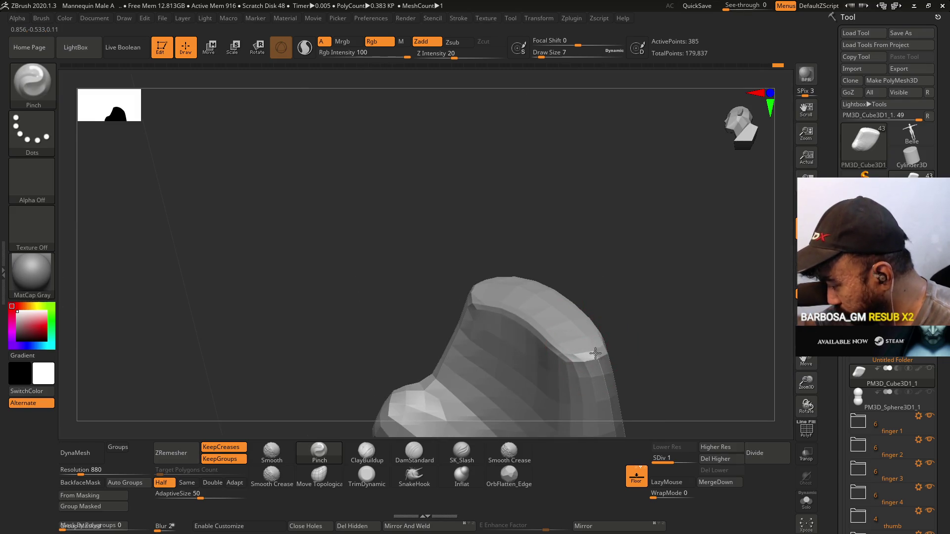
mouse_move(573, 356)
right_down()
mouse_move(609, 259)
mouse_move(617, 343)
right_up()
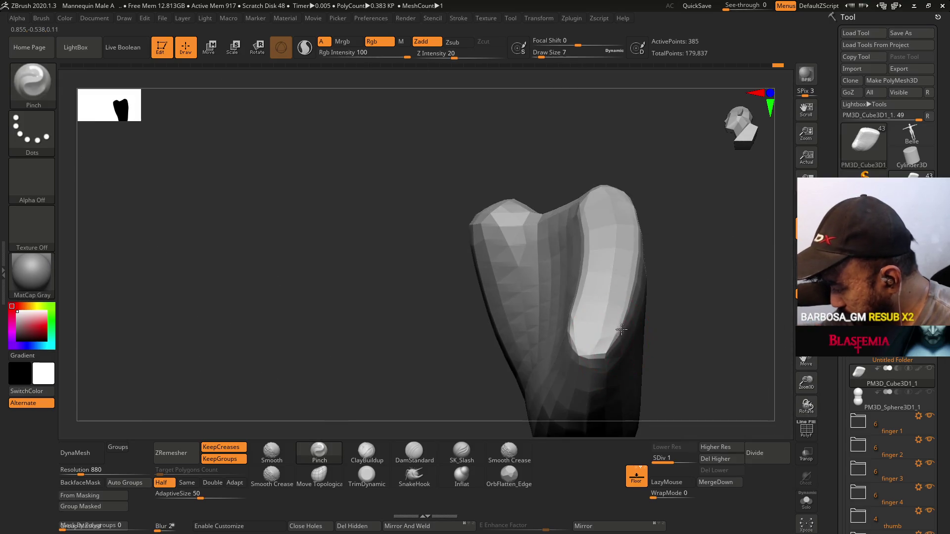
mouse_move(628, 296)
right_down()
mouse_move(612, 297)
mouse_move(570, 253)
mouse_move(632, 303)
mouse_move(599, 270)
right_up()
right_drag(372, 191, 377, 227)
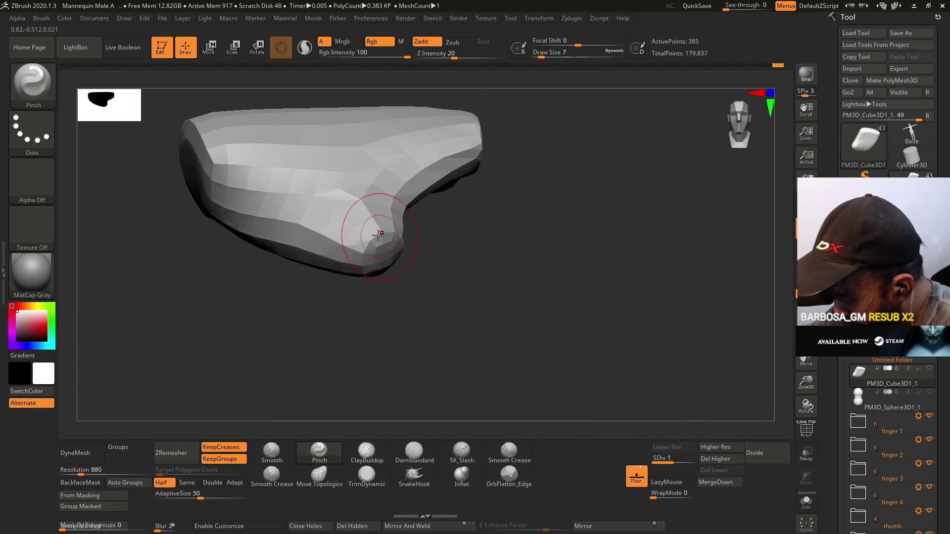
key(s)
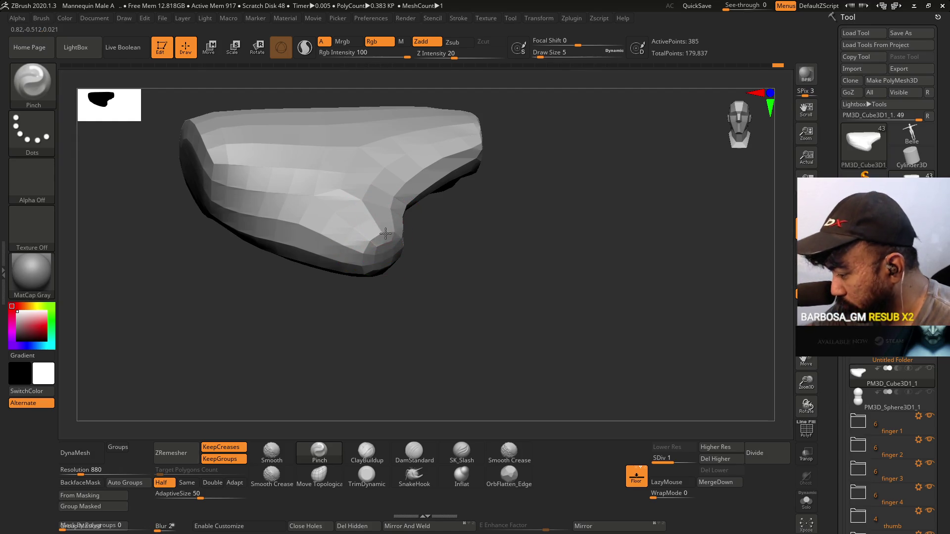
mouse_move(399, 231)
mouse_down()
mouse_move(379, 169)
mouse_move(364, 259)
mouse_move(391, 270)
mouse_move(396, 255)
mouse_up()
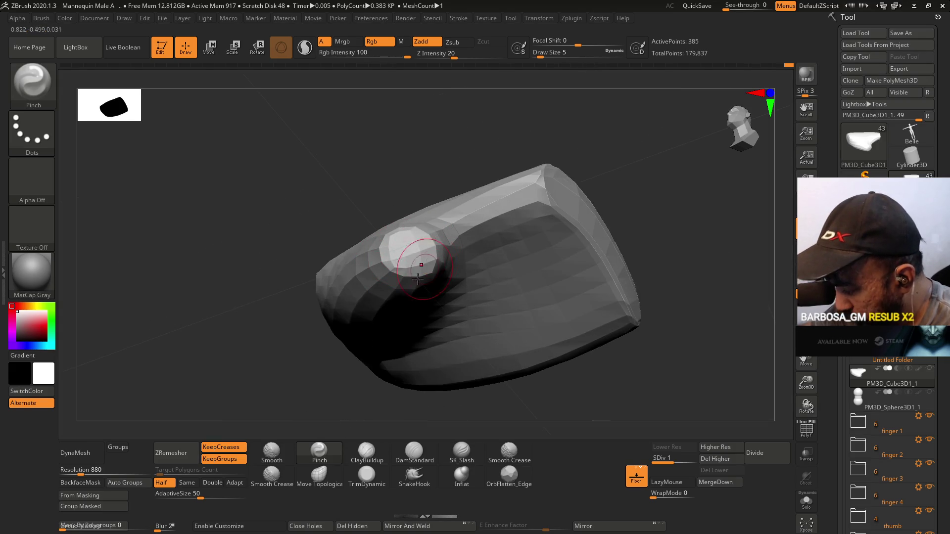
click(367, 453)
- Build up clay along the plate's lower edge at draw size 6, then inspect the result
drag(396, 376, 462, 310)
key(s)
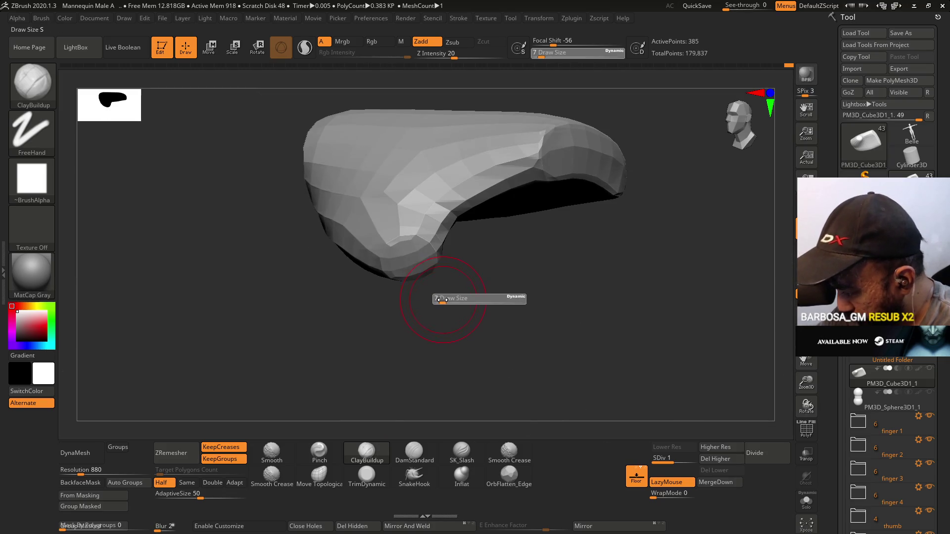
drag(436, 264, 424, 232)
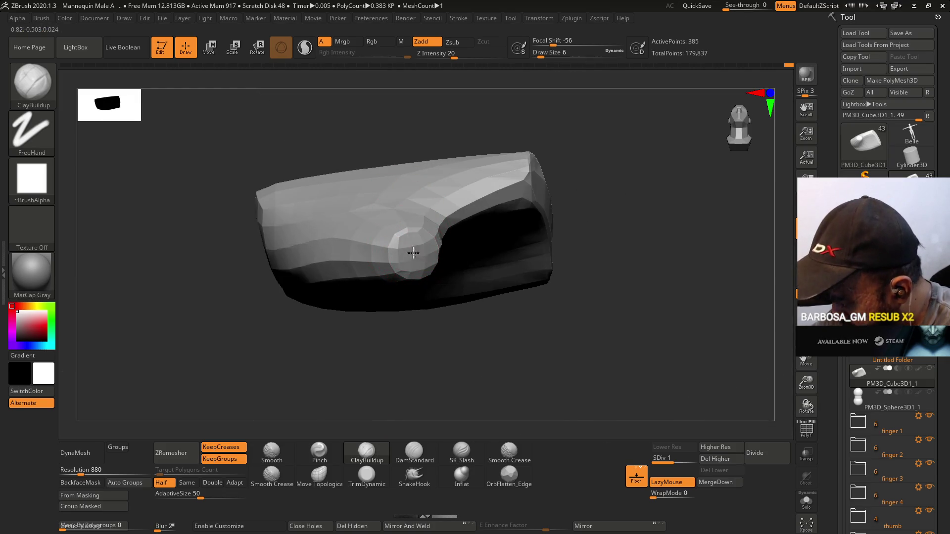
mouse_move(416, 253)
mouse_down()
mouse_move(428, 253)
mouse_move(437, 289)
mouse_up()
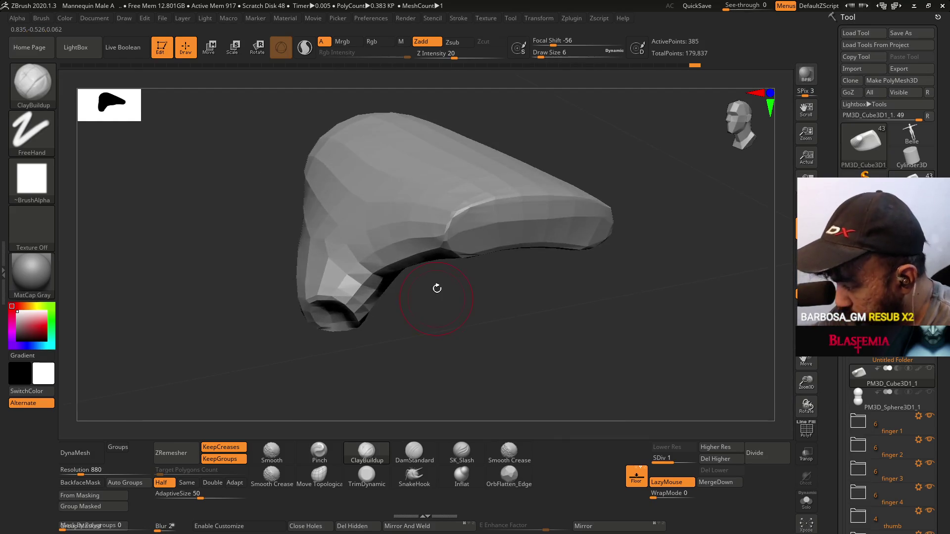
mouse_move(566, 220)
mouse_down()
mouse_move(575, 257)
mouse_move(550, 195)
mouse_up()
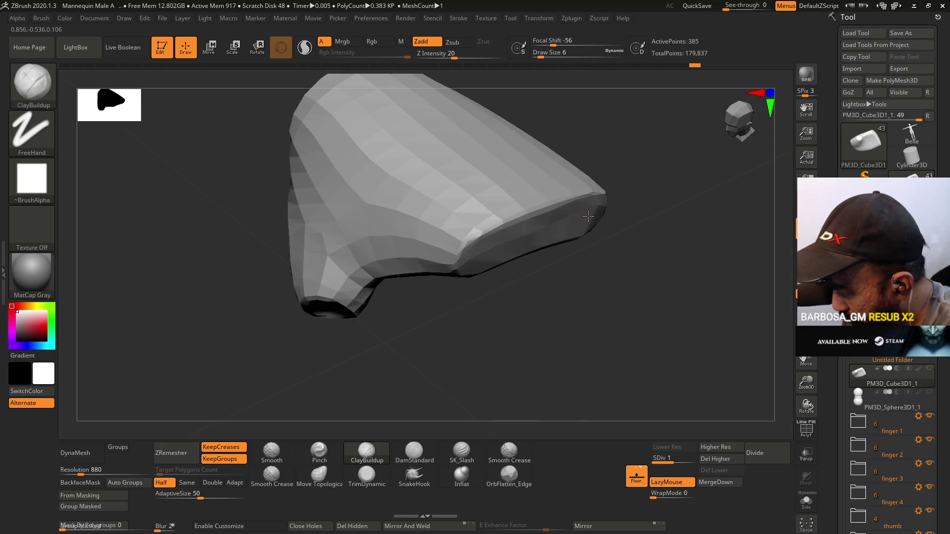
mouse_move(460, 269)
mouse_down()
mouse_move(585, 216)
mouse_move(592, 142)
mouse_move(669, 150)
mouse_up()
mouse_move(649, 192)
mouse_down()
mouse_move(647, 178)
mouse_move(643, 198)
mouse_move(555, 260)
mouse_move(560, 252)
mouse_move(527, 304)
mouse_up()
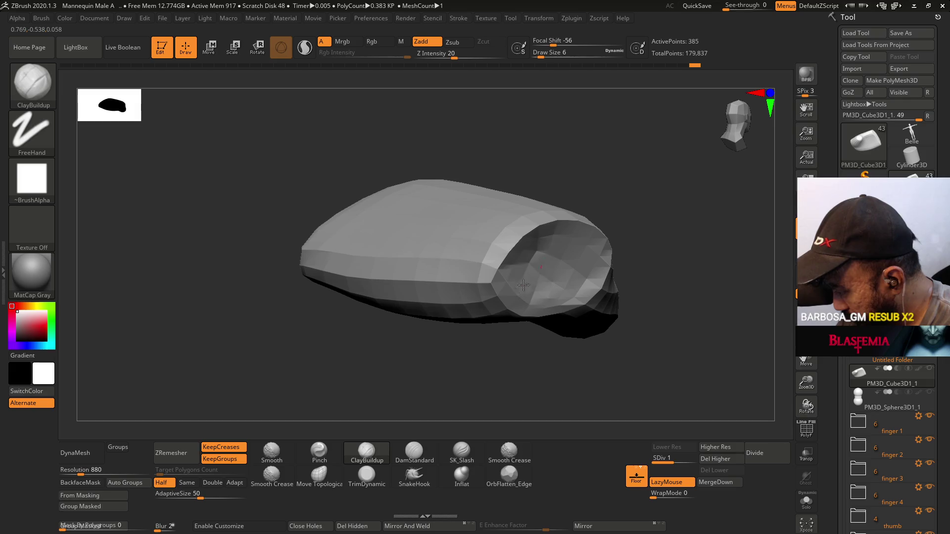
mouse_move(552, 253)
mouse_down()
mouse_move(615, 271)
mouse_move(625, 250)
mouse_move(572, 227)
mouse_move(540, 272)
mouse_move(626, 240)
mouse_move(646, 245)
mouse_up()
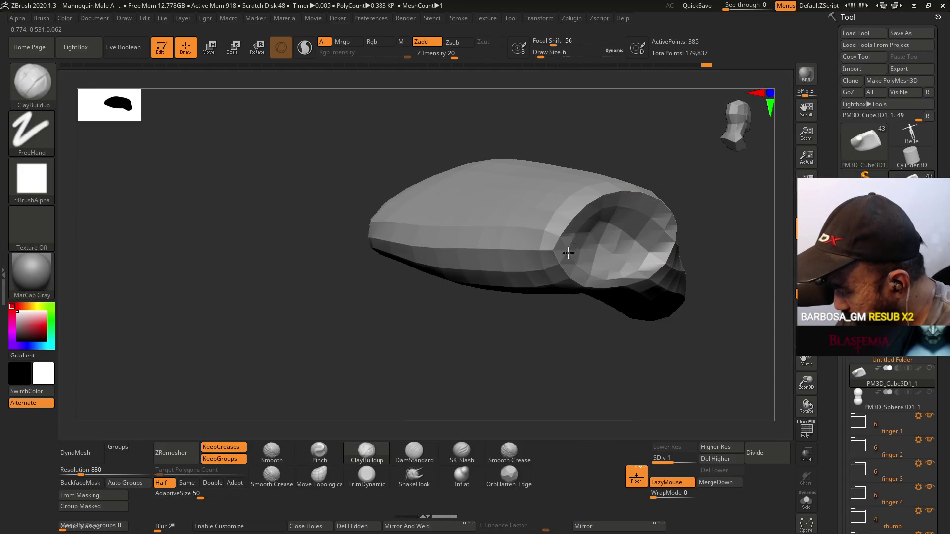
drag(586, 251, 639, 185)
mouse_move(659, 266)
mouse_down()
mouse_move(678, 328)
mouse_move(700, 340)
mouse_move(696, 272)
mouse_move(654, 300)
mouse_move(562, 335)
mouse_move(541, 365)
mouse_move(461, 269)
mouse_up()
- Show the wireframe and ZRemesh the plate at the Same polygon count, giving 337 points
key(shift+f)
key(shift+f)
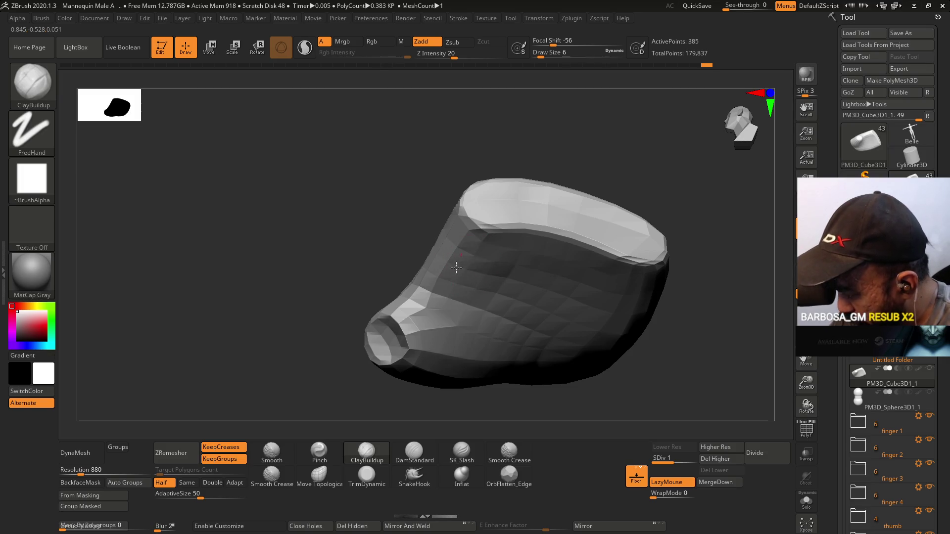
mouse_move(483, 281)
mouse_down()
mouse_move(540, 223)
mouse_move(569, 216)
mouse_move(545, 209)
mouse_move(543, 196)
mouse_up()
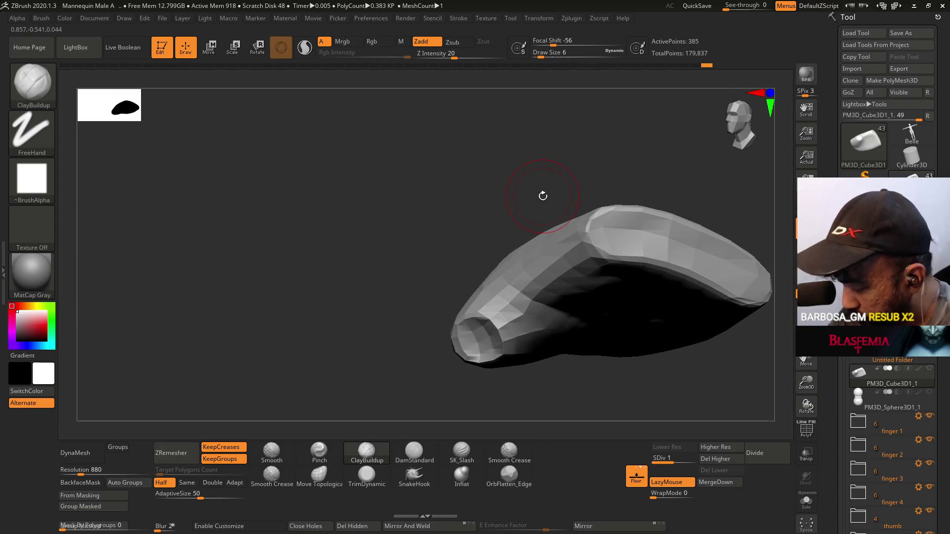
click(187, 482)
click(185, 454)
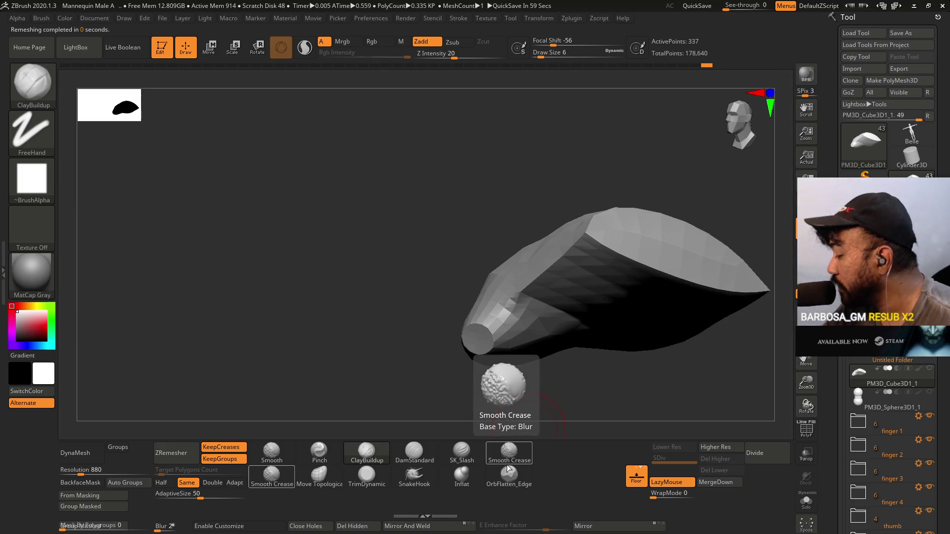
- Undo the remesh, set the target to Double, and test ZRemesher with KeepGroups off
key(ctrl+d)
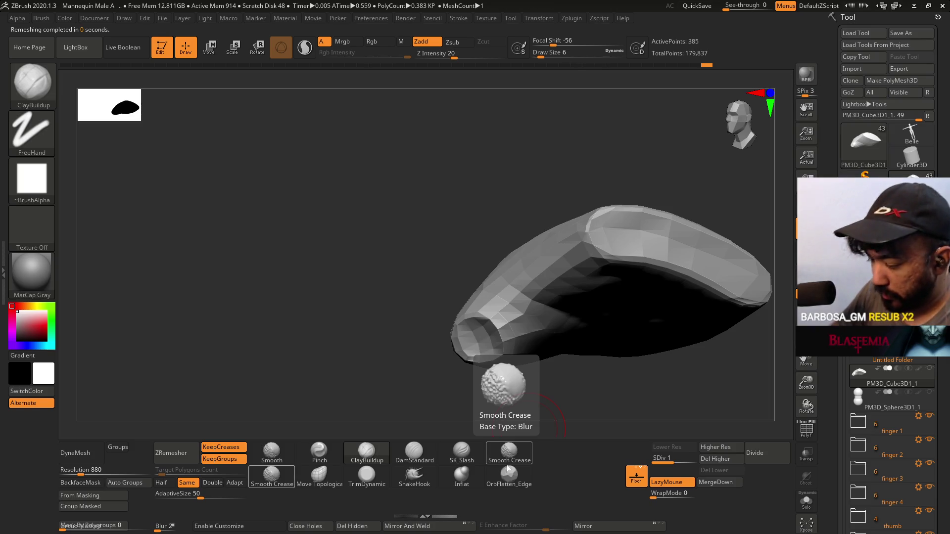
click(213, 483)
click(179, 452)
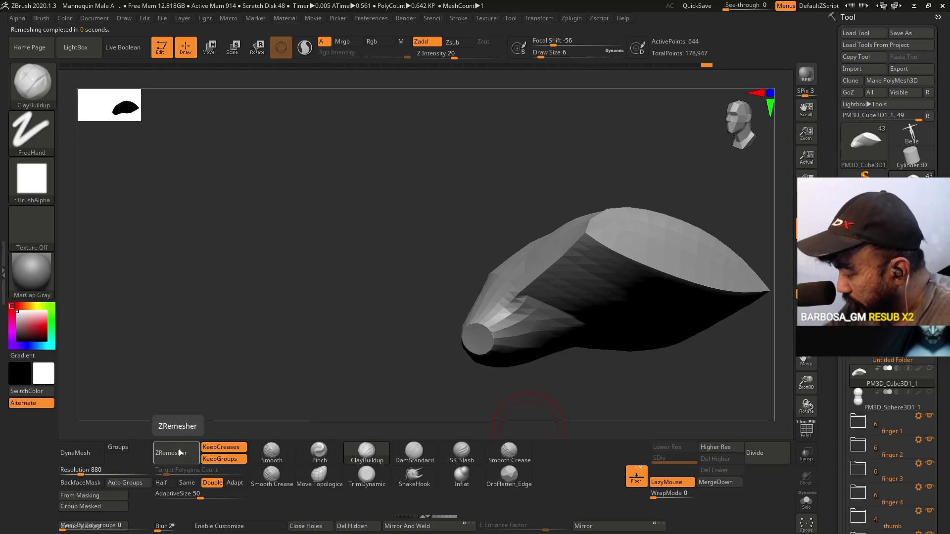
key(ctrl+z)
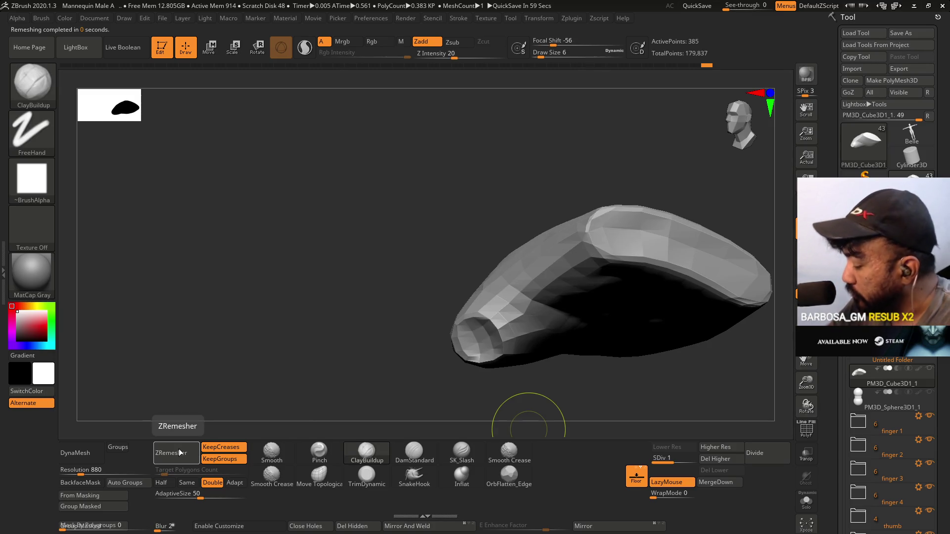
click(220, 459)
click(186, 450)
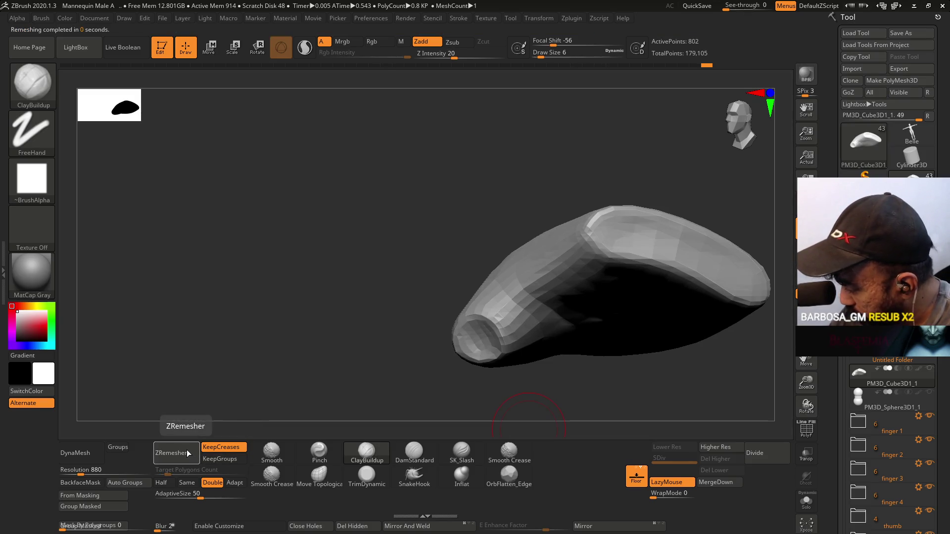
key(shift+f)
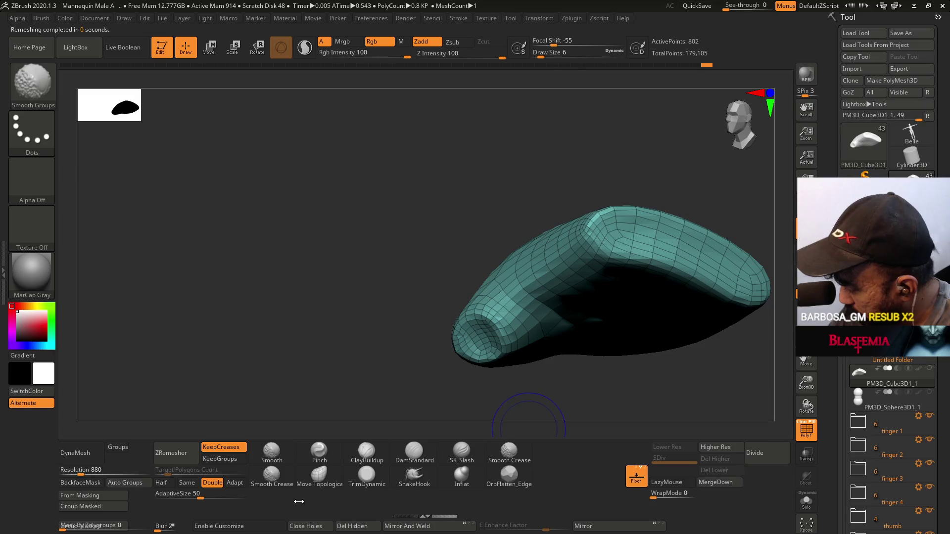
key(shift+f)
mouse_move(569, 292)
mouse_down()
mouse_move(628, 318)
mouse_move(652, 313)
mouse_move(634, 324)
mouse_move(615, 308)
mouse_up()
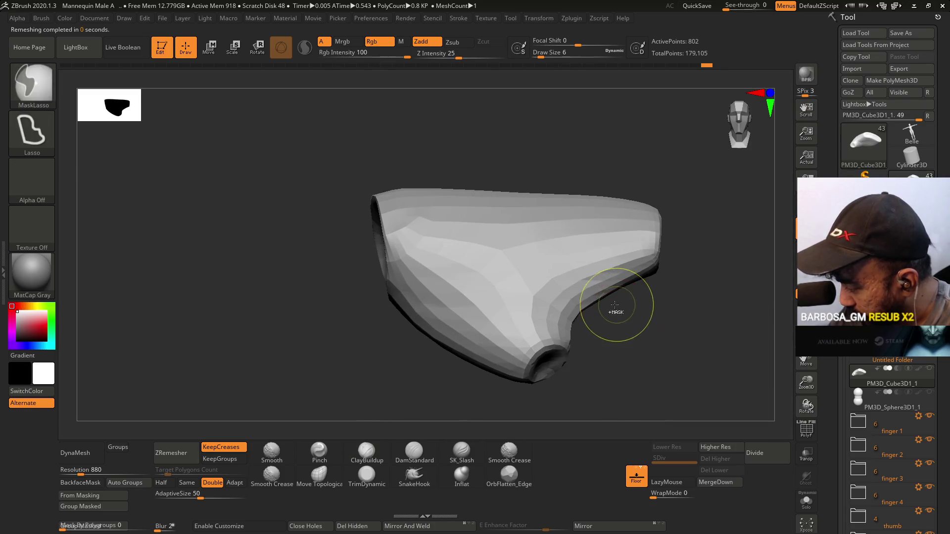
- Undo back to 385 points and retry ZRemesher with KeepGroups on and KeepCreases off
key(ctrl+z)
click(231, 460)
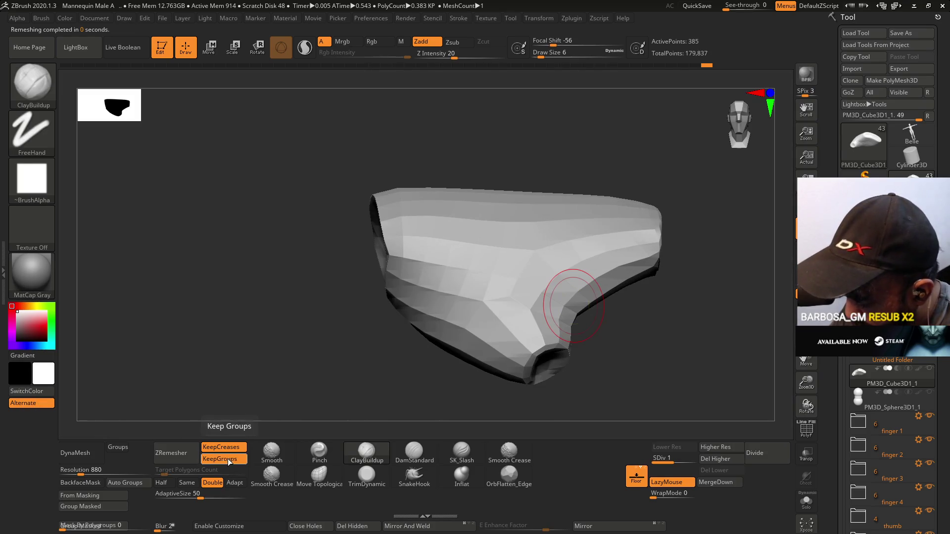
click(229, 448)
click(171, 454)
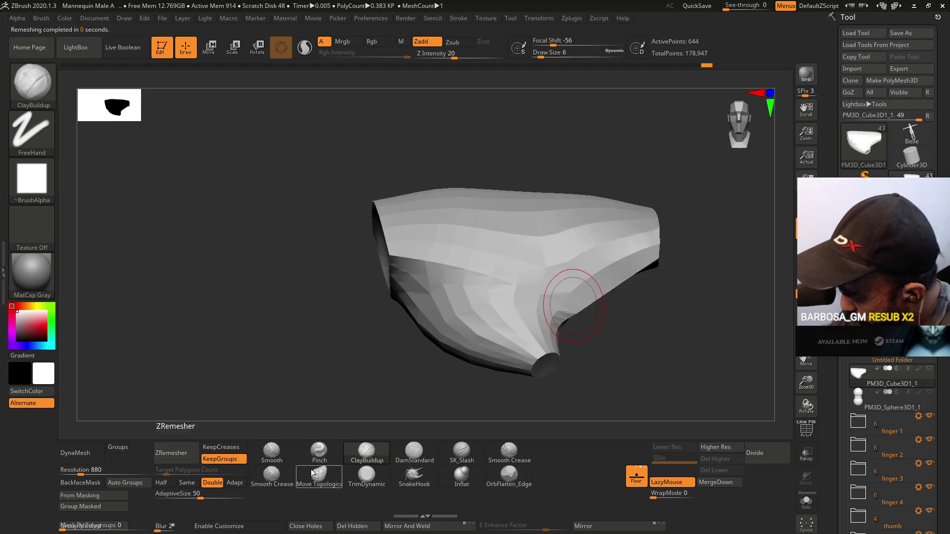
mouse_move(601, 355)
mouse_down()
mouse_move(577, 365)
mouse_move(525, 355)
mouse_move(456, 366)
mouse_up()
- Rerun ZRemesher with KeepCreases on and KeepGroups off, producing the 802-point mesh
key(ctrl+z)
click(222, 448)
click(223, 459)
click(180, 454)
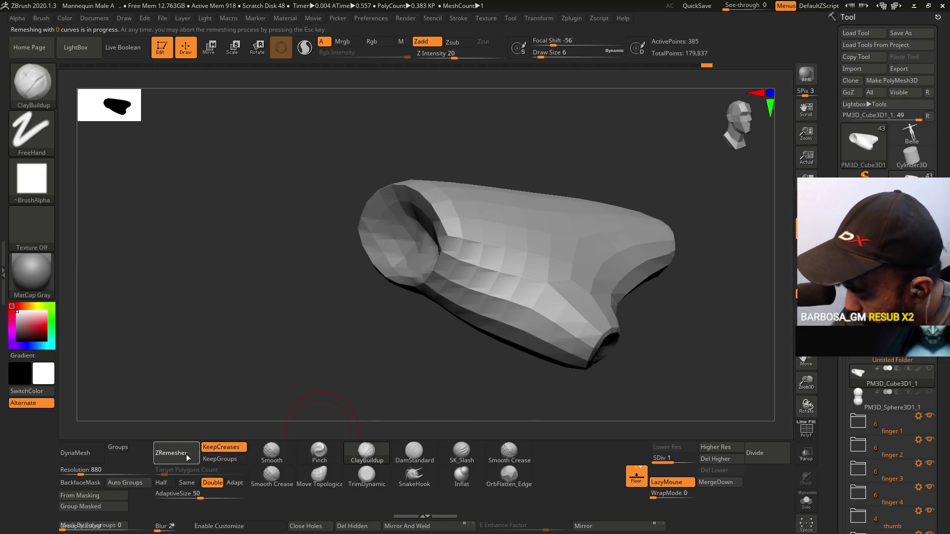
mouse_move(597, 330)
mouse_down()
mouse_move(622, 318)
mouse_move(537, 340)
mouse_up()
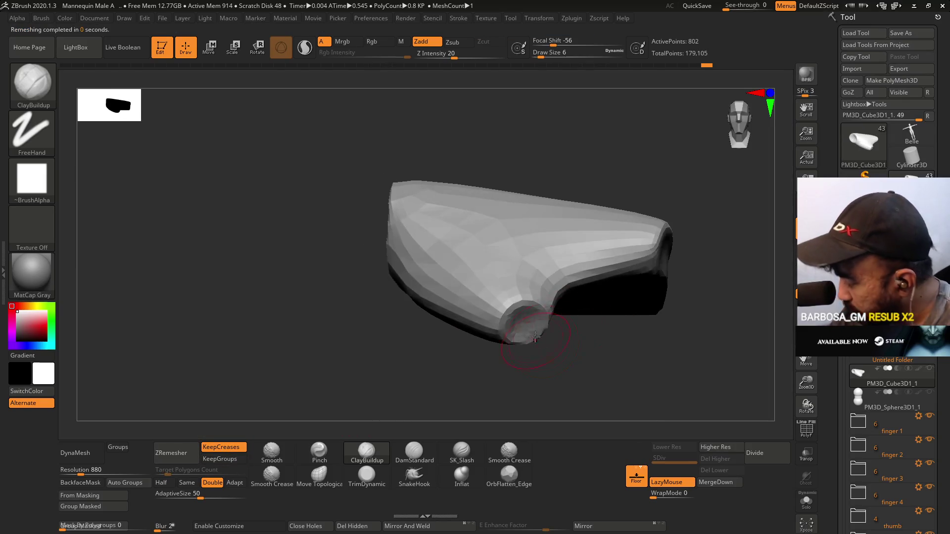
mouse_move(595, 360)
mouse_down()
mouse_move(548, 373)
mouse_move(524, 415)
mouse_move(584, 365)
mouse_up()
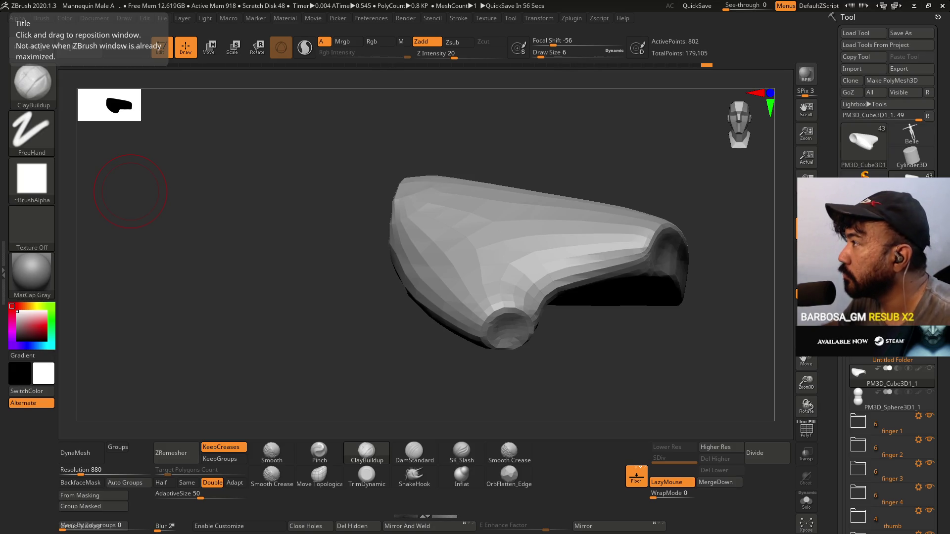
- Test-subdivide the remeshed plate twice with Divide
mouse_move(488, 310)
right_down()
mouse_move(642, 303)
mouse_move(647, 275)
mouse_move(575, 340)
mouse_move(706, 314)
mouse_move(694, 306)
right_up()
mouse_move(686, 265)
right_down()
mouse_move(675, 234)
mouse_move(670, 276)
mouse_move(653, 276)
mouse_move(658, 268)
mouse_move(626, 323)
mouse_move(631, 346)
right_up()
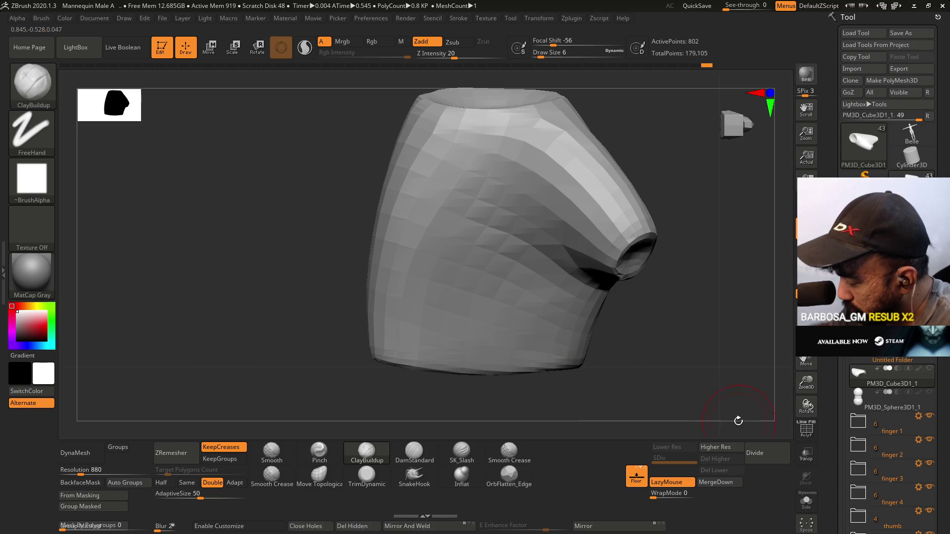
click(763, 451)
mouse_move(686, 314)
right_down()
mouse_move(681, 307)
mouse_move(693, 316)
right_up()
click(762, 452)
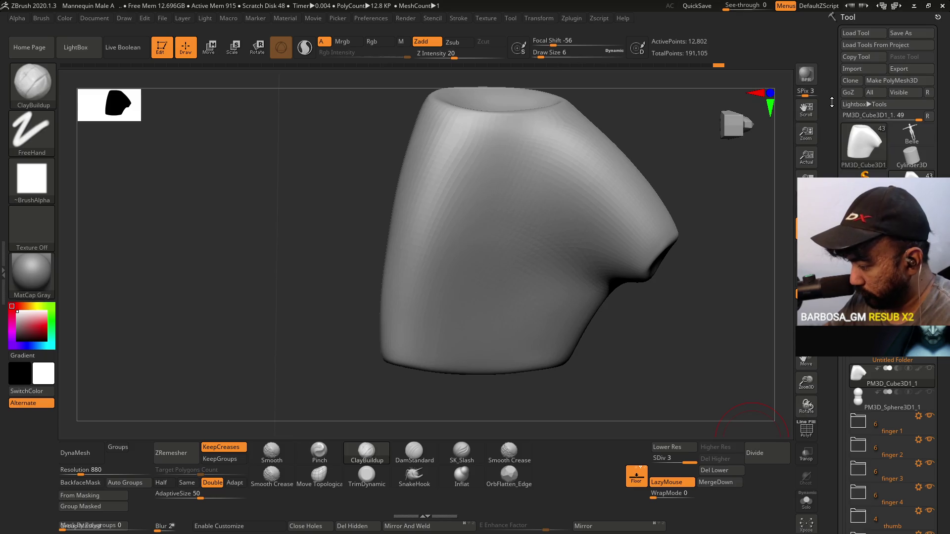
- Drop to the lowest subdivision, show PolyF, and roll history back to the 385-point polygrouped mesh
click(668, 447)
click(667, 447)
key(shift+f)
mouse_move(629, 344)
mouse_down()
mouse_move(628, 354)
mouse_move(662, 346)
mouse_up()
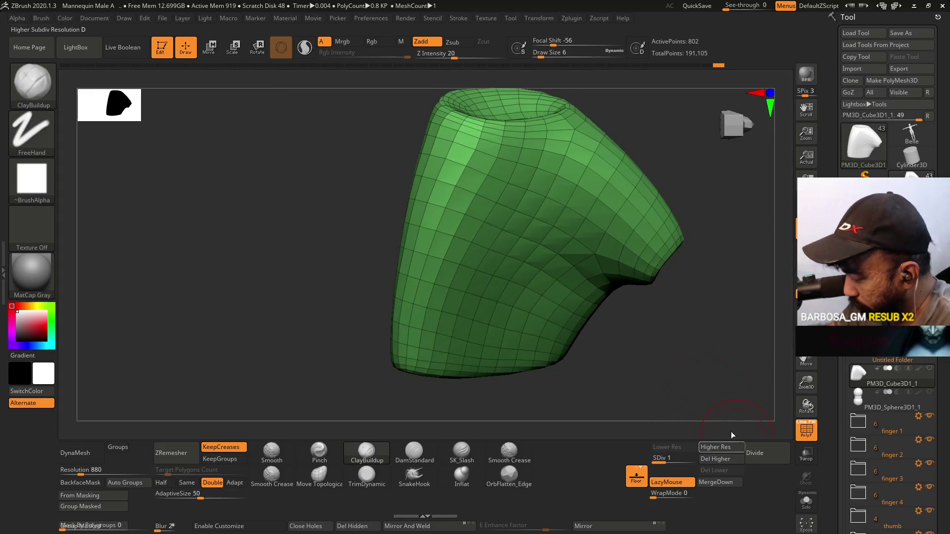
drag(693, 66, 682, 71)
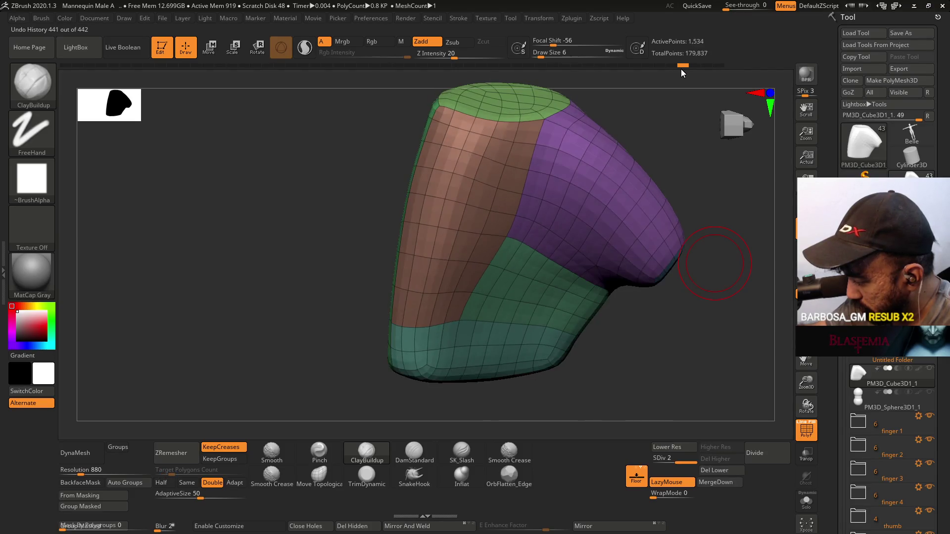
mouse_move(648, 128)
mouse_down()
mouse_move(609, 288)
mouse_move(659, 252)
mouse_up()
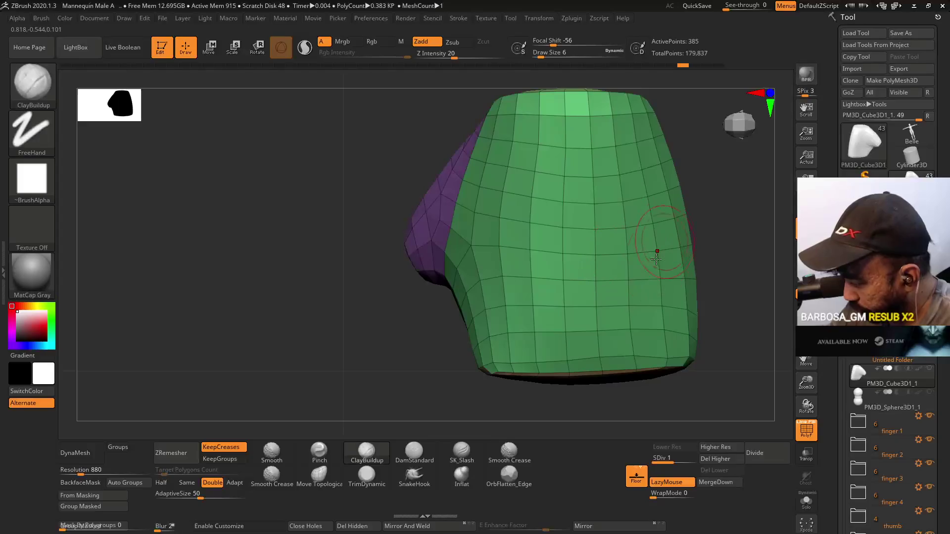
alt+right_drag(659, 252, 562, 276)
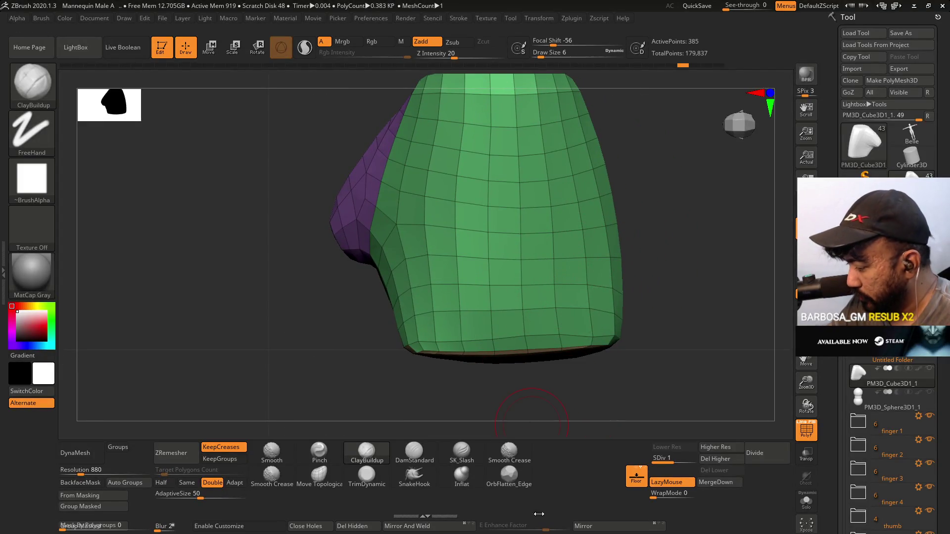
click(319, 475)
- Set the Move Topological brush to draw size 8 and tilt the plate to show its underside
key(s)
drag(602, 372, 603, 371)
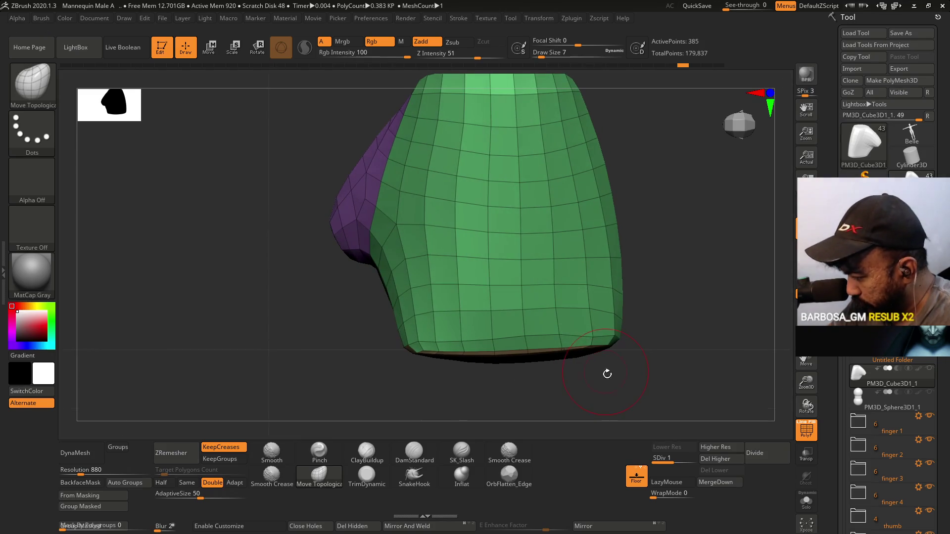
drag(600, 378, 603, 378)
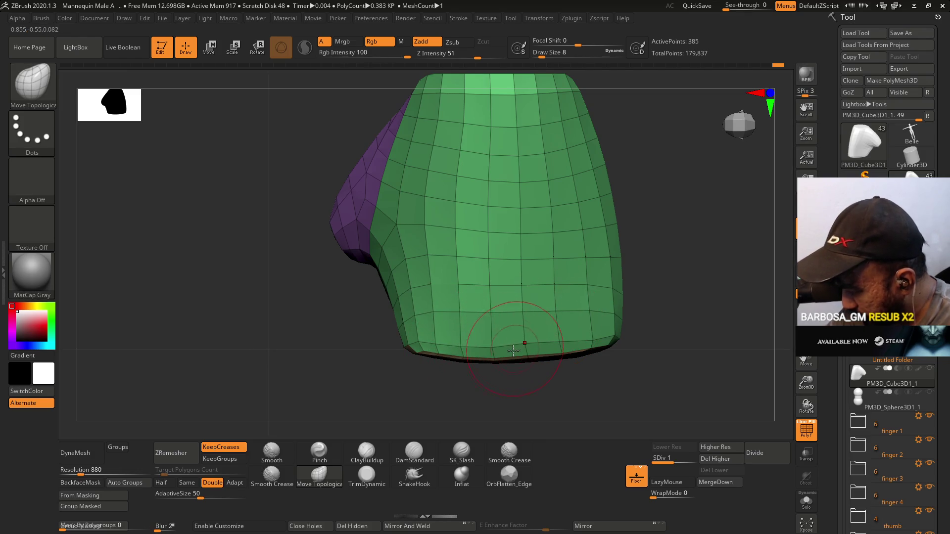
mouse_move(542, 364)
mouse_down()
mouse_move(617, 255)
mouse_move(606, 252)
mouse_move(649, 223)
mouse_move(458, 256)
mouse_up()
alt+drag(626, 224, 445, 260)
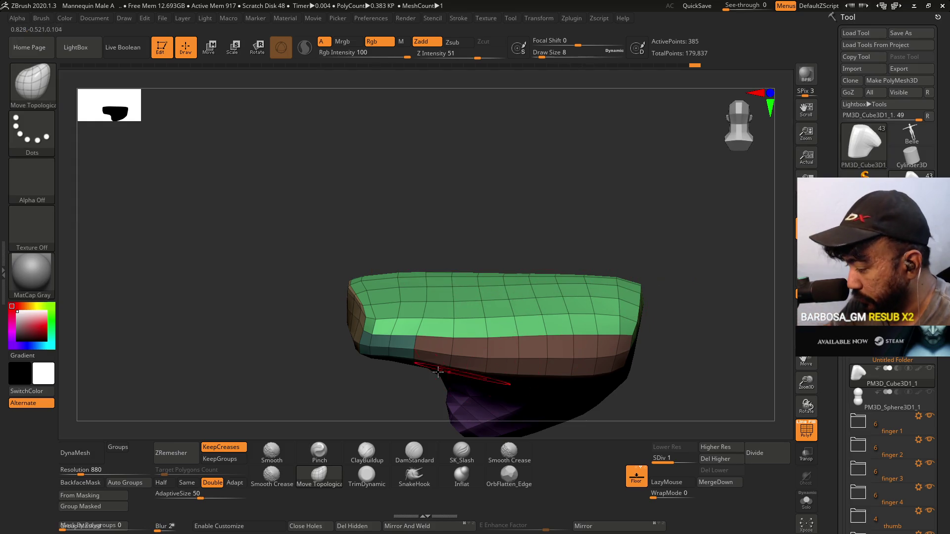
- Switch to the TrimDynamic brush and hide the polygroup wireframe
click(367, 476)
mouse_move(396, 426)
mouse_down()
mouse_move(509, 296)
mouse_move(519, 219)
mouse_move(511, 244)
mouse_move(449, 308)
mouse_move(450, 263)
mouse_move(418, 304)
mouse_move(431, 312)
mouse_up()
key(shift+f)
- Enlarge TrimDynamic to draw size 23 and flatten the facets on the plate's right end
key(s)
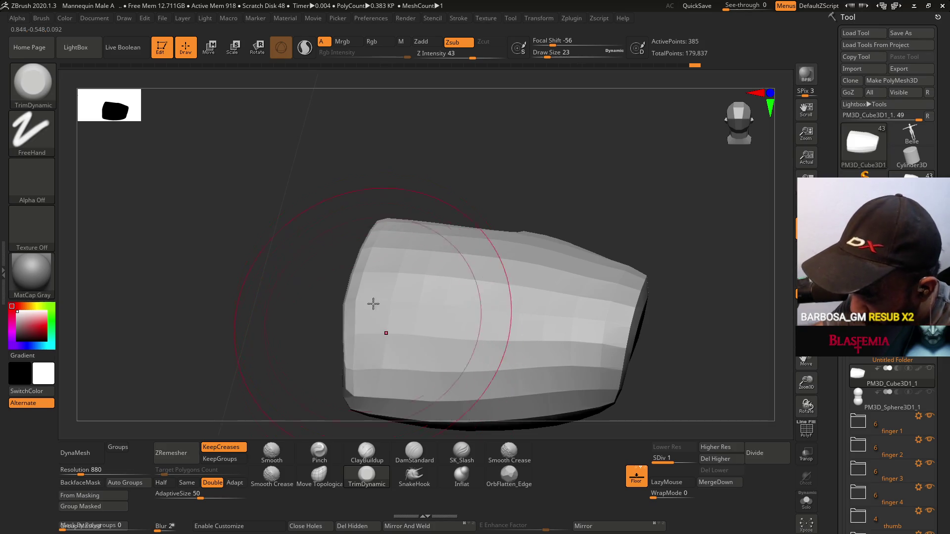
drag(382, 356, 467, 240)
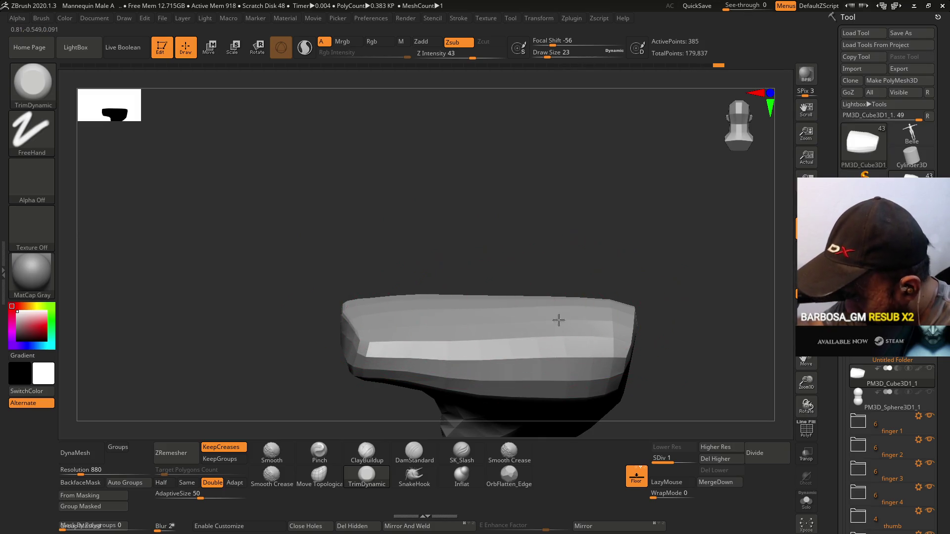
mouse_move(454, 301)
mouse_down()
mouse_move(416, 299)
mouse_move(393, 281)
mouse_up()
drag(559, 245, 581, 258)
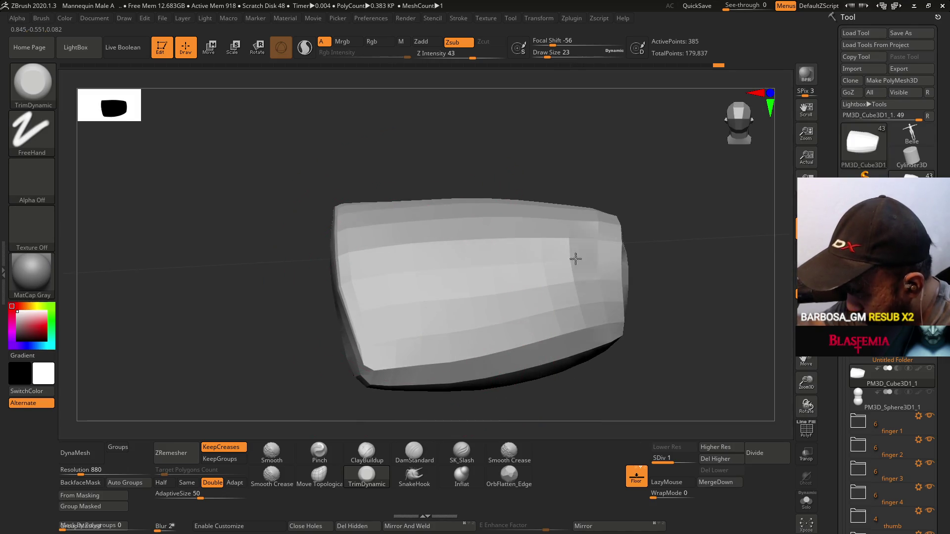
drag(512, 216, 434, 193)
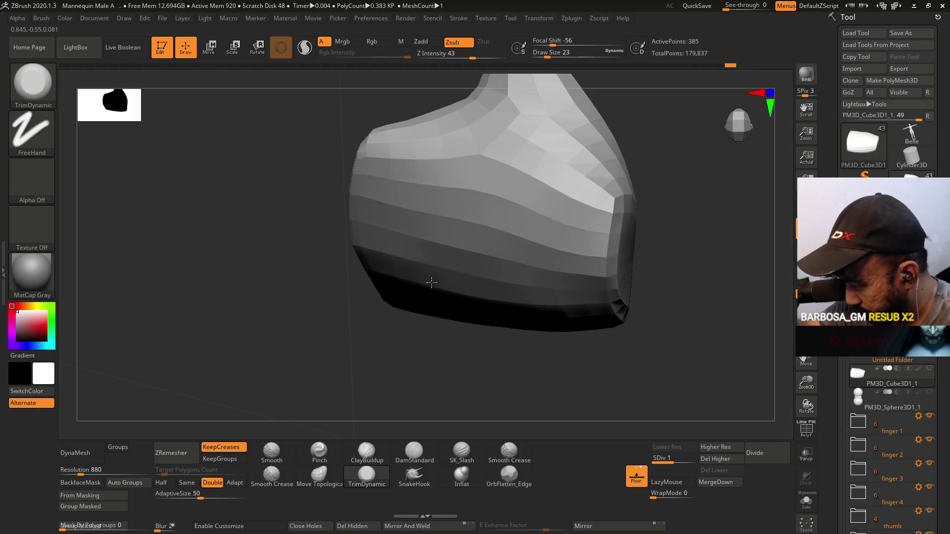
mouse_move(551, 297)
right_down()
mouse_move(530, 170)
mouse_move(558, 272)
mouse_move(594, 233)
mouse_move(555, 318)
right_up()
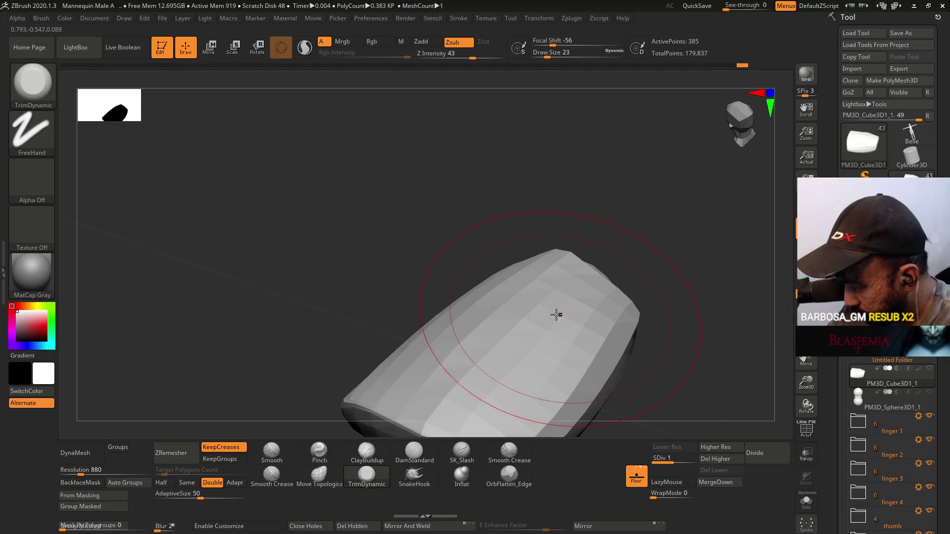
click(509, 475)
- Flatten facets along the upper ridge, side and upper surface with OrbFlatten_Edge
alt+right_drag(565, 383, 582, 241)
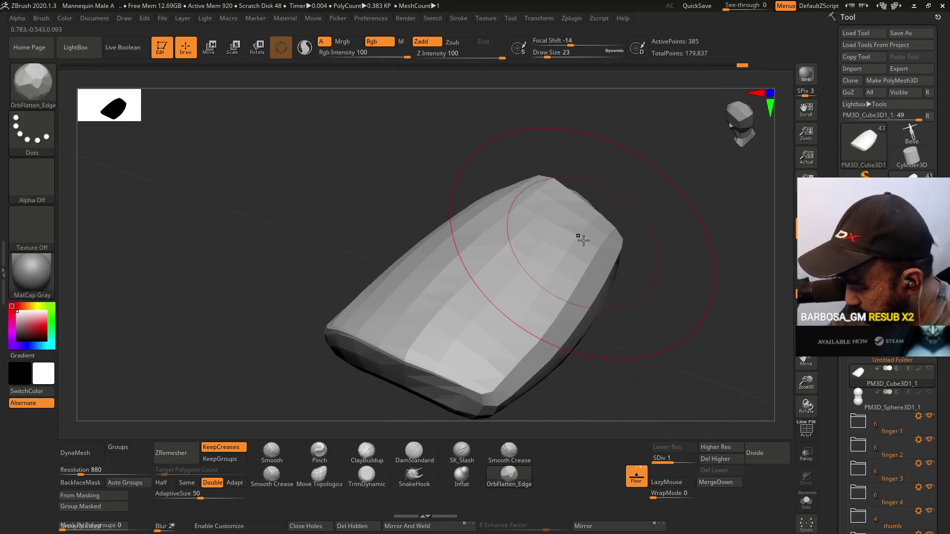
right_drag(506, 271, 508, 200)
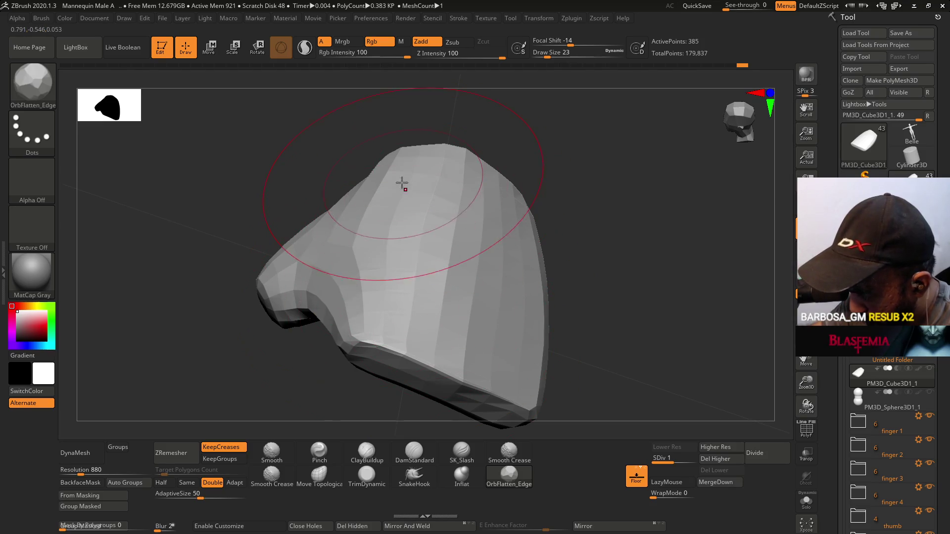
right_drag(354, 250, 379, 217)
mouse_move(378, 217)
mouse_down()
mouse_move(365, 214)
mouse_move(372, 206)
mouse_move(352, 178)
mouse_up()
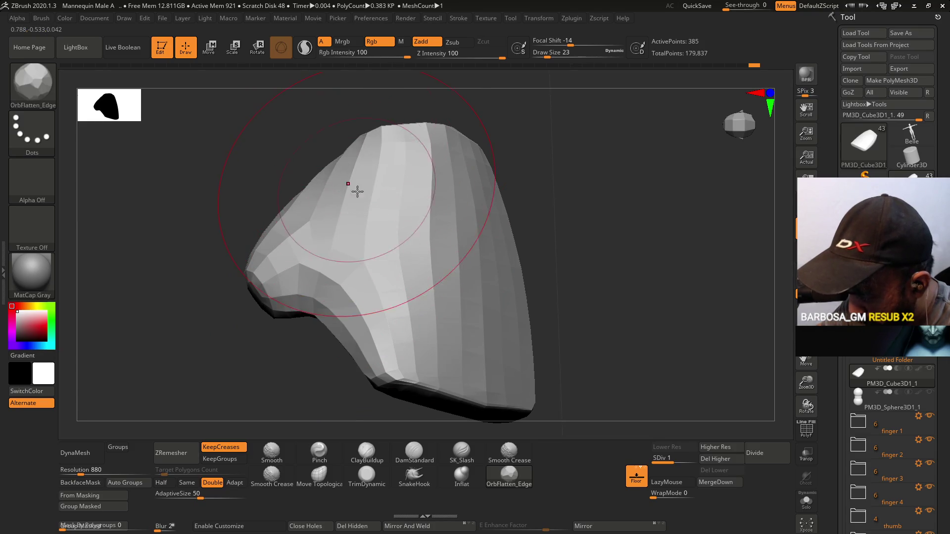
mouse_move(549, 275)
mouse_down()
mouse_move(541, 203)
mouse_move(528, 218)
mouse_up()
mouse_move(568, 243)
mouse_down()
mouse_move(520, 255)
mouse_move(446, 214)
mouse_move(525, 319)
mouse_up()
drag(405, 224, 375, 216)
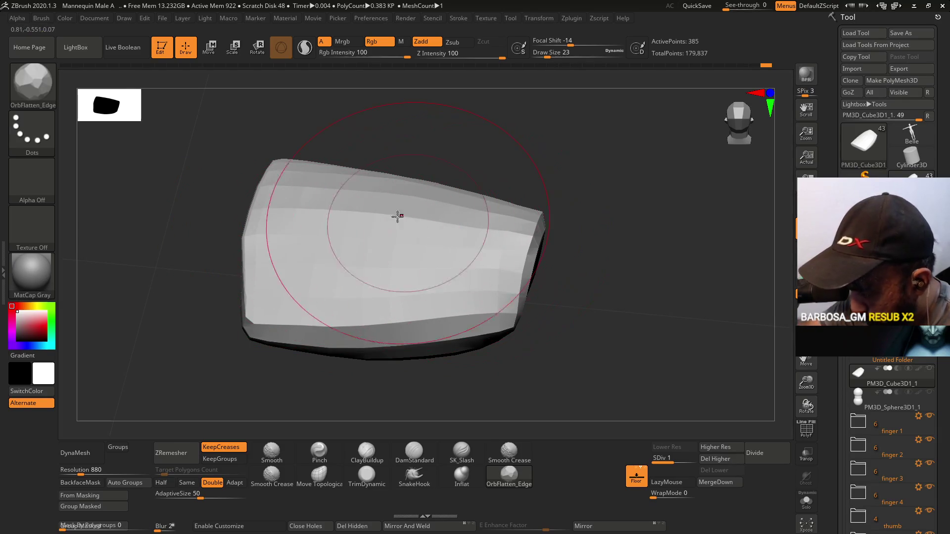
mouse_move(377, 186)
mouse_down()
mouse_move(487, 257)
mouse_move(532, 183)
mouse_move(583, 249)
mouse_up()
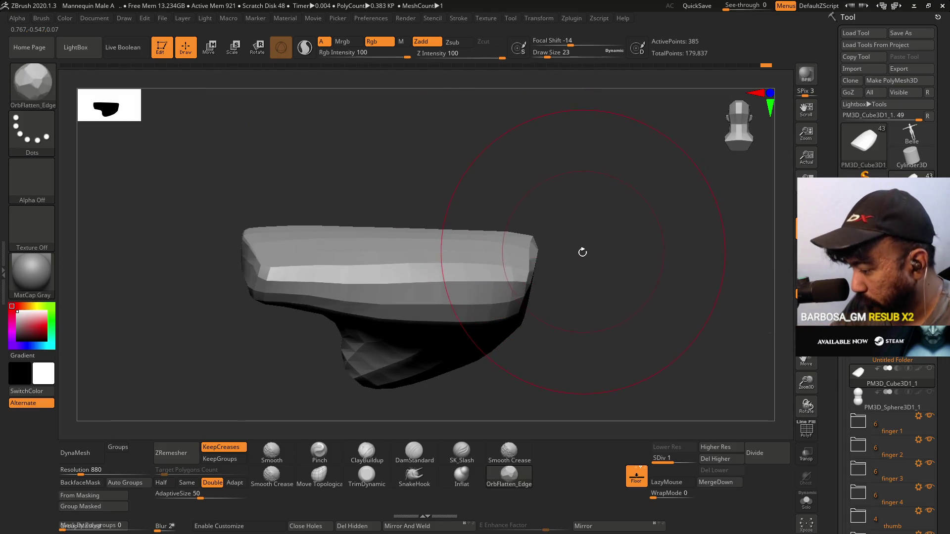
drag(450, 212, 453, 272)
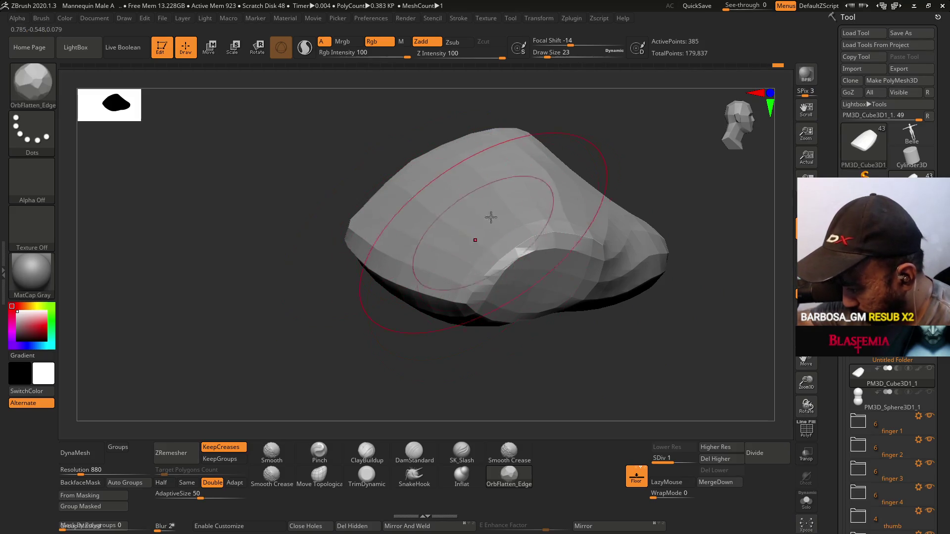
right_drag(580, 218, 553, 224)
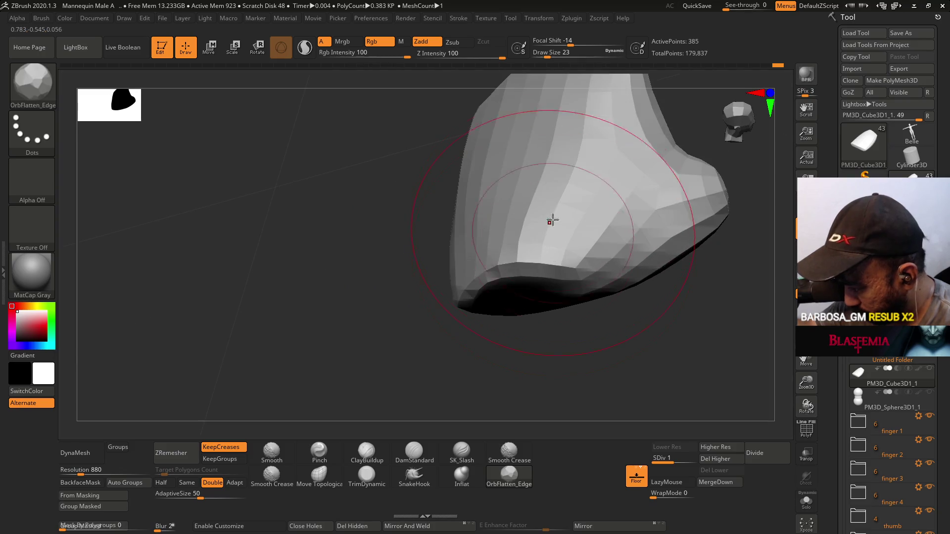
drag(524, 225, 551, 172)
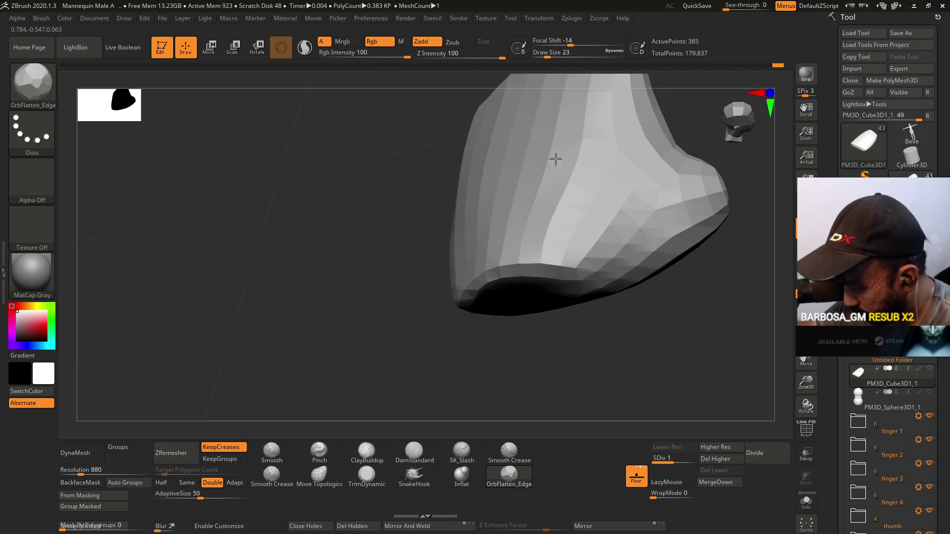
- Flatten the surface near the top edge and sculpt the plate's lower surface
mouse_move(609, 247)
right_down()
mouse_move(621, 260)
mouse_move(629, 250)
right_up()
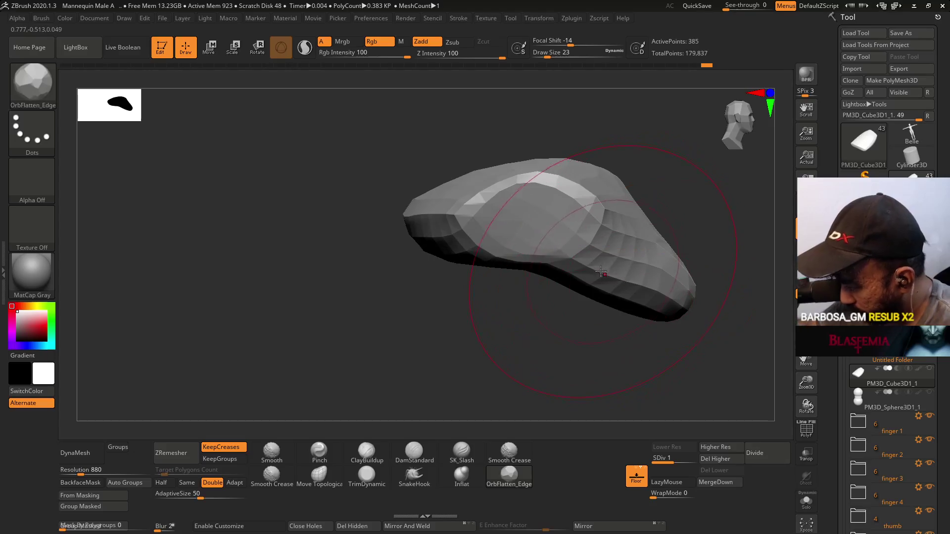
mouse_move(674, 299)
right_down()
mouse_move(592, 244)
mouse_move(675, 269)
mouse_move(706, 206)
mouse_move(654, 275)
mouse_move(675, 295)
right_up()
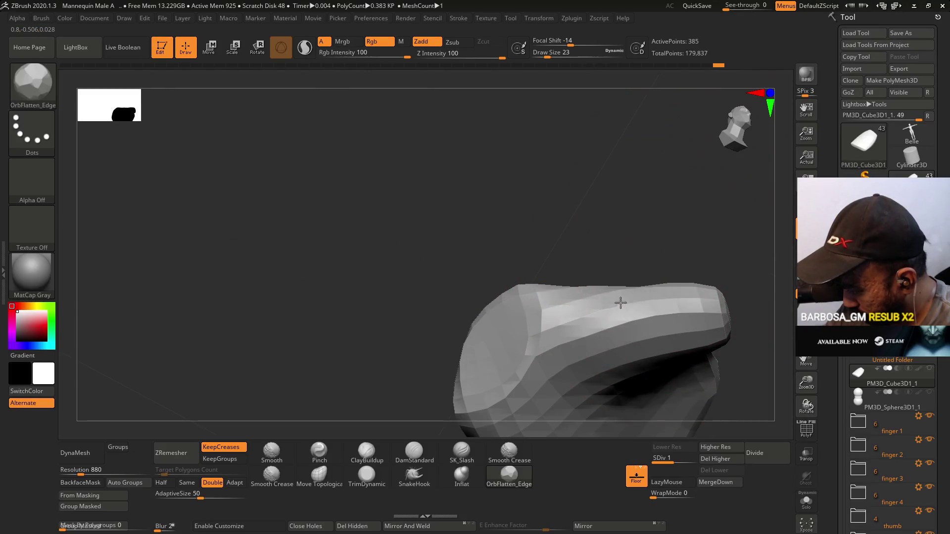
drag(624, 302, 655, 299)
right_drag(573, 314, 618, 277)
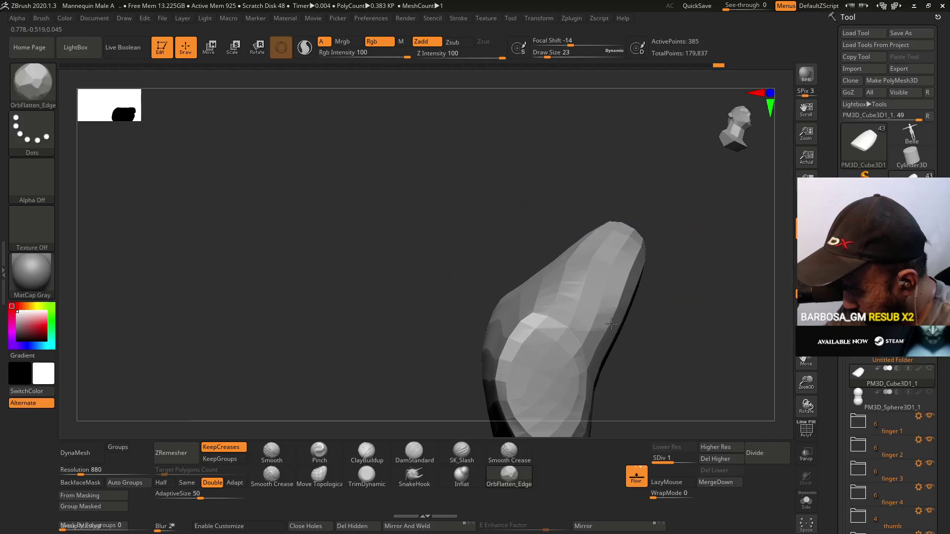
drag(602, 293, 575, 315)
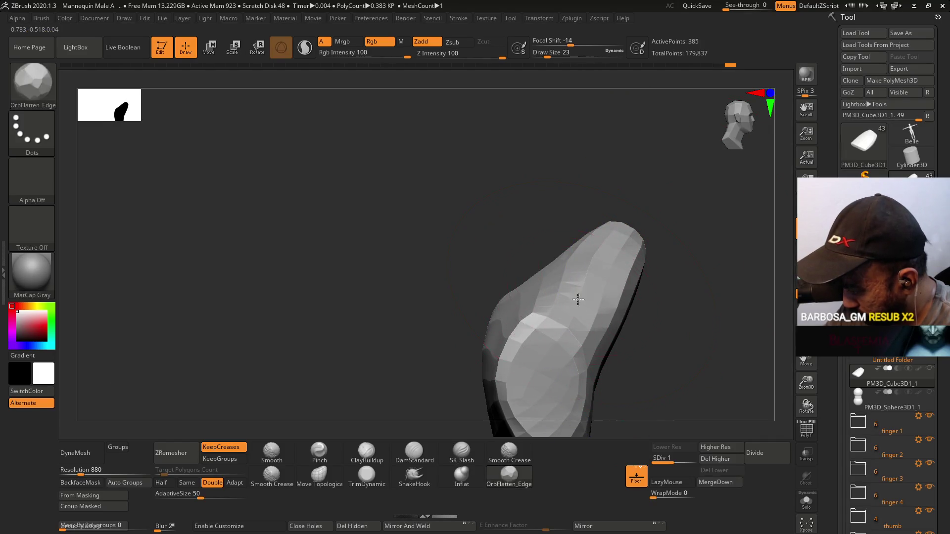
mouse_move(591, 280)
right_down()
mouse_move(594, 293)
mouse_move(639, 312)
mouse_move(712, 297)
mouse_move(671, 232)
mouse_move(643, 241)
mouse_move(671, 247)
mouse_move(658, 238)
mouse_move(663, 227)
mouse_move(618, 277)
mouse_move(593, 287)
right_up()
- Show the polygroup wireframe, drop draw size to 6, and smooth the upper-left edge
key(shift+f)
key(bracketleft)
key(bracketleft)
key(bracketleft)
mouse_move(485, 208)
shift+mouse_down()
mouse_move(479, 198)
mouse_move(520, 191)
mouse_move(523, 211)
shift+mouse_up()
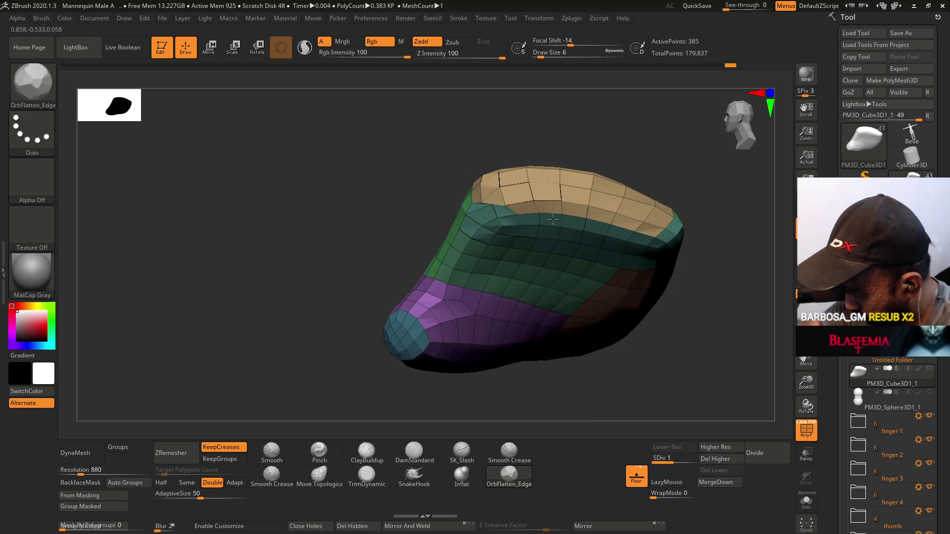
mouse_move(653, 232)
right_down()
mouse_move(616, 244)
mouse_move(605, 195)
right_up()
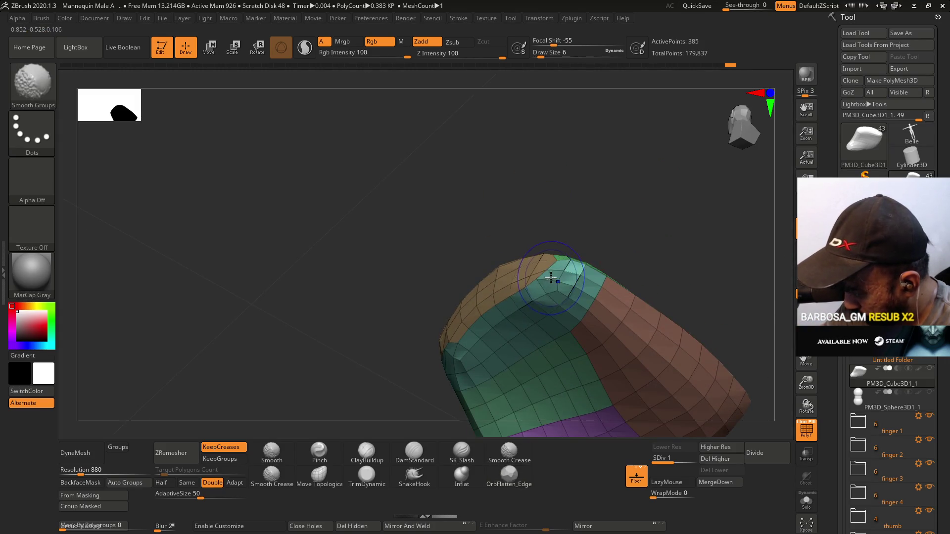
- Switch to Move Topological at draw size 4 with Shift smoothing, framing the green top face
right_drag(571, 271, 584, 246)
click(330, 479)
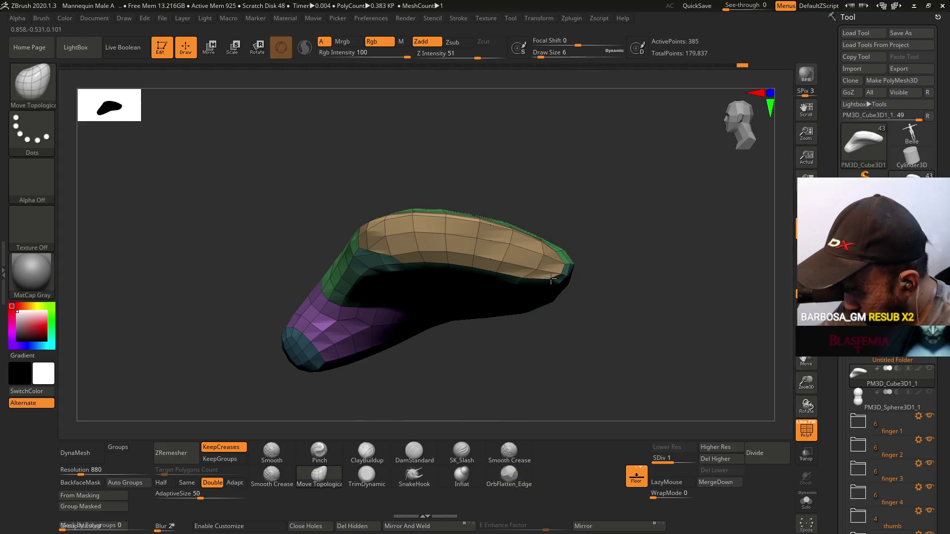
right_drag(589, 272, 550, 215)
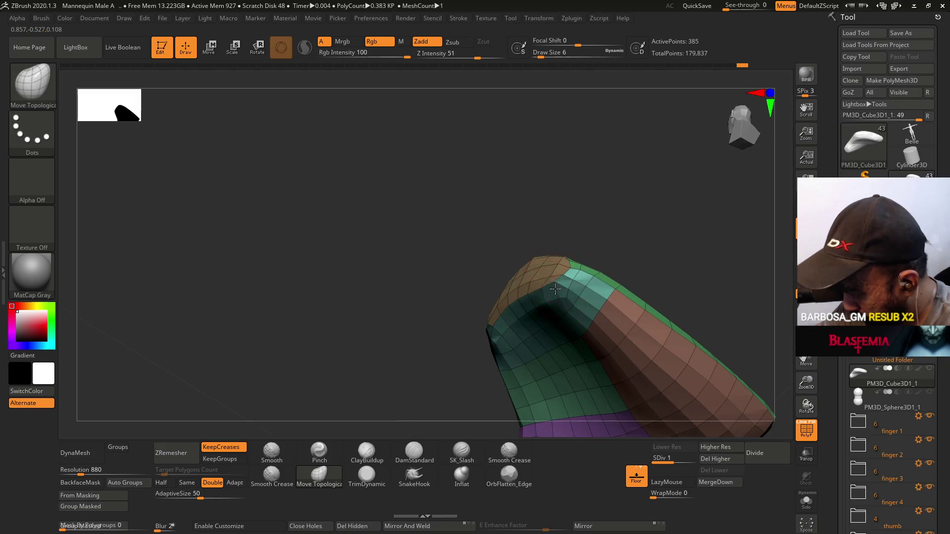
mouse_move(577, 285)
right_down()
mouse_move(596, 262)
mouse_move(478, 278)
right_up()
mouse_move(395, 278)
right_down()
mouse_move(454, 238)
mouse_move(416, 282)
mouse_move(393, 287)
mouse_move(401, 264)
mouse_move(392, 267)
right_up()
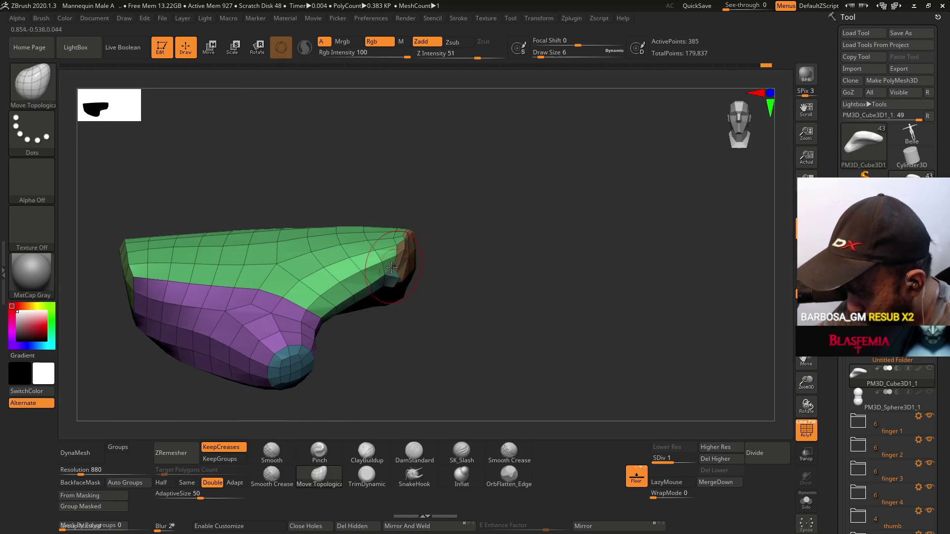
key(bracketleft)
key(bracketleft)
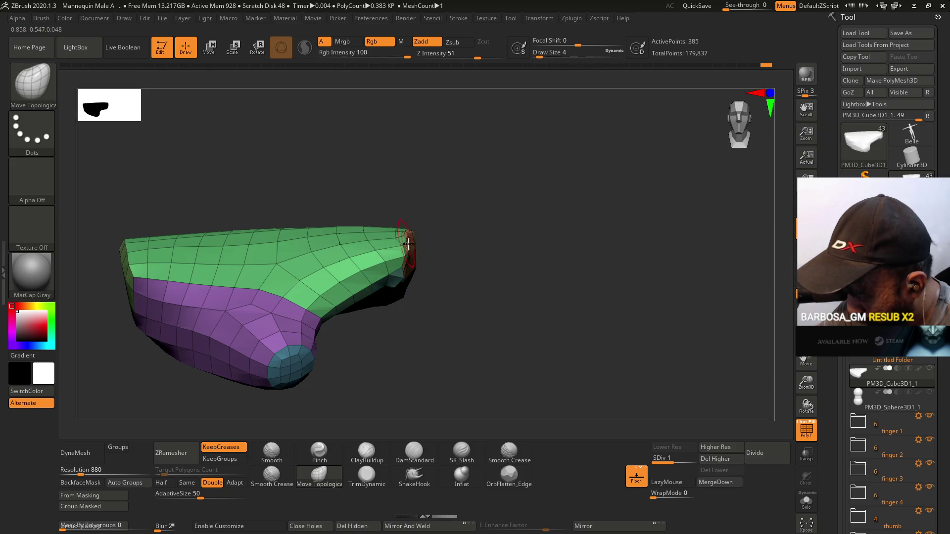
key(shift)
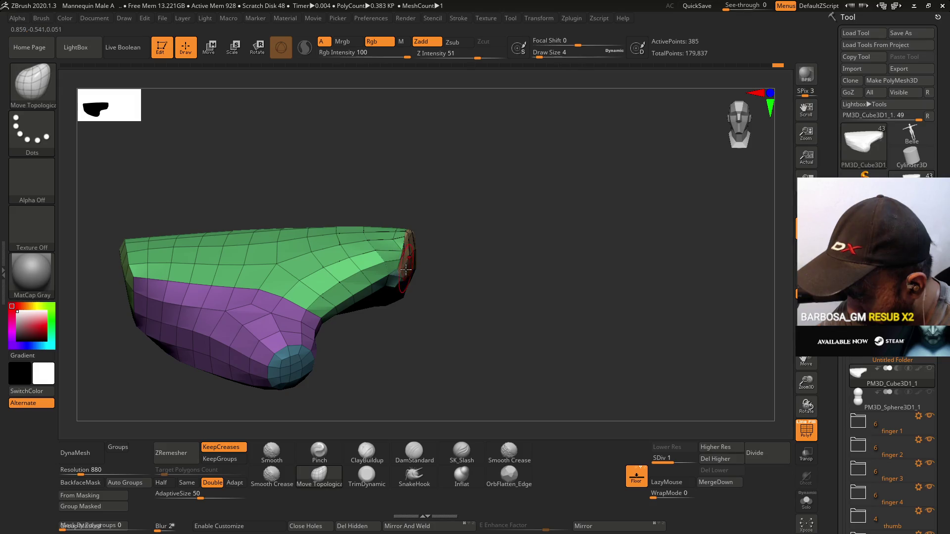
mouse_move(421, 254)
mouse_down()
mouse_move(470, 297)
mouse_move(471, 328)
mouse_move(447, 292)
mouse_up()
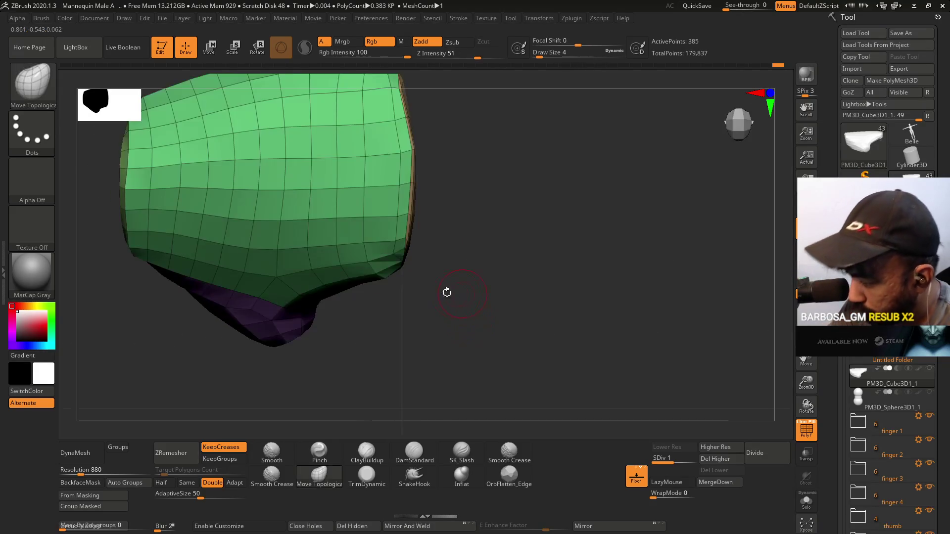
- Trim the plate's dark underside flatter with TrimDynamic, polygroup wireframe hidden
click(366, 478)
drag(446, 356, 307, 208)
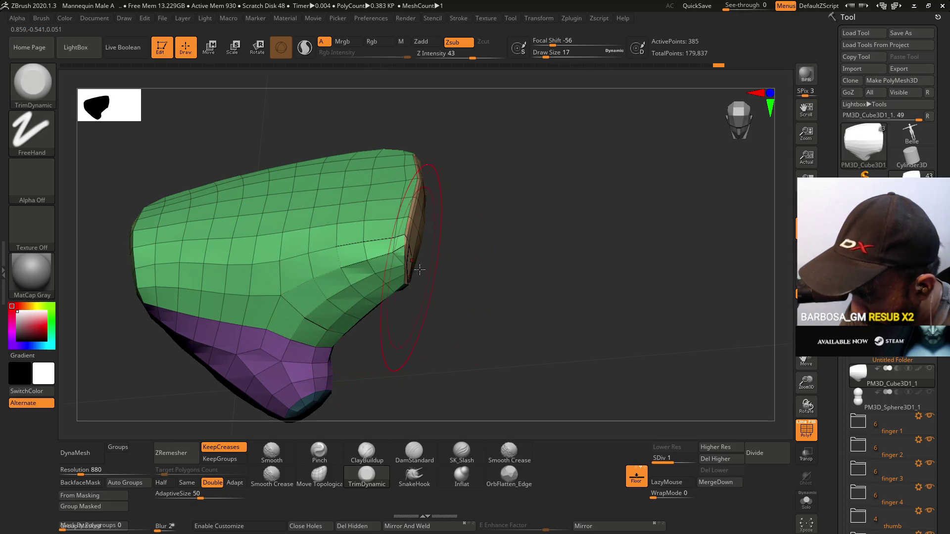
drag(417, 268, 448, 240)
key(shift+f)
drag(444, 283, 456, 298)
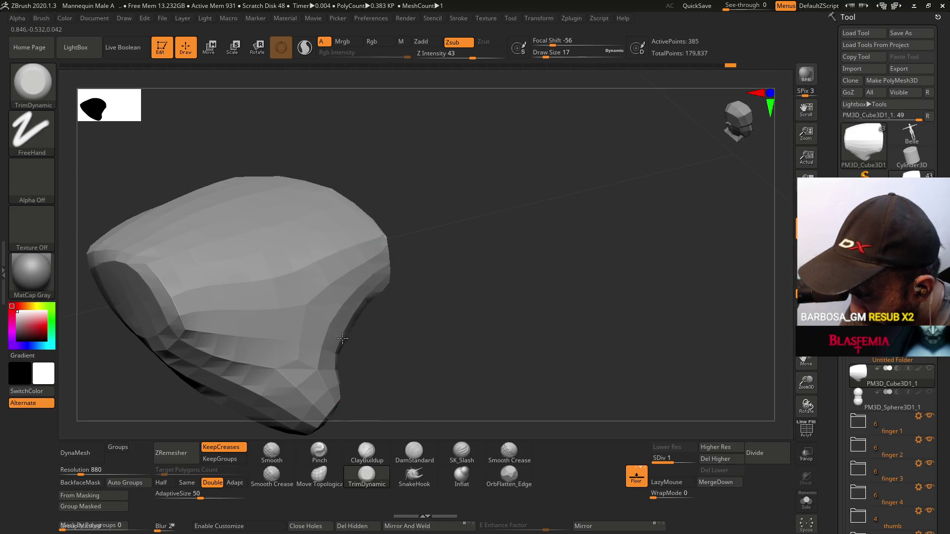
mouse_move(433, 311)
mouse_down()
mouse_move(388, 226)
mouse_move(366, 294)
mouse_move(393, 275)
mouse_up()
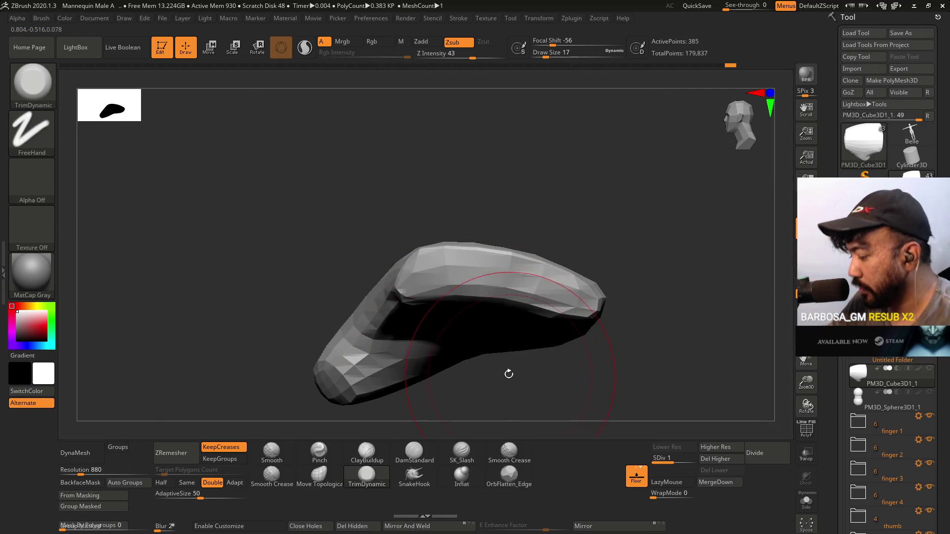
drag(504, 328, 487, 375)
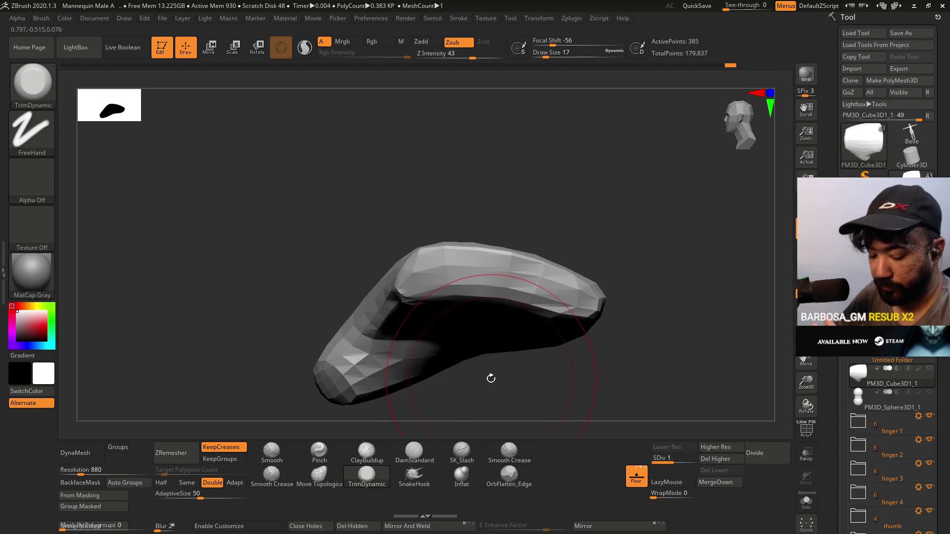
- Reshape the kinked tip into a rounded bulge with Move Topological at draw size 12
click(320, 475)
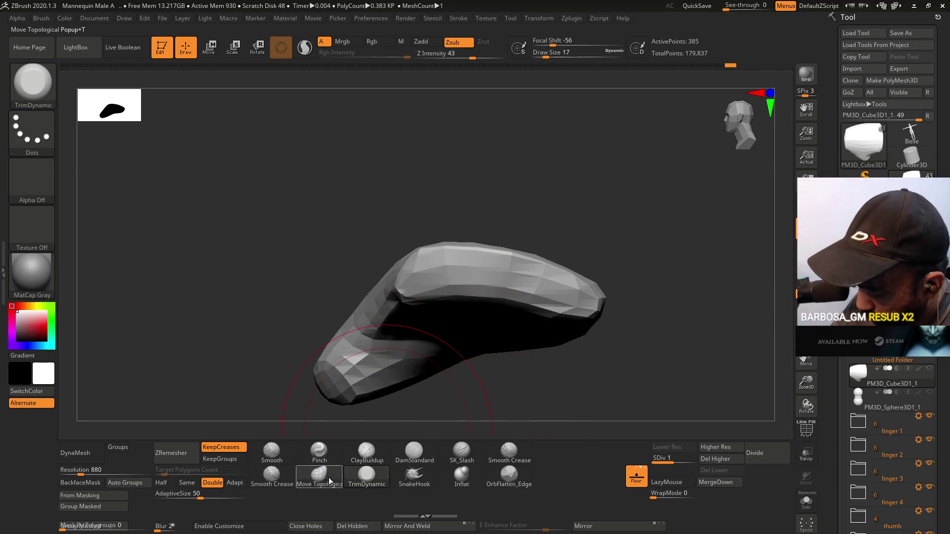
key(s)
drag(352, 308, 341, 308)
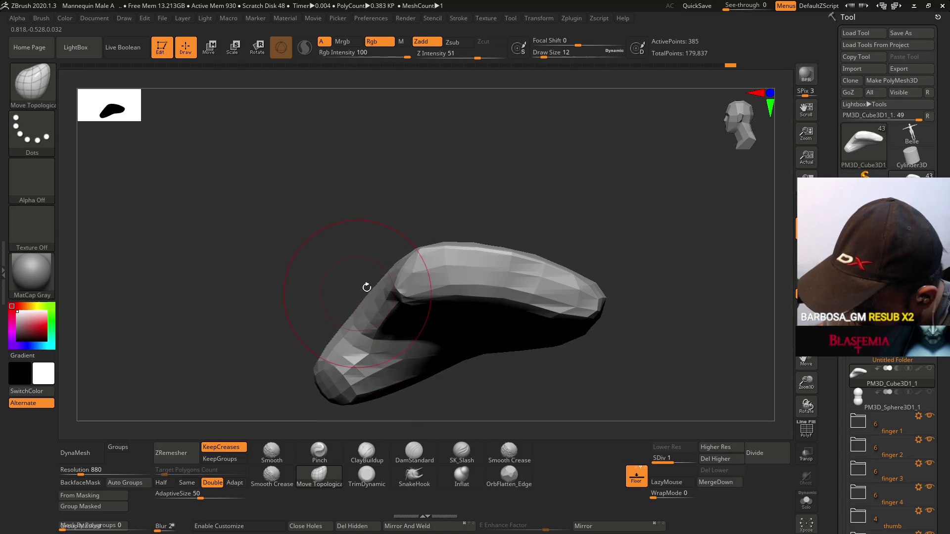
key(ctrl+z)
key(space)
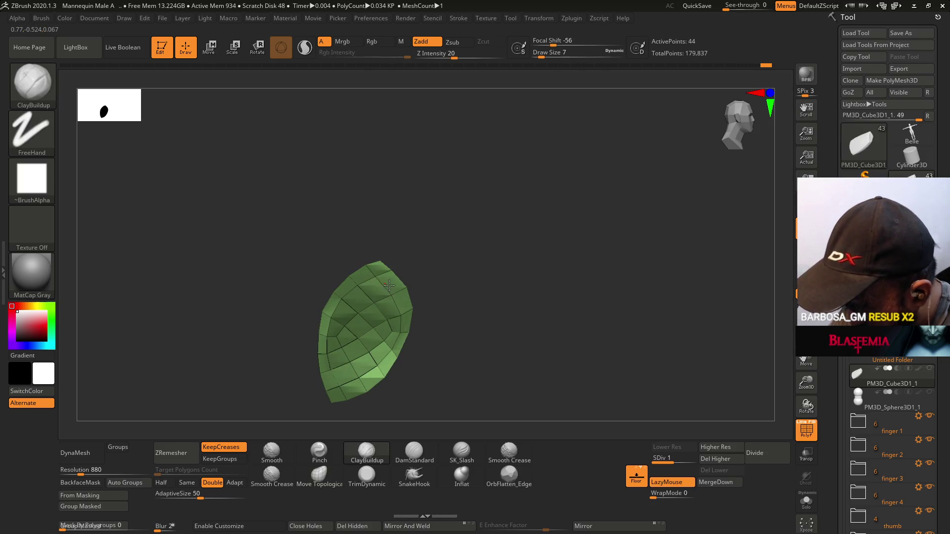
- Smooth the leaf piece's surface with Shift-smoothing
mouse_move(414, 297)
mouse_down()
mouse_move(446, 257)
mouse_move(434, 261)
mouse_up()
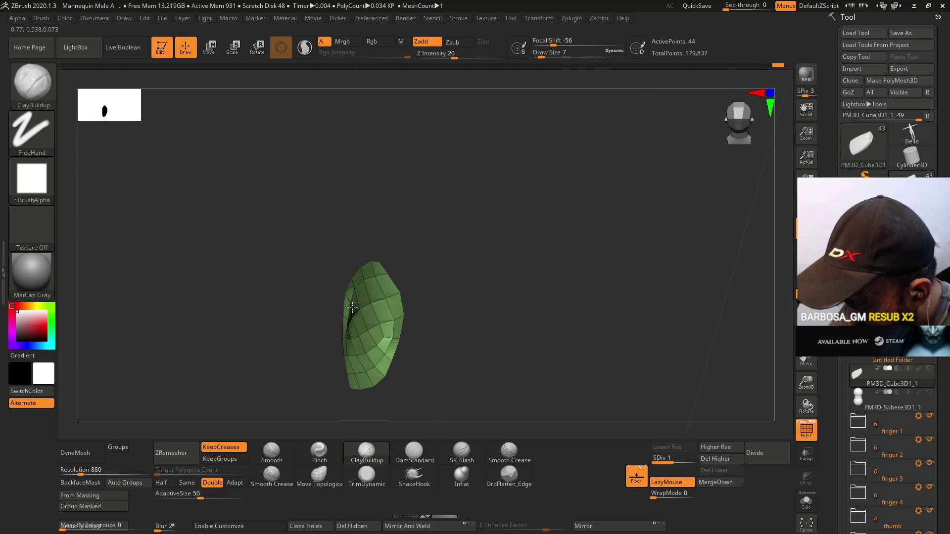
drag(376, 295, 366, 314)
key(shift)
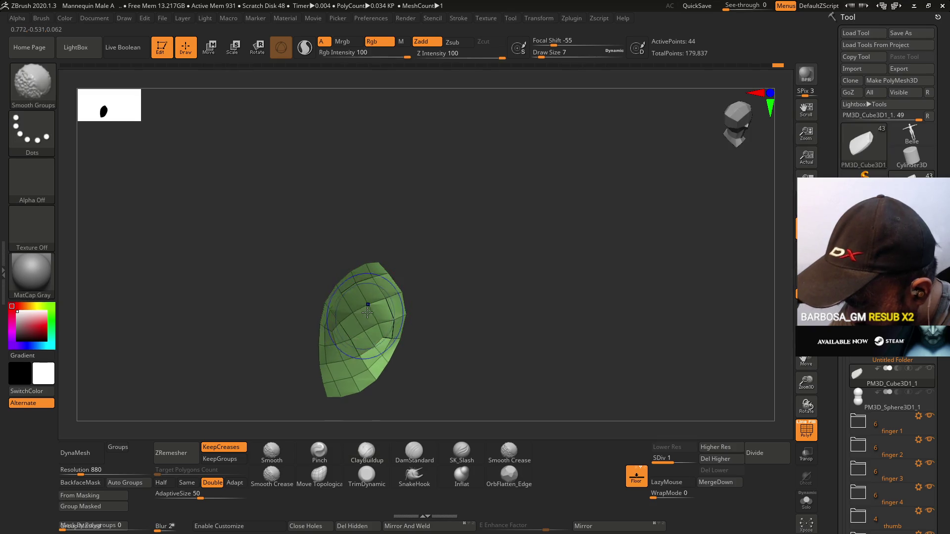
drag(373, 295, 397, 318)
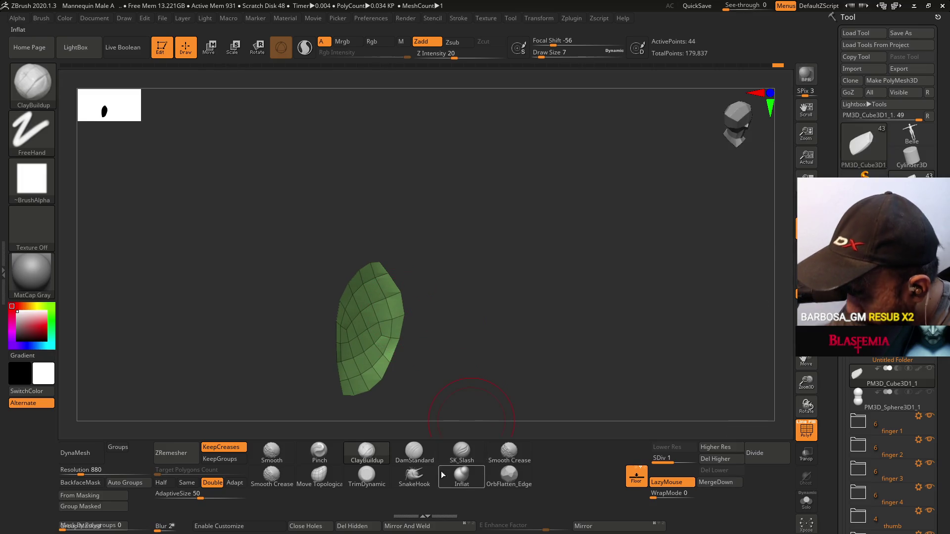
- Switch to the Inflat brush at draw size 29 and turn the leaf toward the camera
click(460, 486)
key(s)
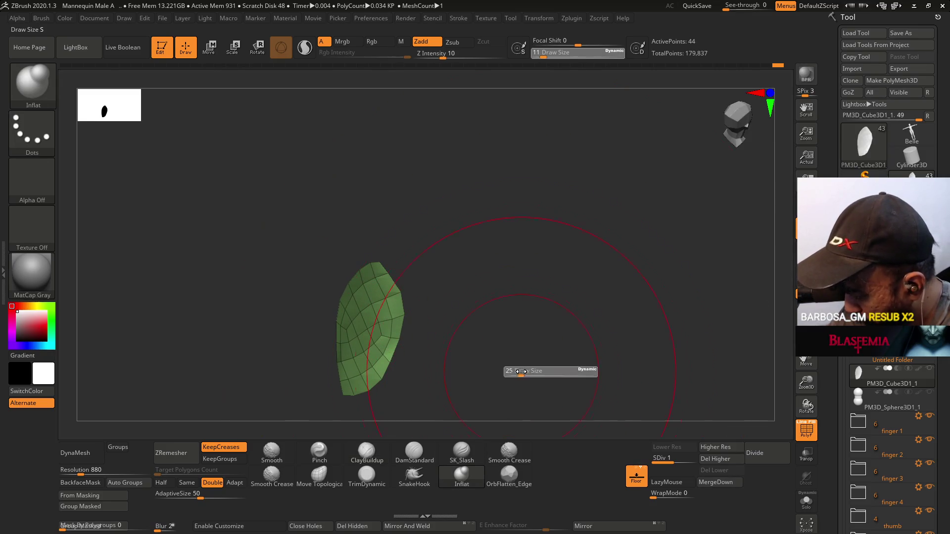
drag(521, 372, 522, 372)
drag(393, 302, 414, 214)
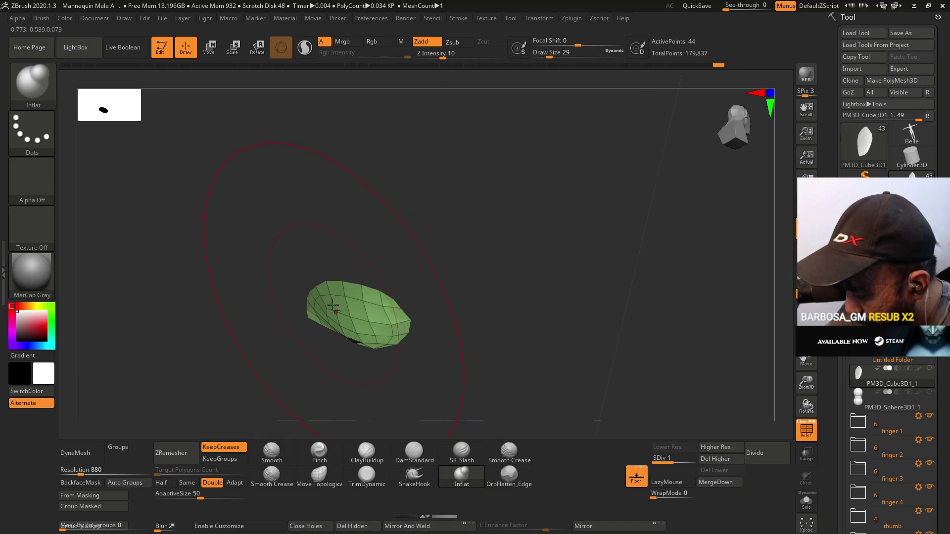
drag(334, 323, 445, 356)
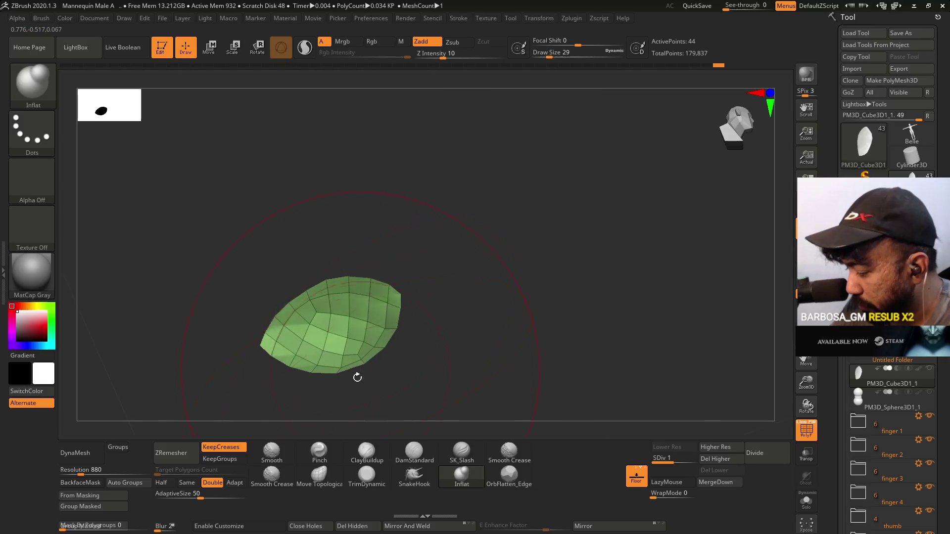
- Set the ClayBuildup brush to draw size 7 and orbit the leaf piece
click(365, 450)
key(s)
drag(365, 356, 360, 355)
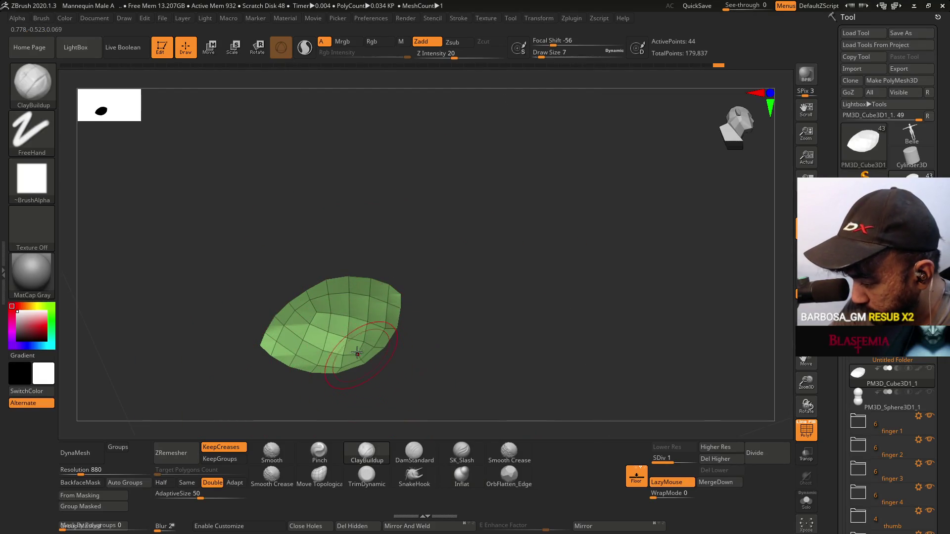
mouse_move(278, 341)
mouse_down()
mouse_move(333, 365)
mouse_move(292, 338)
mouse_move(262, 354)
mouse_move(403, 318)
mouse_move(431, 285)
mouse_move(357, 364)
mouse_move(450, 289)
mouse_move(449, 271)
mouse_move(503, 318)
mouse_move(496, 278)
mouse_move(507, 250)
mouse_move(470, 305)
mouse_move(469, 218)
mouse_move(436, 236)
mouse_up()
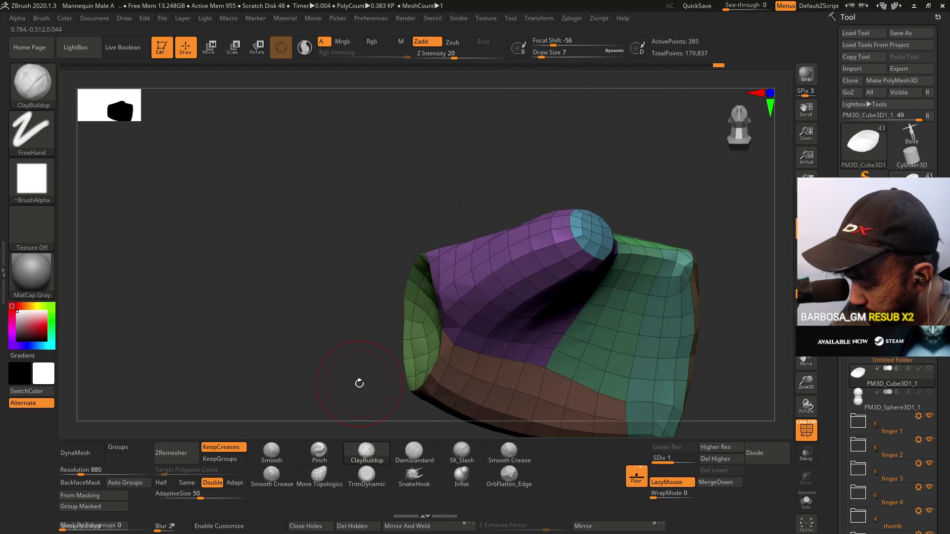
- Slide the purple, green and brown polygroup junction leftward with Move Topological
drag(359, 383, 414, 217)
click(317, 476)
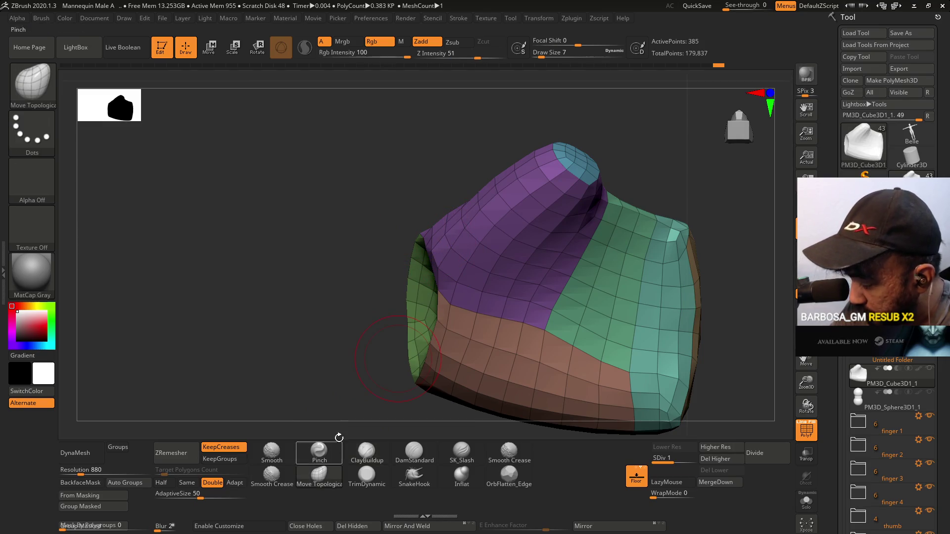
drag(436, 323, 435, 295)
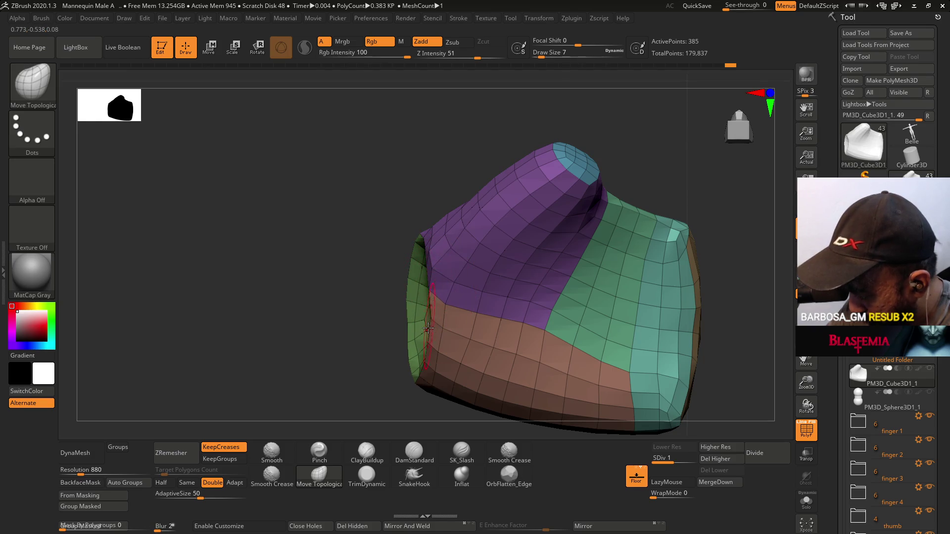
mouse_move(501, 289)
mouse_down()
mouse_move(510, 282)
mouse_move(525, 297)
mouse_move(534, 268)
mouse_up()
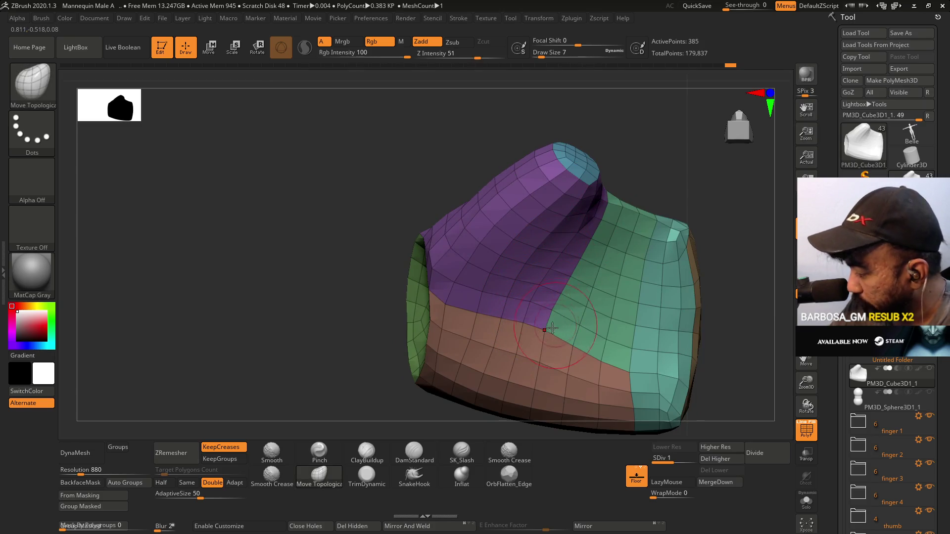
drag(538, 327, 519, 324)
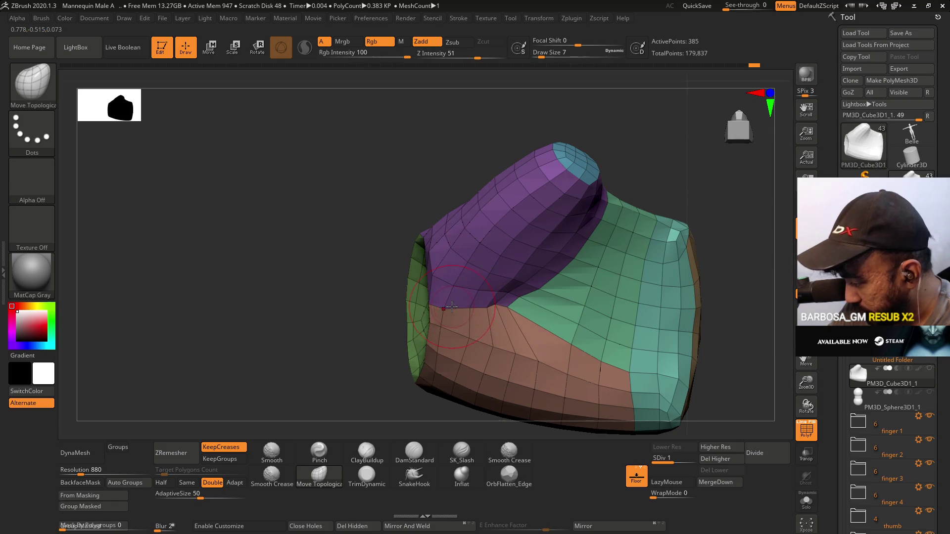
mouse_move(475, 308)
right_down()
mouse_move(435, 297)
mouse_move(493, 290)
mouse_move(522, 307)
mouse_move(607, 250)
mouse_move(618, 269)
mouse_move(512, 322)
mouse_move(510, 336)
right_up()
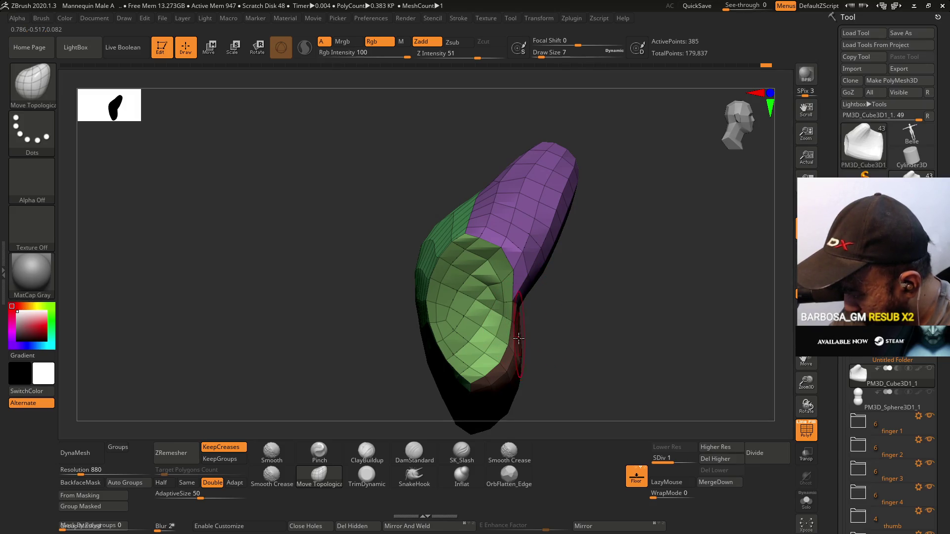
- Set the brush to draw size 5 and hide the polygroup colours and wireframe
right_drag(518, 341, 462, 317)
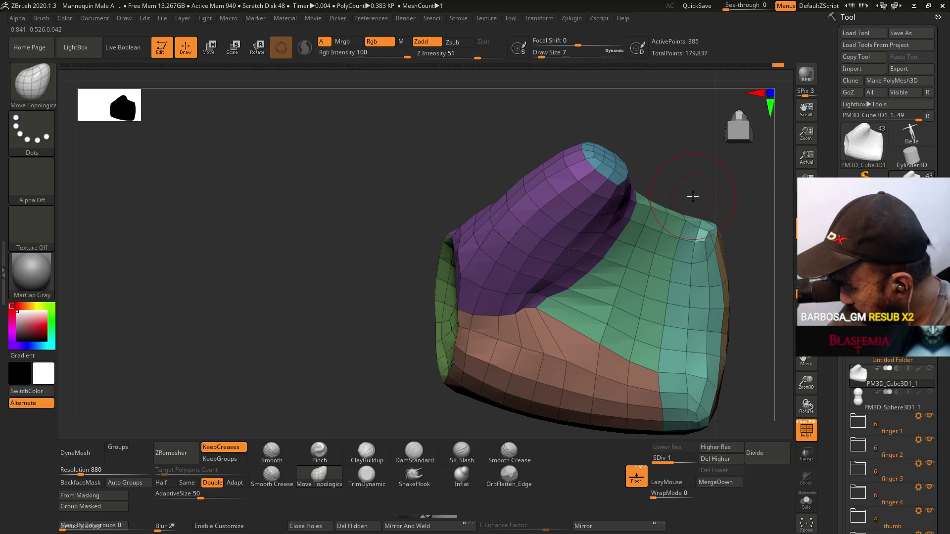
key(shift)
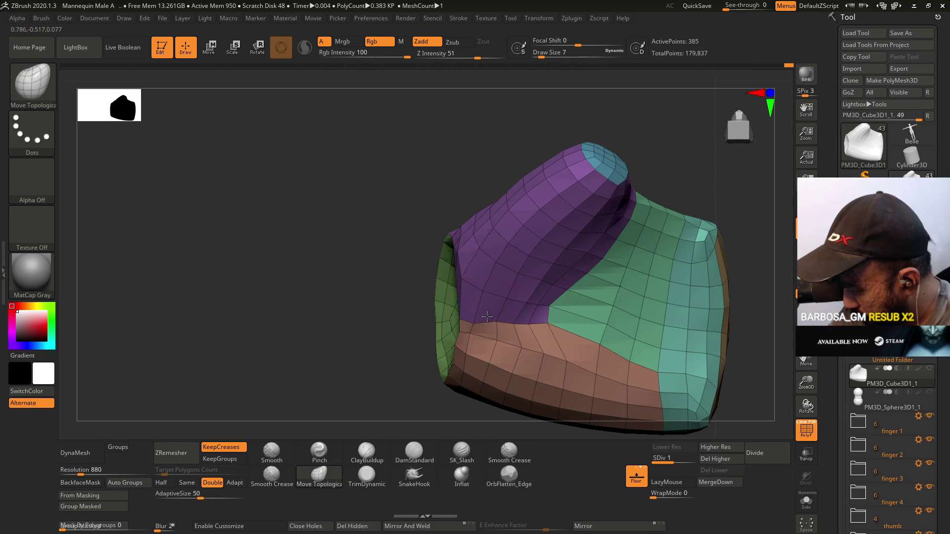
key(s)
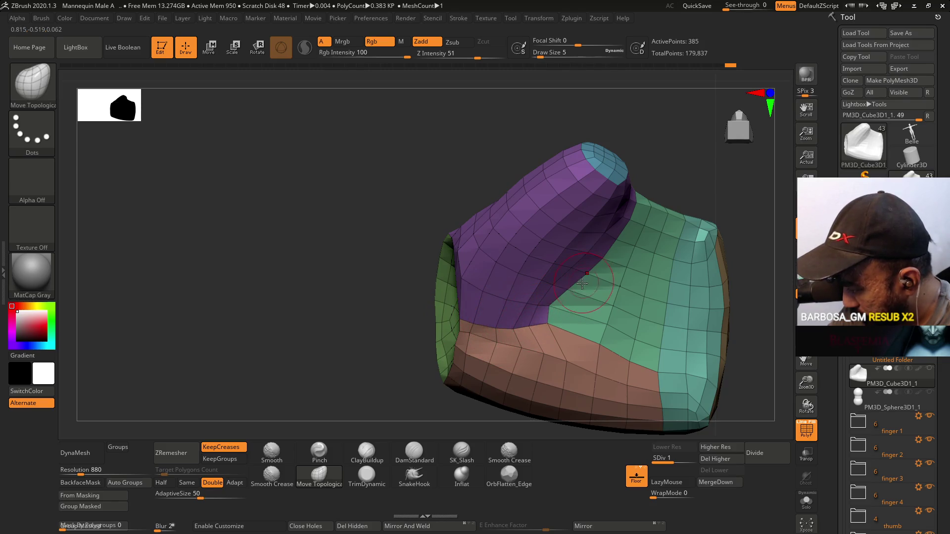
mouse_move(561, 312)
right_down()
mouse_move(525, 297)
mouse_move(615, 244)
mouse_move(594, 282)
mouse_move(570, 291)
right_up()
key(shift+f)
right_drag(591, 243, 593, 237)
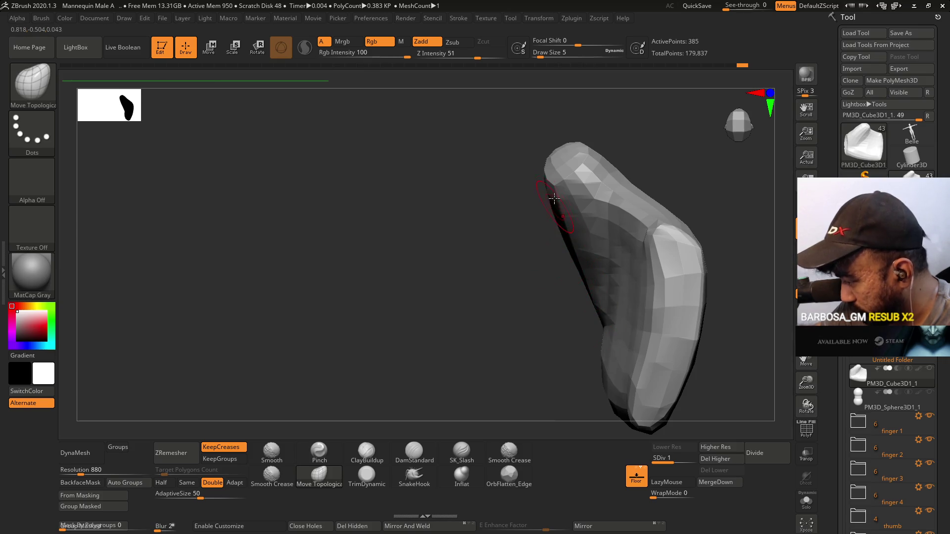
- Select the ClayBuildup brush and raise its draw size to 8
right_drag(542, 310, 547, 250)
click(367, 452)
key(bracketright)
key(bracketright)
key(bracketright)
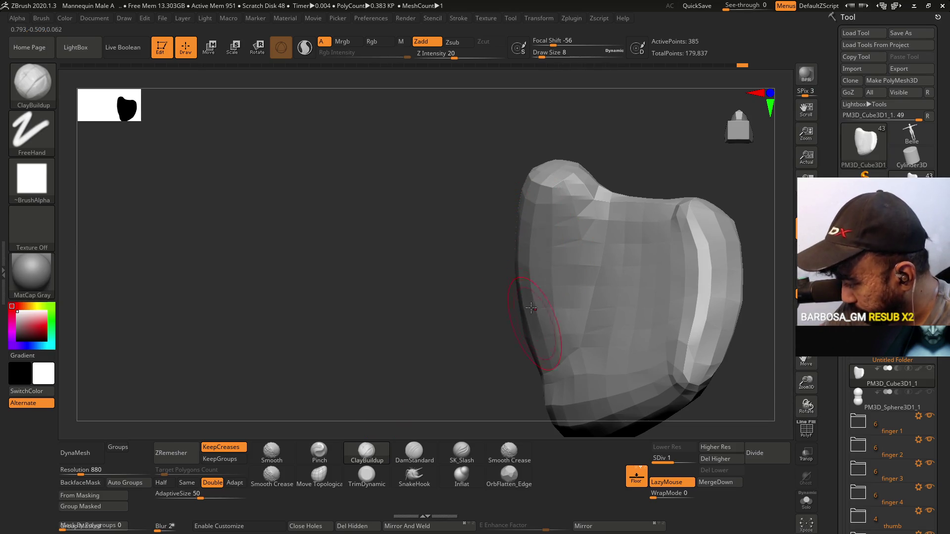
- Inspect the plate from several sides, then undo the last mesh change
mouse_move(536, 262)
right_down()
mouse_move(516, 344)
mouse_move(525, 327)
right_up()
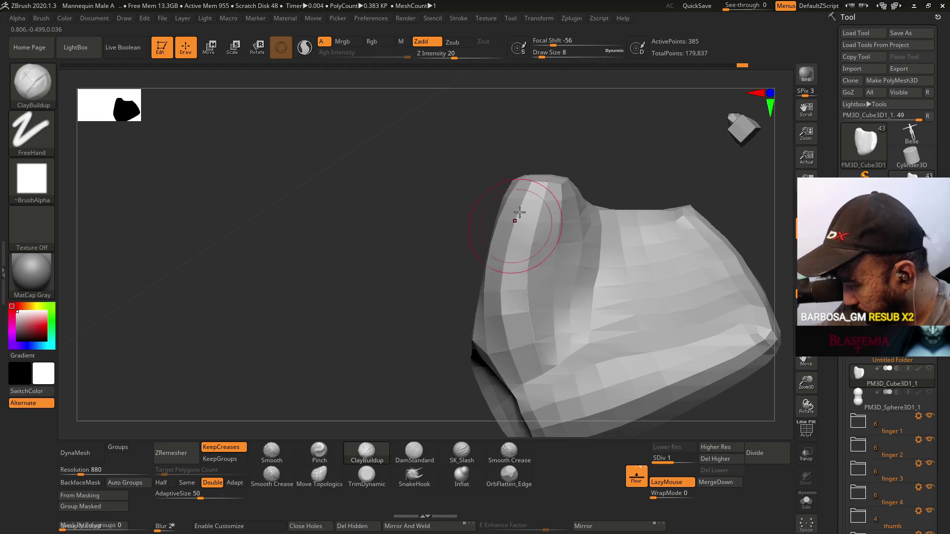
right_drag(515, 217, 510, 274)
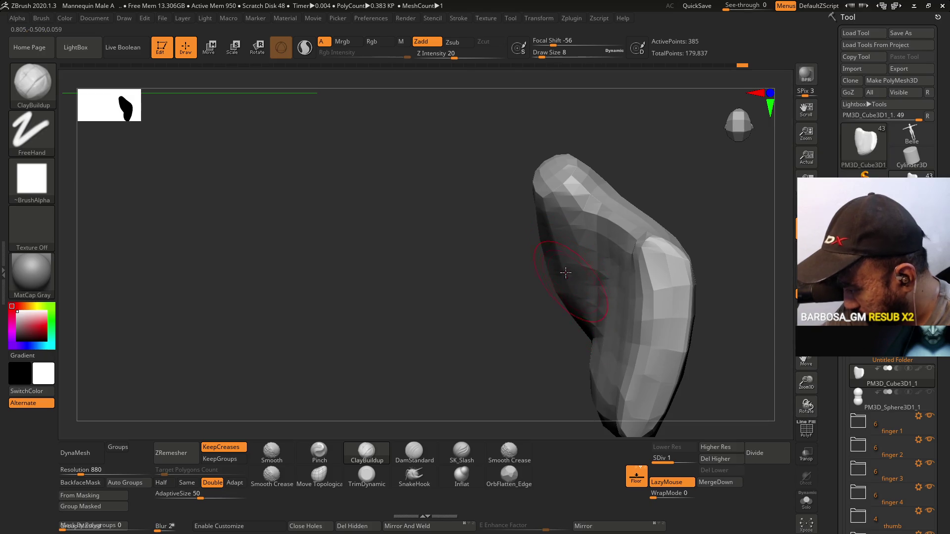
mouse_move(551, 251)
right_down()
mouse_move(634, 225)
mouse_move(619, 219)
right_up()
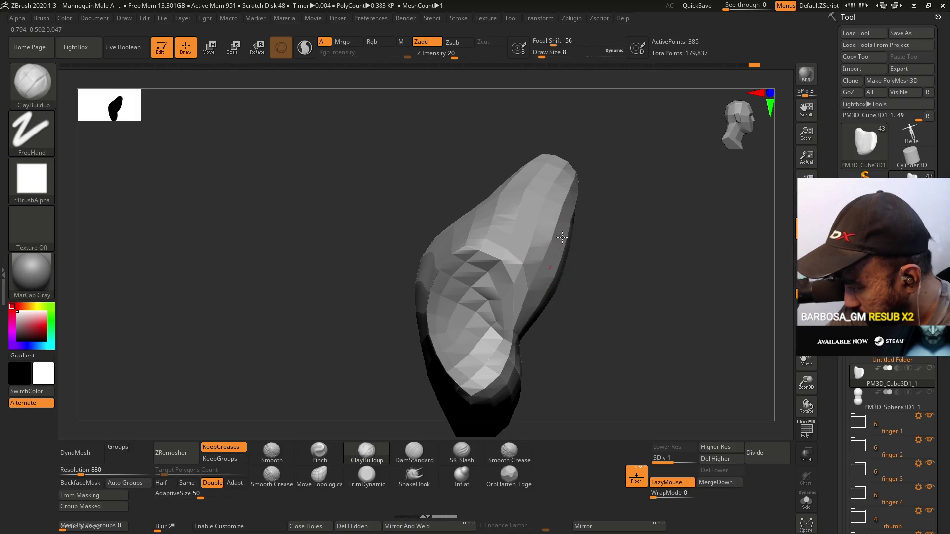
right_drag(554, 277, 587, 267)
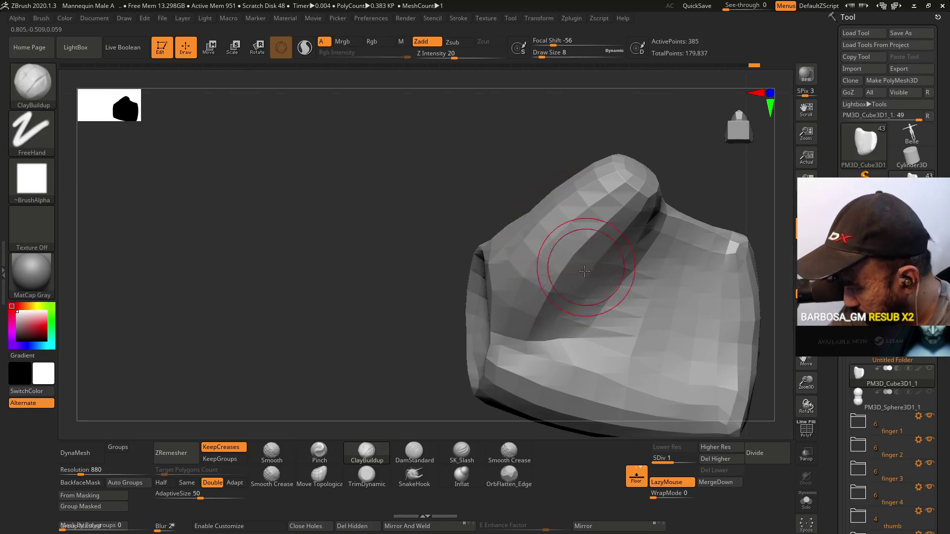
right_drag(564, 324, 591, 310)
key(ctrl+z)
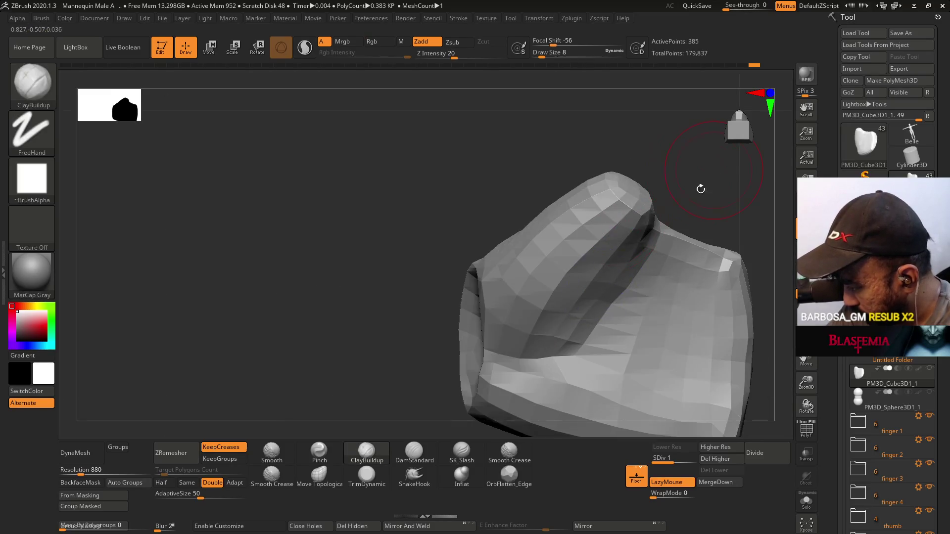
click(317, 453)
- Set the Pinch brush to size 5 and sharpen the lower-front crease where the plates meet
text(s)
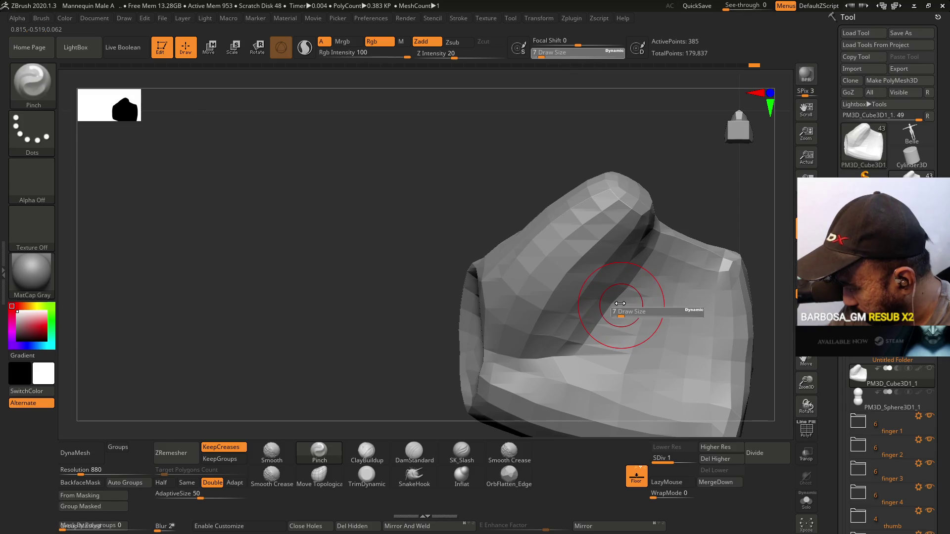
text(5)
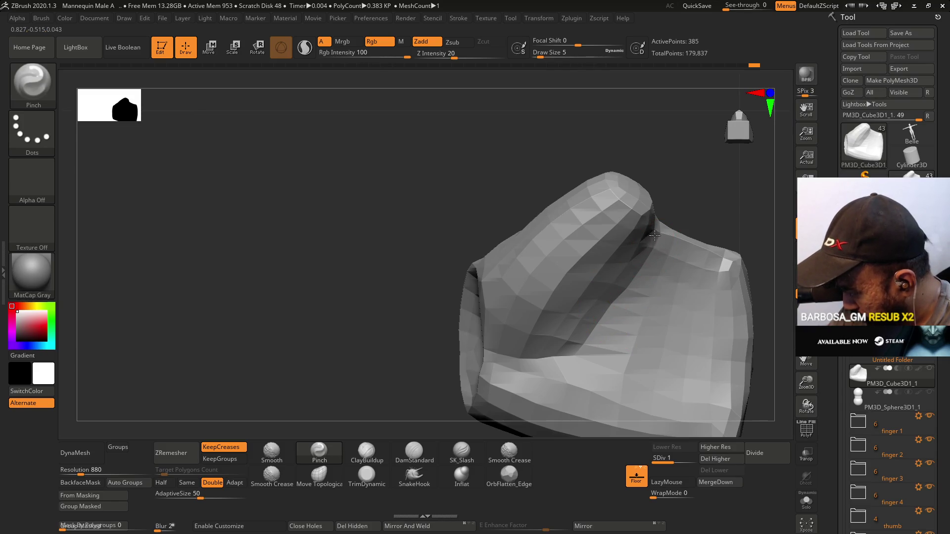
mouse_move(612, 303)
mouse_down()
mouse_move(576, 339)
mouse_move(526, 352)
mouse_up()
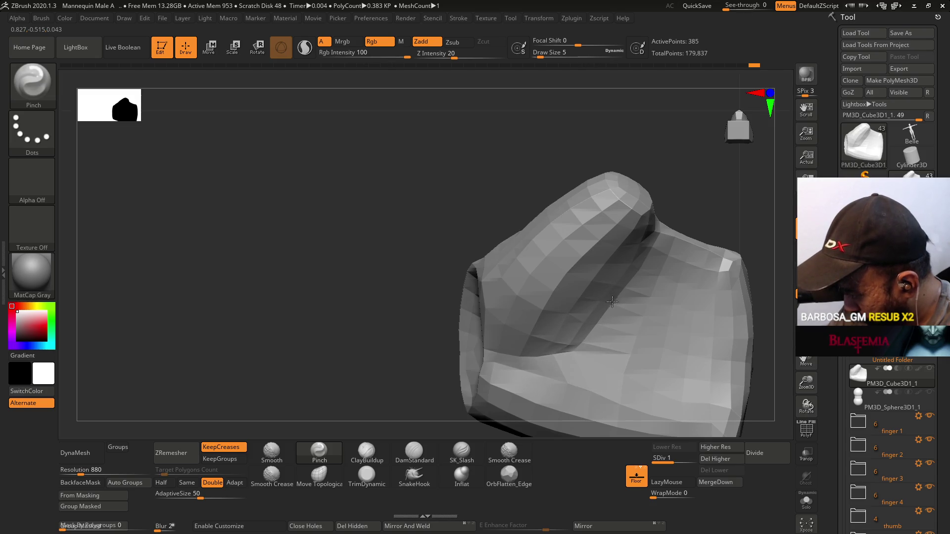
drag(346, 297, 297, 302)
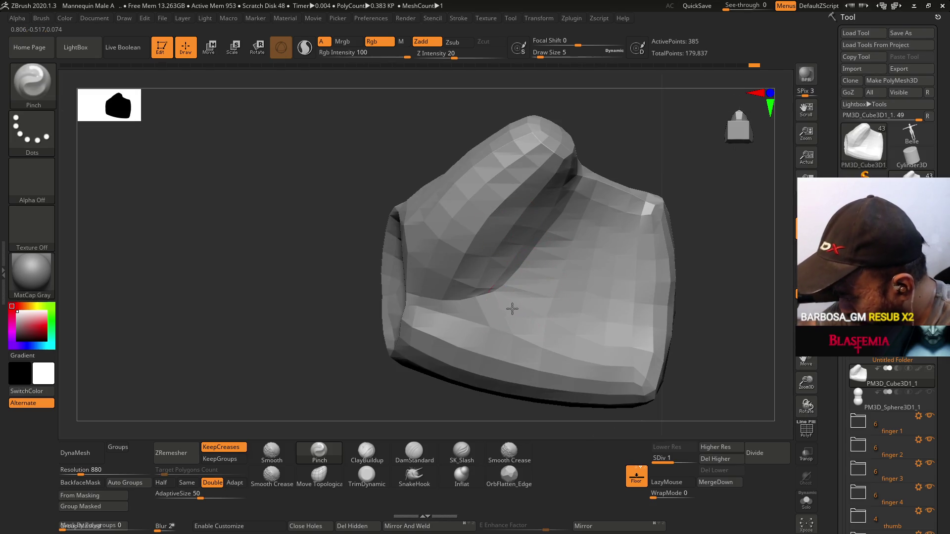
mouse_move(519, 282)
mouse_down()
mouse_move(492, 286)
mouse_move(504, 261)
mouse_up()
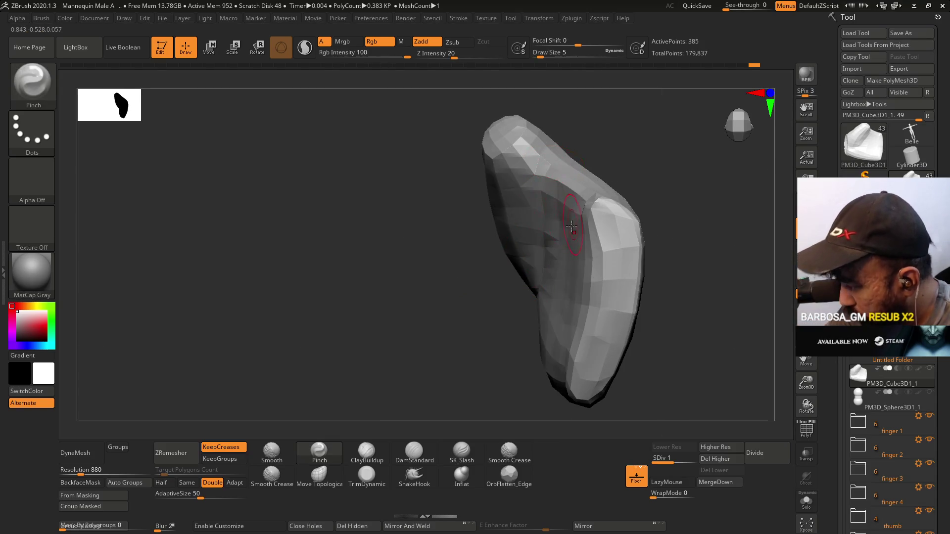
mouse_move(543, 212)
mouse_down()
mouse_move(541, 244)
mouse_move(500, 238)
mouse_up()
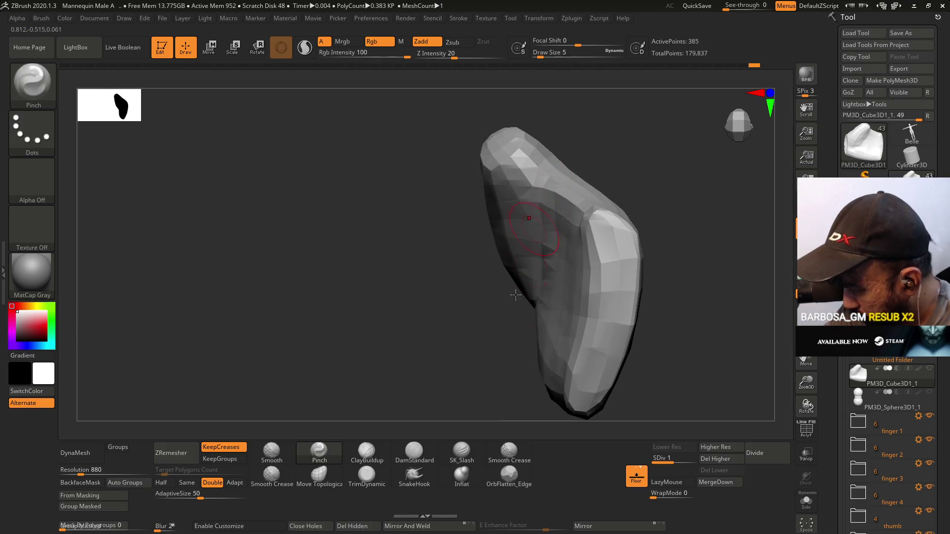
- Switch to Move Topological with a draw size of 12
click(331, 486)
drag(555, 286, 596, 308)
key(s)
mouse_move(596, 308)
mouse_down()
mouse_move(552, 307)
mouse_move(561, 283)
mouse_up()
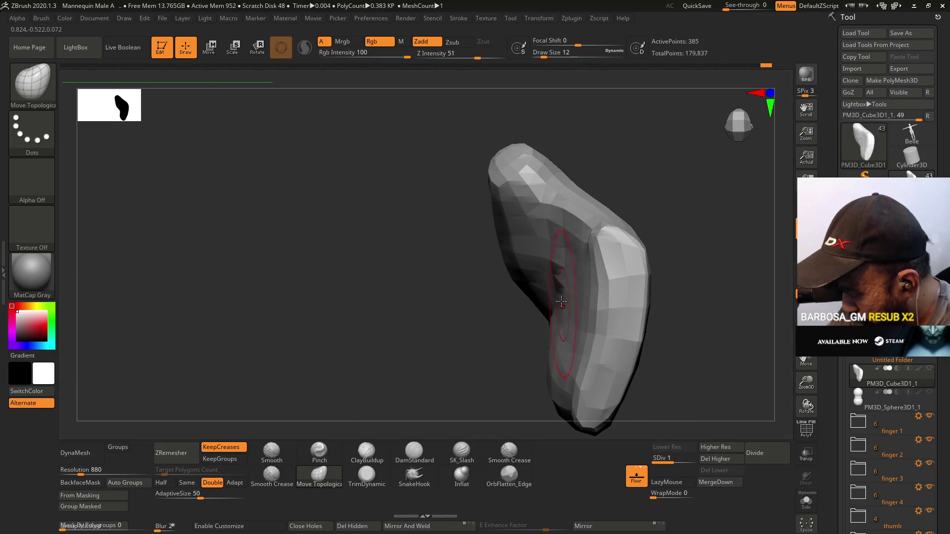
- Reduce Move Topological to size 7 and push the upper side surface into a smoother flow
mouse_move(555, 266)
mouse_down()
mouse_move(563, 340)
mouse_move(593, 375)
mouse_move(636, 399)
mouse_up()
mouse_move(575, 366)
mouse_down()
mouse_move(579, 333)
mouse_move(614, 384)
mouse_move(575, 305)
mouse_move(575, 191)
mouse_up()
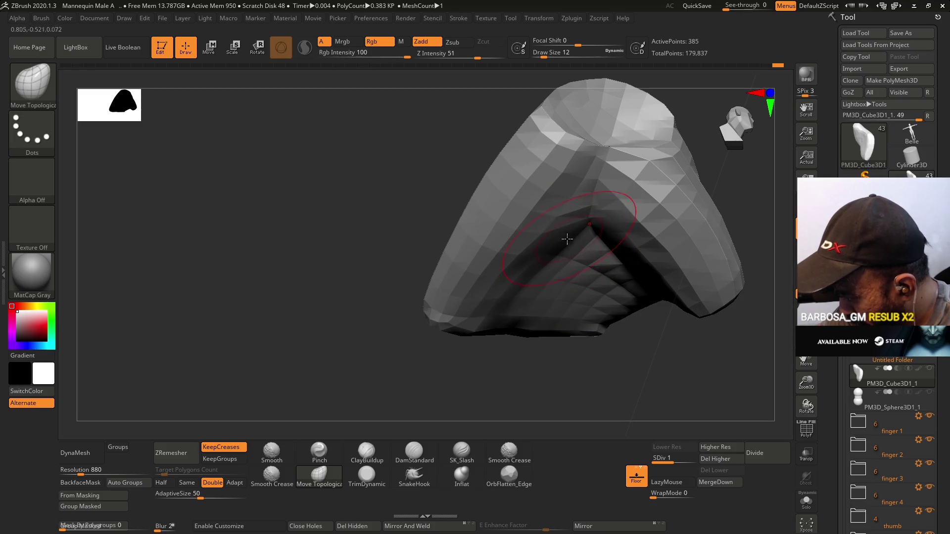
drag(605, 251, 615, 193)
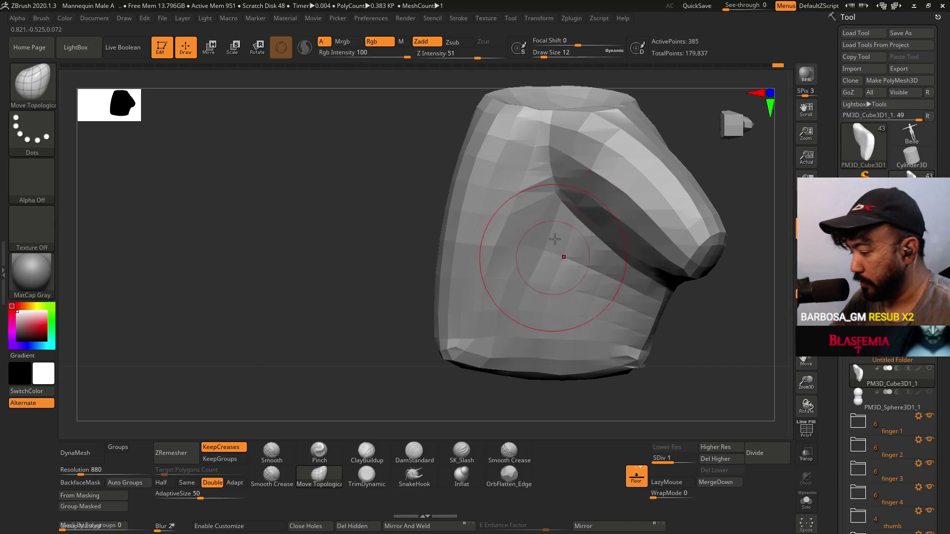
key(s)
drag(560, 269, 560, 271)
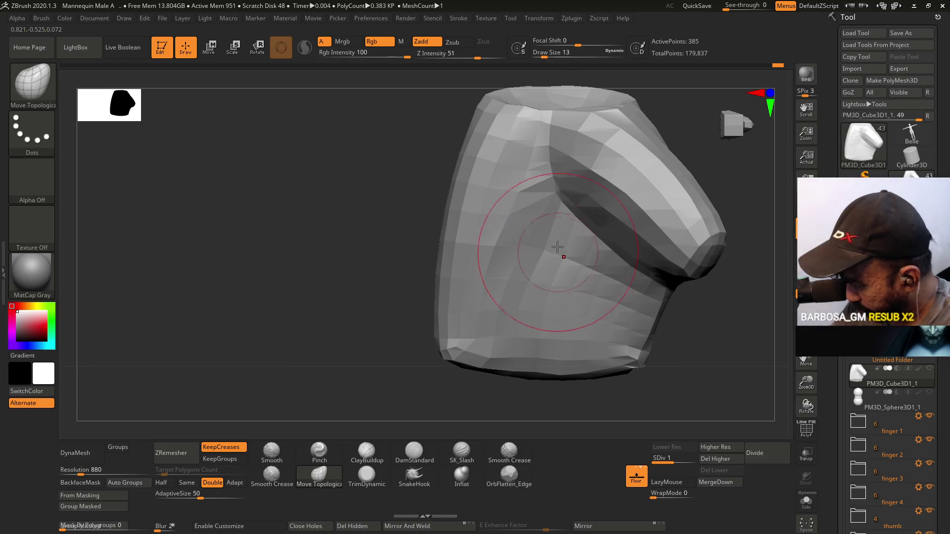
mouse_move(522, 242)
mouse_down()
mouse_move(503, 223)
mouse_move(530, 191)
mouse_move(525, 178)
mouse_up()
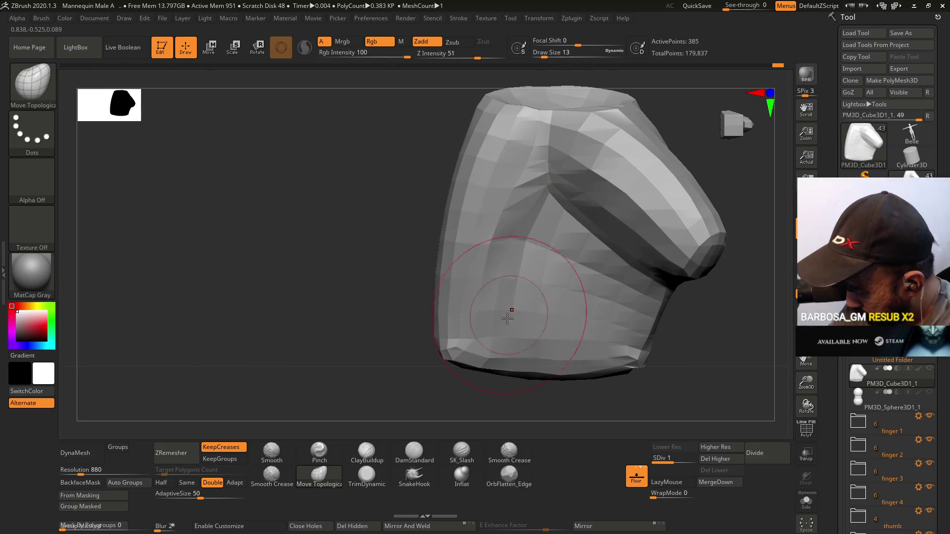
mouse_move(518, 319)
mouse_down()
mouse_move(543, 205)
mouse_move(414, 318)
mouse_move(515, 336)
mouse_move(446, 339)
mouse_up()
- Switch to ClayBuildup with B-C and check the piece from side profile to front
key(b)
key(c)
key(b)
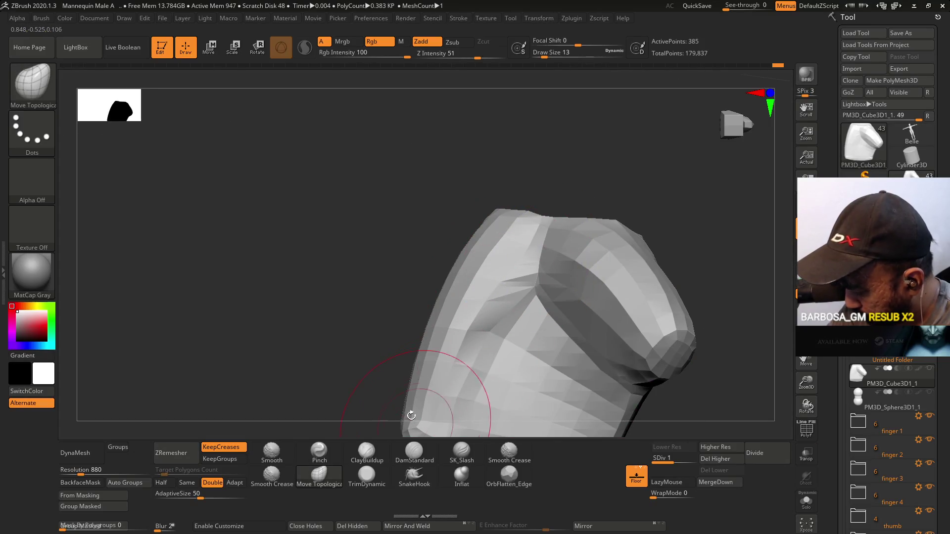
mouse_move(481, 307)
mouse_down()
mouse_move(530, 265)
mouse_move(556, 271)
mouse_move(551, 215)
mouse_up()
drag(564, 297, 508, 296)
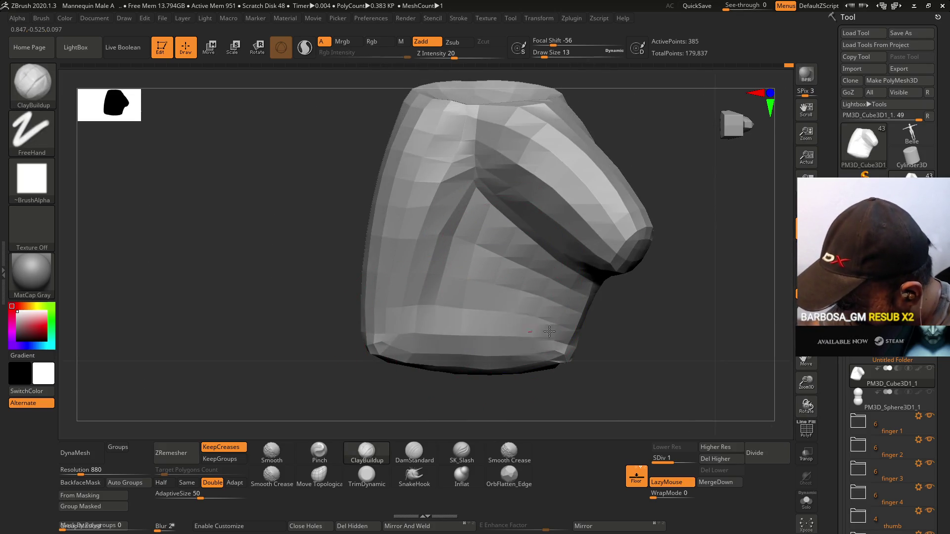
- Reduce the brush to size 6 while checking the polygroup layout from several angles
key(shift+f)
key(shift+f)
drag(535, 339, 505, 327)
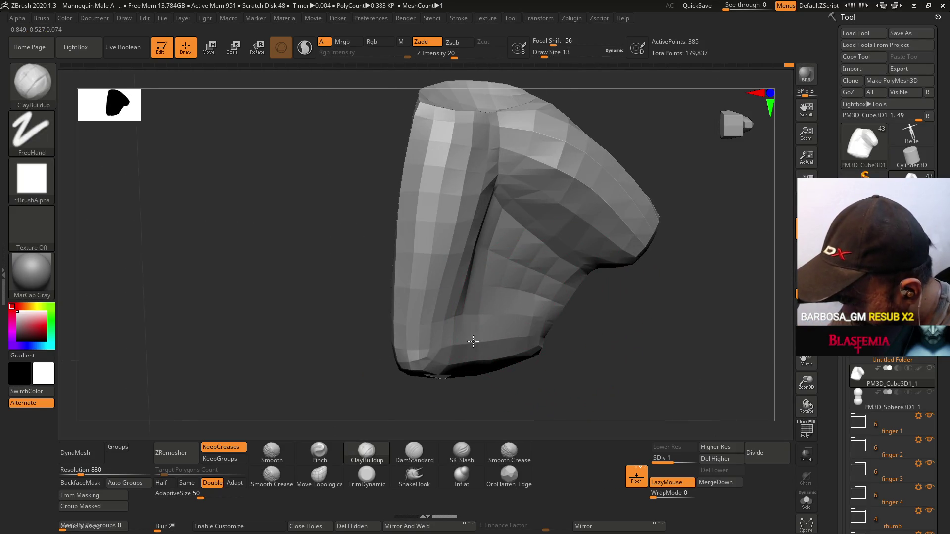
key(s)
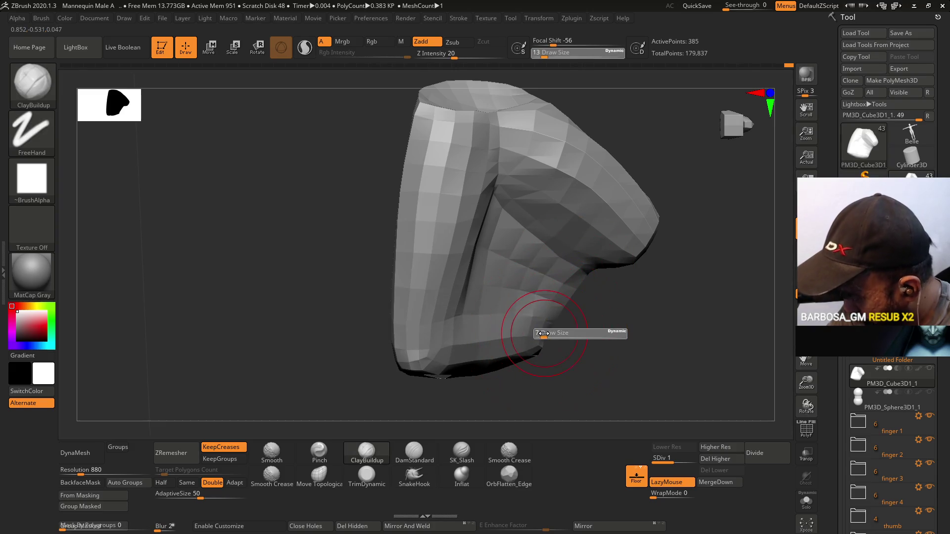
drag(543, 333, 459, 345)
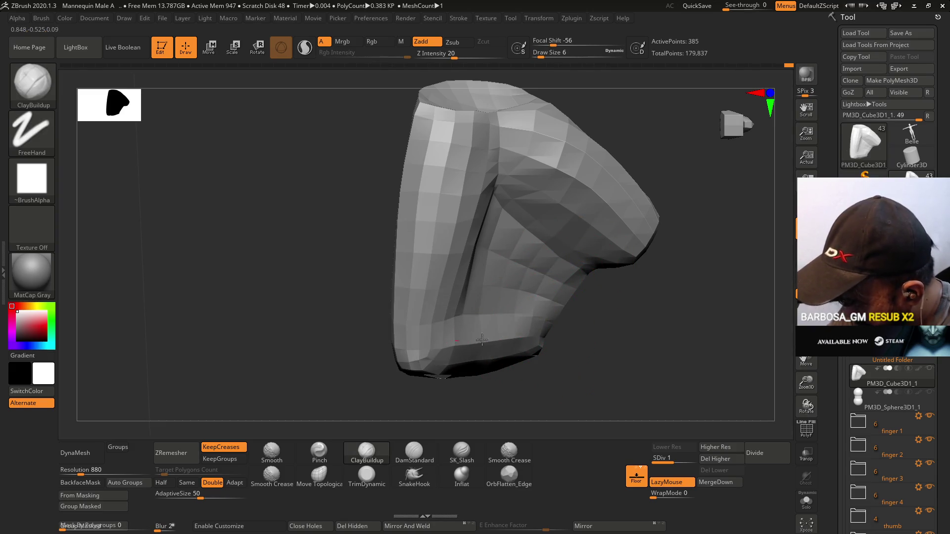
mouse_move(471, 355)
mouse_down()
mouse_move(490, 242)
mouse_move(486, 335)
mouse_up()
drag(584, 327, 594, 275)
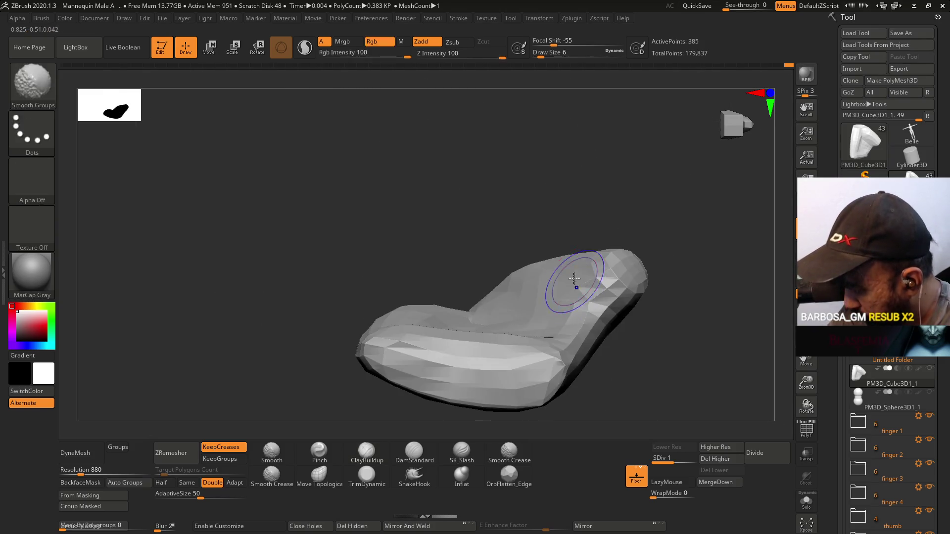
mouse_move(583, 333)
mouse_down()
mouse_move(598, 361)
mouse_move(589, 376)
mouse_move(583, 271)
mouse_up()
key(shift+f)
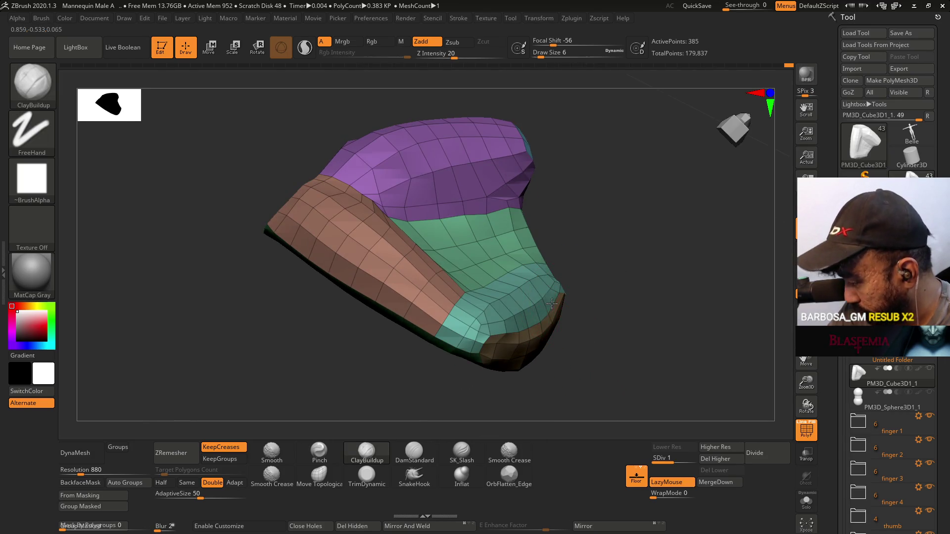
- Switch to DamStandard, hide the wireframe and set draw size to 6
click(319, 450)
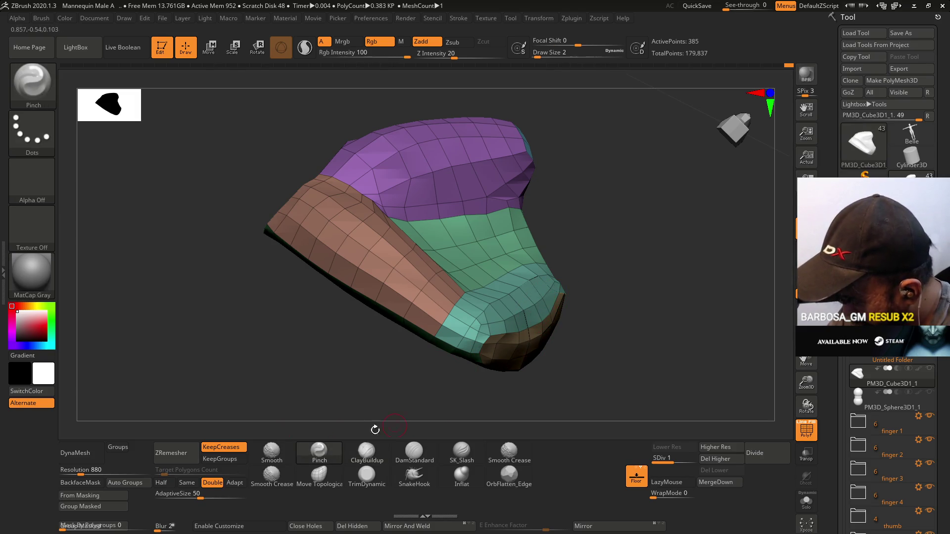
click(415, 451)
key(shift+f)
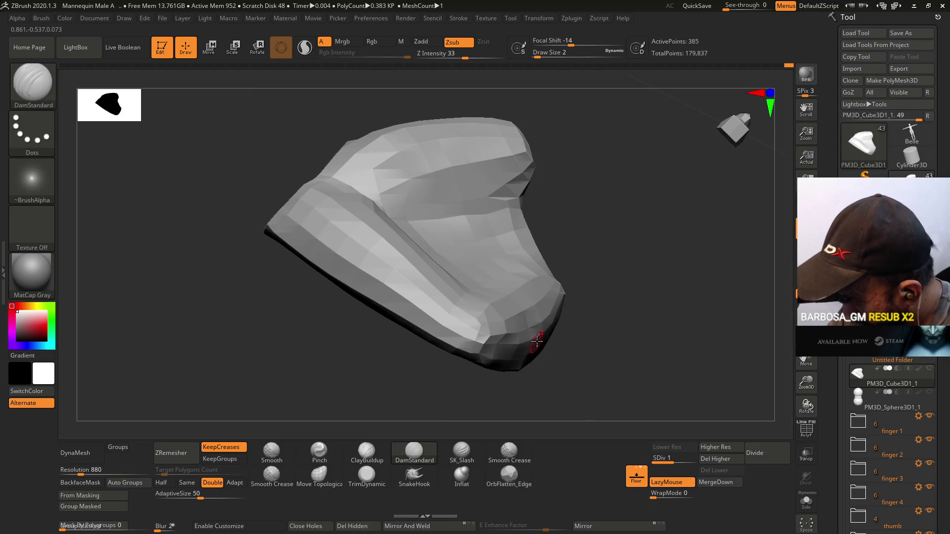
scroll(537, 340, up, 2)
key(s)
drag(594, 381, 602, 381)
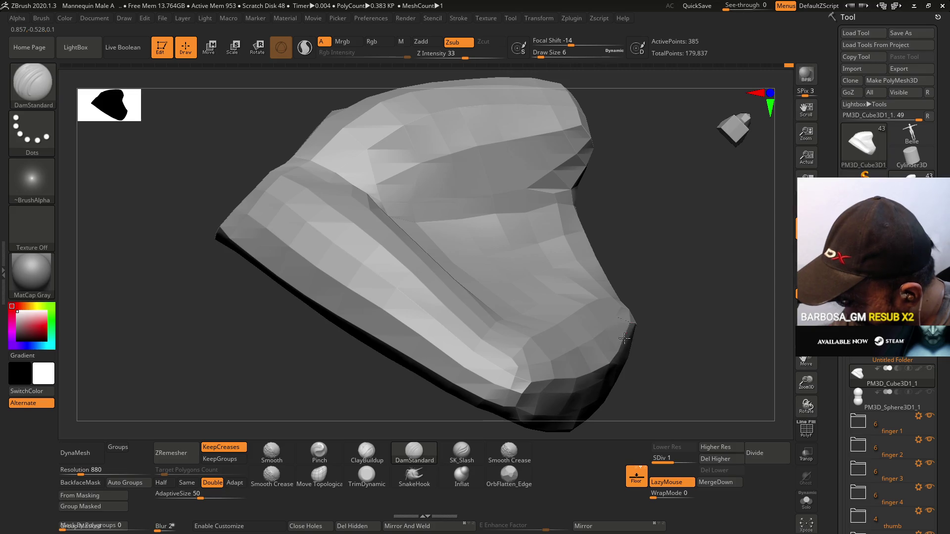
- Select TrimDynamic and divide the mesh once to SDiv 2 with 1,534 points
mouse_move(615, 340)
mouse_down()
mouse_move(622, 276)
mouse_move(592, 210)
mouse_move(614, 248)
mouse_up()
key(shift+f)
key(shift+f)
mouse_move(647, 314)
mouse_down()
mouse_move(691, 368)
mouse_move(689, 381)
mouse_move(569, 349)
mouse_up()
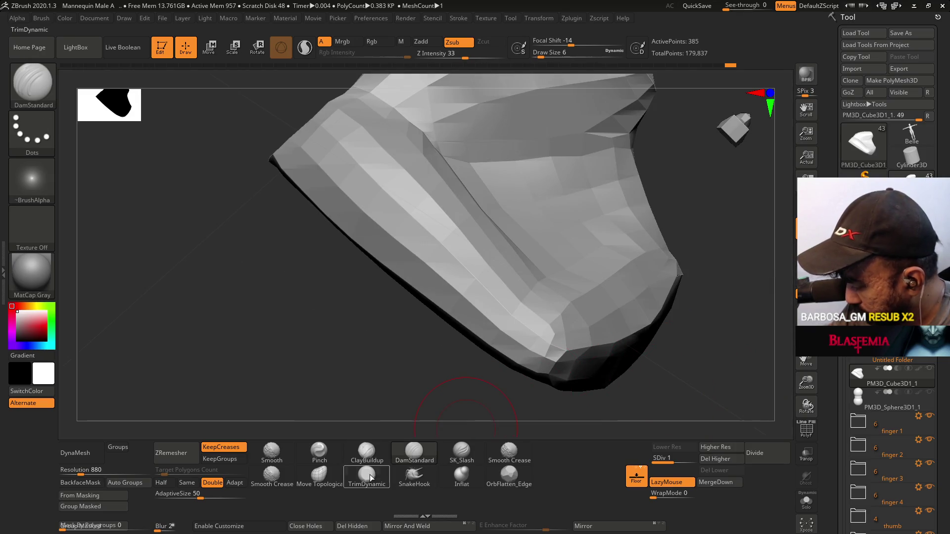
click(368, 476)
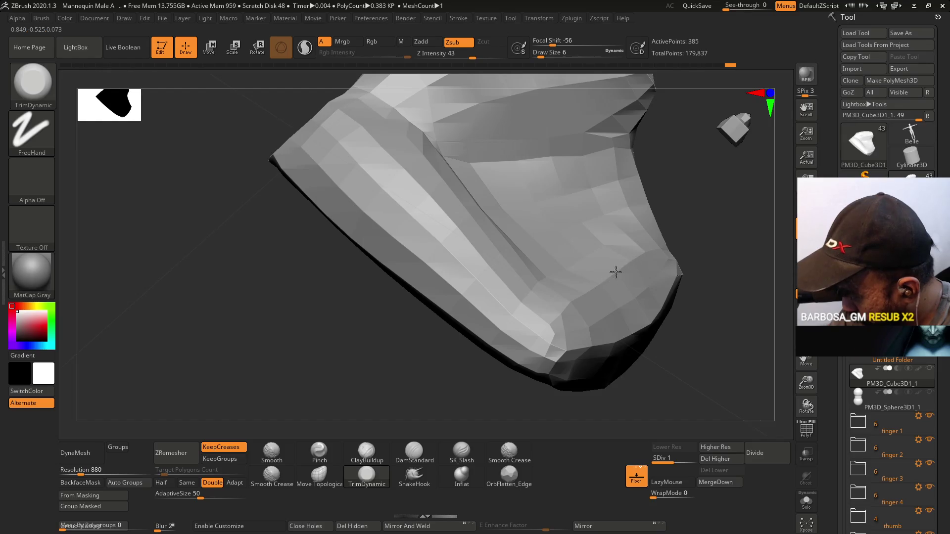
key(ctrl+d)
mouse_move(674, 335)
ctrl+right_down()
mouse_move(664, 296)
mouse_move(643, 364)
mouse_move(658, 371)
mouse_move(678, 357)
mouse_move(656, 395)
mouse_move(649, 388)
mouse_move(659, 379)
ctrl+right_up()
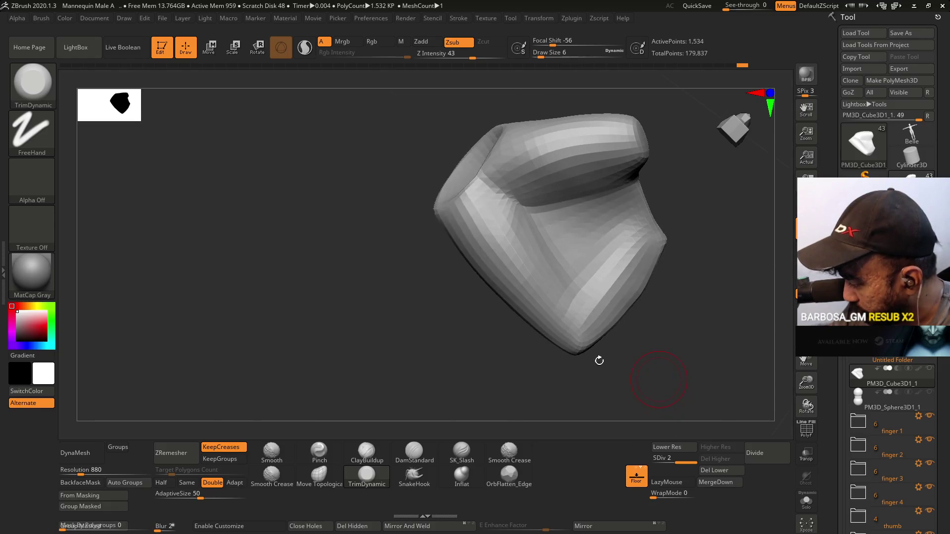
- Select ClayBuildup and inspect the subdivided plate and its opening from several sides
click(356, 453)
right_drag(668, 297, 660, 261)
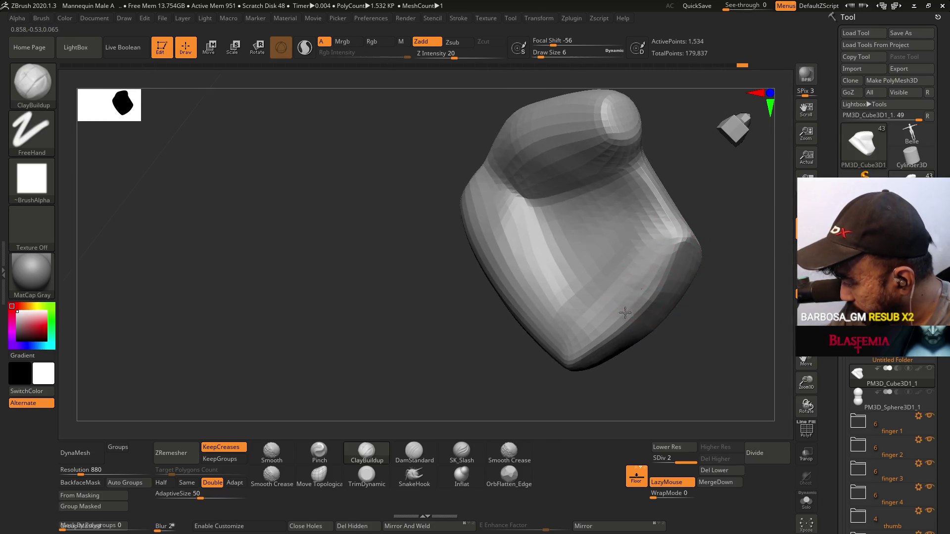
right_drag(633, 299, 641, 286)
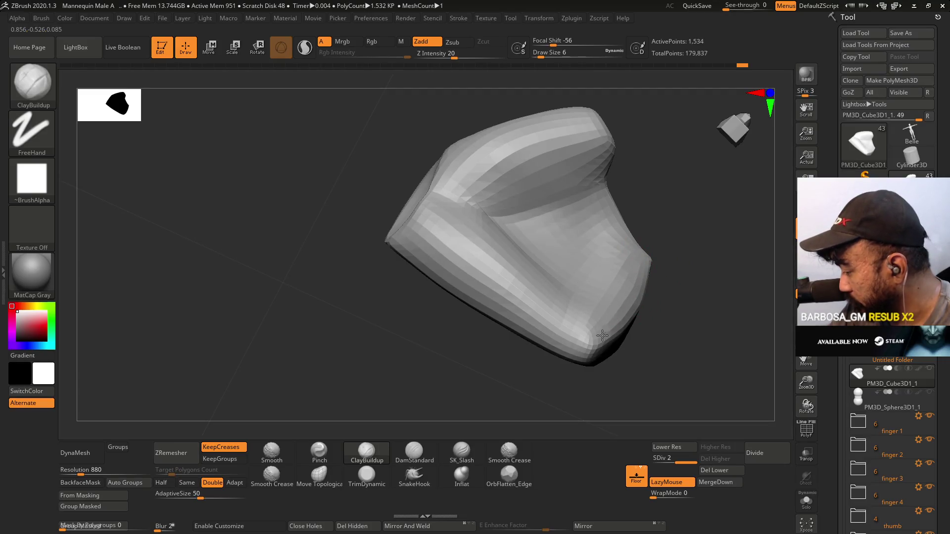
right_drag(603, 311, 619, 266)
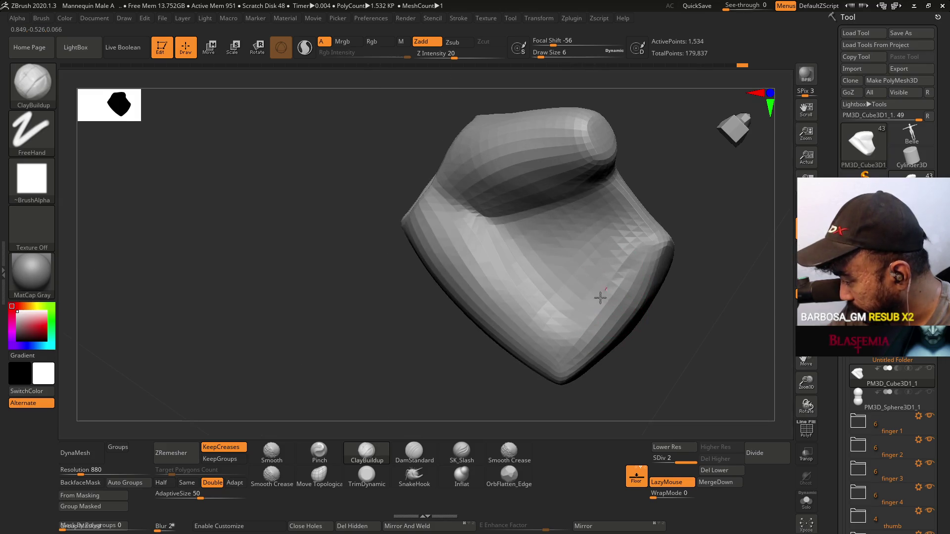
mouse_move(568, 340)
right_down()
mouse_move(639, 302)
mouse_move(657, 272)
mouse_move(631, 274)
mouse_move(614, 346)
right_up()
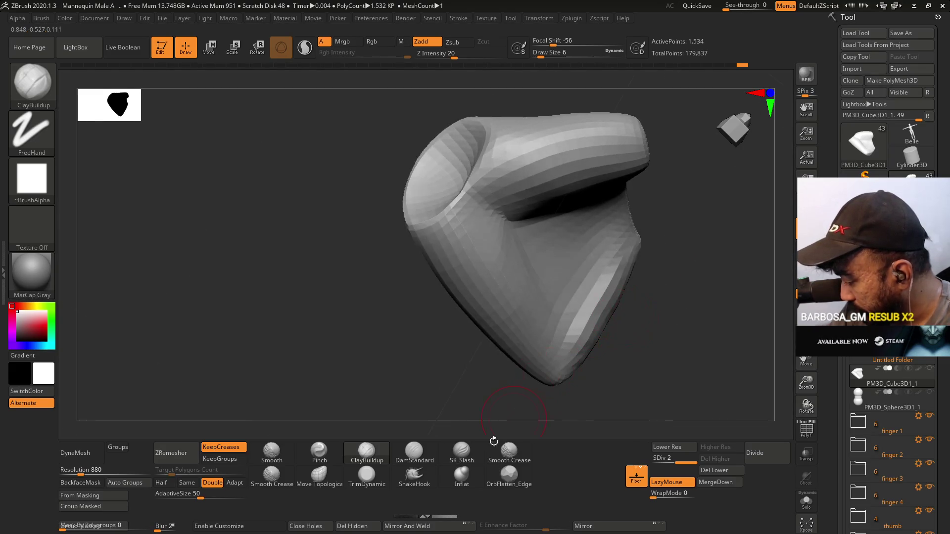
- Flatten the plate's lower edge with TrimDynamic, then try the Pinch brush
click(385, 476)
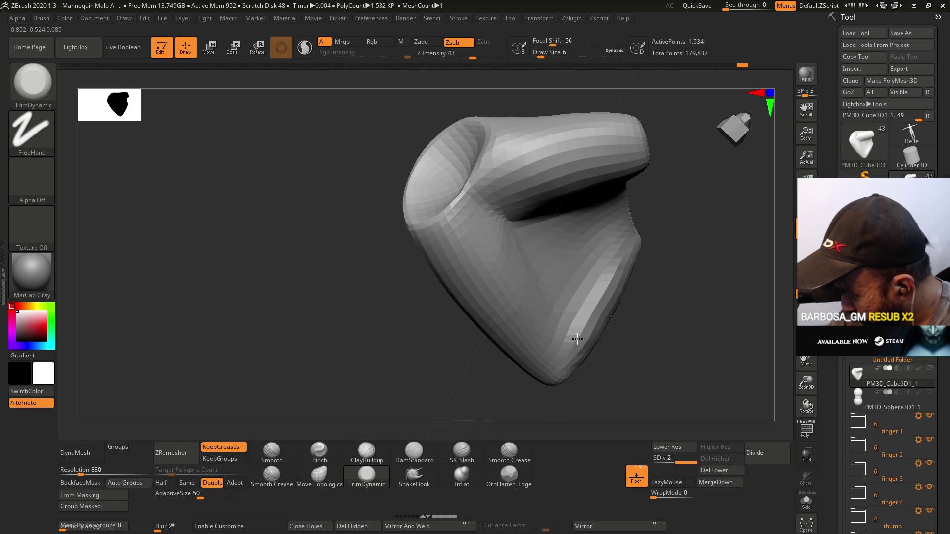
drag(587, 339, 591, 329)
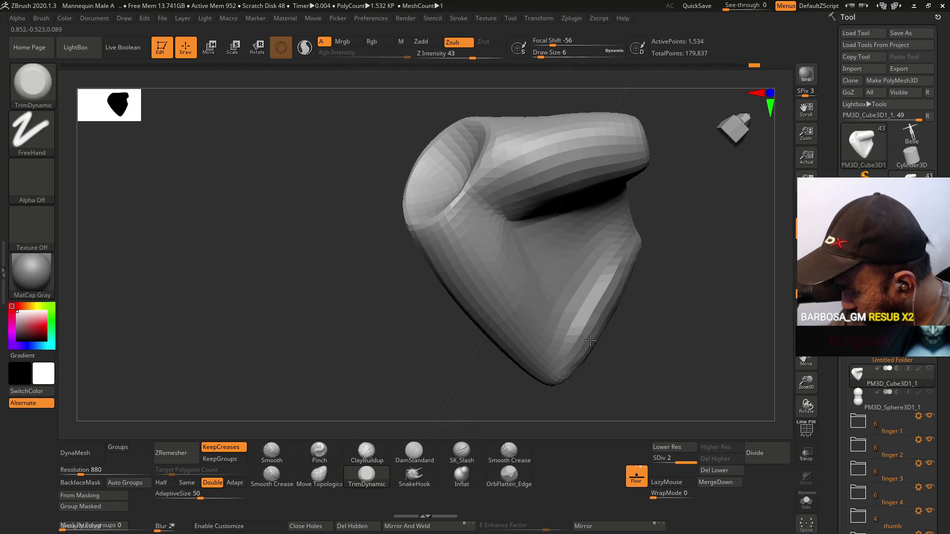
mouse_move(588, 317)
right_down()
mouse_move(628, 322)
mouse_move(613, 278)
right_up()
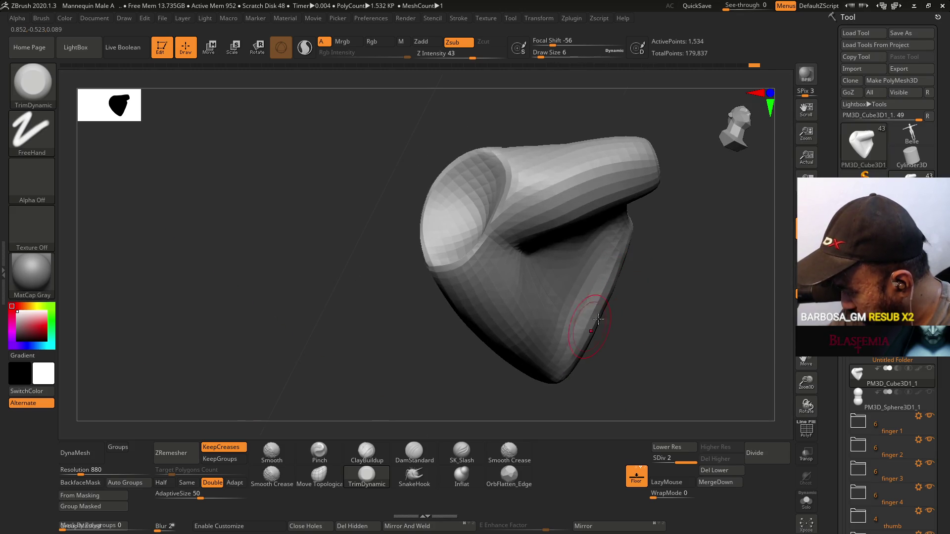
right_drag(594, 322, 583, 282)
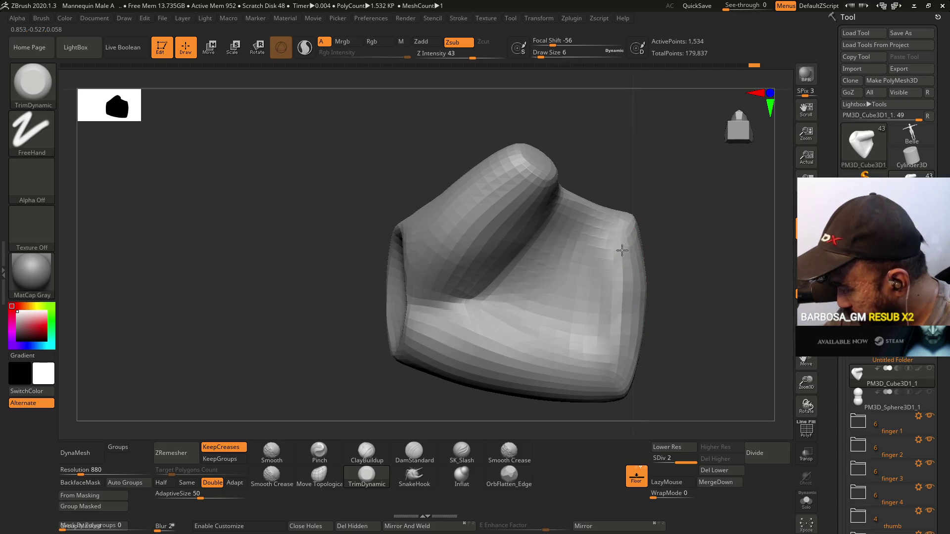
mouse_move(619, 339)
right_down()
mouse_move(632, 259)
mouse_move(642, 253)
mouse_move(634, 229)
right_up()
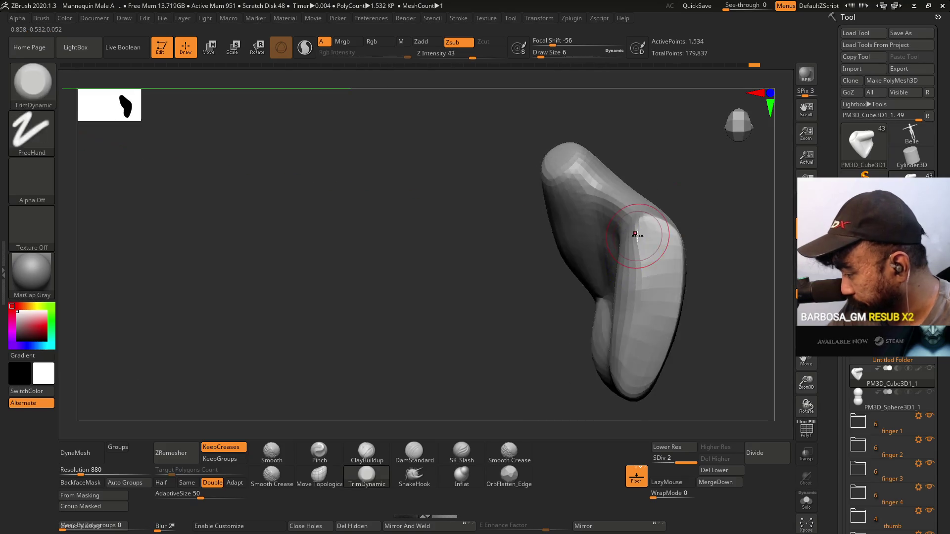
click(326, 452)
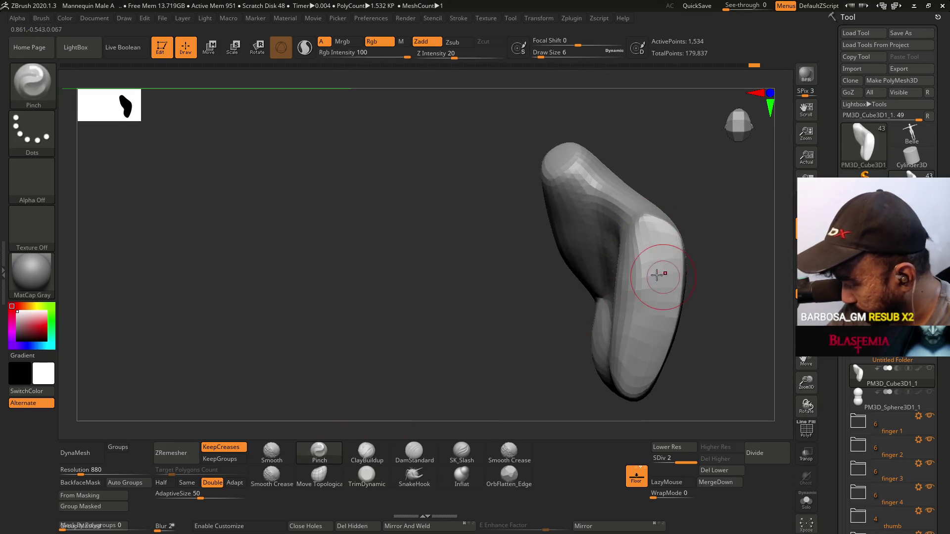
key(s)
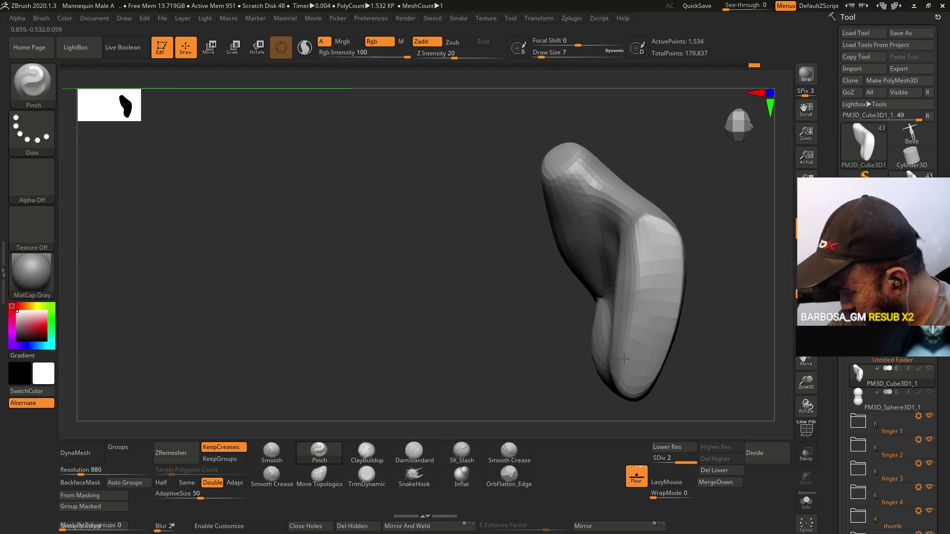
mouse_move(633, 307)
right_down()
mouse_move(649, 276)
mouse_move(654, 223)
mouse_move(649, 255)
mouse_move(661, 250)
mouse_move(579, 308)
mouse_move(573, 297)
right_up()
- Pick TrimDynamic via B-T-D, then switch to OrbFlatten_Edge at draw size 13
key(b)
key(t)
key(d)
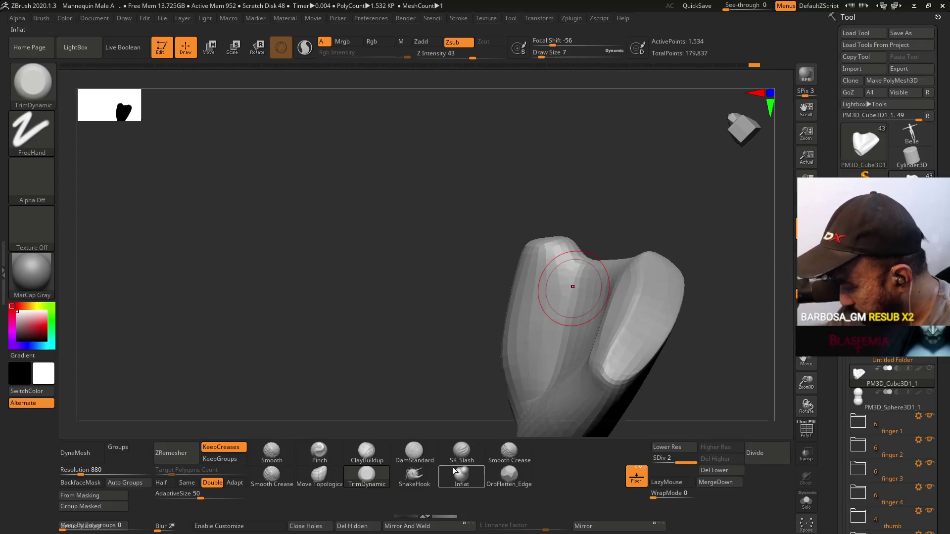
click(510, 475)
right_drag(531, 424, 633, 323)
key(s)
drag(633, 322, 639, 319)
mouse_move(639, 319)
right_down()
mouse_move(637, 349)
mouse_move(605, 274)
right_up()
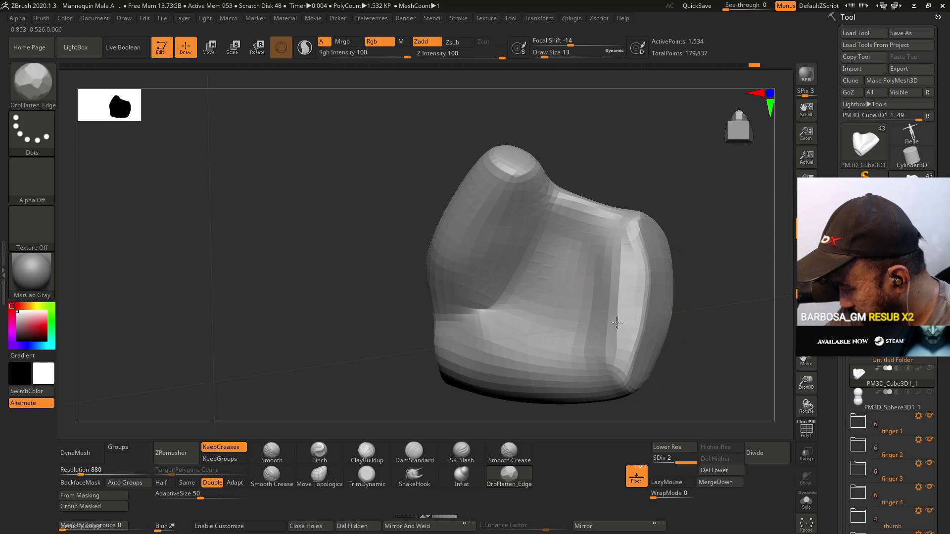
- Carve two faint grooves along the lower-front crease with DamStandard at size 7
mouse_move(626, 292)
mouse_down()
mouse_move(657, 297)
mouse_move(622, 312)
mouse_move(610, 336)
mouse_up()
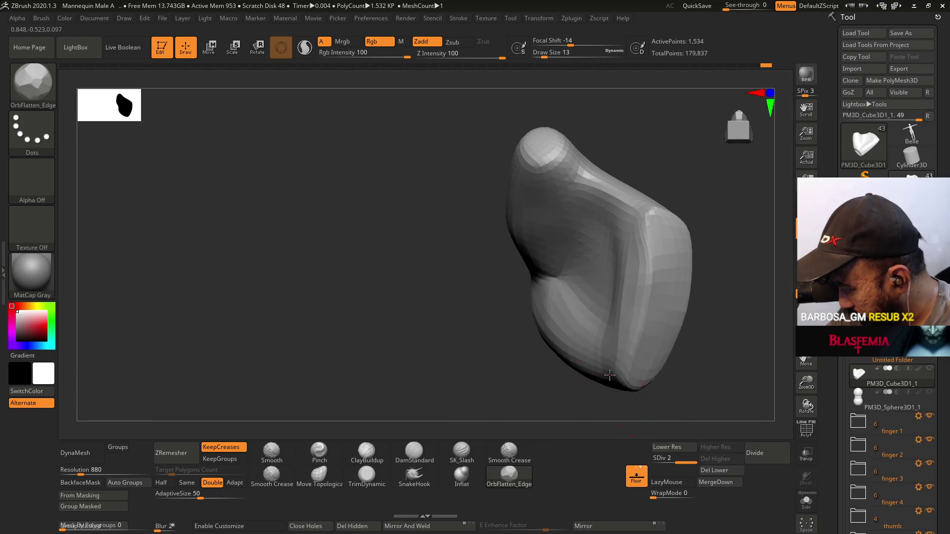
drag(607, 319, 456, 392)
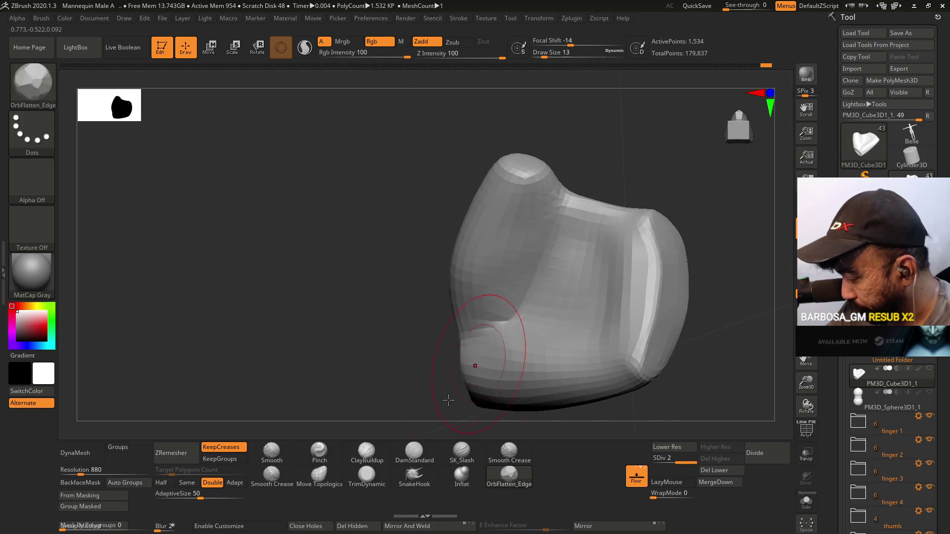
click(412, 452)
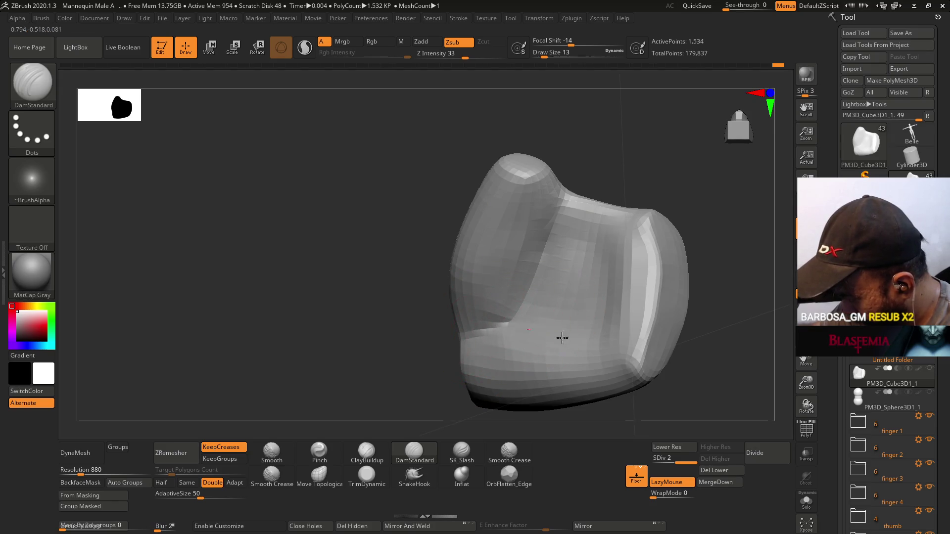
mouse_move(588, 341)
right_down()
mouse_move(647, 341)
mouse_move(516, 325)
right_up()
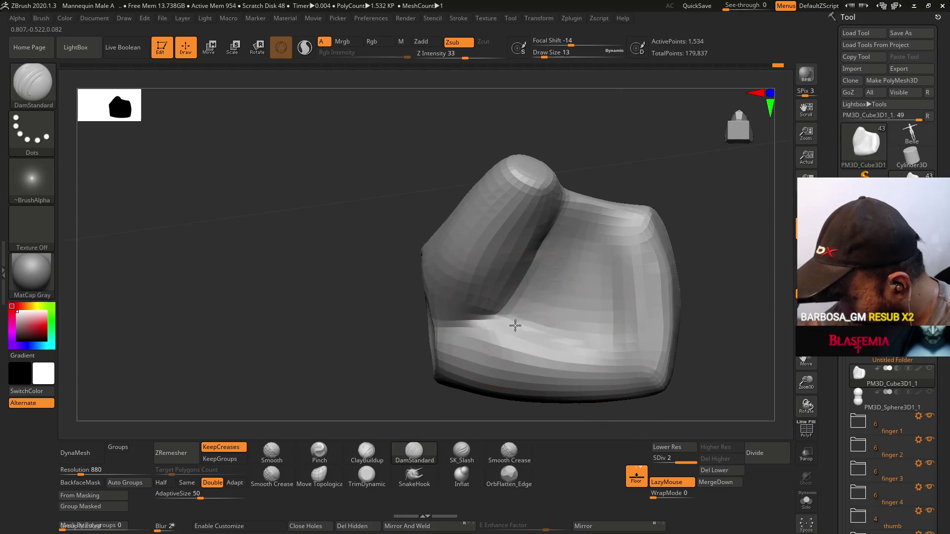
key(s)
click(568, 337)
drag(567, 336, 526, 330)
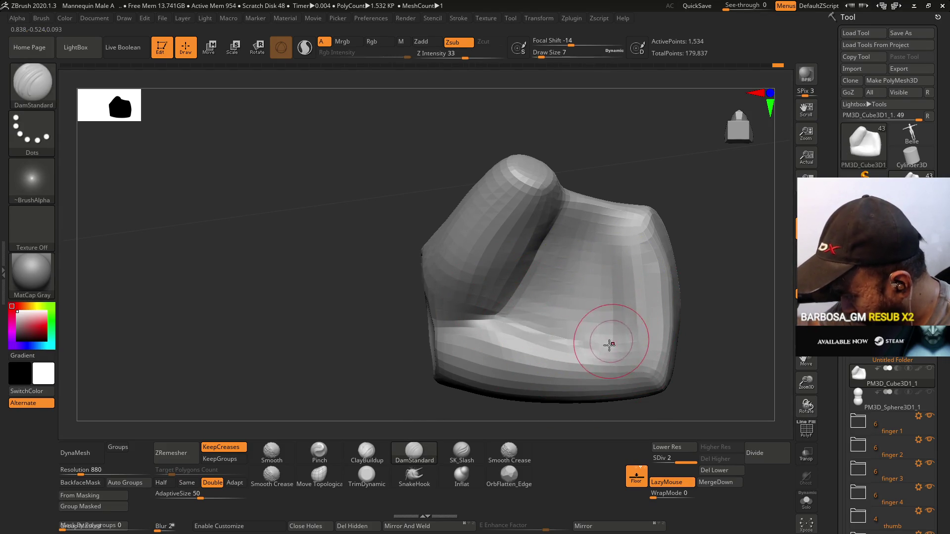
drag(606, 352, 617, 341)
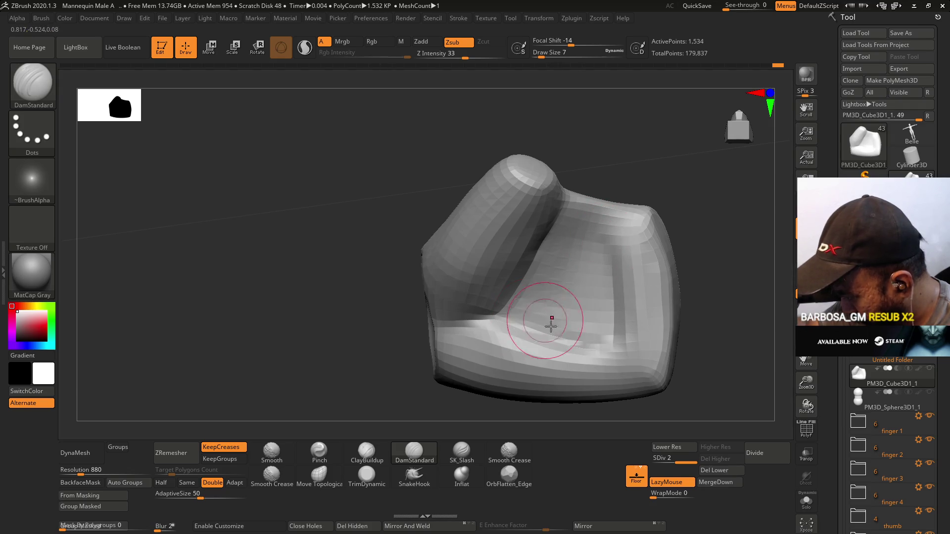